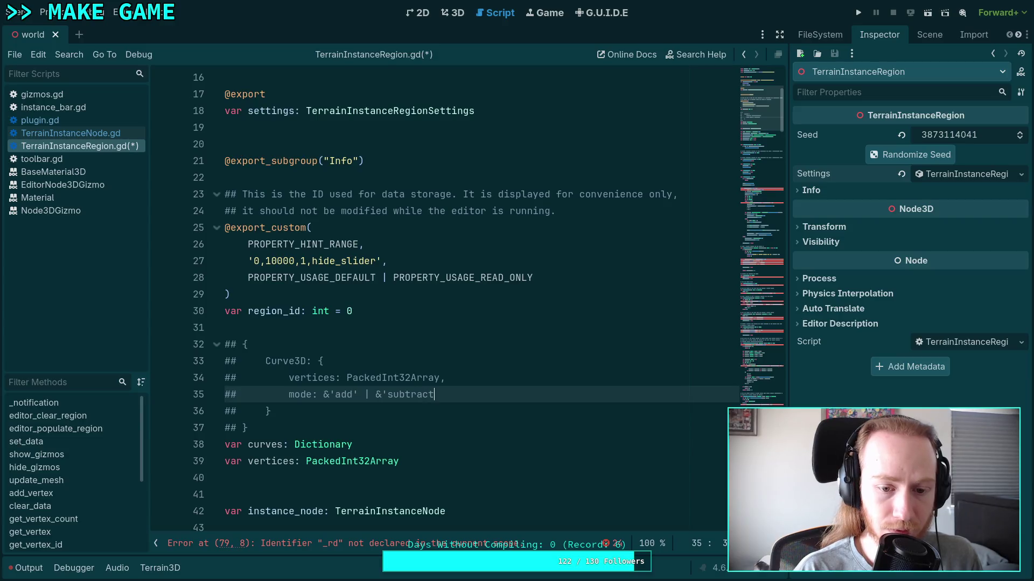
type("'")
Step: Delete the 'var vertices: PackedInt32Array' line and save the script
left_click(371, 428)
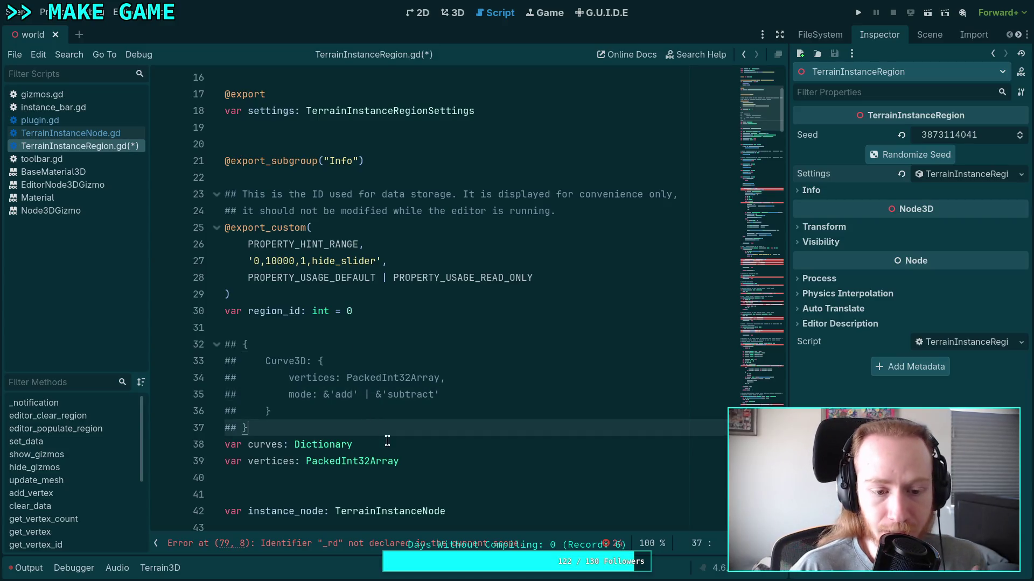
left_click_drag(434, 478, 446, 444)
key("BackSpace")
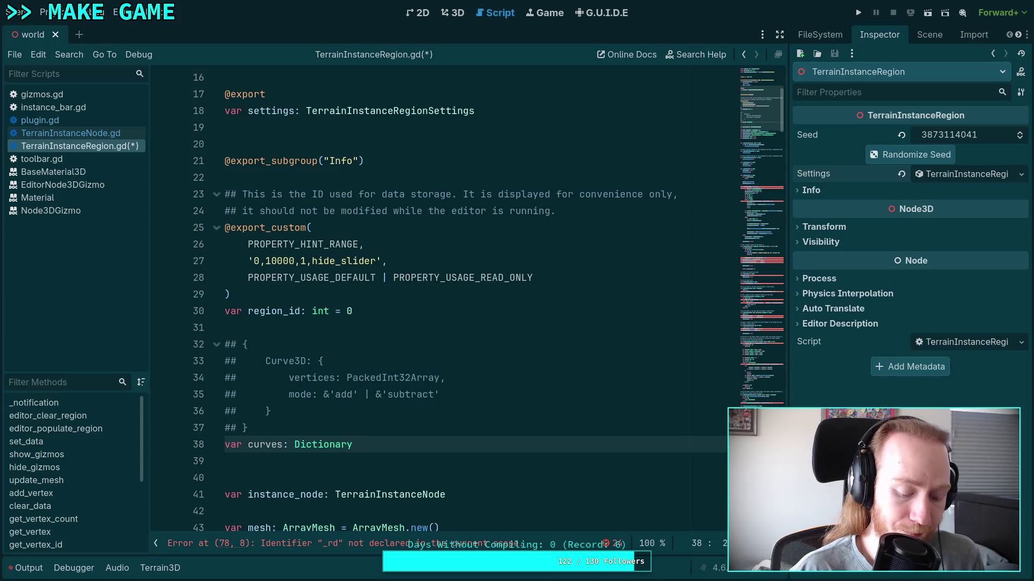
key("ctrl+s")
Step: Read the Dictionary documentation popup and scroll down through the rest of the script
scroll(433, 452, "down", 1)
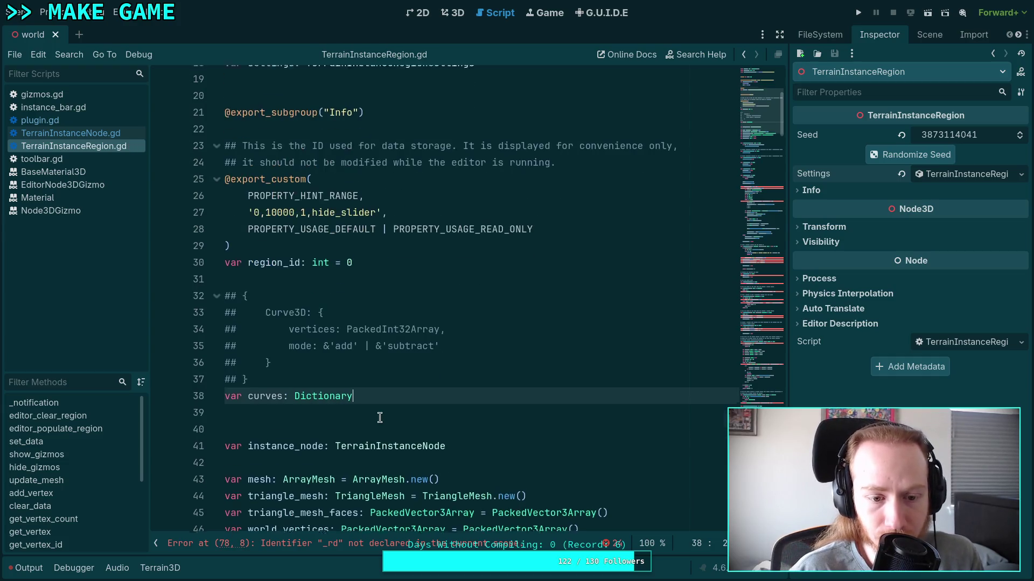
mouse_move(323, 394)
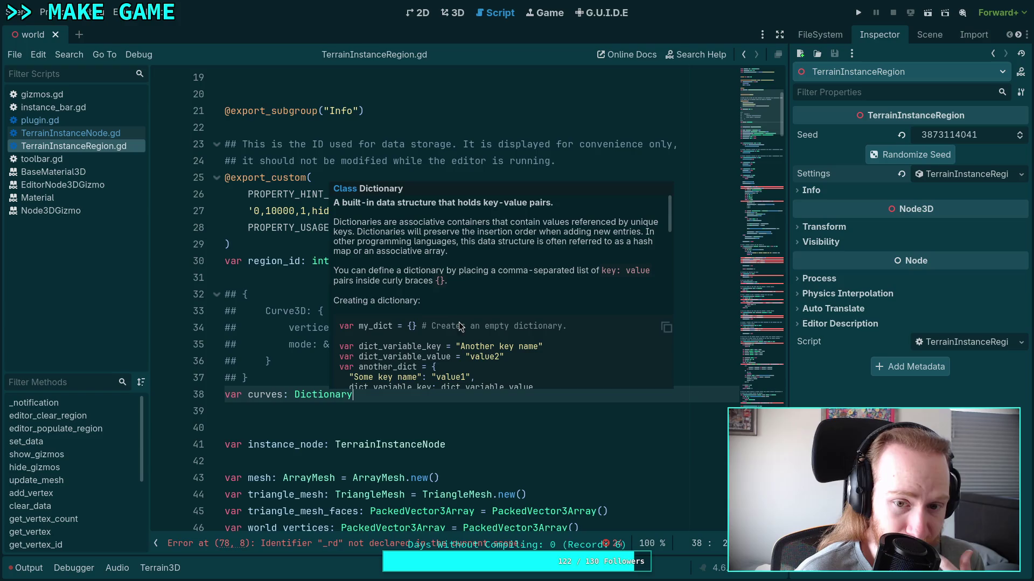
scroll(462, 326, "down", 6)
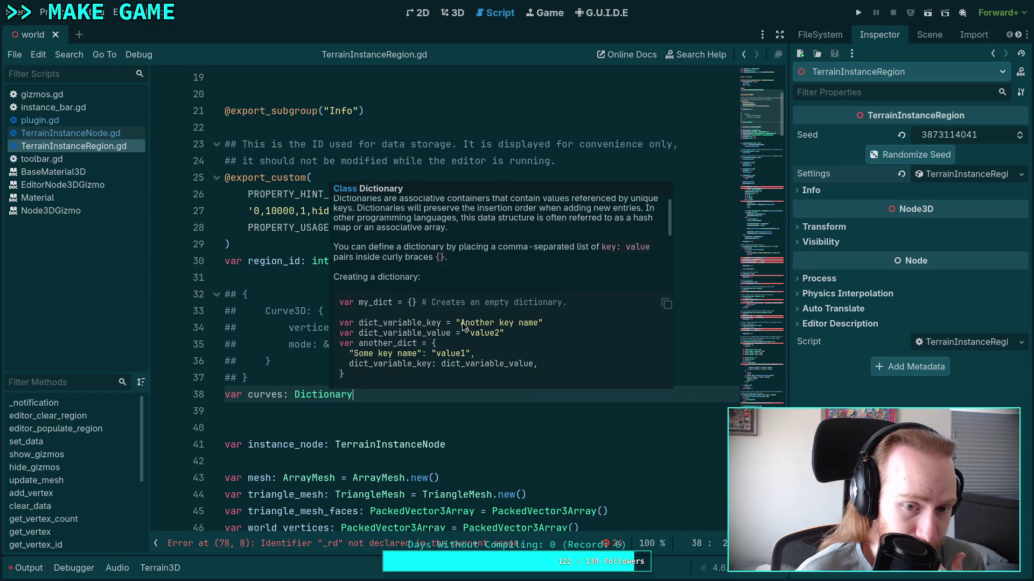
scroll(462, 327, "down", 5)
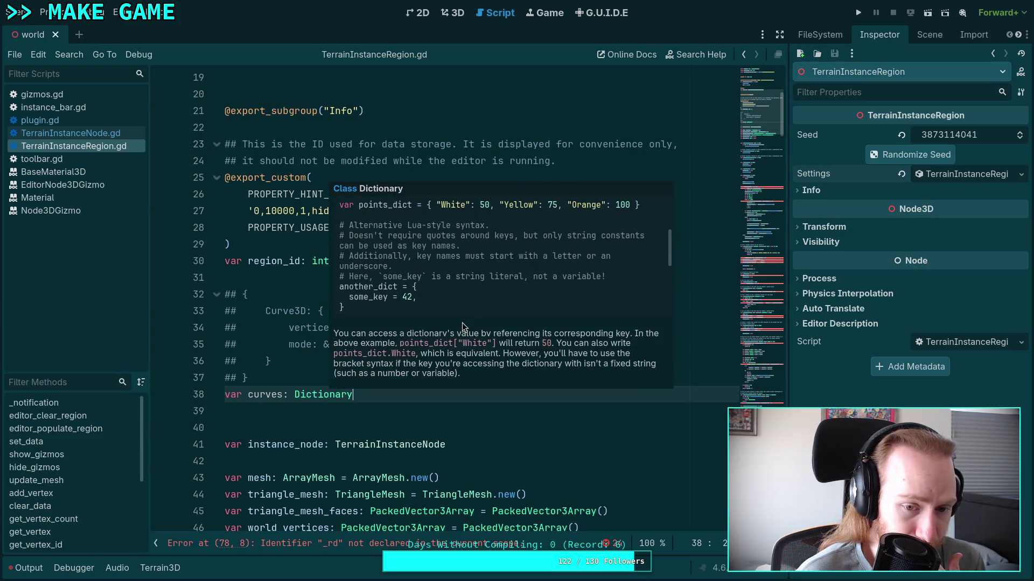
scroll(461, 323, "down", 6)
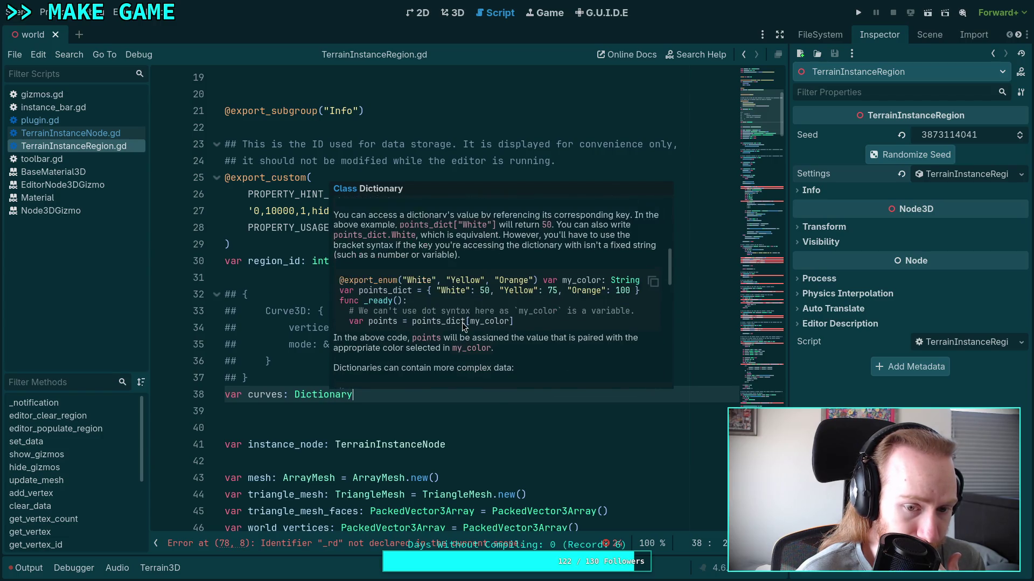
scroll(463, 326, "down", 6)
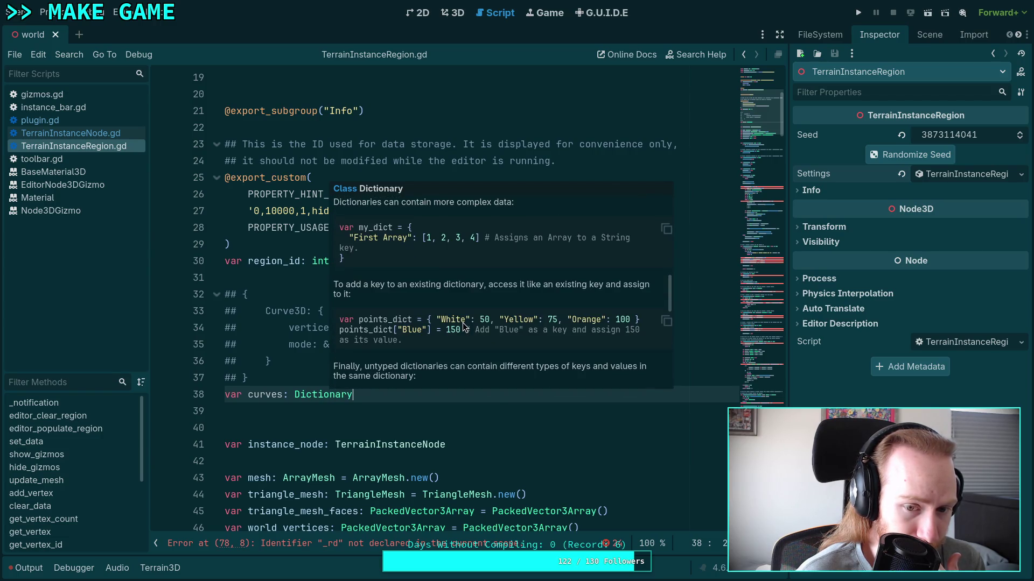
scroll(463, 322, "down", 8)
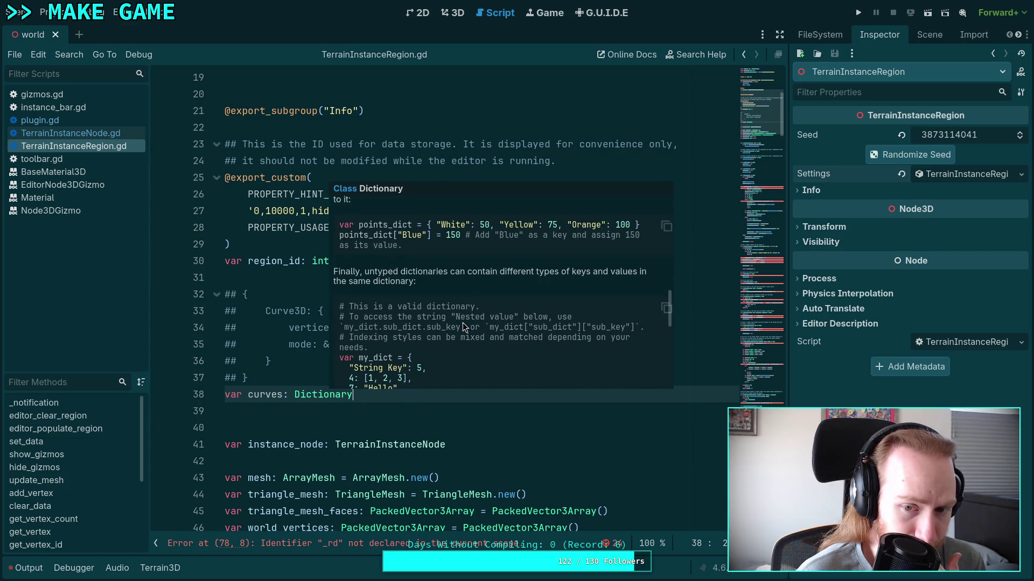
scroll(463, 322, "down", 2)
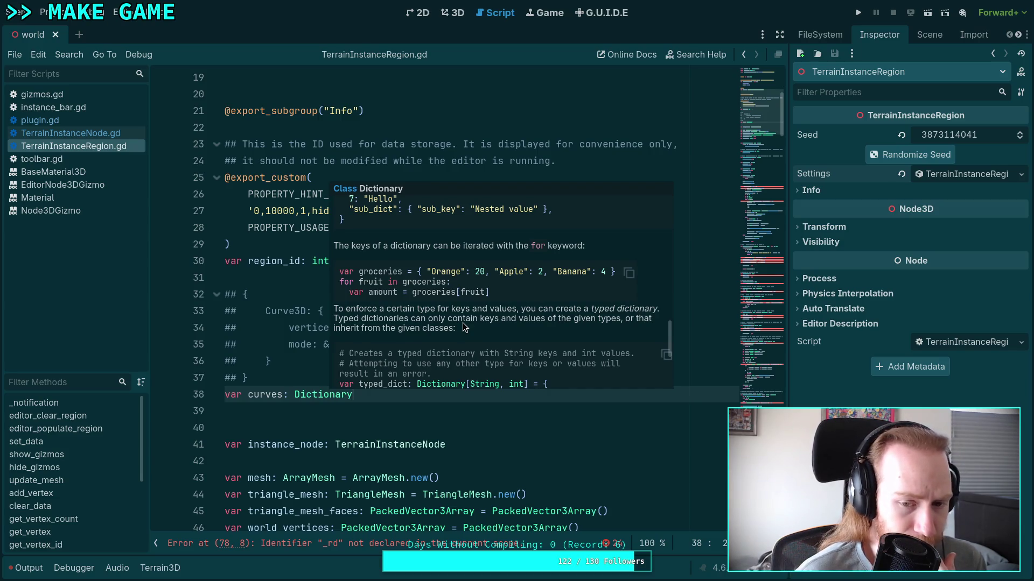
scroll(463, 327, "down", 10)
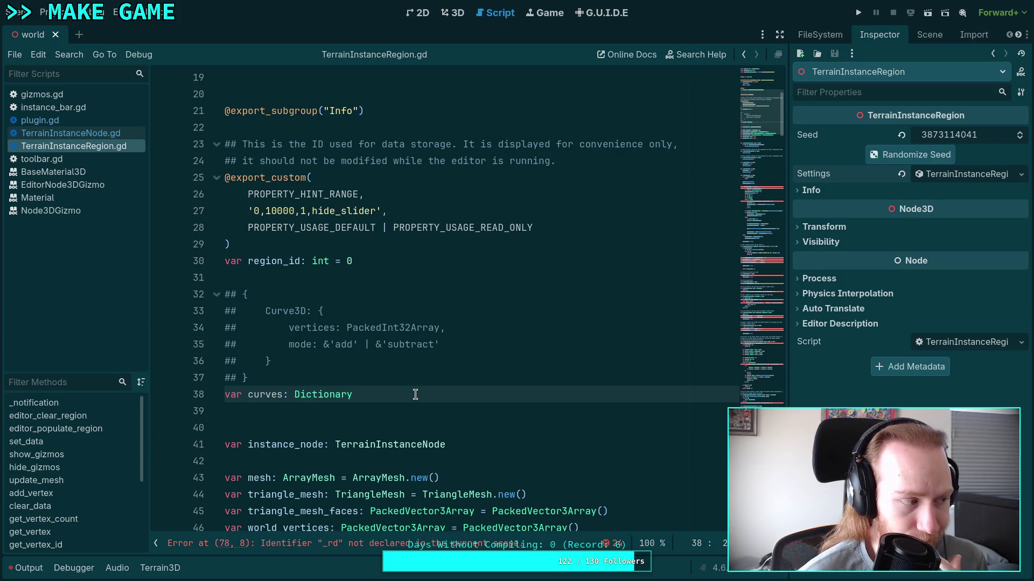
Step: Type curves as Dictionary[Curve3D, Dictionary] and save the script
type("[")
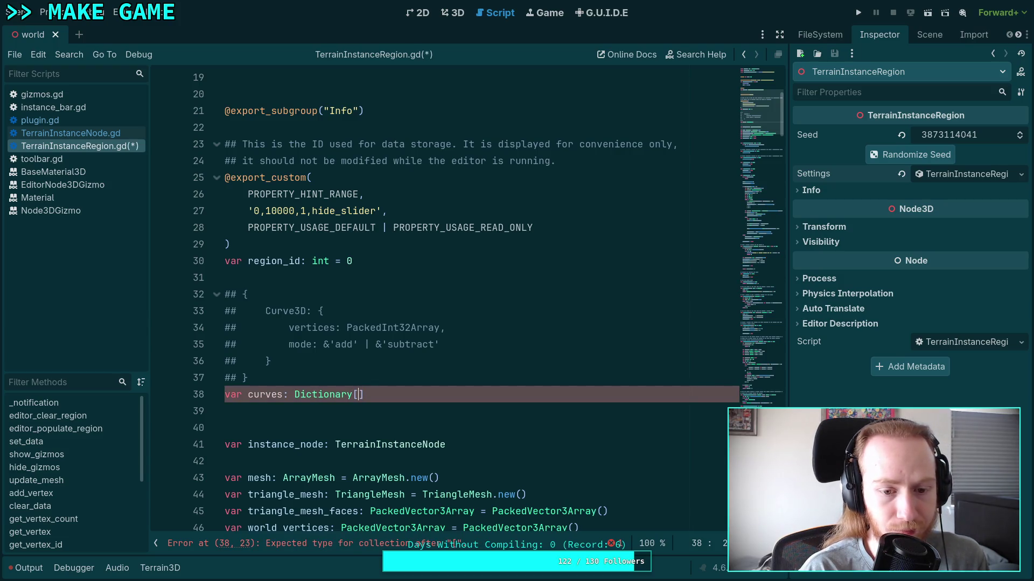
type("Curve3D")
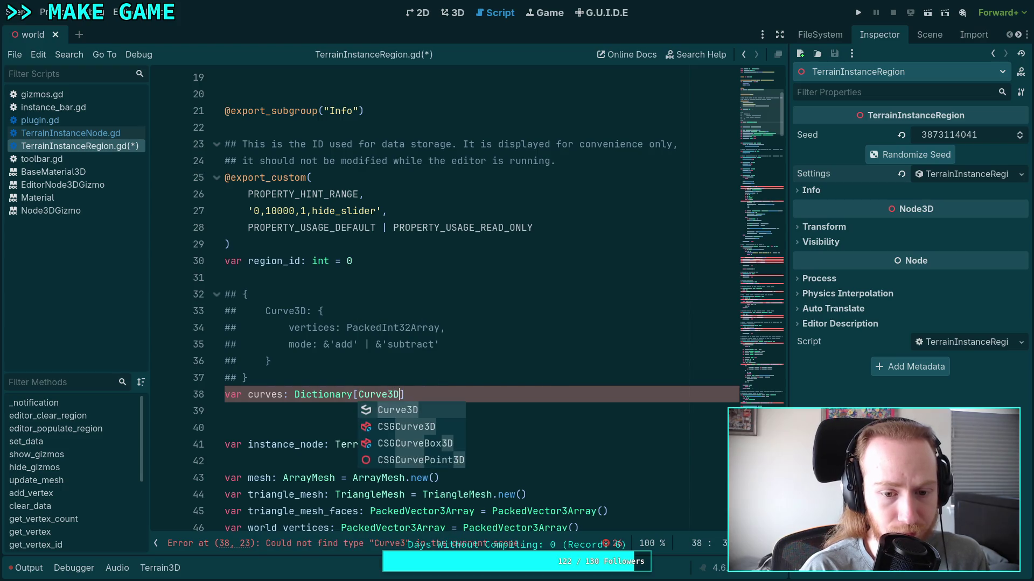
type(", Dictionary")
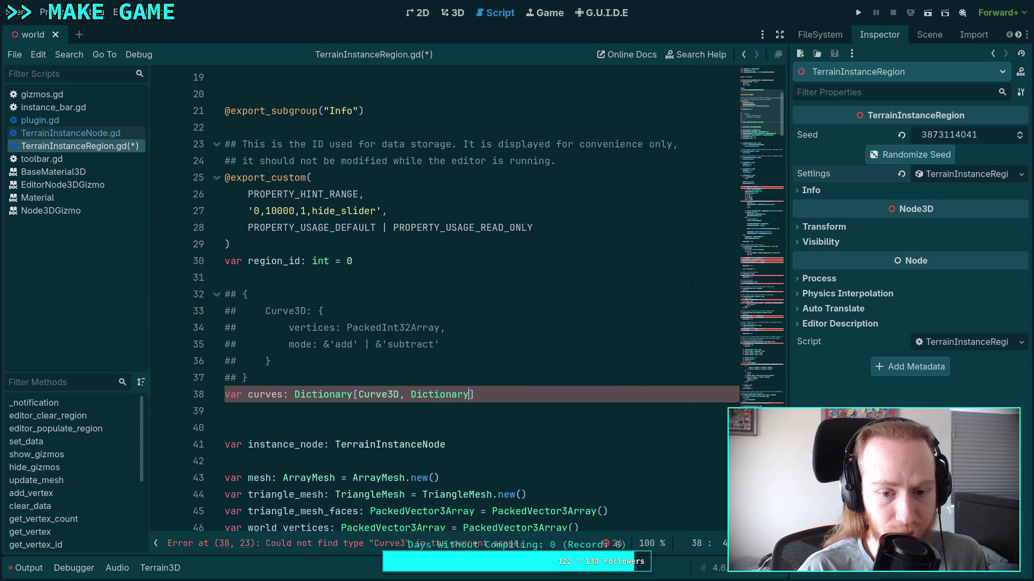
key("ctrl+s")
left_click(407, 422)
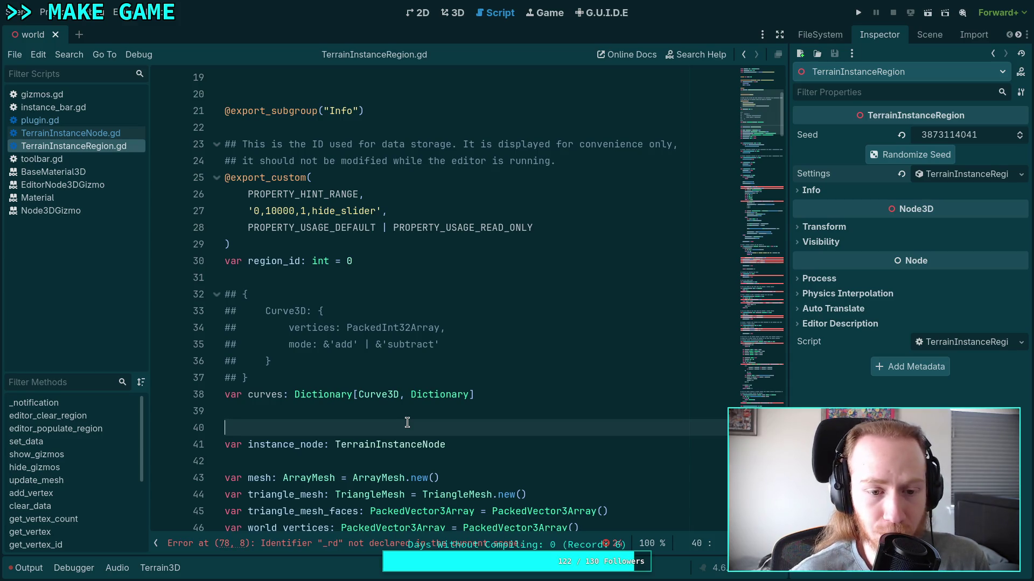
Step: Change the curves type to a plain Array, deleting the [Curve3D, Dictionary] parameters
double_click(318, 394)
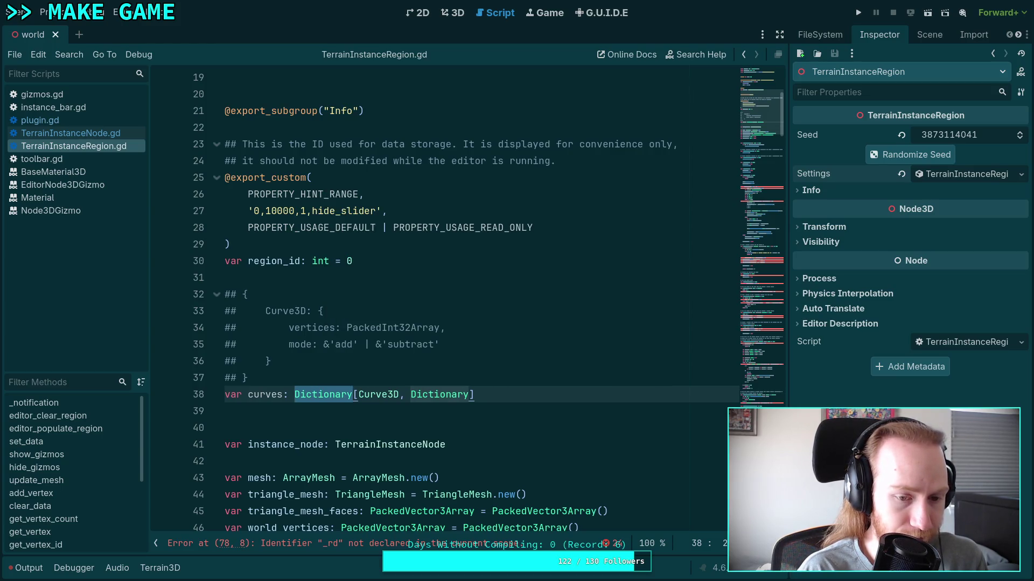
type("Array")
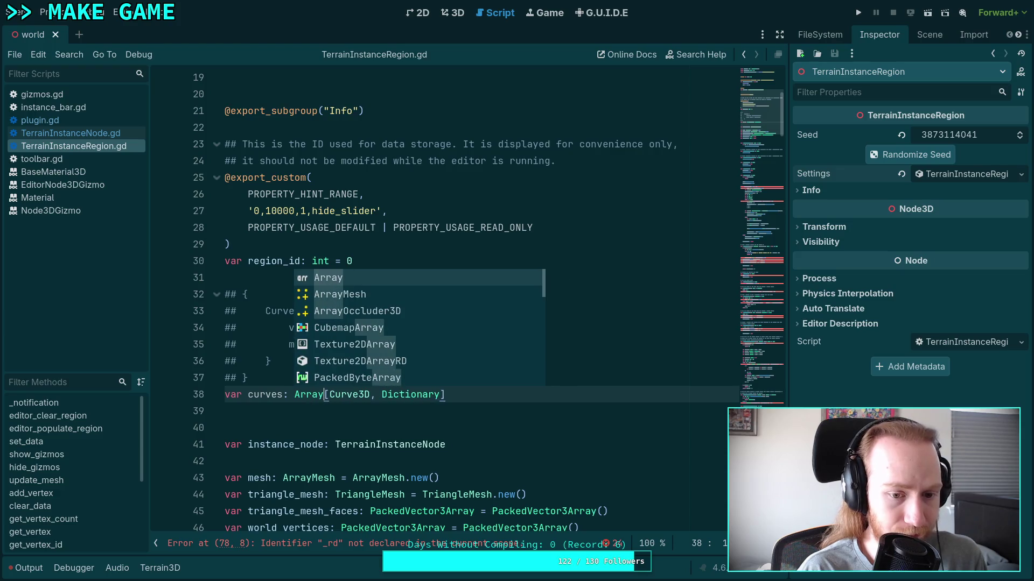
key("Escape")
left_click_drag(323, 394, 488, 395)
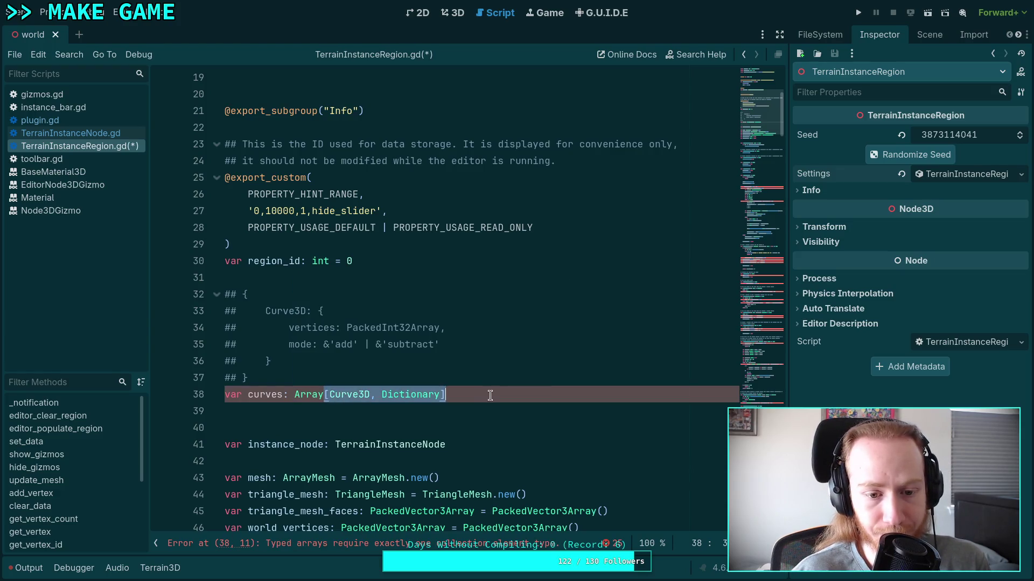
key("BackSpace")
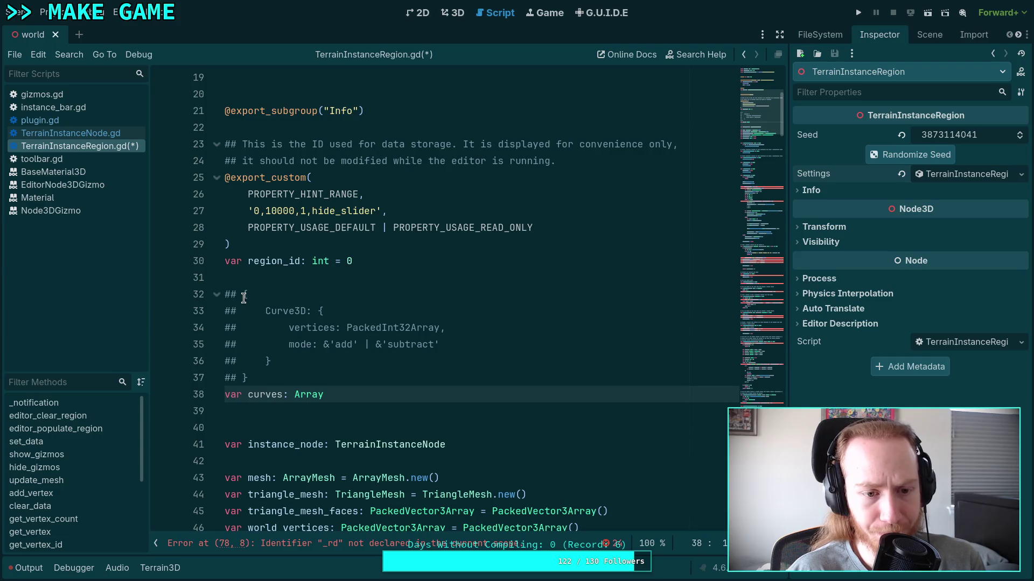
Step: Give curves the type Array[Dictionary]
left_click(246, 297)
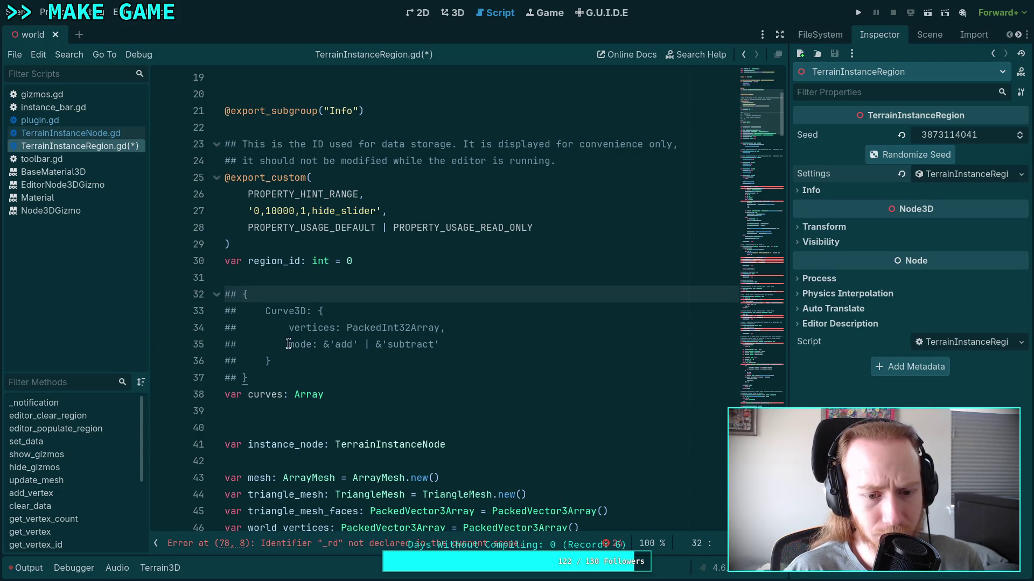
left_click(365, 395)
type("[Dict")
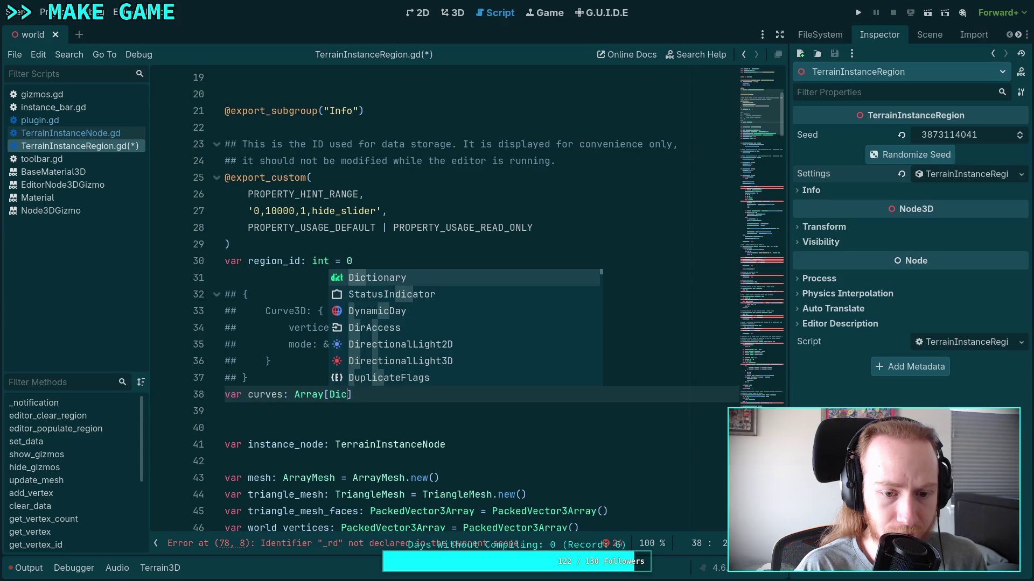
type("ionary")
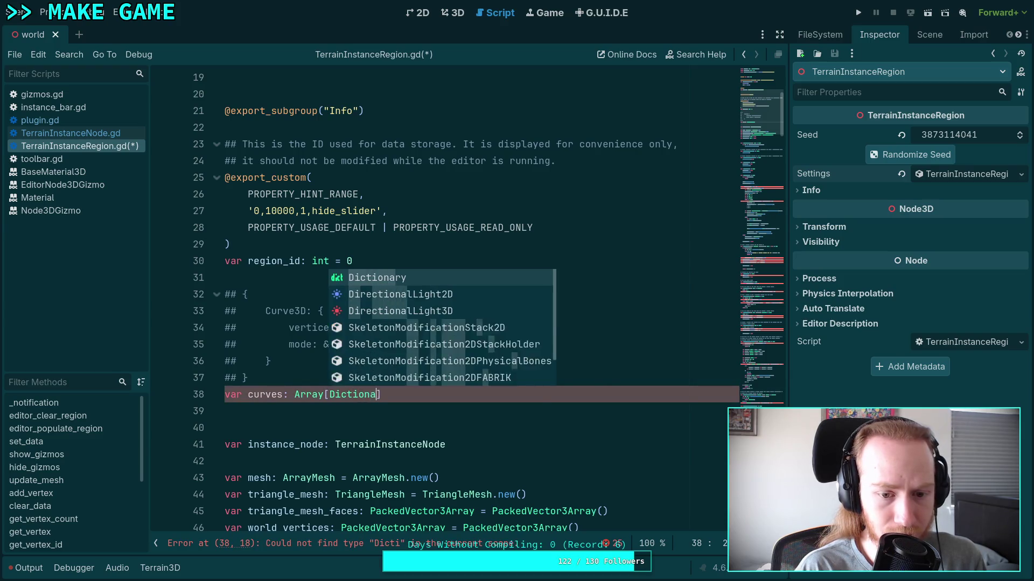
key("Escape")
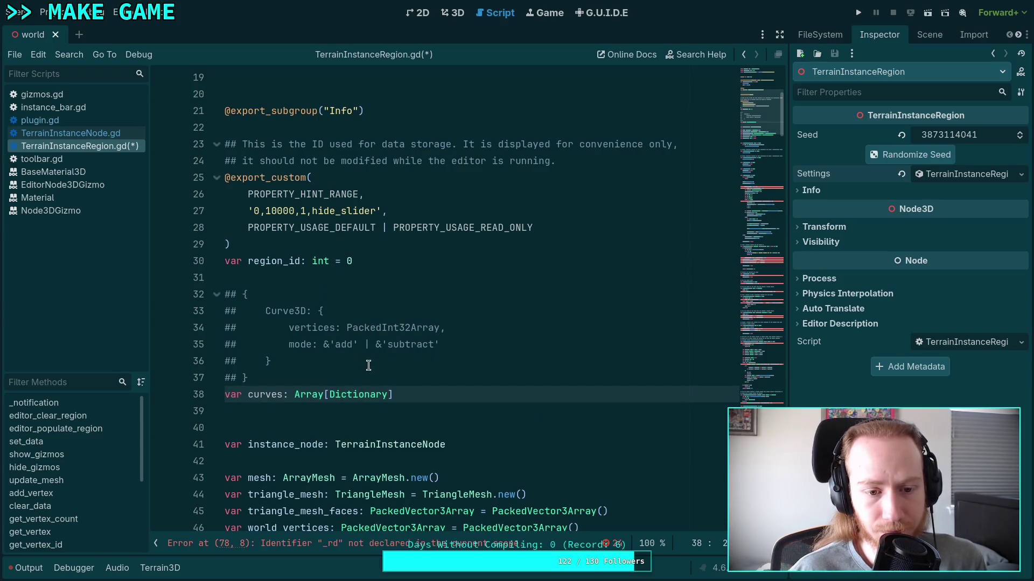
Step: Rewrite the commented layout with a 'curve: Curve3D,' entry, dedented vertices and mode, and no extra brace
left_click(295, 312)
left_click_drag(266, 312, 336, 312)
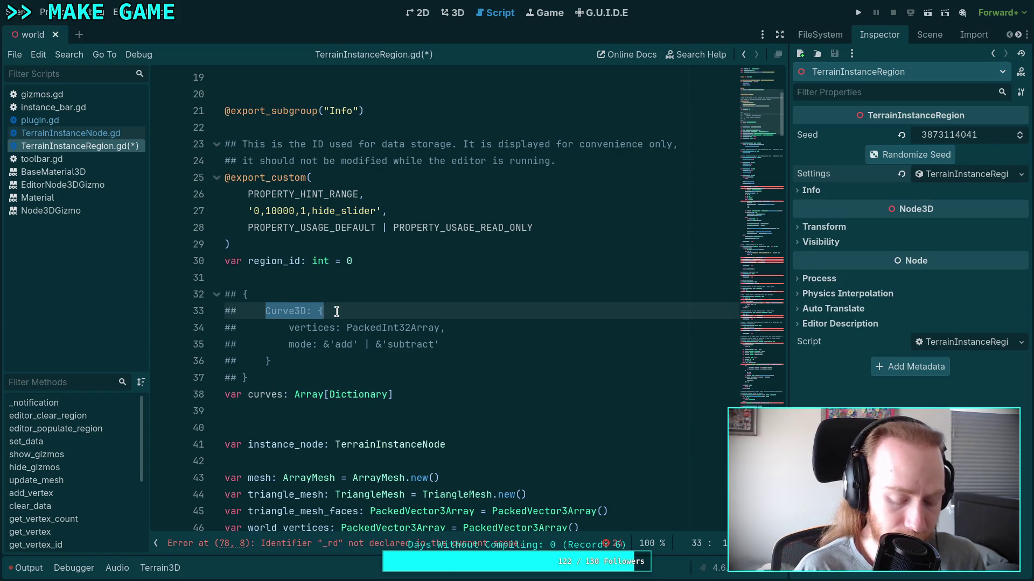
type("curve: ")
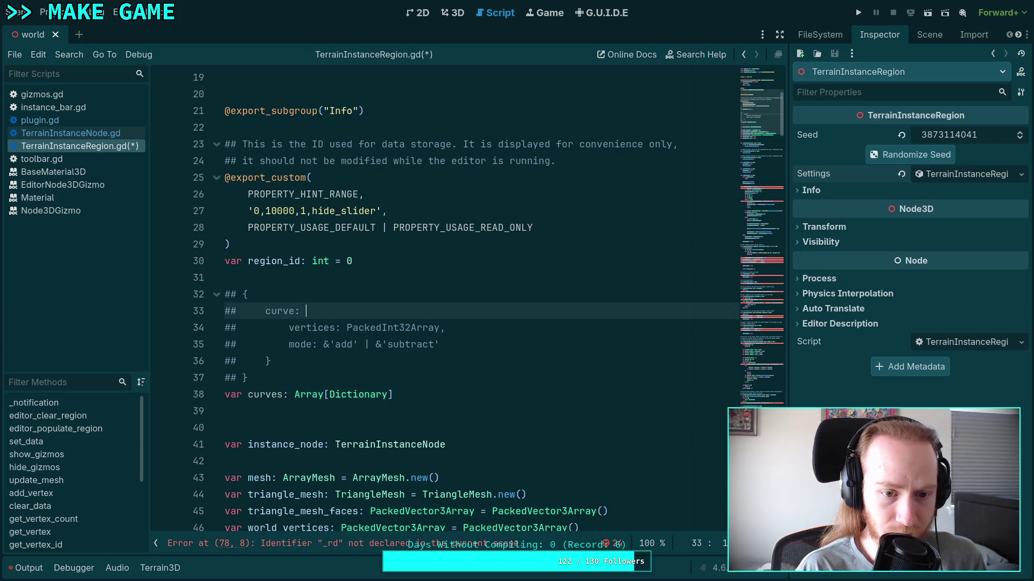
type("Curve3D,")
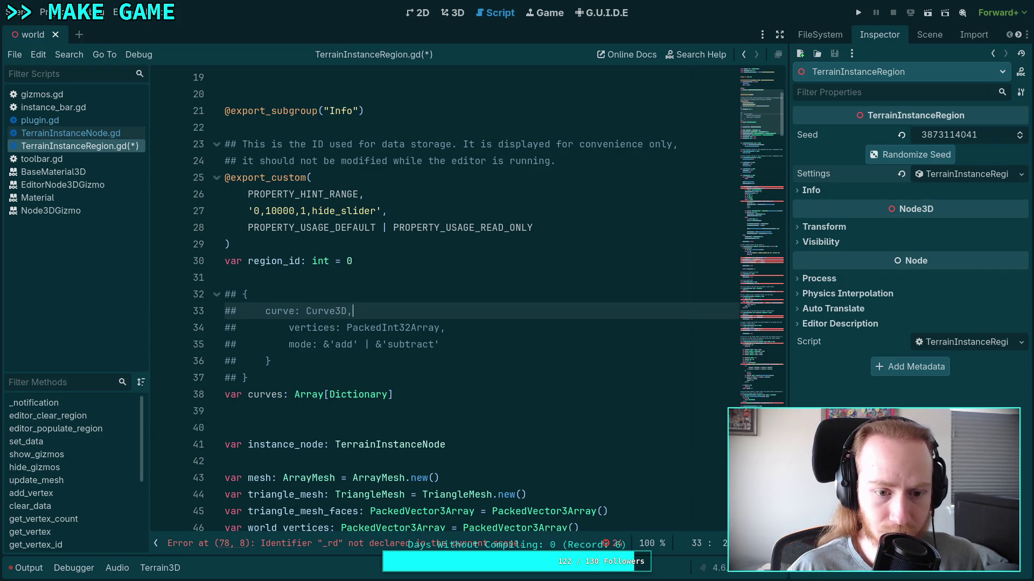
left_click(289, 327)
key("shift+End")
left_click(290, 328)
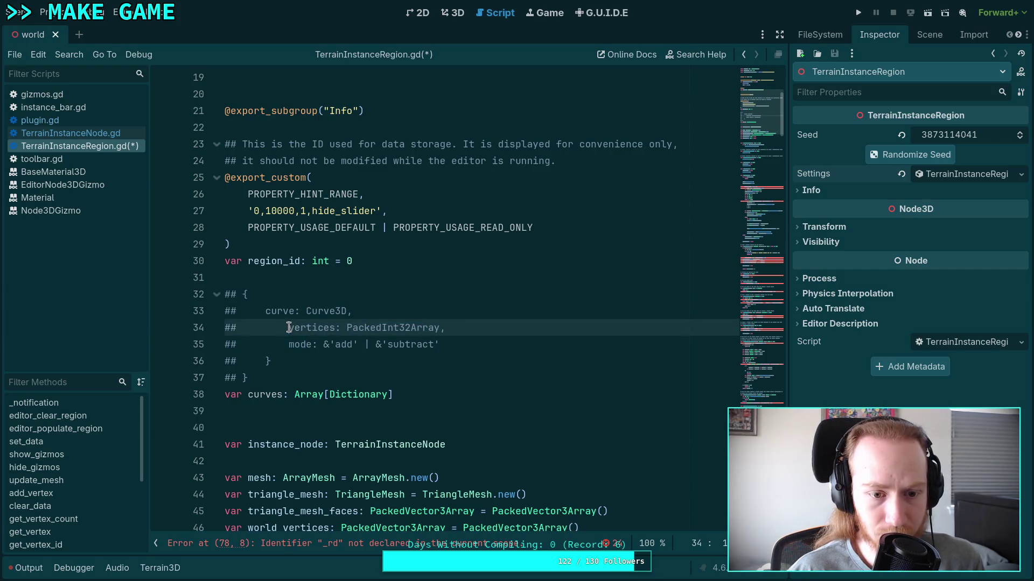
key("BackSpace")
key("BackSpace")
key("BackSpace")
left_click(289, 344)
key("BackSpace")
key("BackSpace")
key("BackSpace")
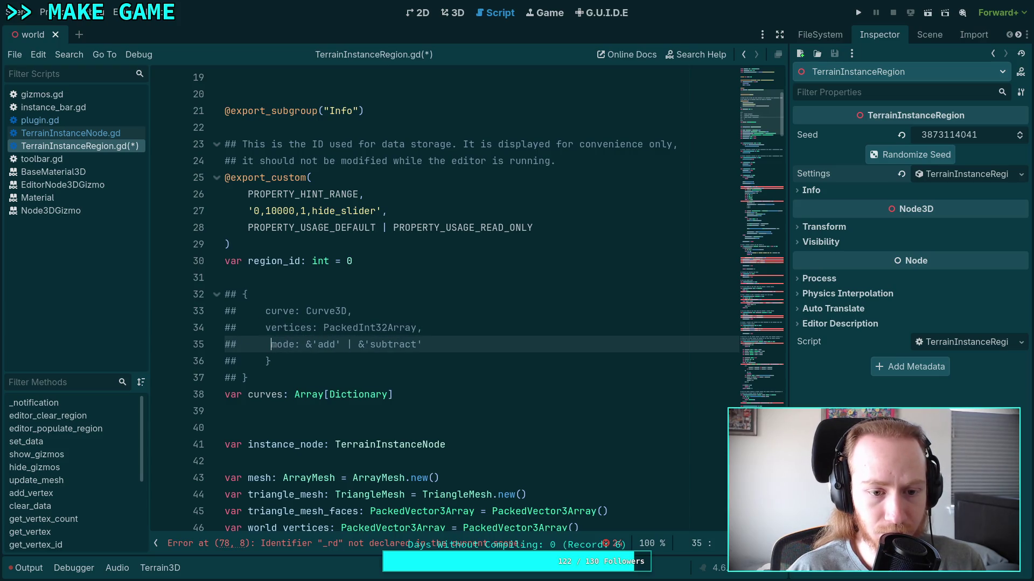
key("BackSpace")
key("BackSpace")
key("BackSpace")
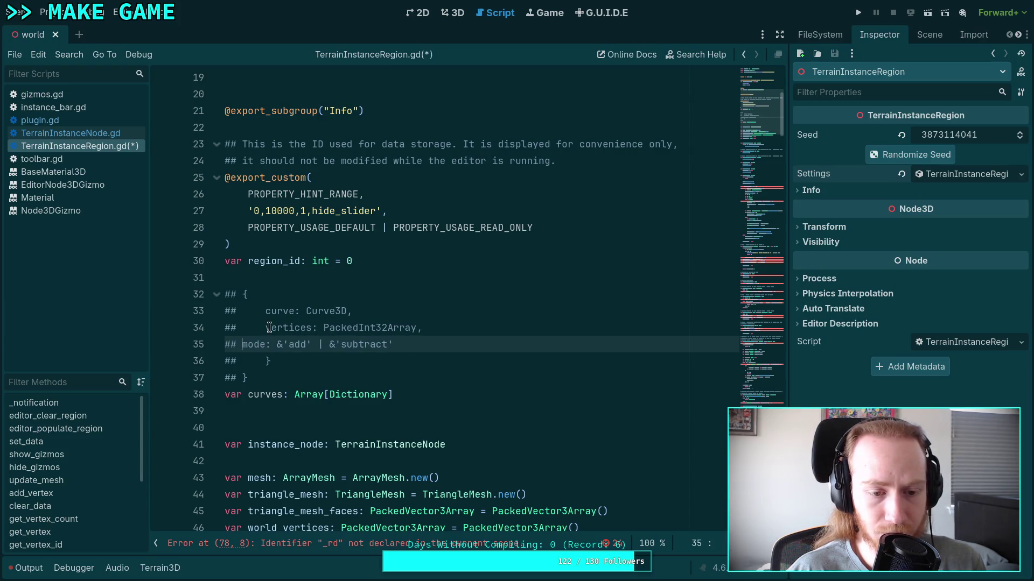
left_click_drag(441, 361, 452, 350)
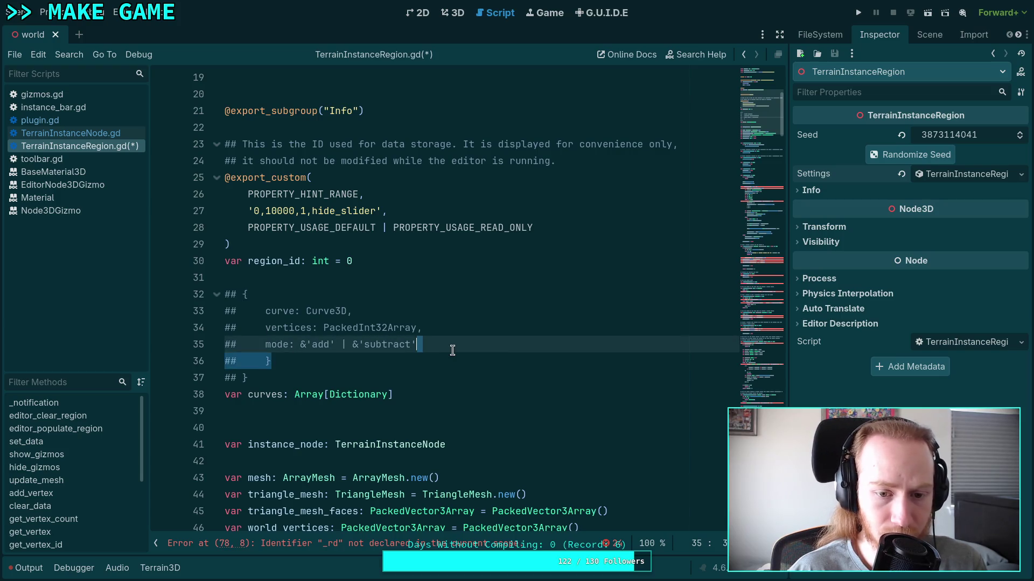
key("BackSpace")
Step: Place the caret on empty line 38 and save TerrainInstanceRegion.gd
left_click(243, 310)
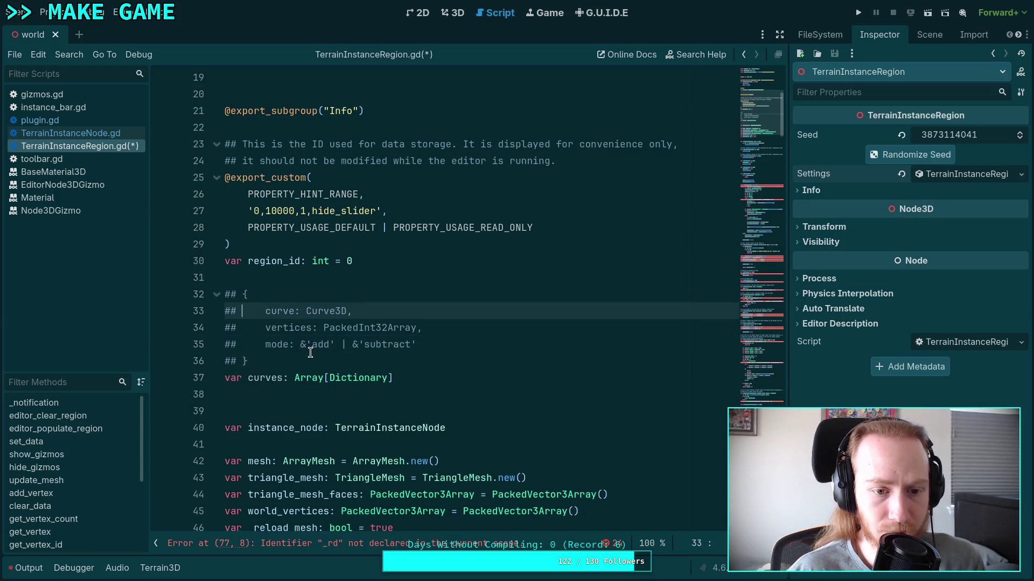
left_click(311, 357)
left_click(431, 377)
left_click(392, 390)
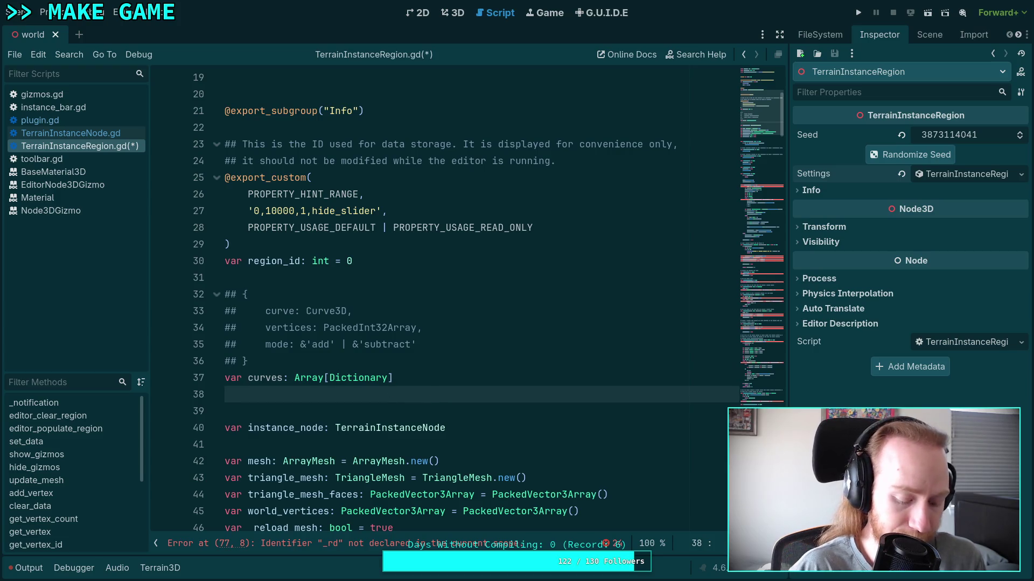
key("ctrl+s")
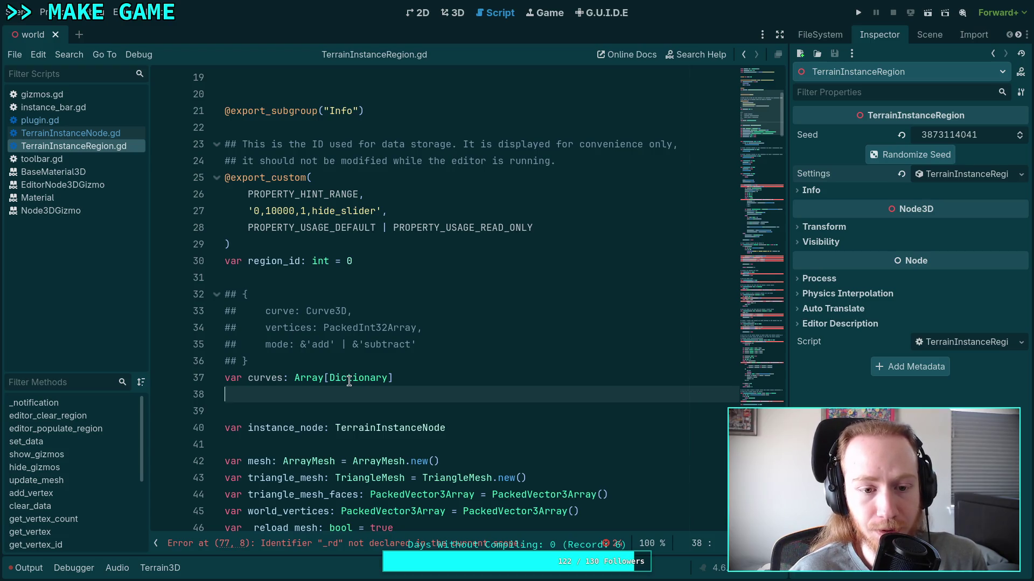
Step: Delete the region_id comment and export block on lines 22–30
scroll(349, 380, "down", 2)
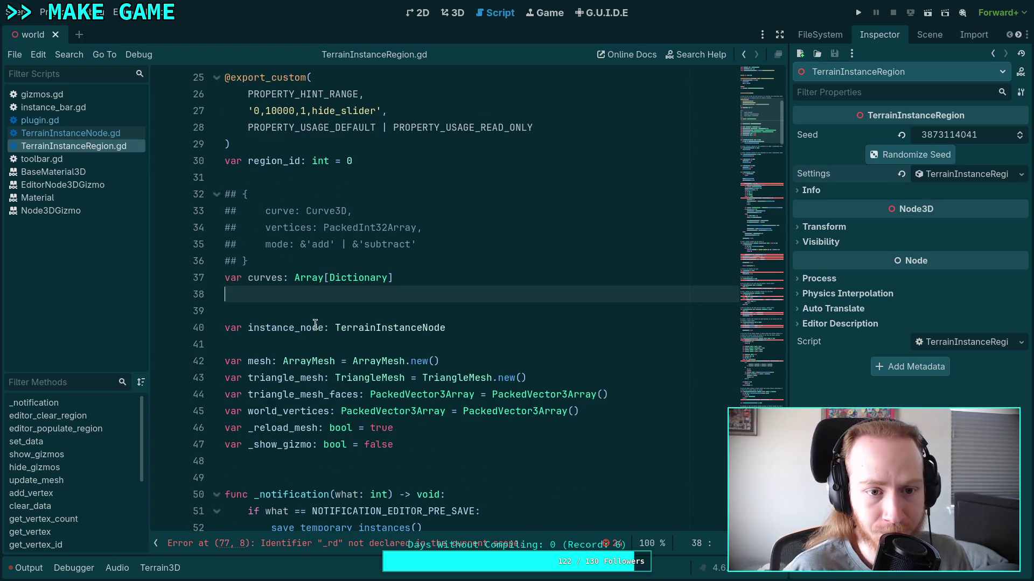
scroll(323, 325, "up", 2)
scroll(329, 332, "up", 1)
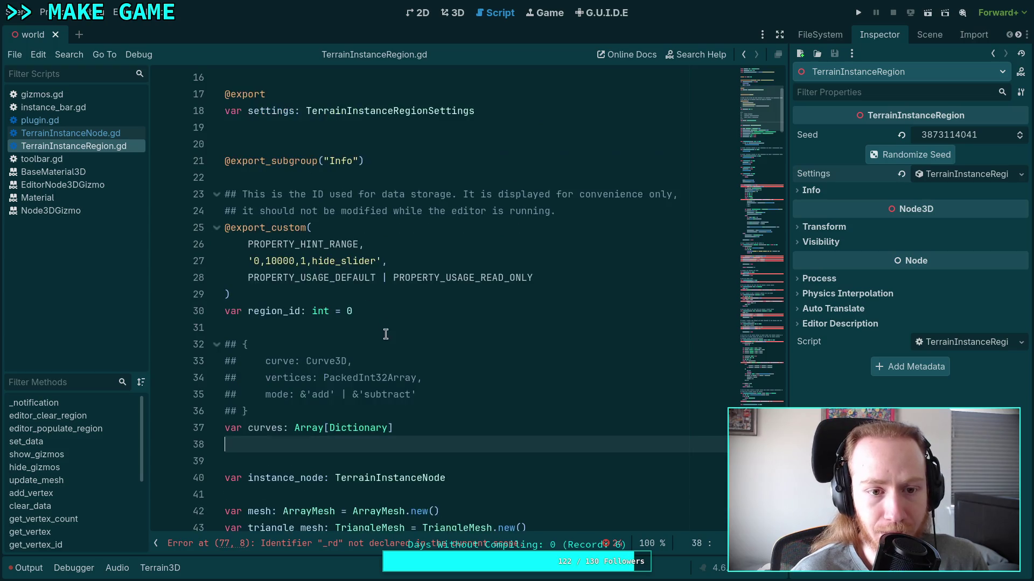
mouse_move(397, 313)
left_mouse_down()
mouse_move(332, 284)
mouse_move(323, 178)
left_mouse_up()
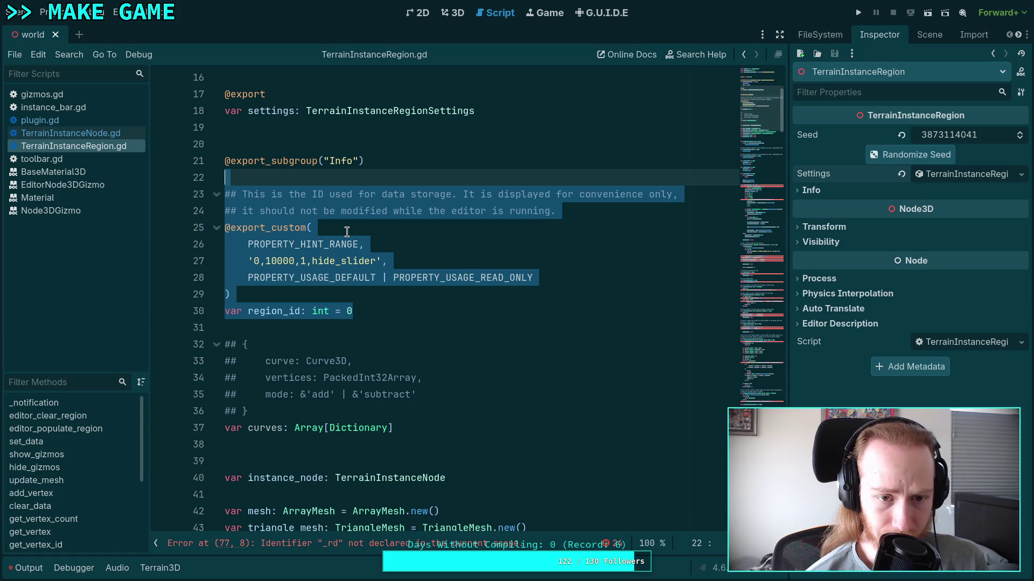
key("Delete")
left_click_drag(401, 158, 316, 138)
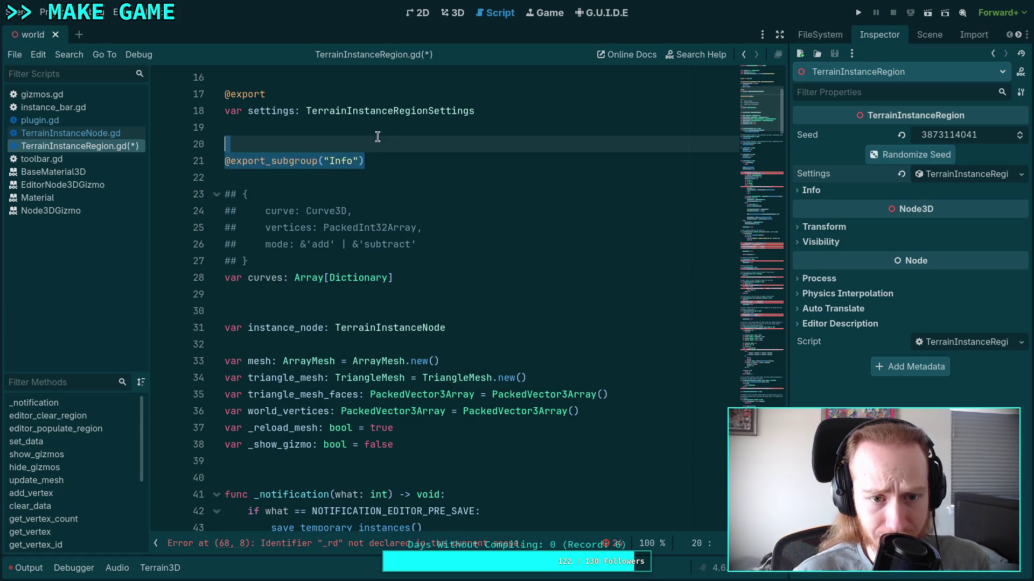
key("Delete")
key("Delete")
key("BackSpace")
key("BackSpace")
scroll(469, 318, "up", 2)
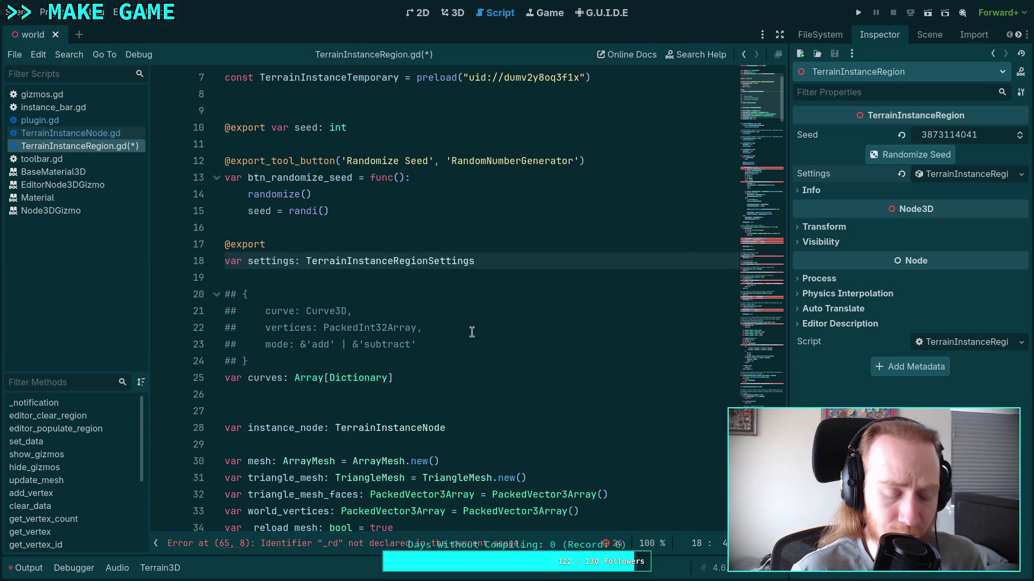
key("ctrl+s")
scroll(530, 335, "down", 2)
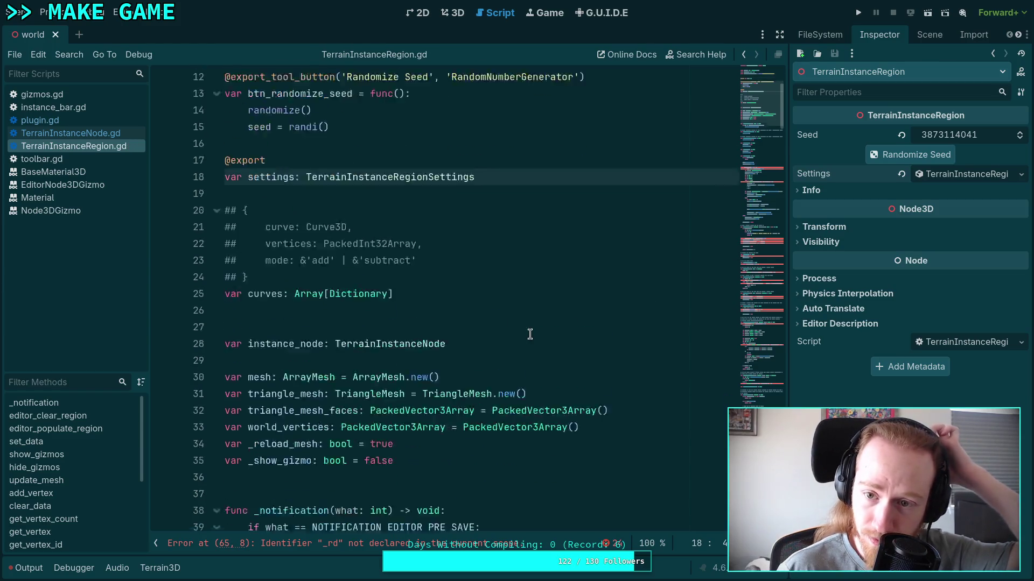
scroll(530, 334, "down", 13)
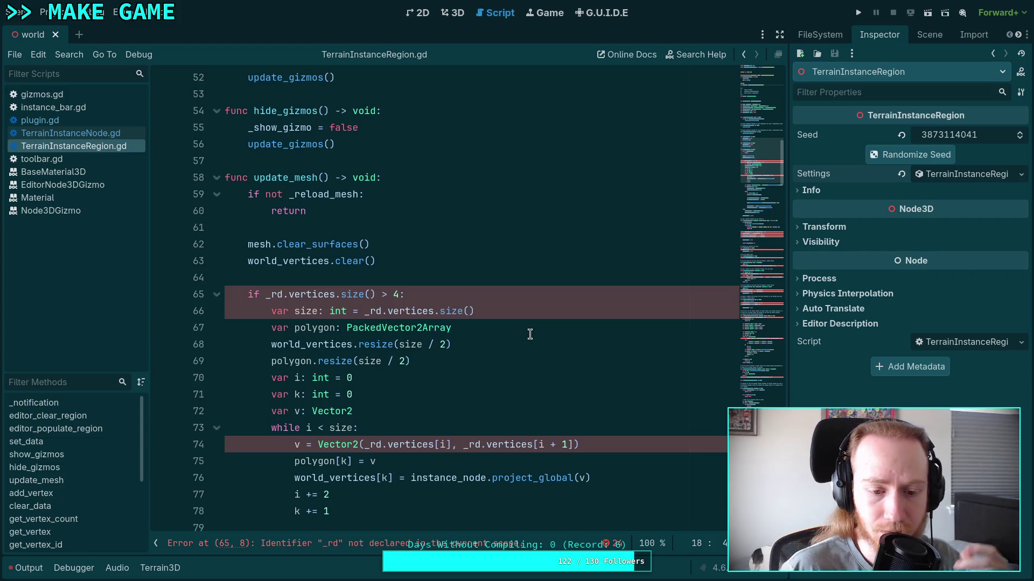
Step: Read through the update_mesh code from line 64, then switch to the GitHub browser window
left_click(472, 275)
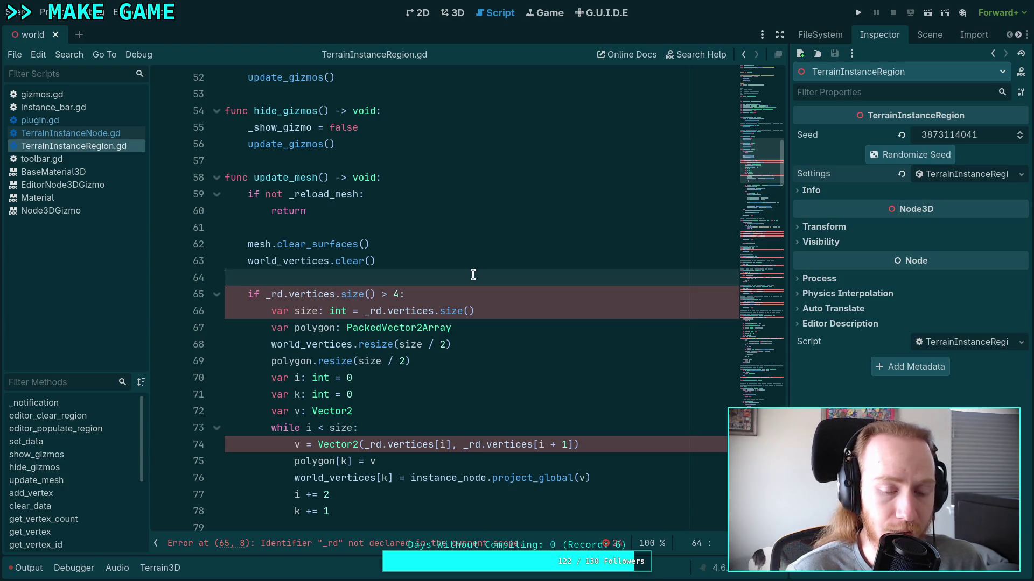
scroll(472, 274, "down", 8)
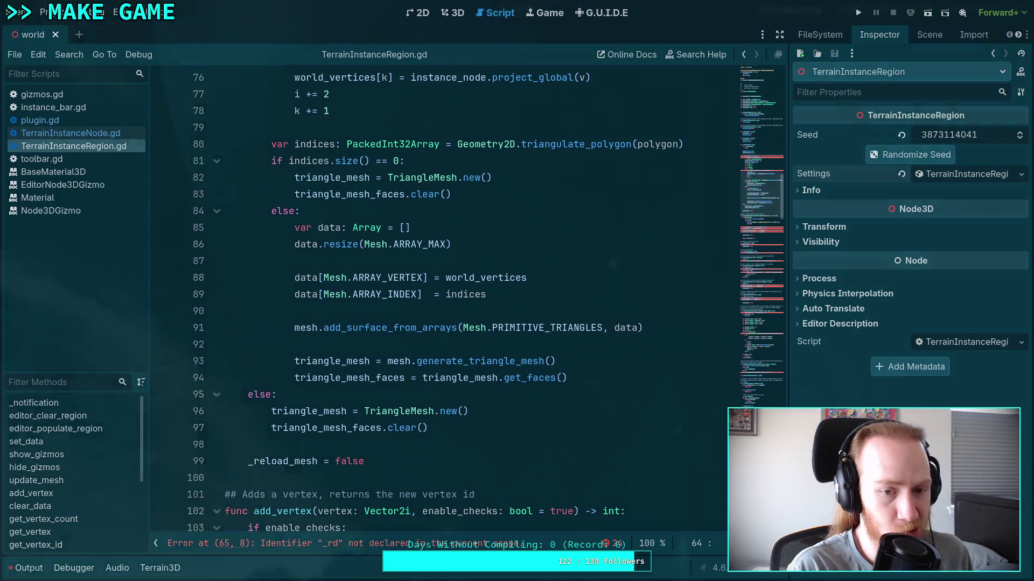
key("alt+Tab")
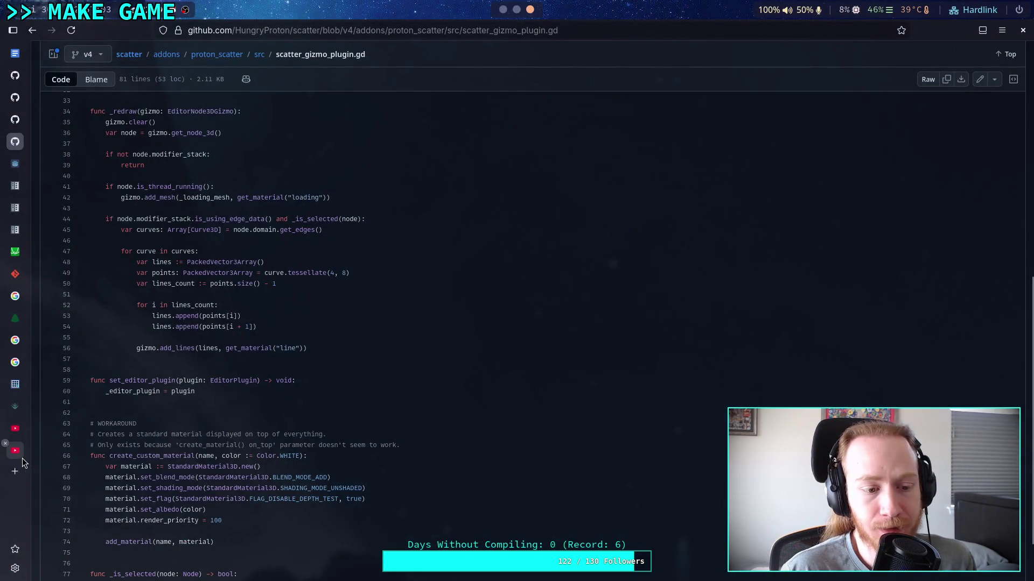
Step: Search YouTube for 'how to subract geometry from a triangle mesh programming'
left_click(15, 429)
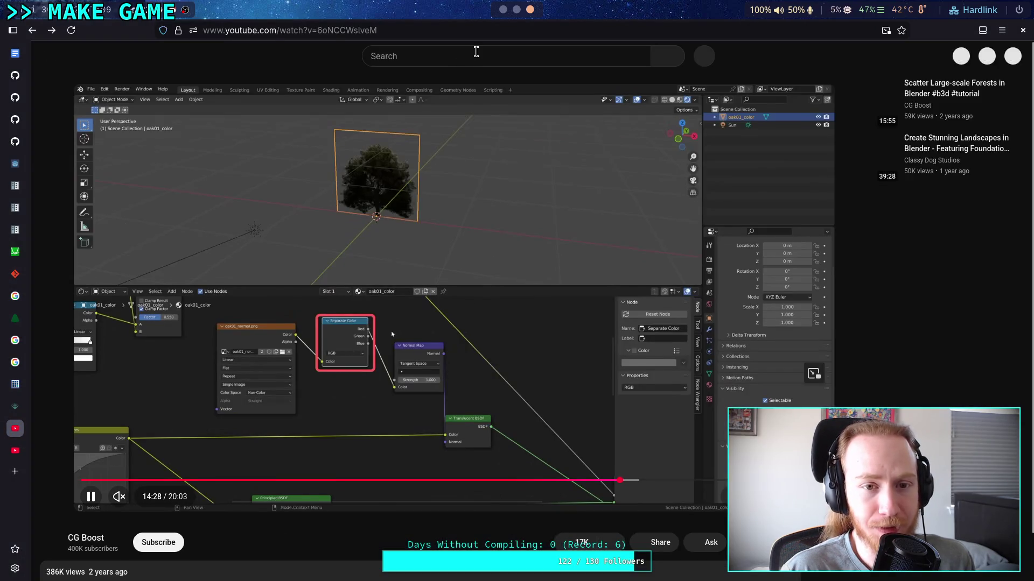
left_click(476, 51)
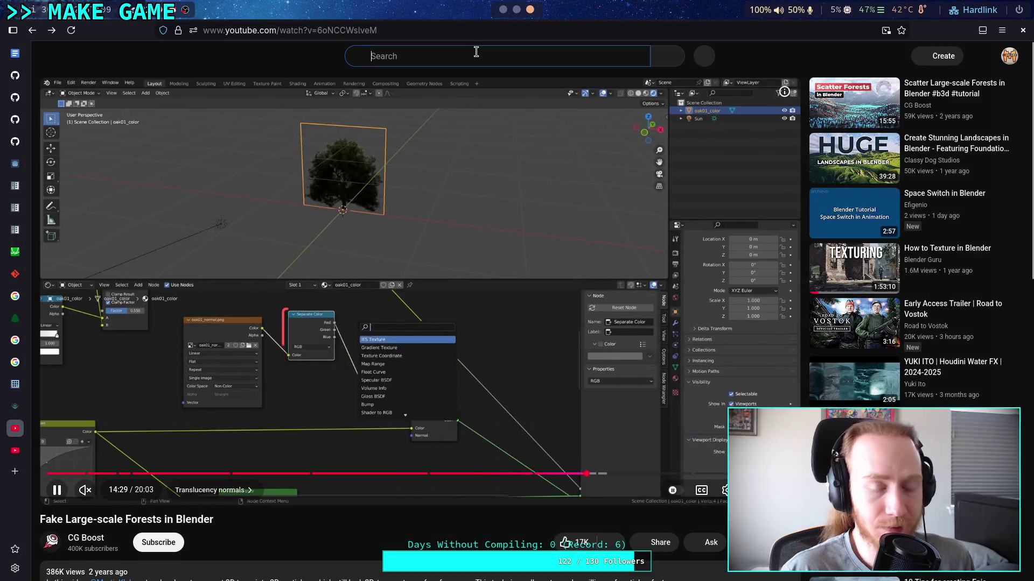
type("how")
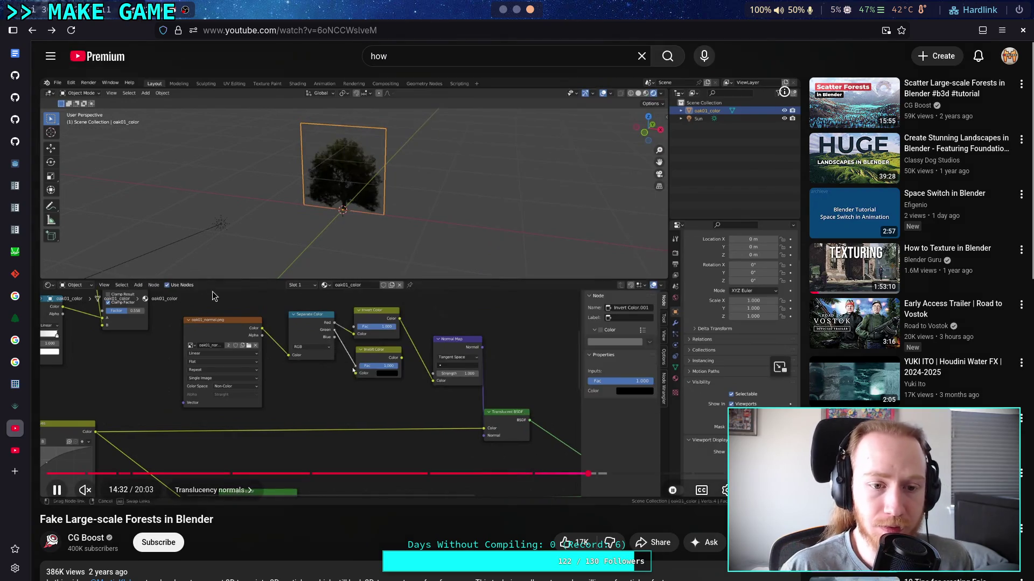
left_click(213, 296)
left_click(440, 53)
type("to ")
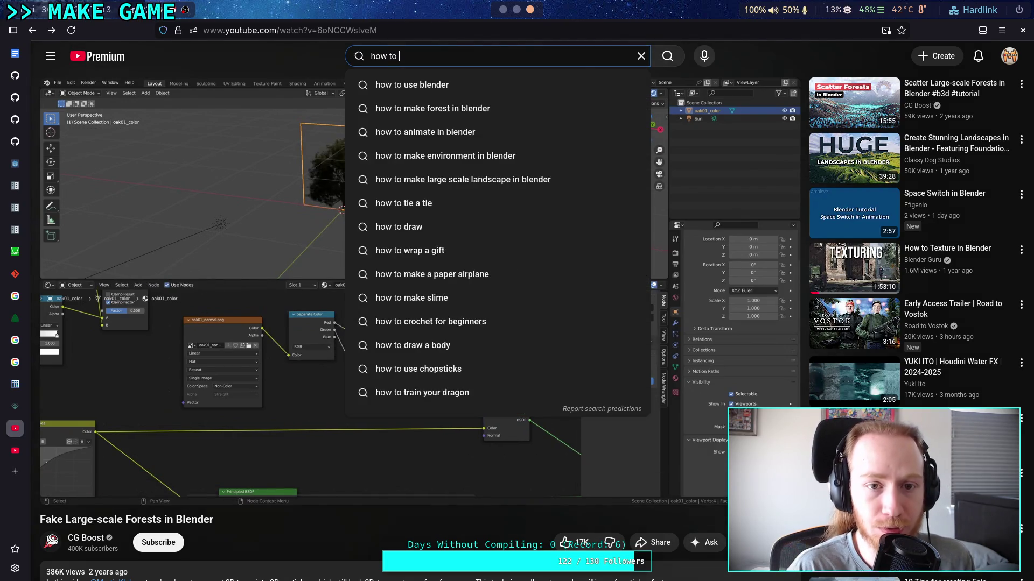
type("subract ")
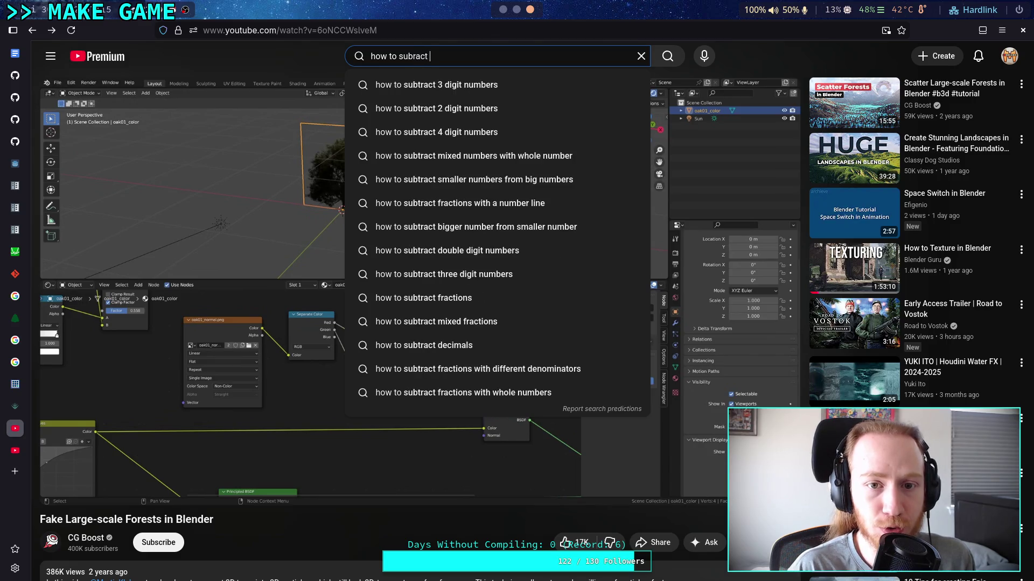
type("geo")
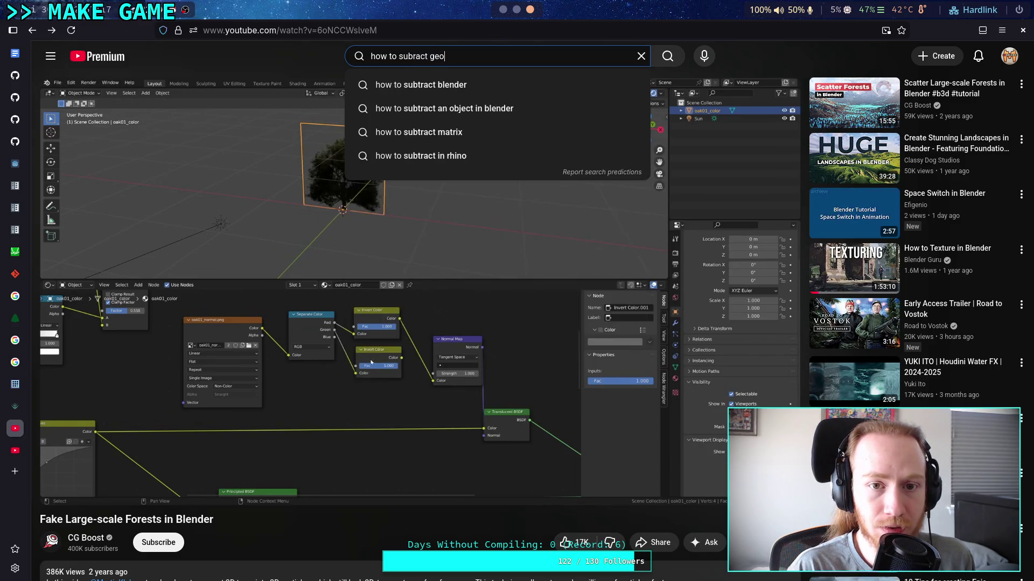
type("metry from ")
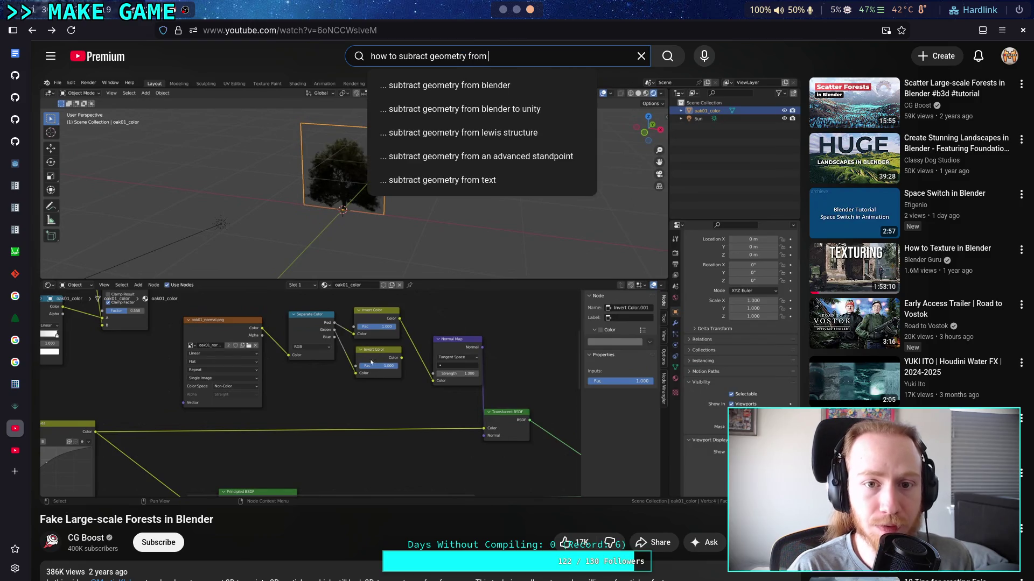
type("a triangel")
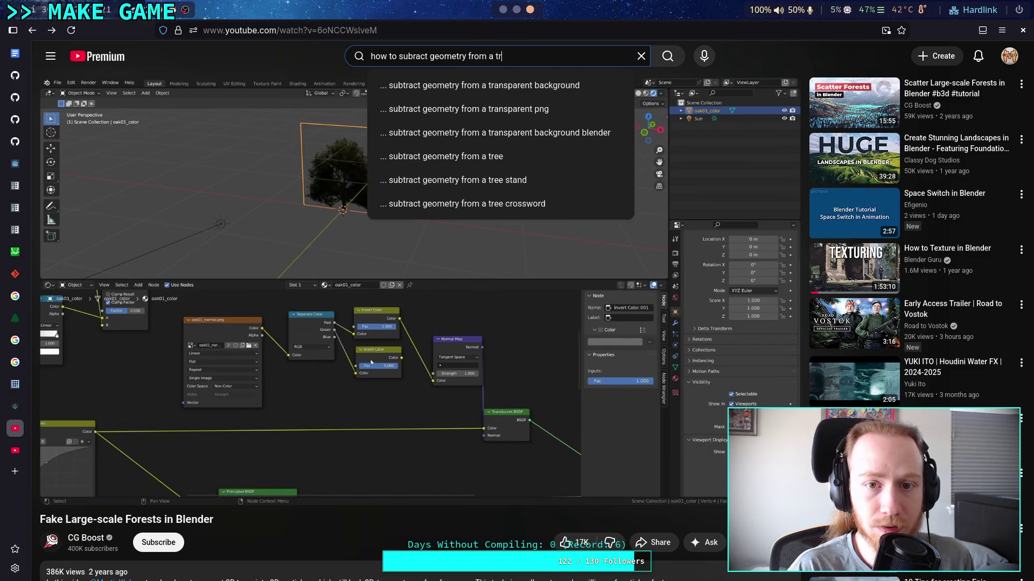
key("BackSpace")
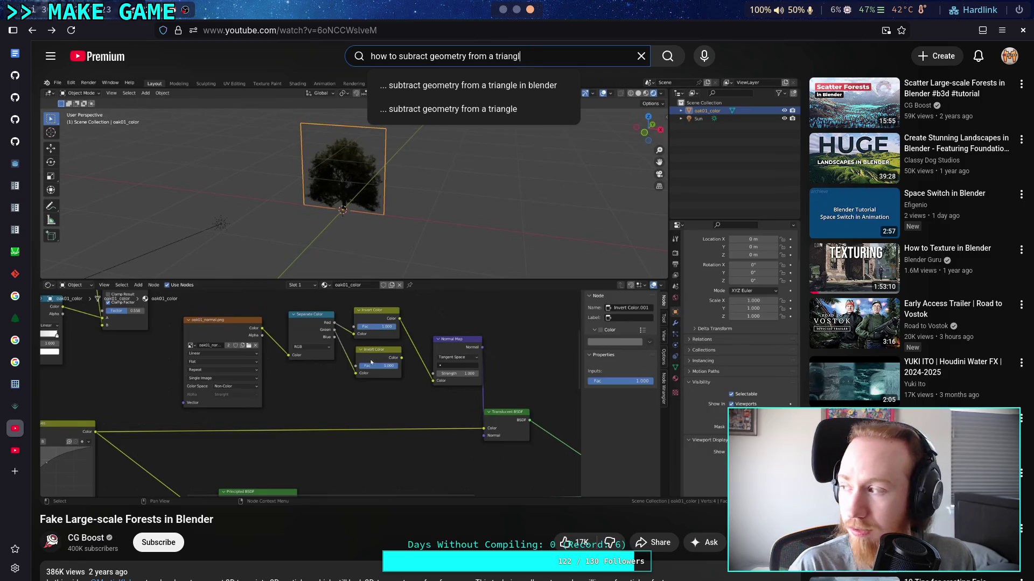
type("e mes")
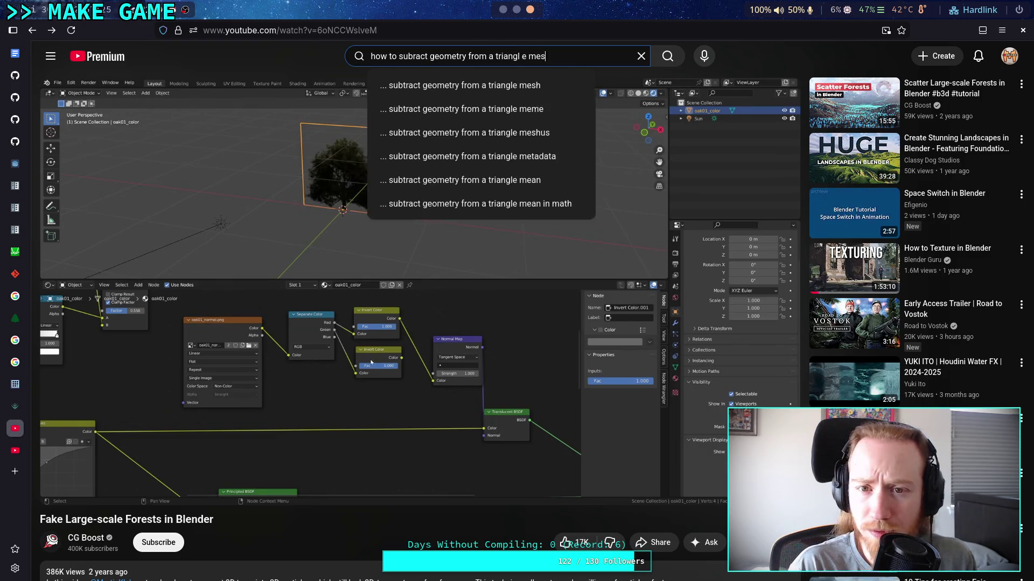
key("BackSpace")
key("BackSpace")
key("BackSpace")
key("BackSpace")
key("BackSpace")
type("e mesh")
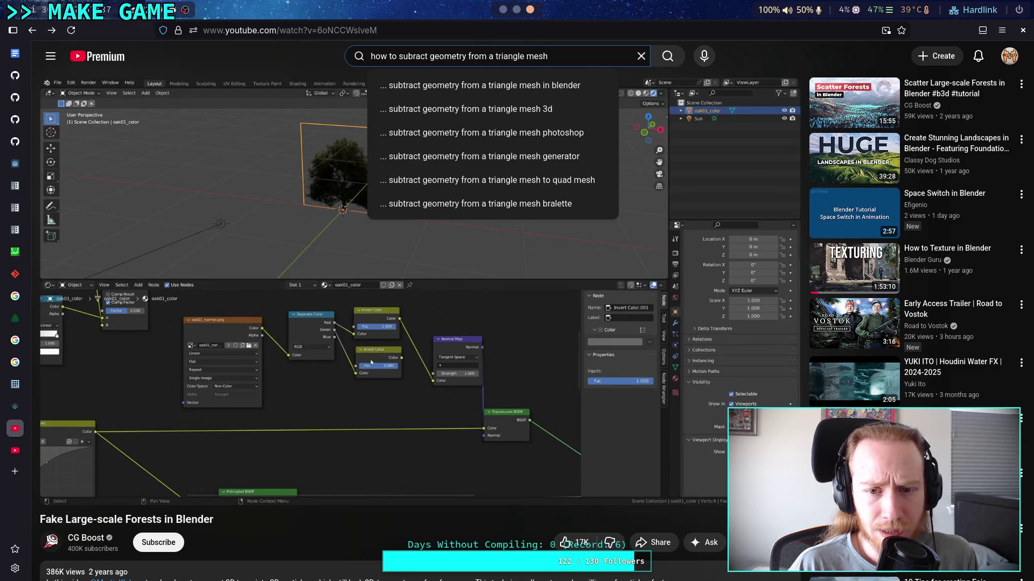
type("programming")
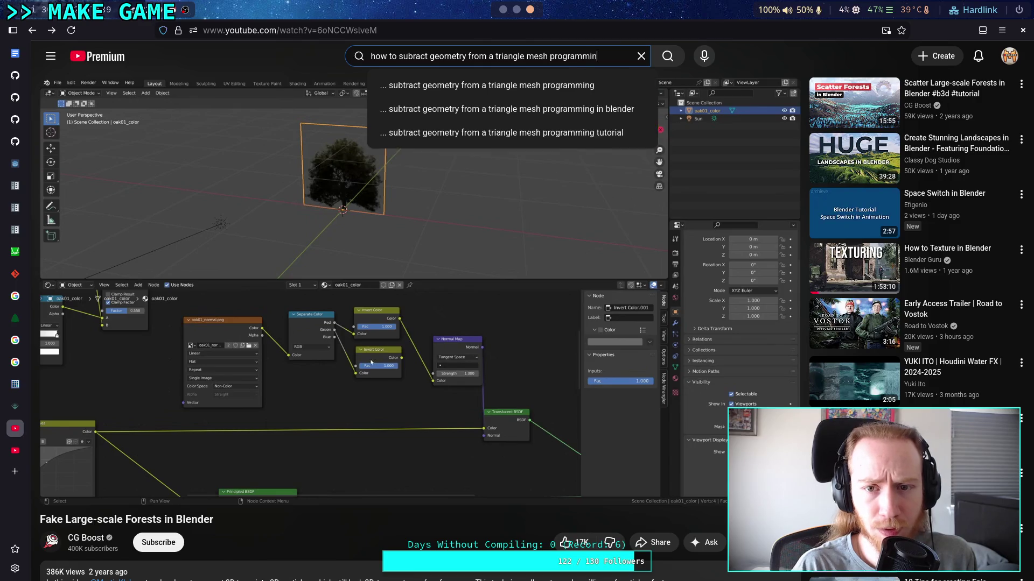
key("Return")
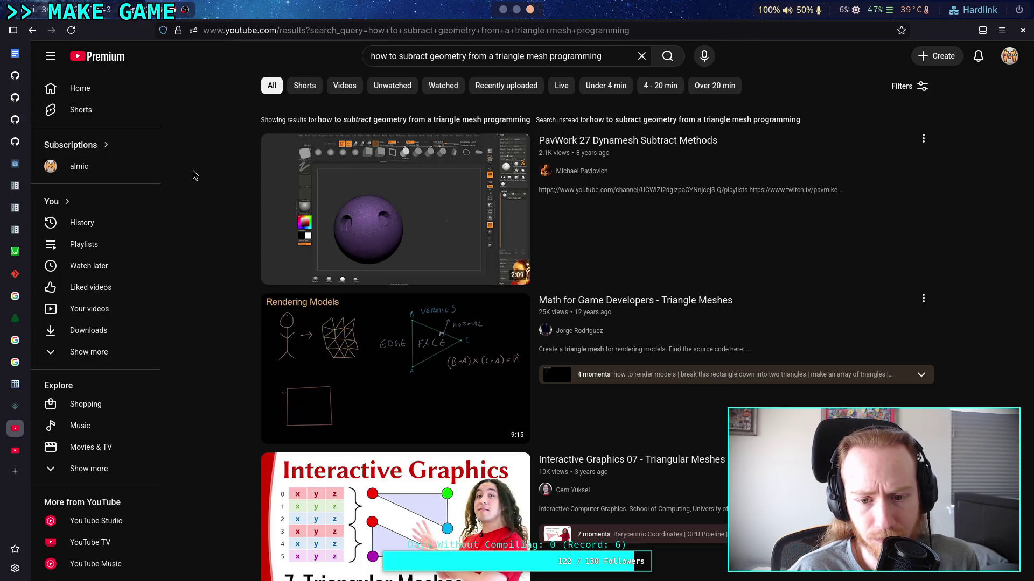
scroll(194, 175, "down", 2)
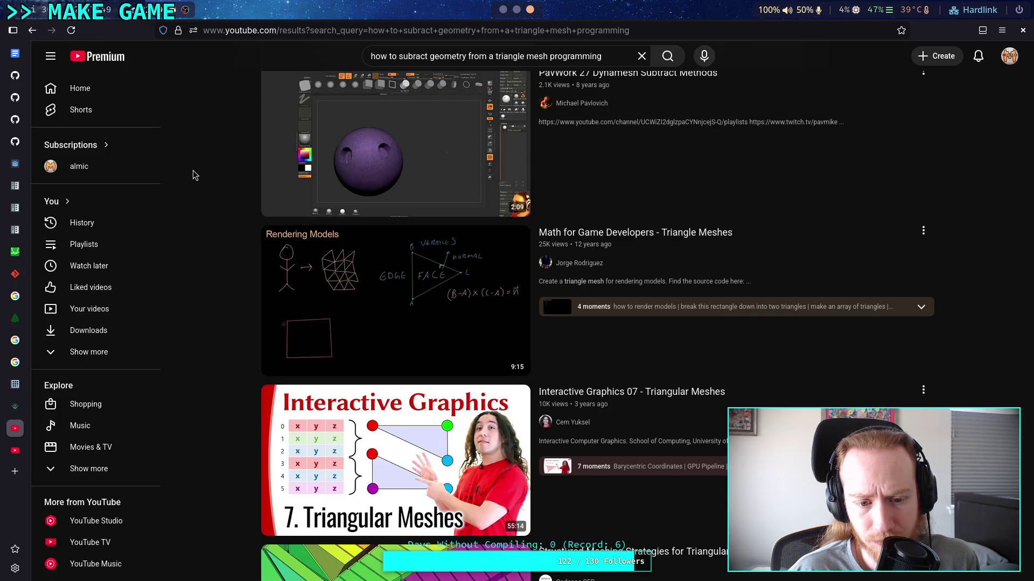
scroll(194, 175, "down", 3)
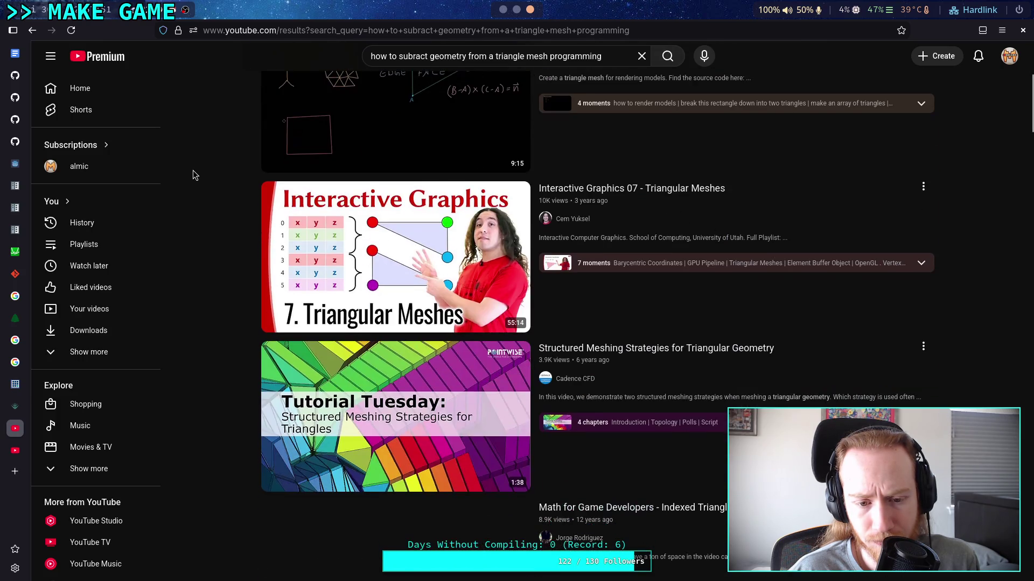
scroll(194, 175, "down", 3)
scroll(193, 175, "down", 2)
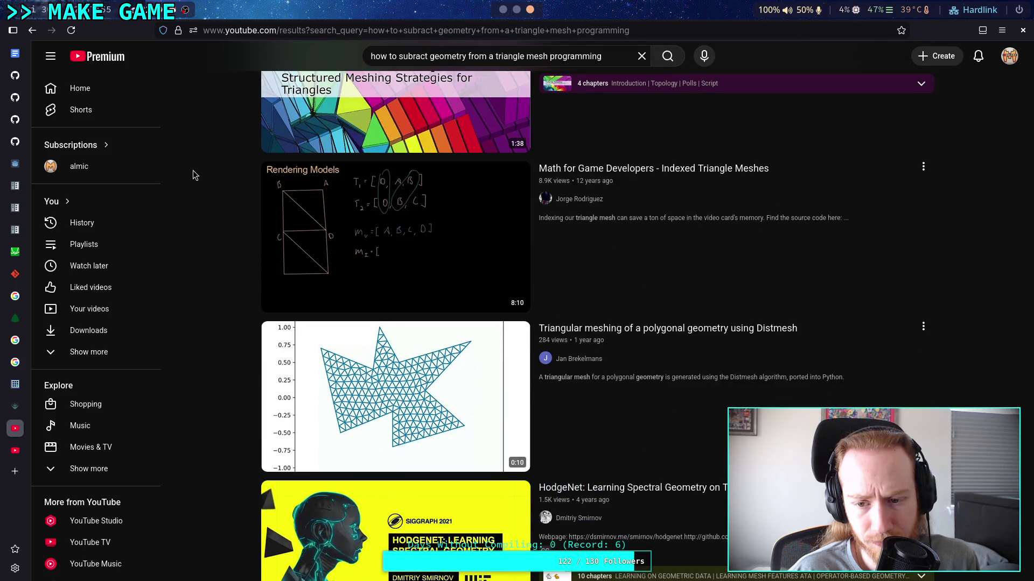
scroll(193, 171, "down", 1)
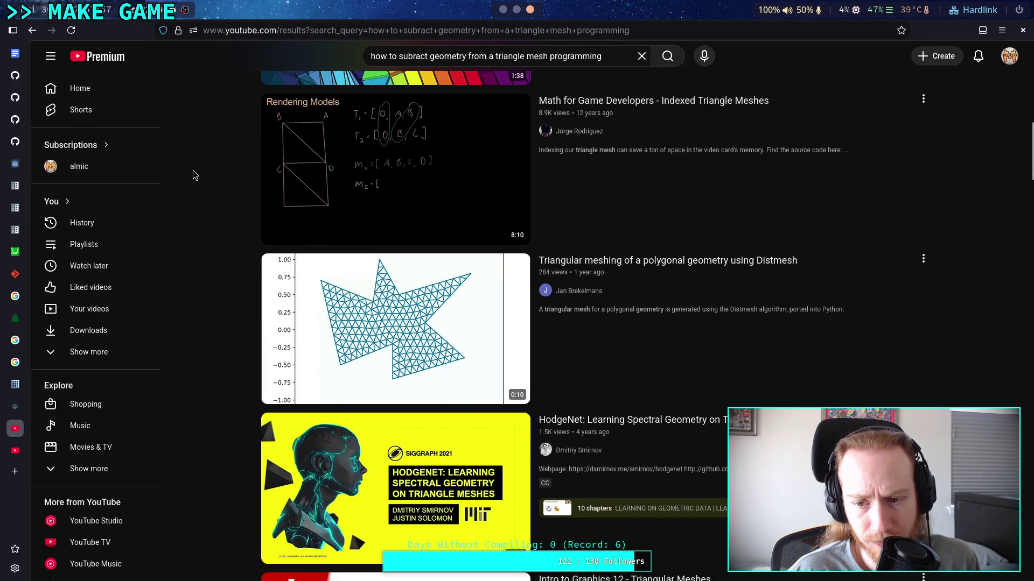
scroll(192, 171, "down", 1)
scroll(193, 171, "down", 2)
scroll(193, 171, "up", 13)
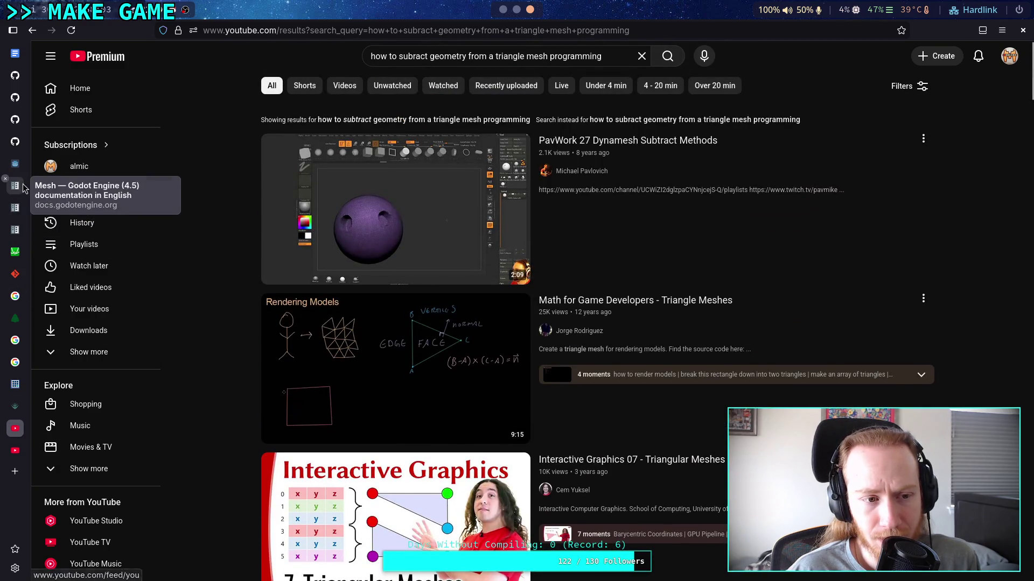
Step: Search the Godot docs for Geometry2d and open the Geometry2D class reference
left_click(15, 230)
left_click(273, 63)
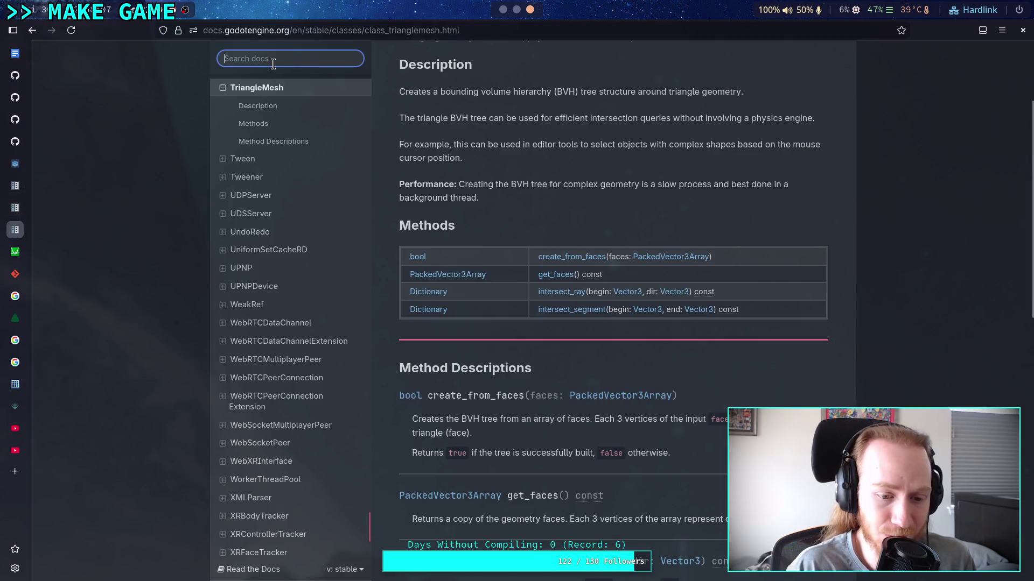
type("G")
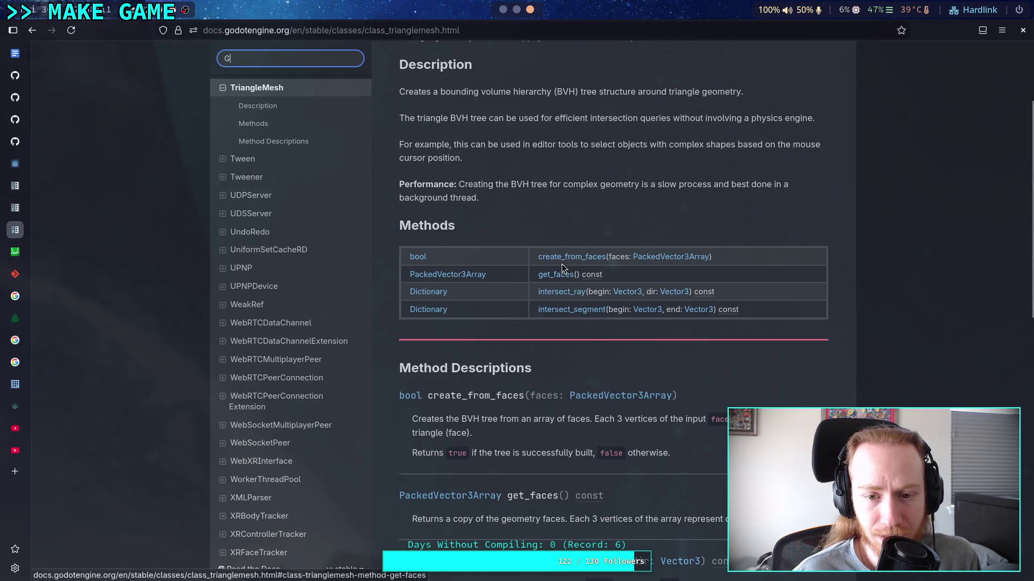
scroll(567, 295, "up", 2)
scroll(567, 296, "down", 10)
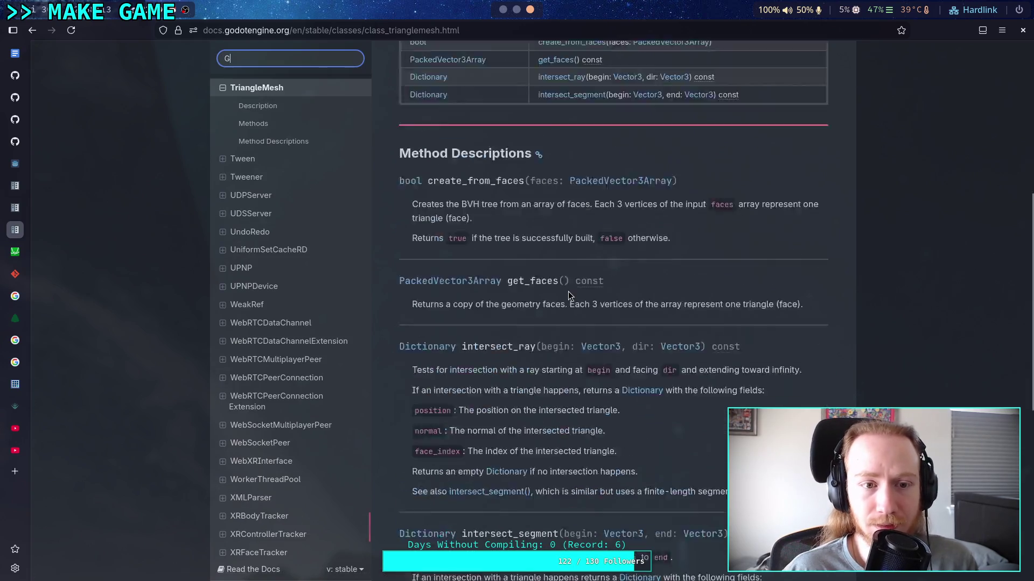
scroll(508, 306, "up", 15)
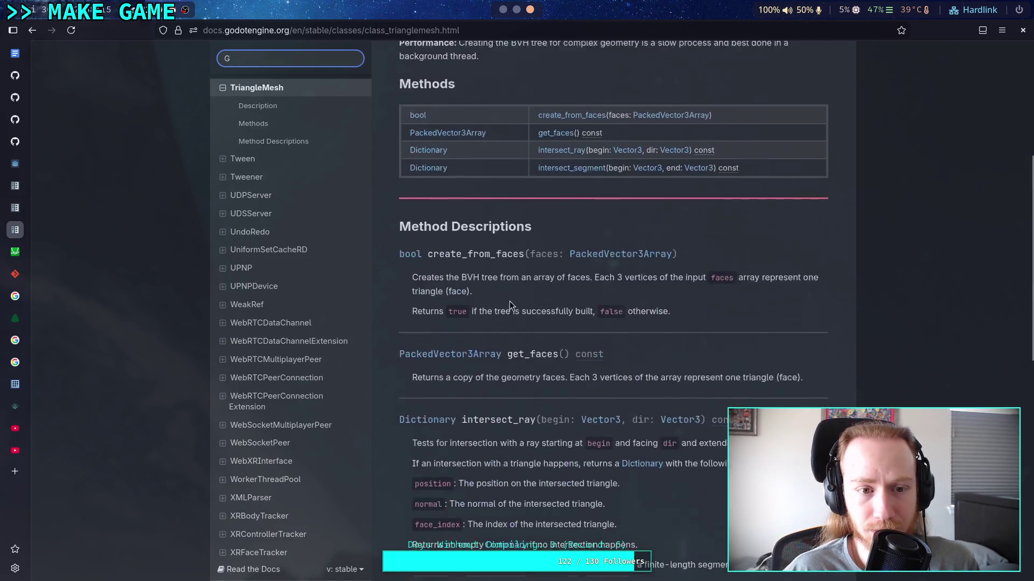
type("eometry2d")
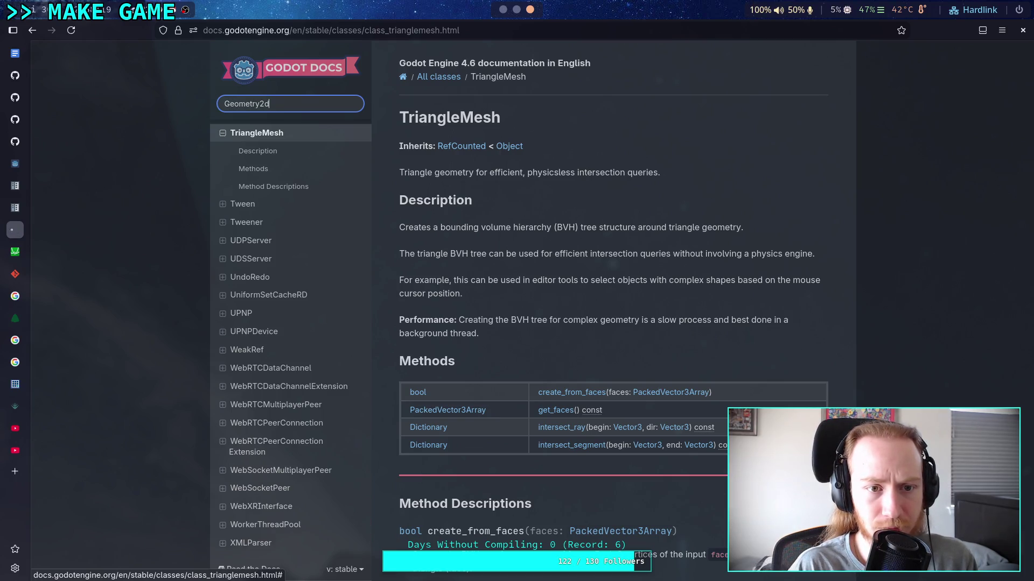
key("Return")
left_click(423, 173)
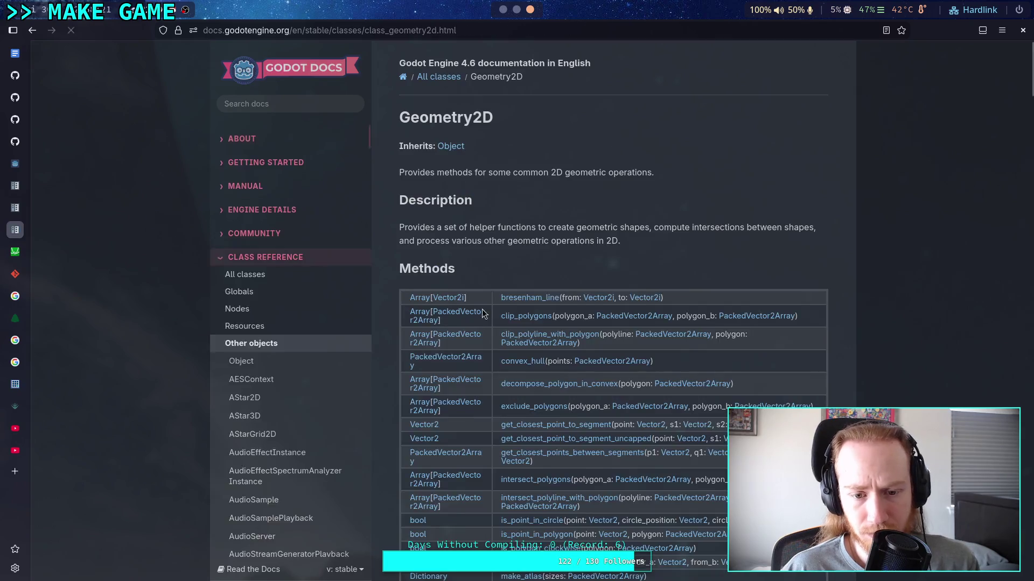
Step: Scroll through Geometry2D's methods, such as clip_polygons, exclude_polygons and merge_polygons
scroll(482, 314, "down", 3)
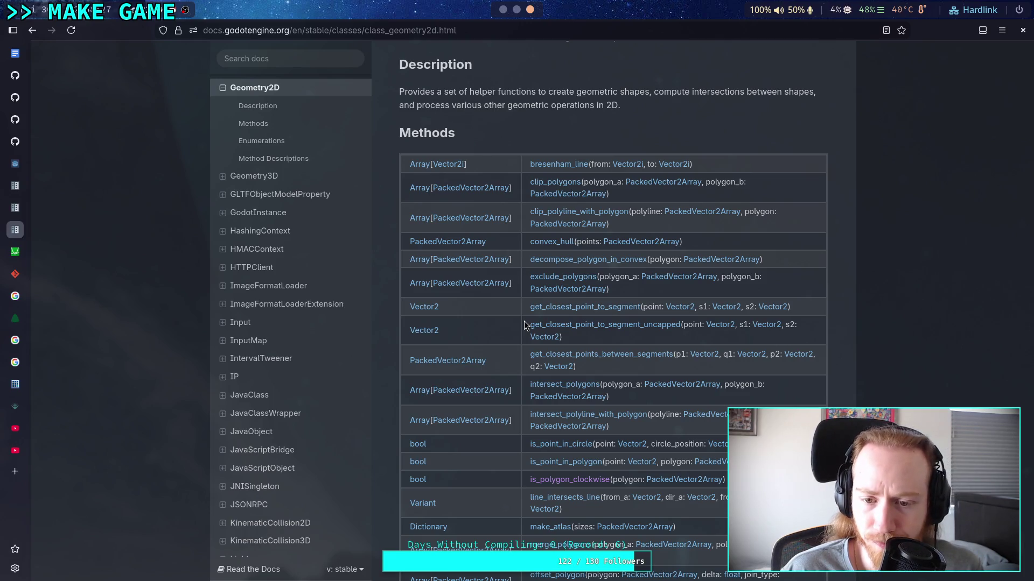
scroll(524, 325, "down", 3)
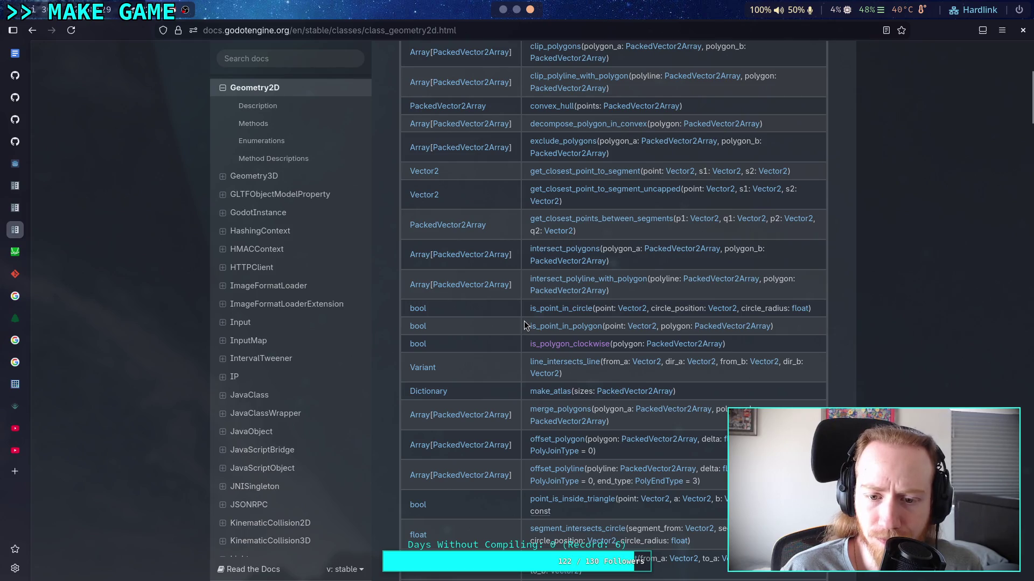
scroll(525, 325, "down", 2)
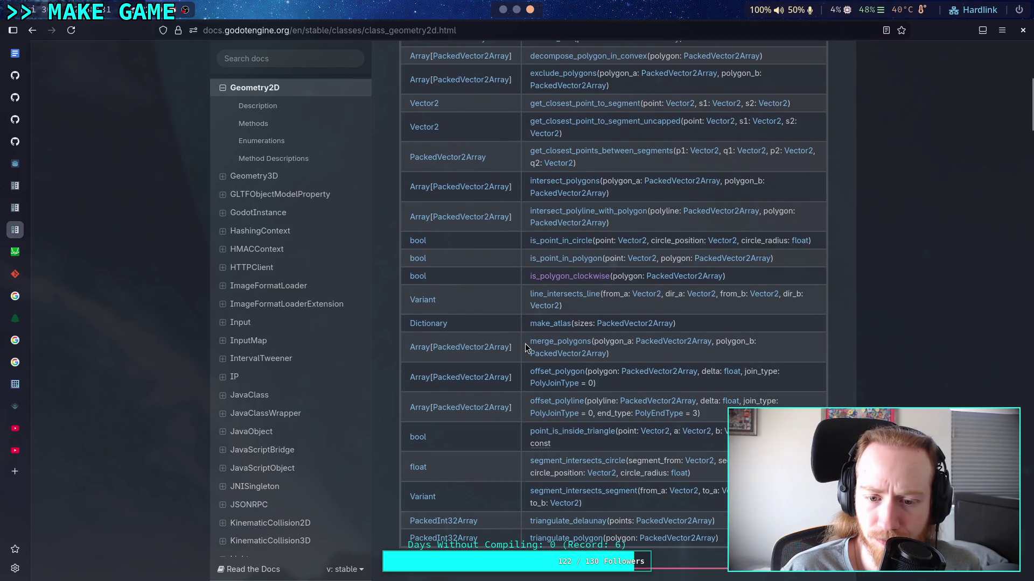
scroll(525, 345, "down", 2)
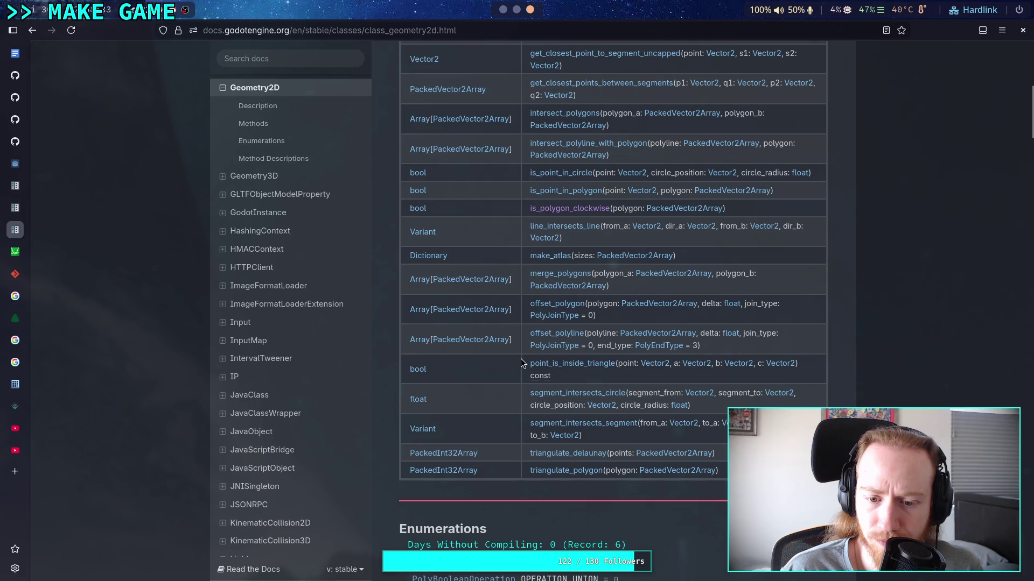
scroll(521, 363, "down", 2)
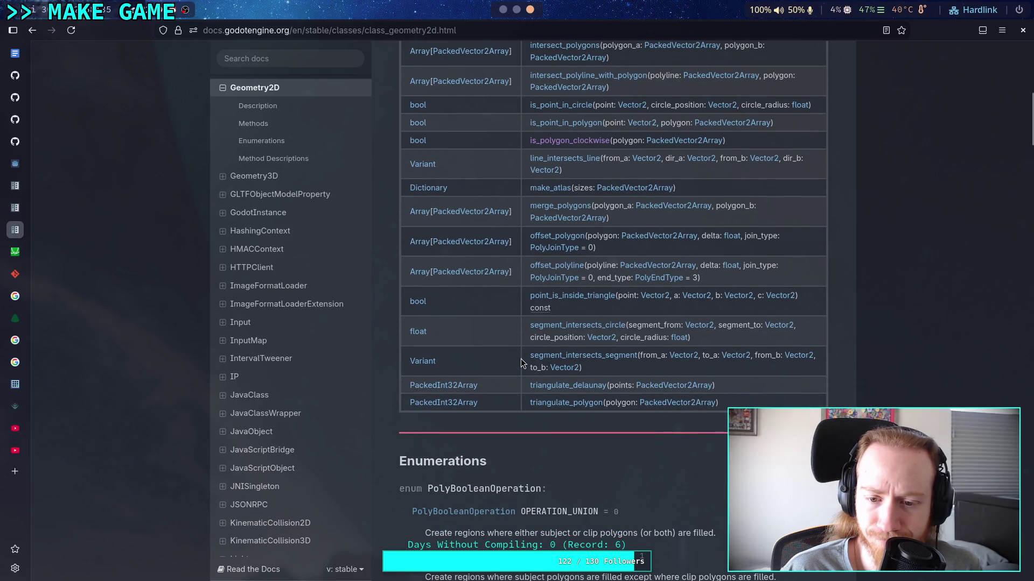
scroll(520, 354, "down", 5)
scroll(520, 354, "up", 15)
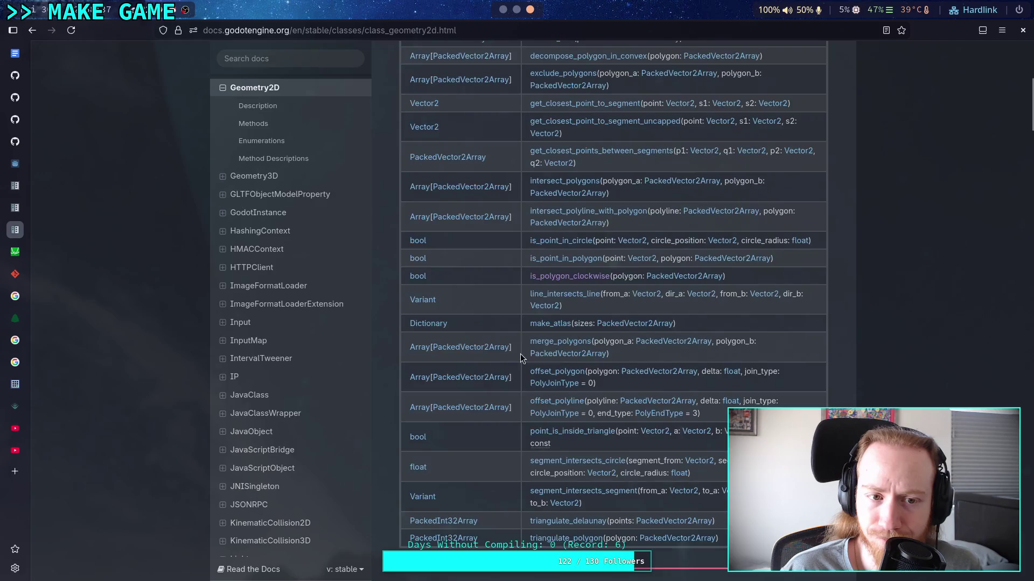
scroll(323, 311, "up", 2)
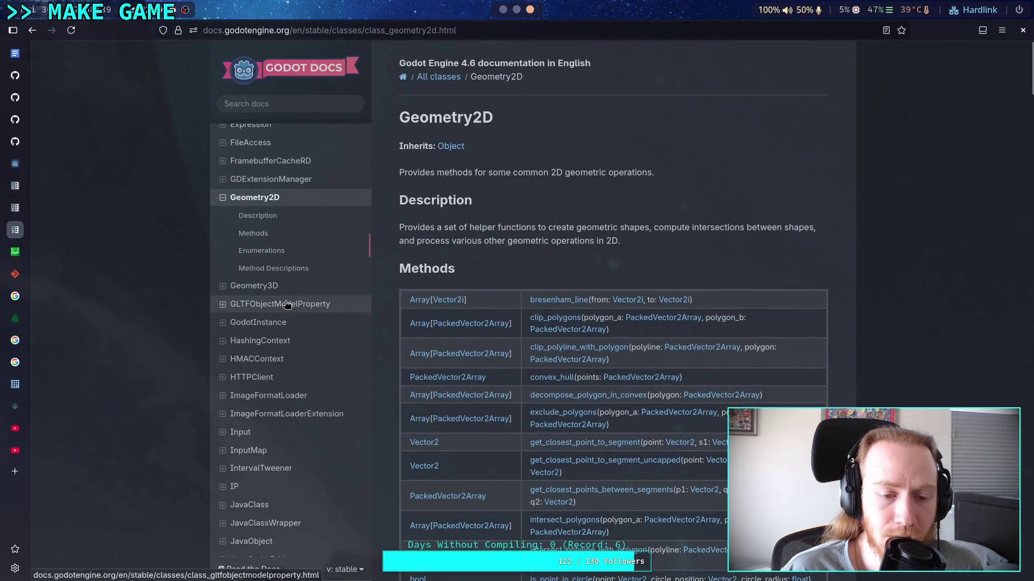
Step: Rerun the YouTube search as 'how to subract from a triangle mesh programming'
left_click(15, 428)
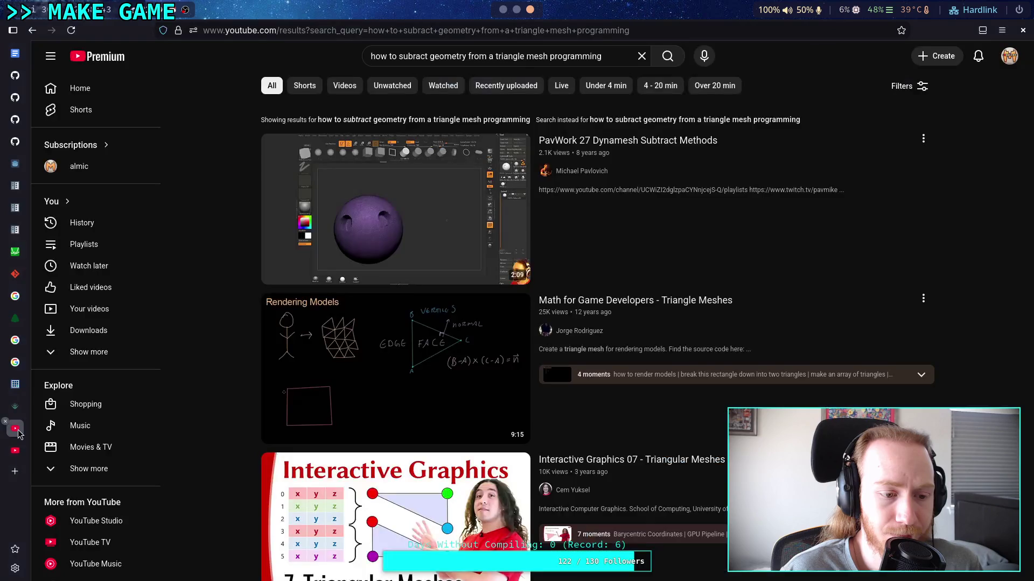
scroll(182, 303, "down", 8)
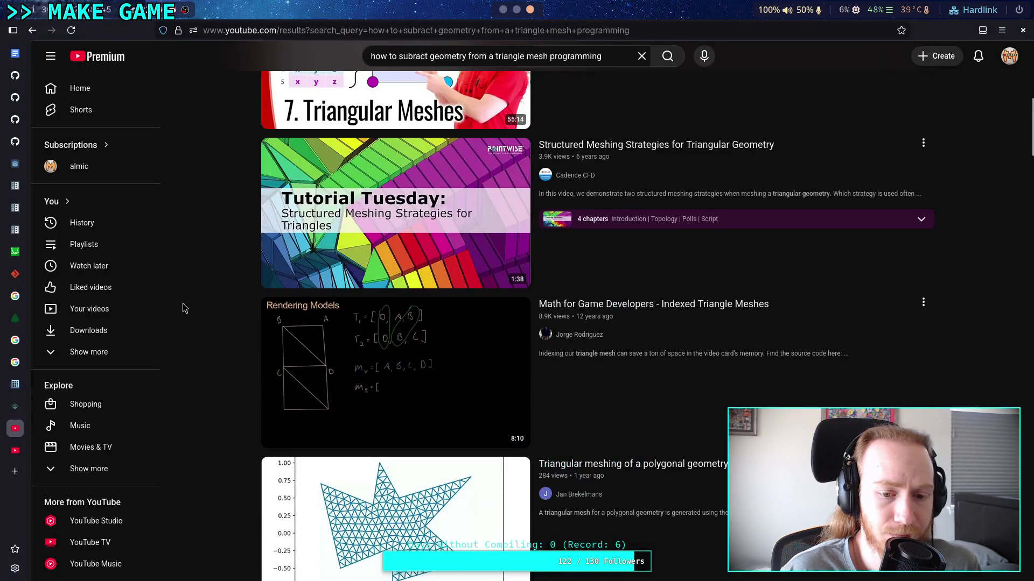
scroll(183, 302, "up", 8)
left_click_drag(429, 56, 464, 54)
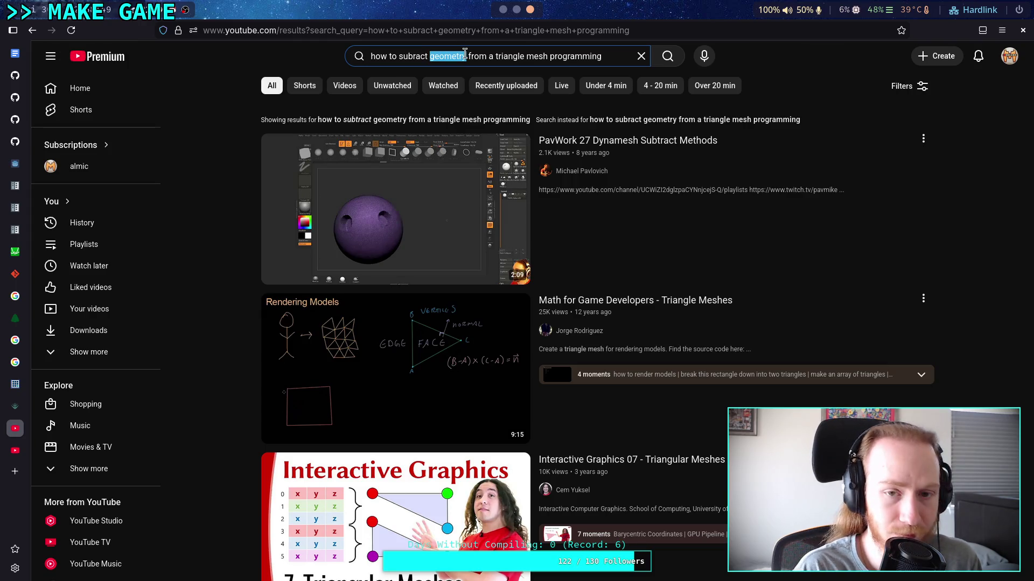
type("polygon")
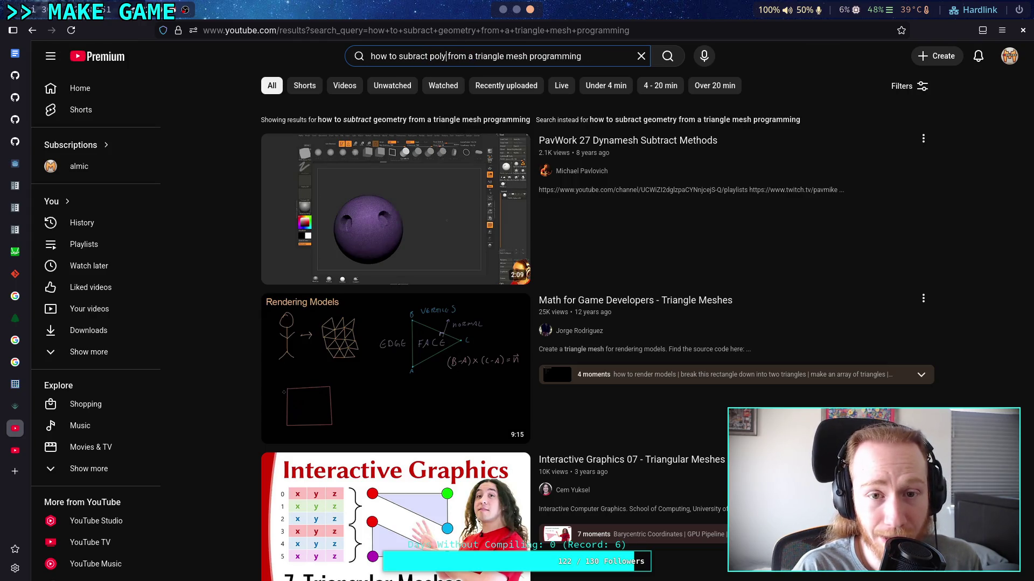
key("BackSpace")
key("BackSpace")
key("BackSpace")
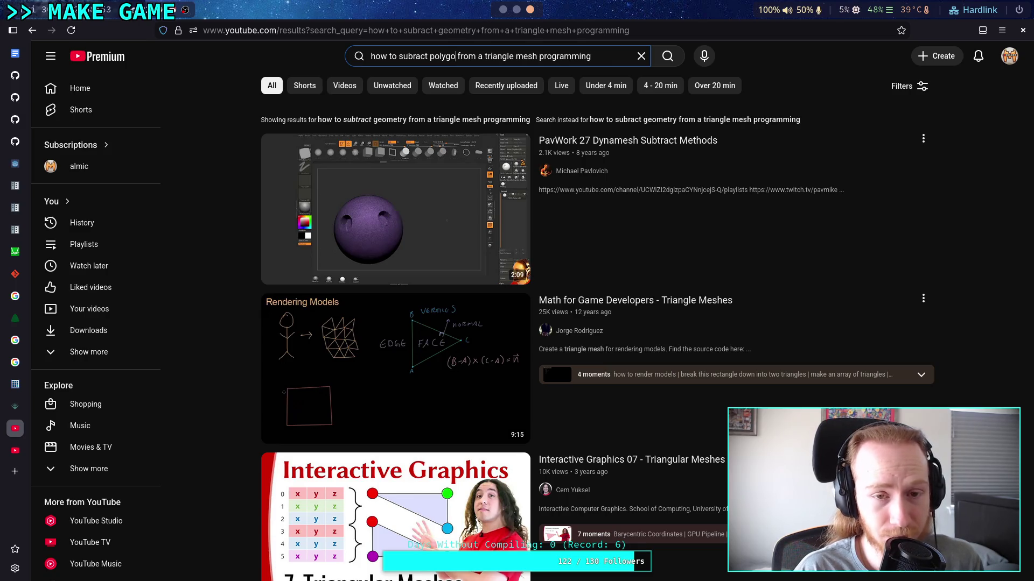
key("BackSpace")
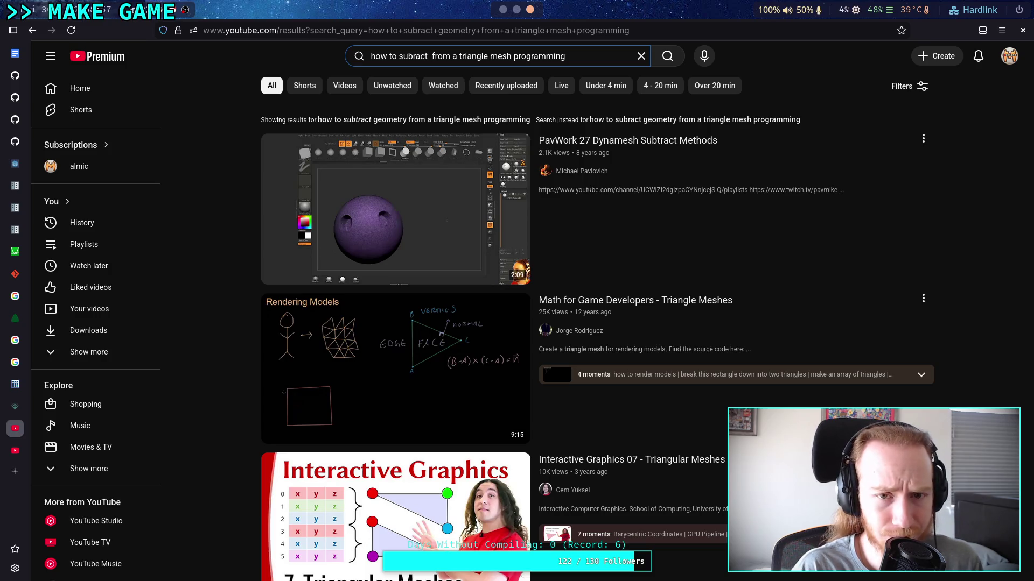
key("BackSpace")
key("Return")
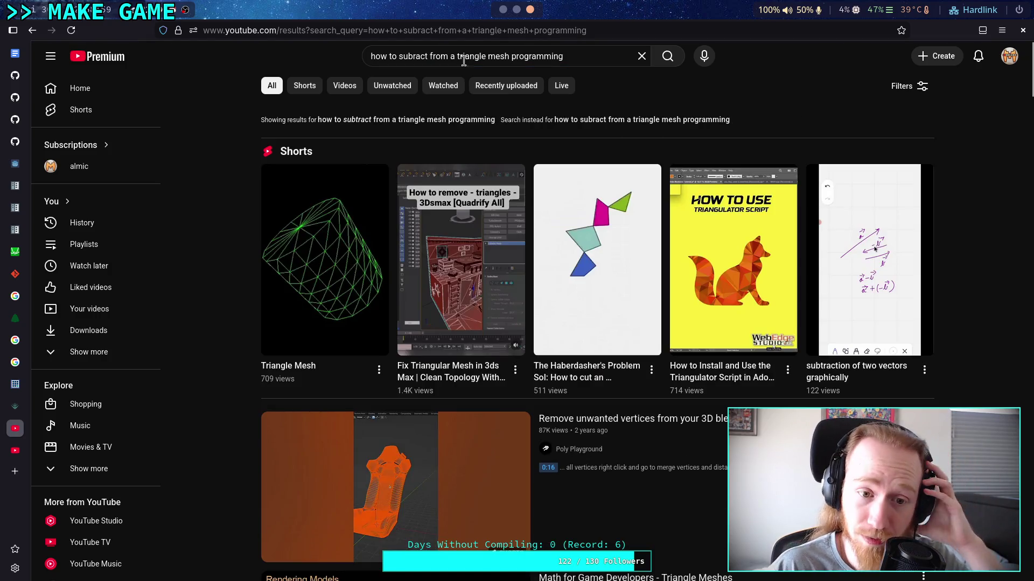
Step: Expand the key moments of the Triangle Meshes video result
scroll(202, 340, "down", 3)
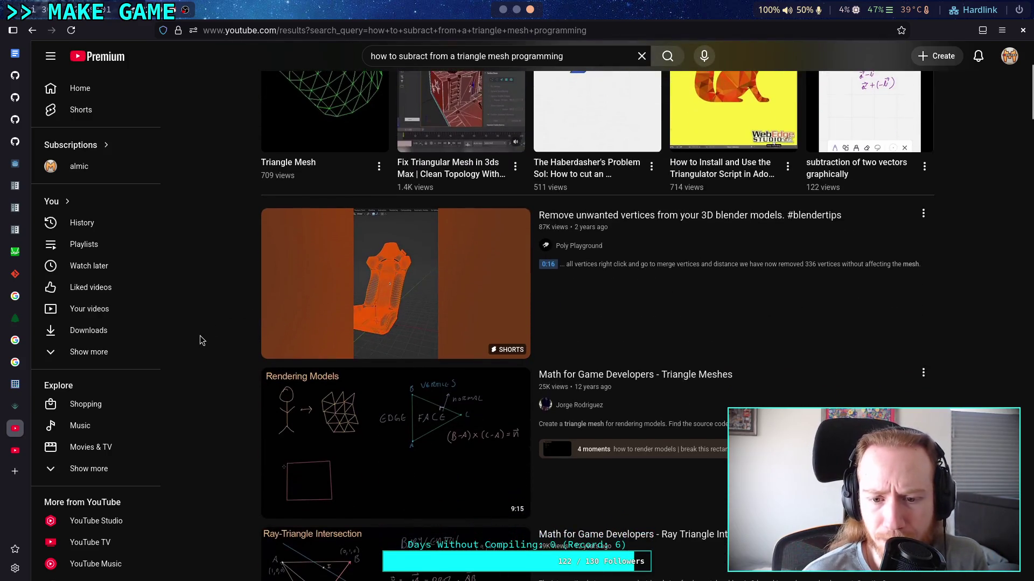
scroll(201, 340, "down", 2)
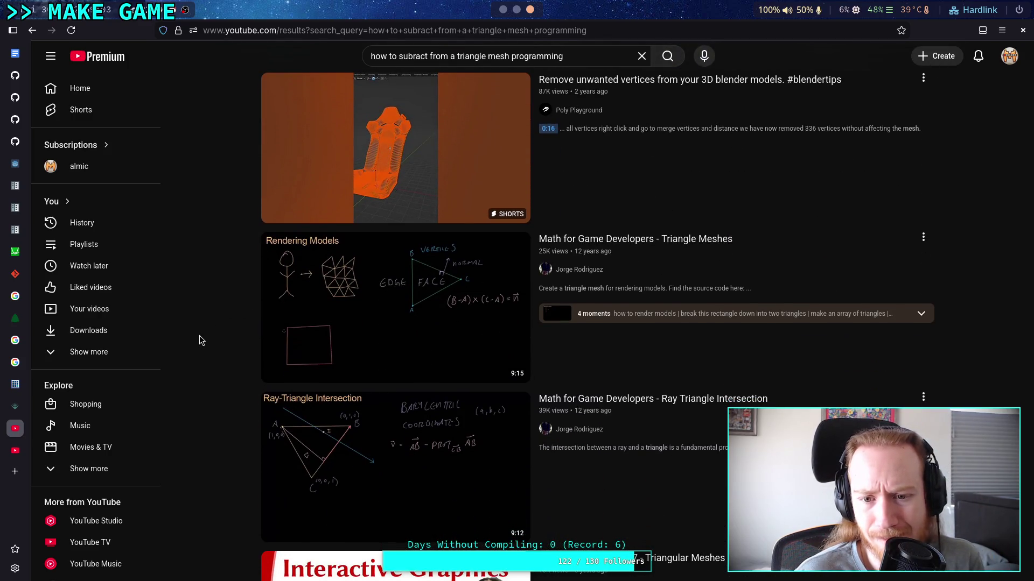
mouse_move(388, 360)
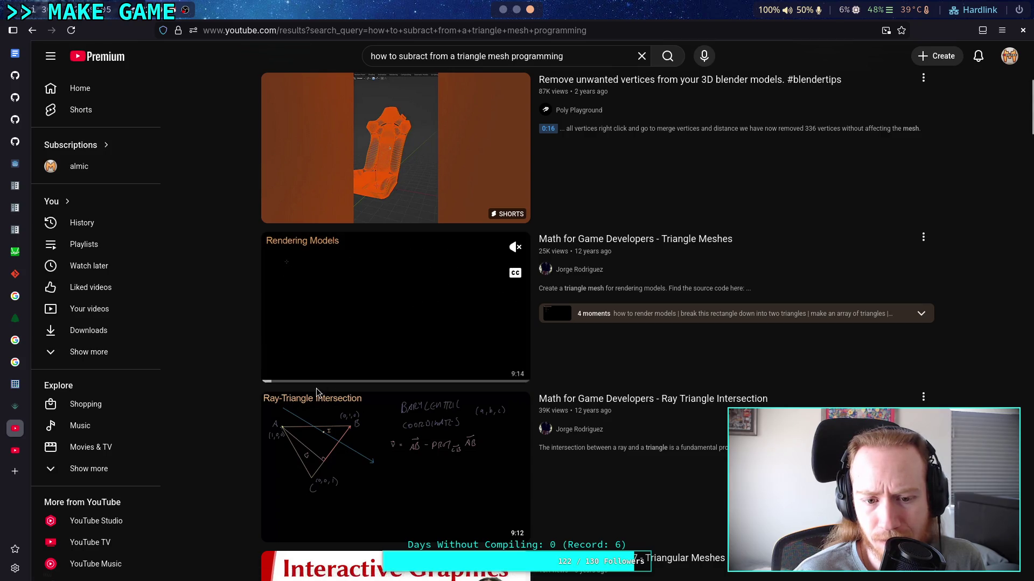
left_click(717, 317)
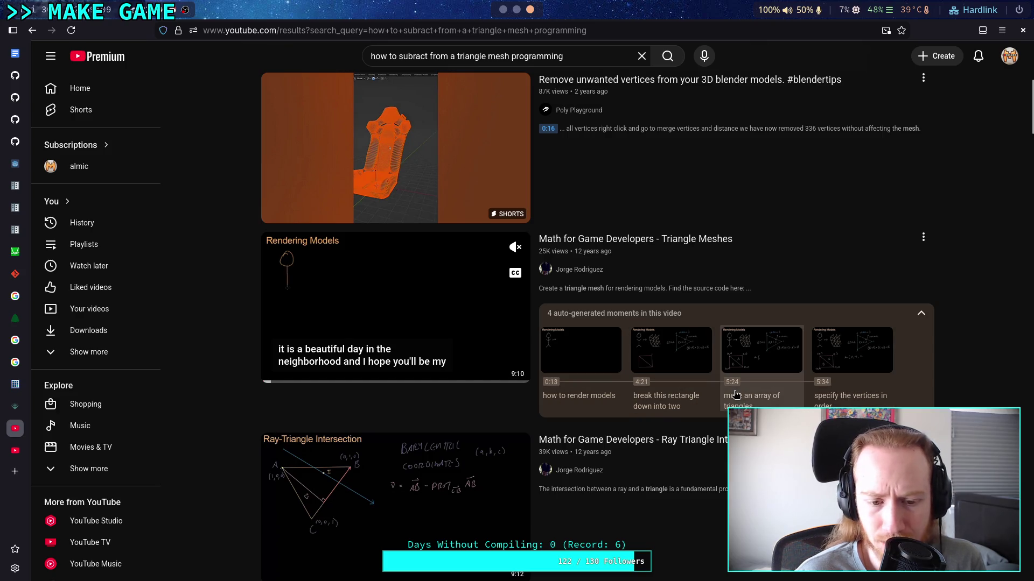
Step: Scroll through the remaining results, including the Delaunay Triangulation videos
scroll(734, 397, "down", 6)
scroll(735, 397, "down", 4)
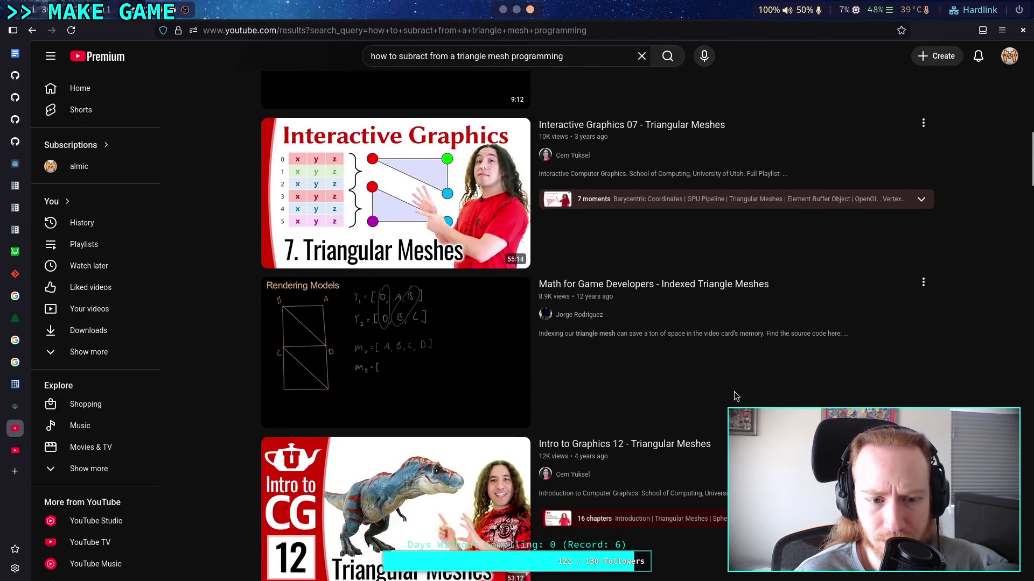
scroll(735, 387, "down", 10)
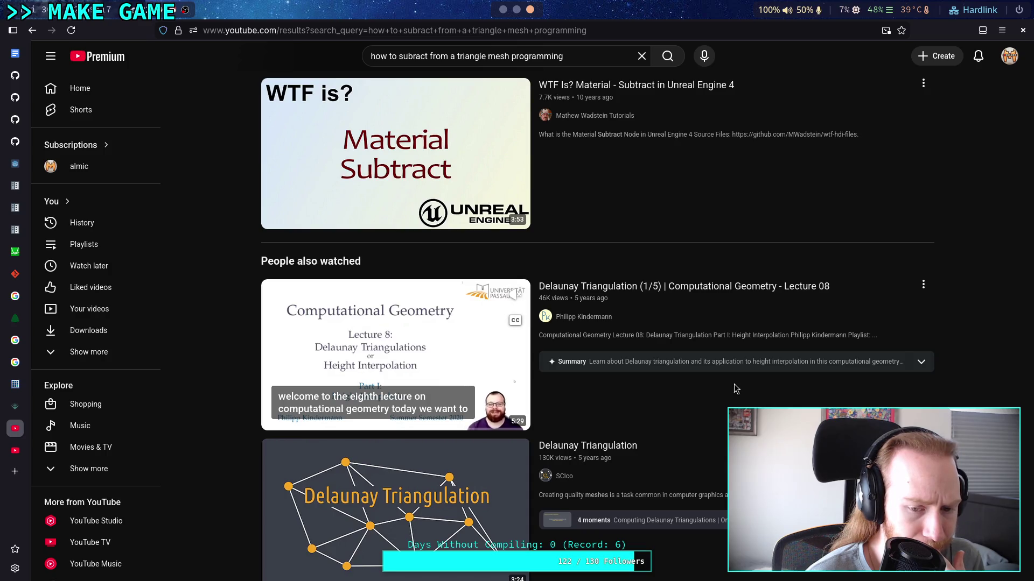
scroll(735, 388, "down", 4)
scroll(735, 387, "up", 2)
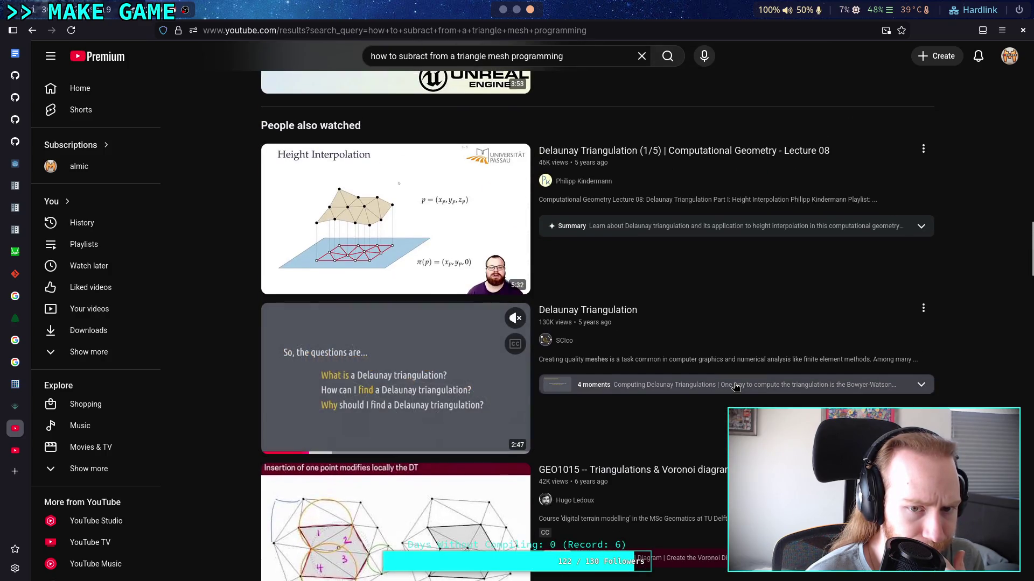
scroll(735, 387, "down", 3)
scroll(736, 387, "down", 6)
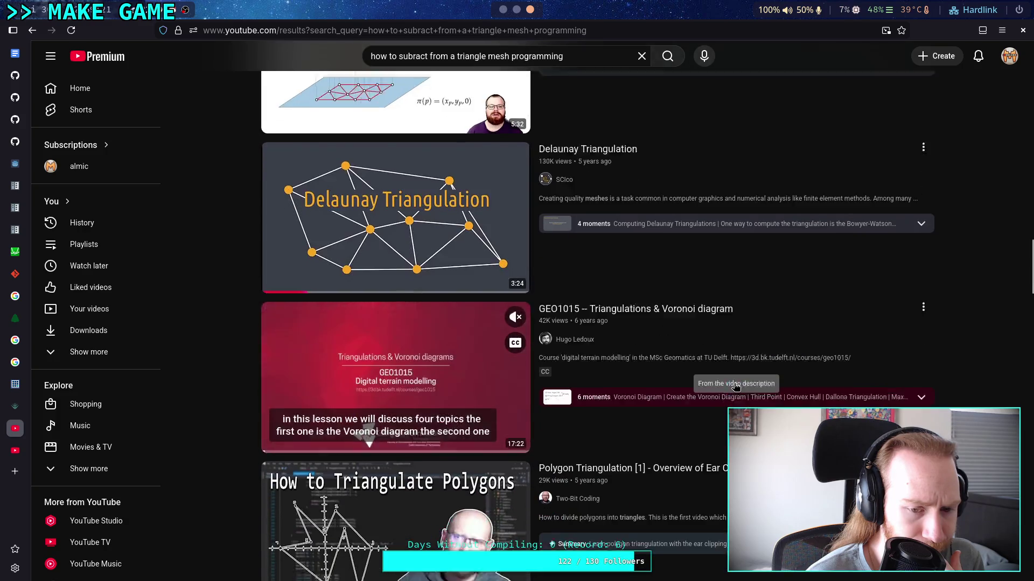
scroll(736, 387, "down", 4)
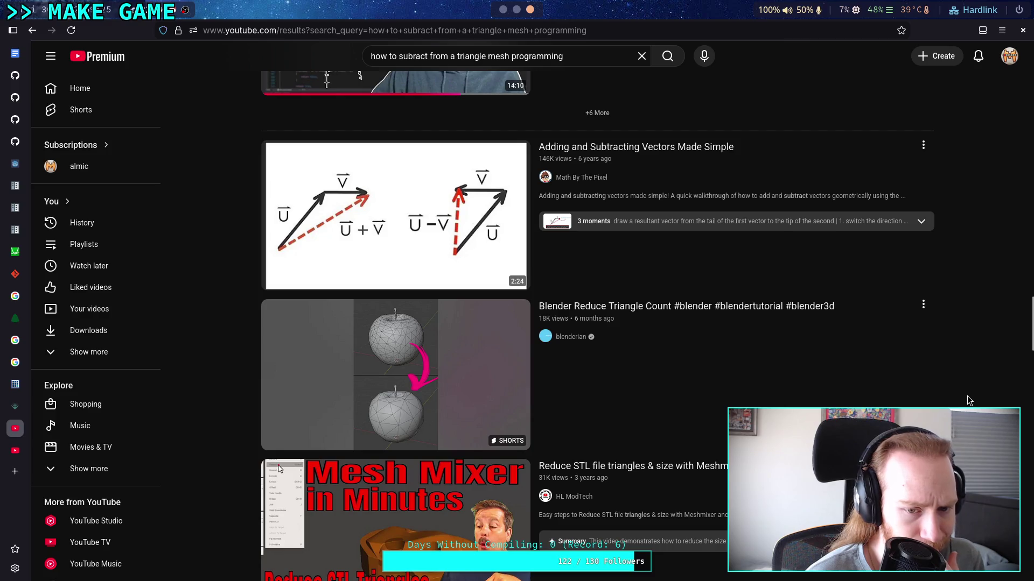
scroll(969, 401, "down", 4)
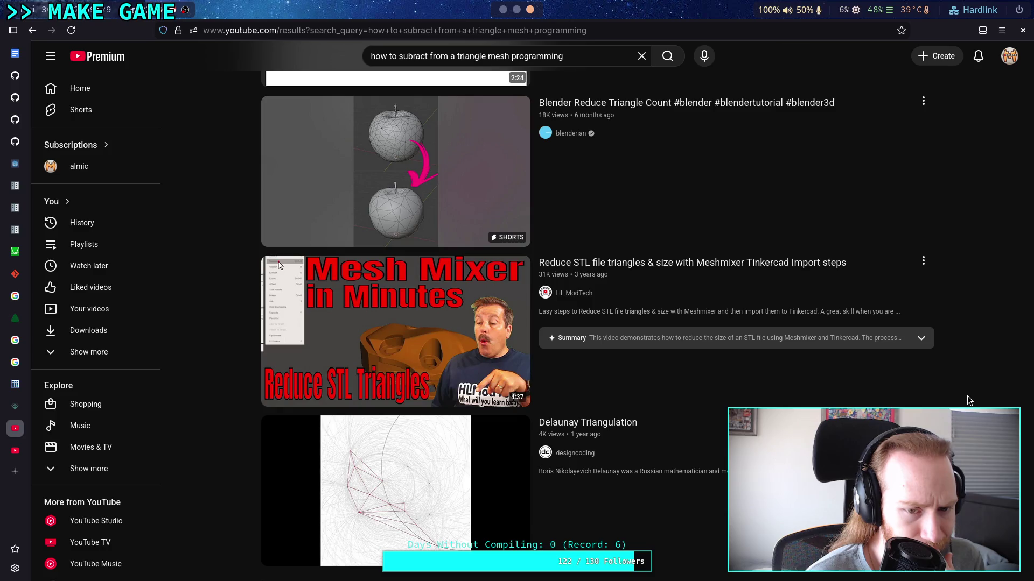
scroll(967, 396, "down", 4)
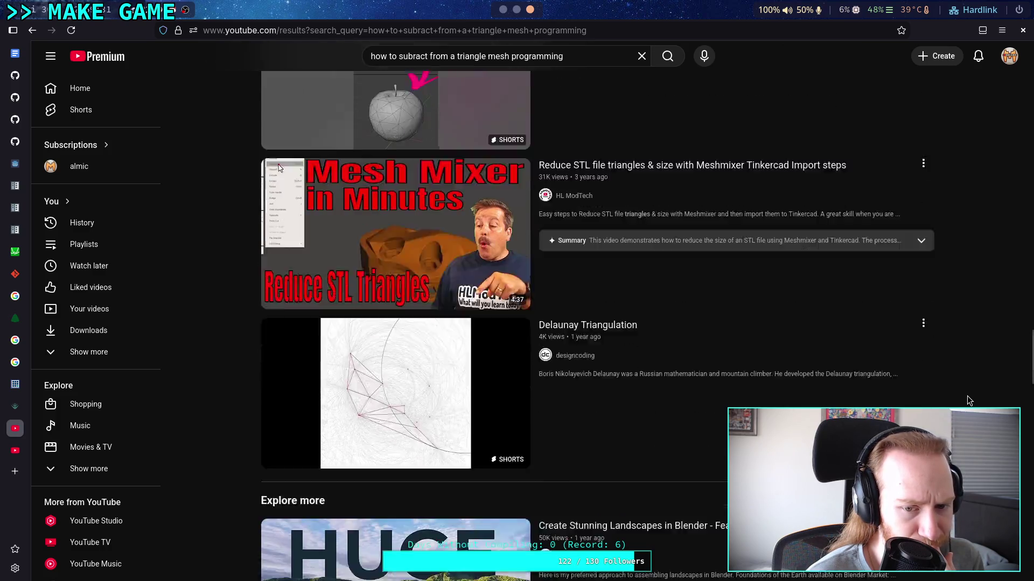
scroll(967, 396, "down", 3)
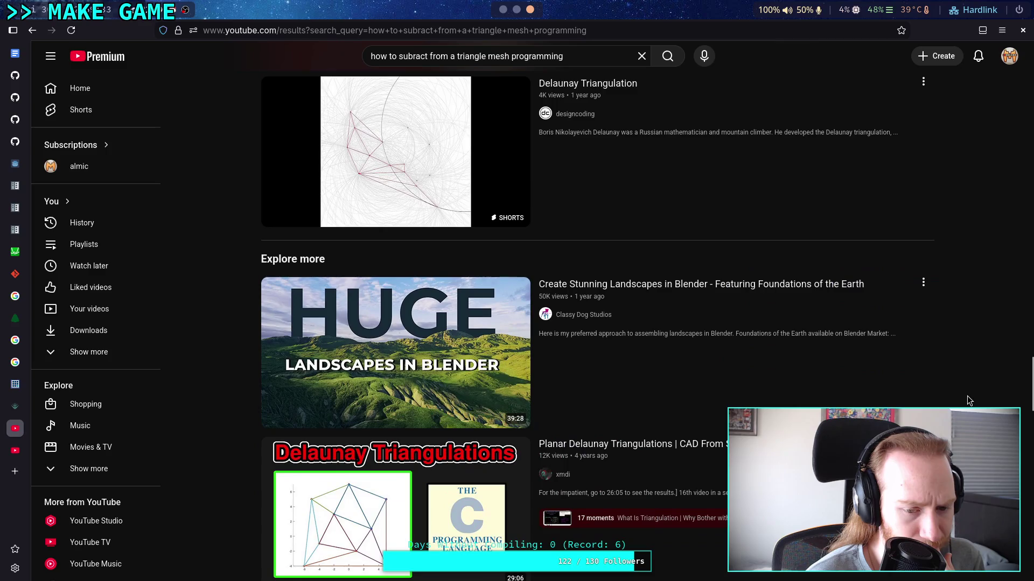
left_click(366, 30)
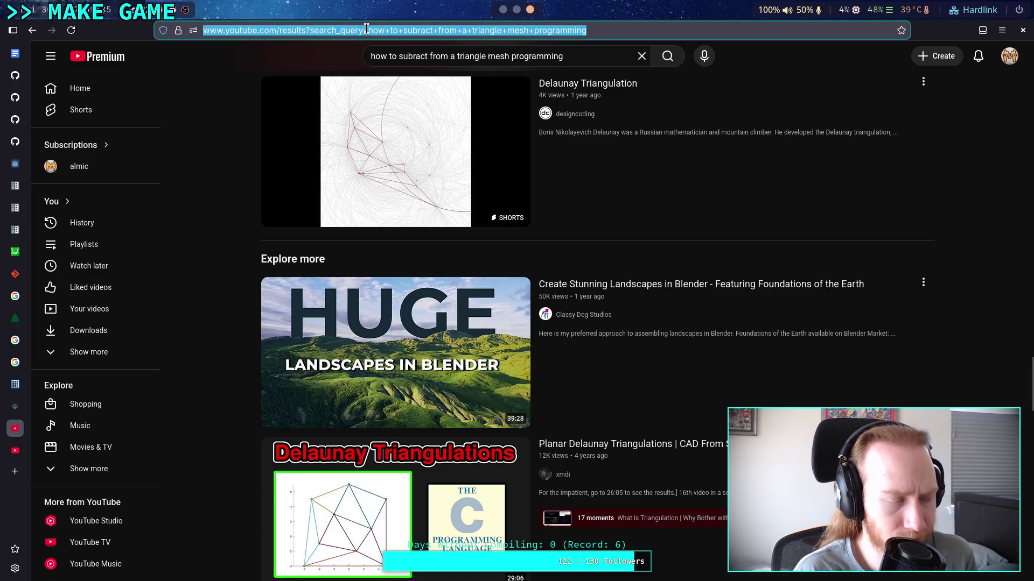
Step: Google 'how to subtract triangle mesh from triangle mesh' and scroll through the results
type("how to ")
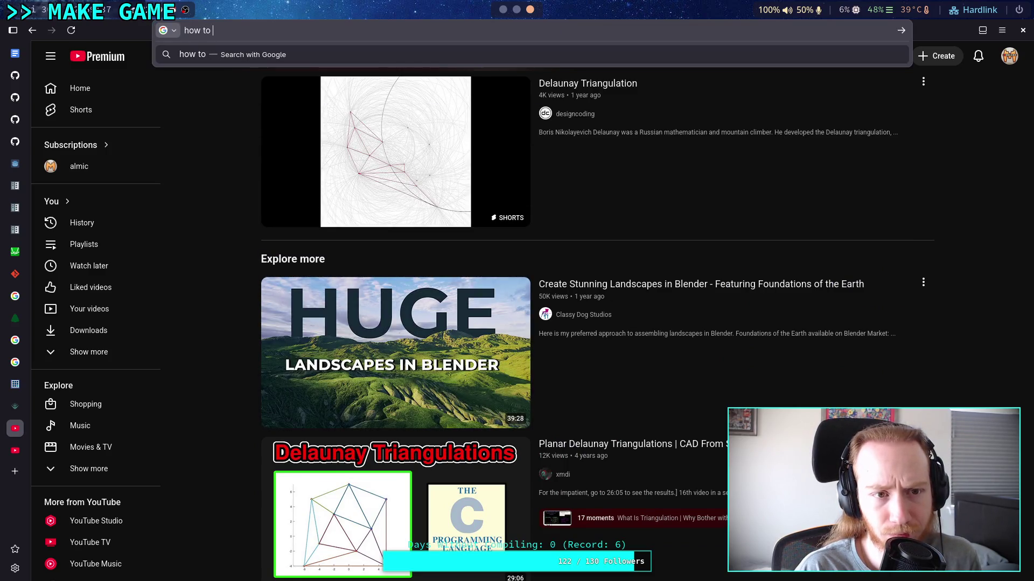
type("subtract ")
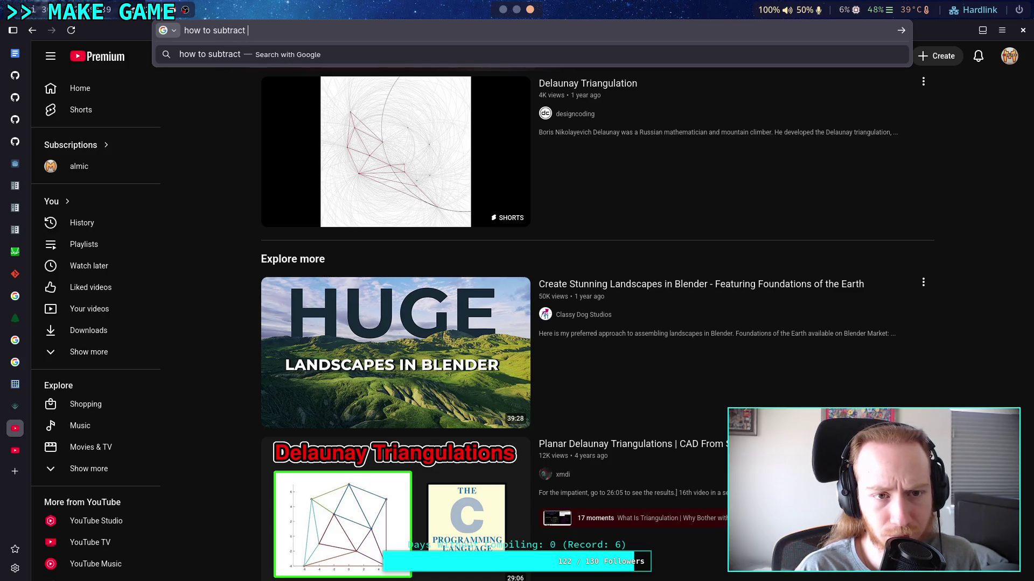
type("triangle ")
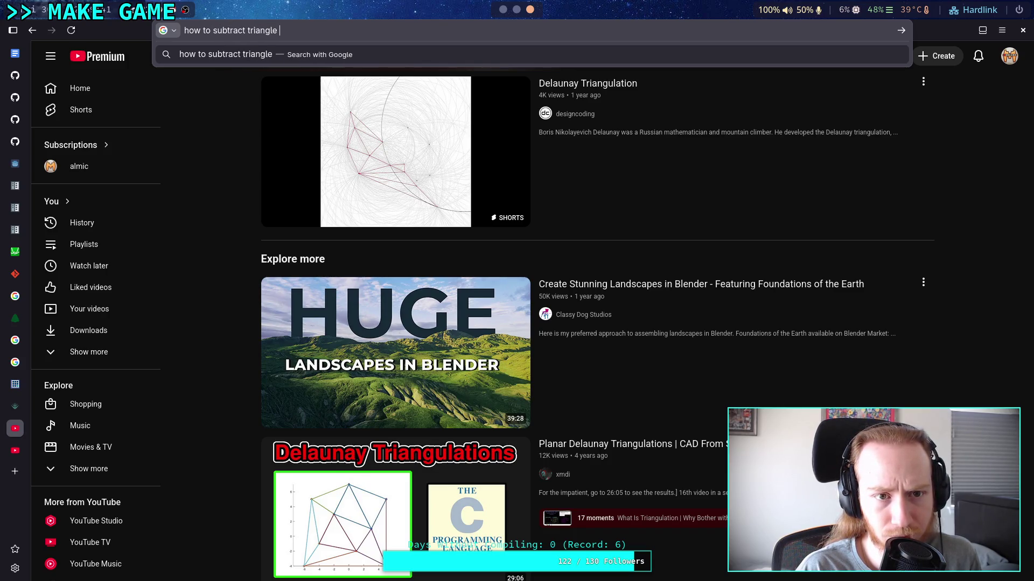
type("mesh from ")
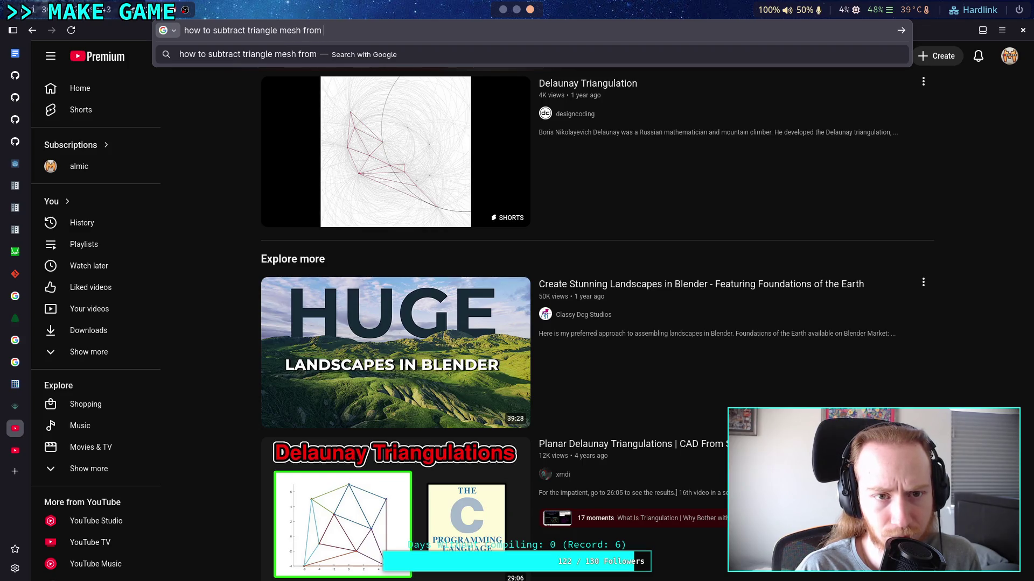
type("triangl")
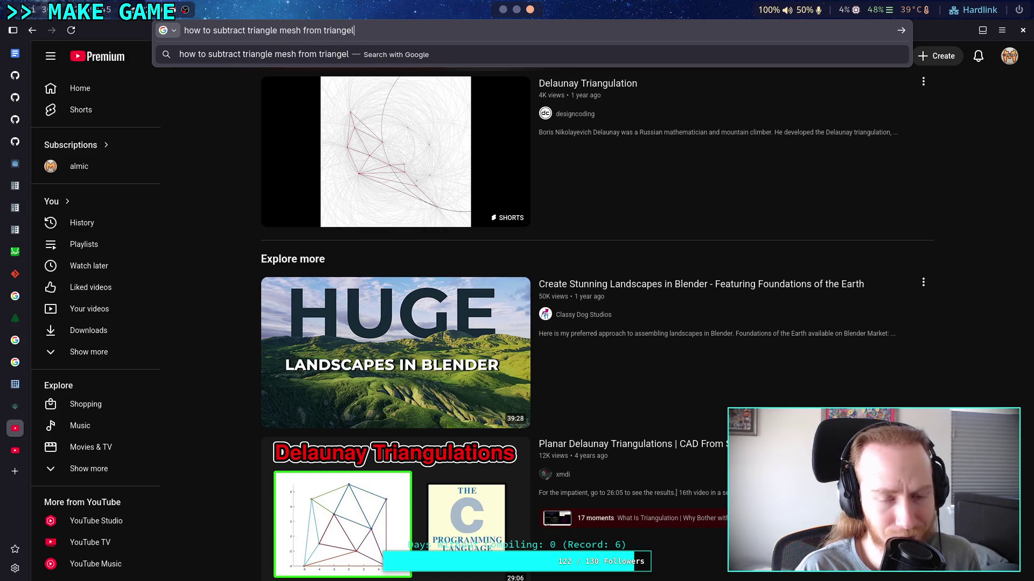
type("e mesh")
key("Return")
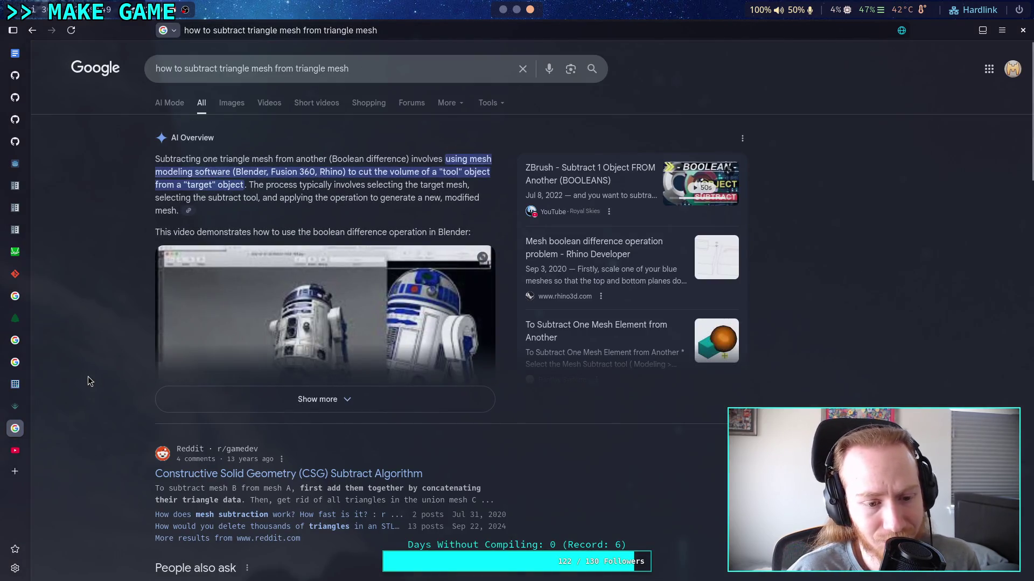
scroll(59, 360, "down", 2)
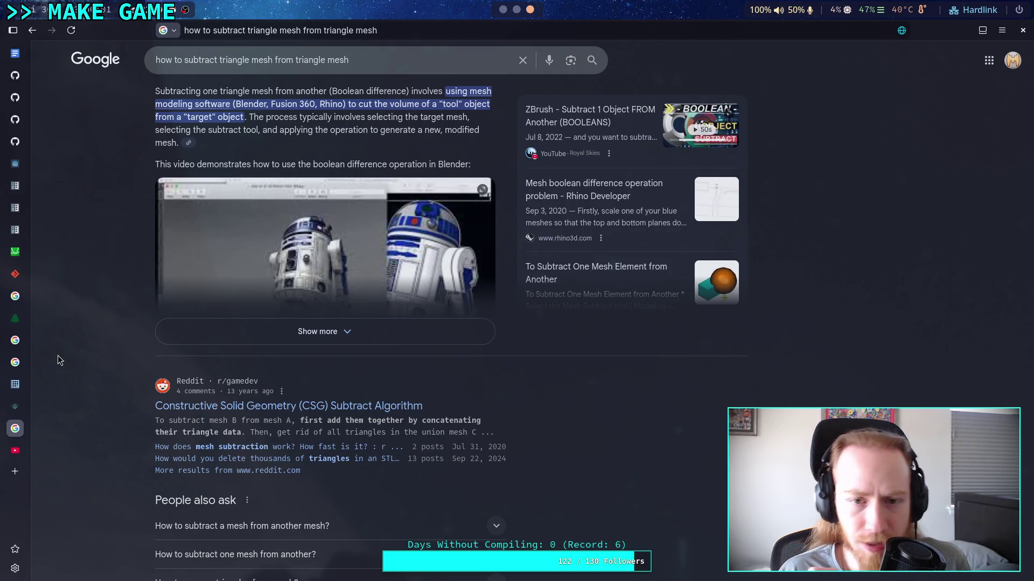
scroll(58, 358, "down", 5)
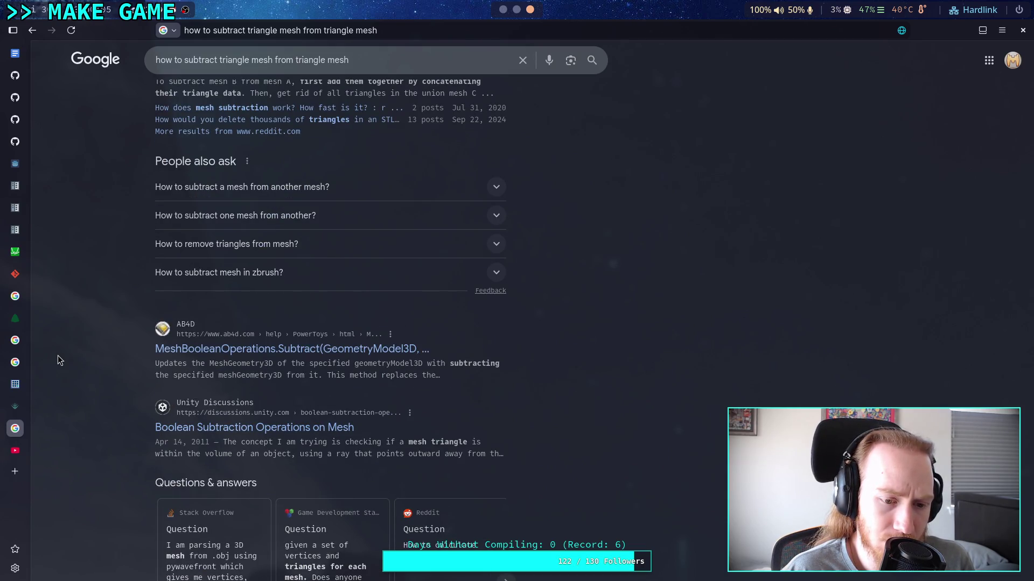
scroll(58, 355, "down", 7)
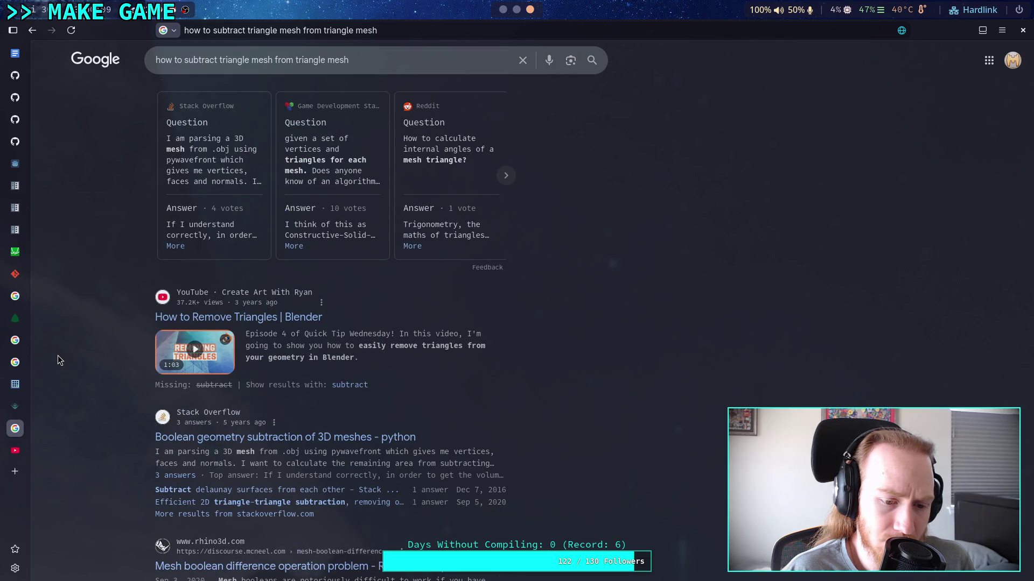
left_click_drag(383, 60, 186, 62)
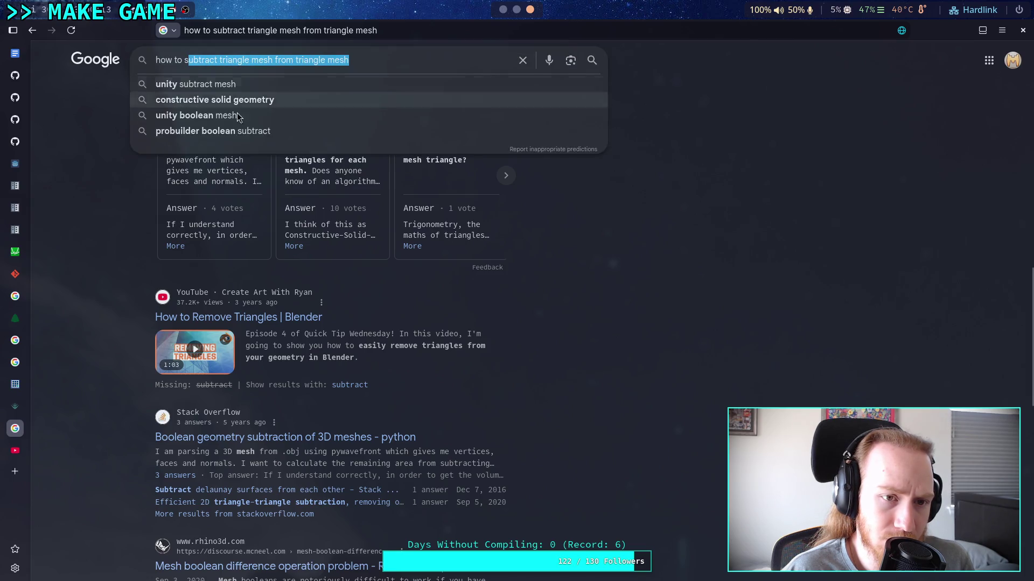
Step: Search Google for 'boolean subtract 2D mesh'
key("BackSpace")
key("BackSpace")
key("BackSpace")
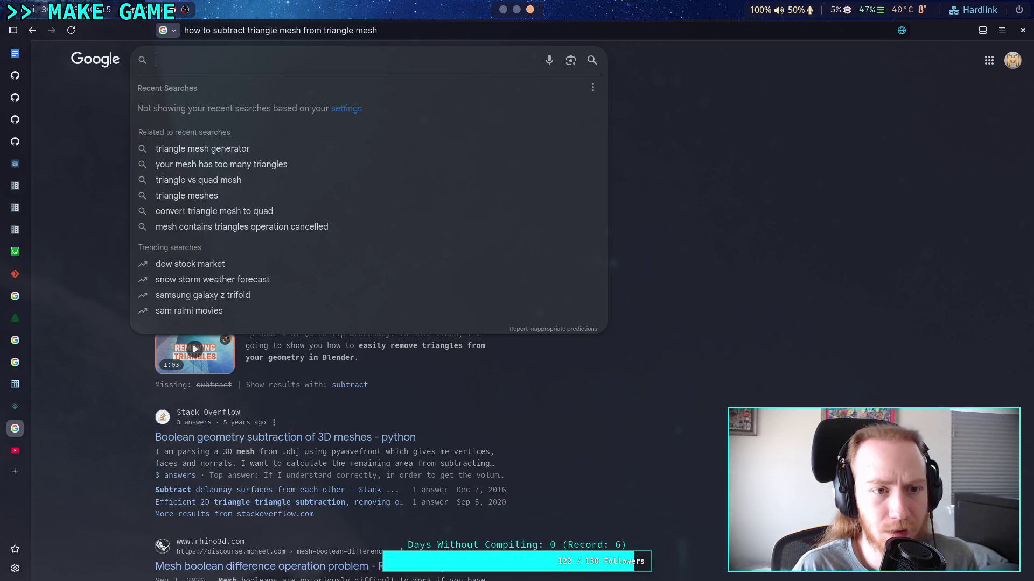
type("boolean subtrac")
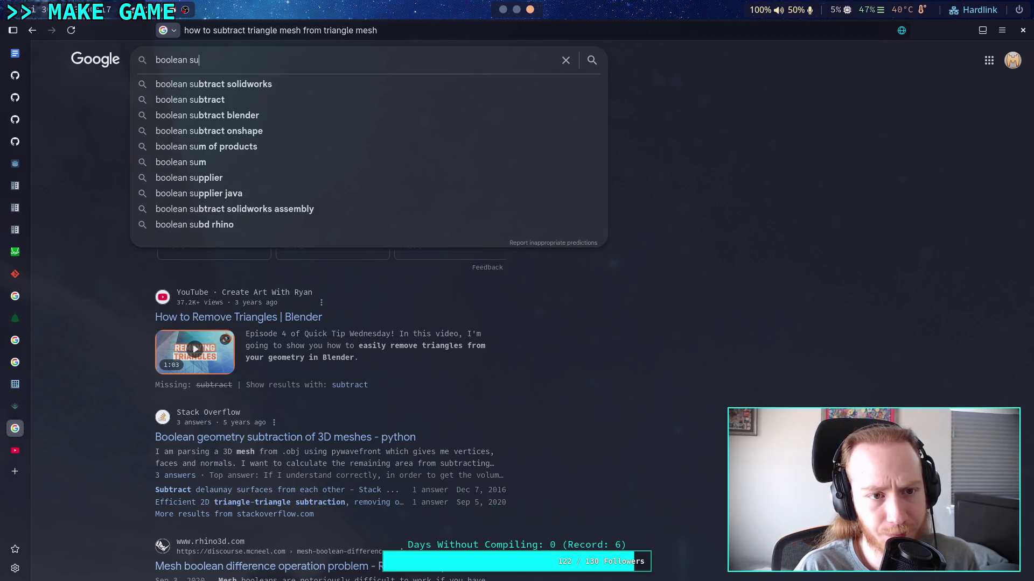
type("t 2D mesh")
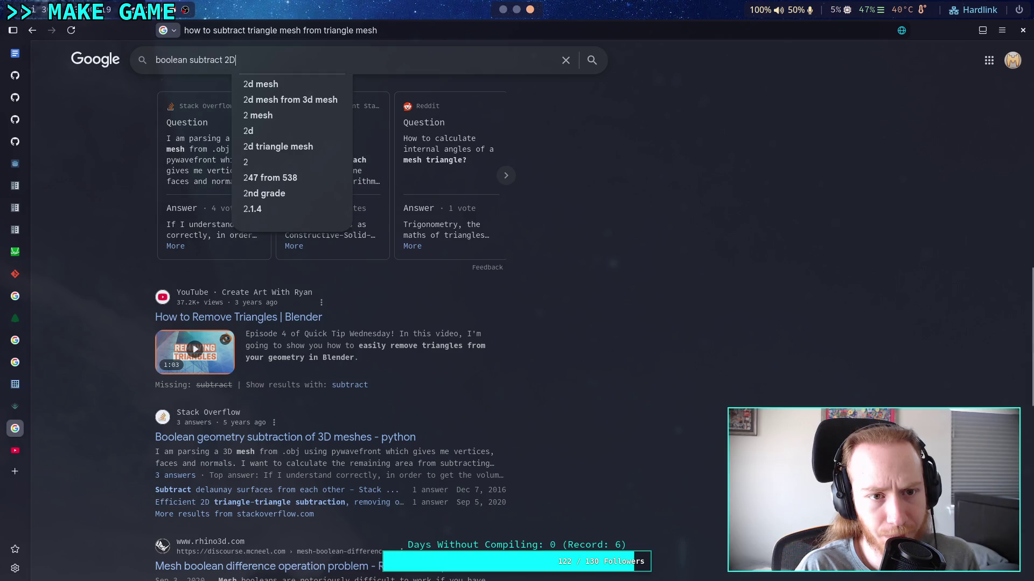
key("Return")
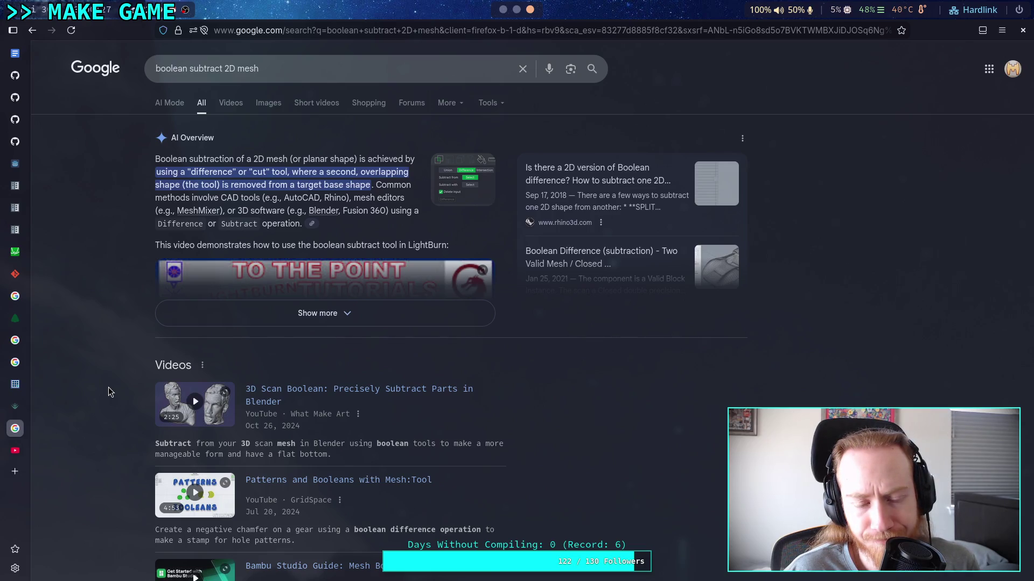
scroll(108, 387, "down", 6)
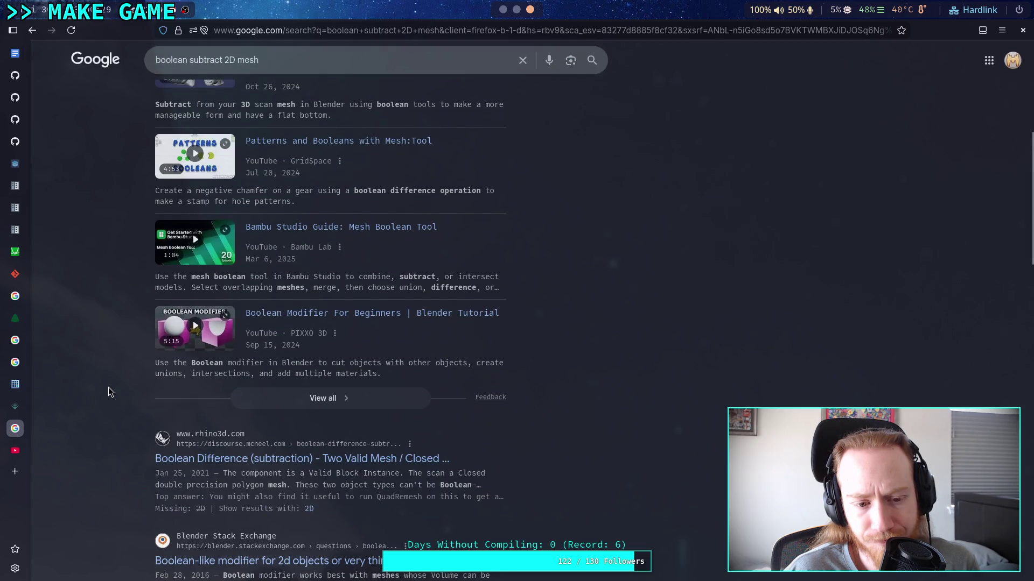
Step: Refine the query to 'boolean subtract algorithm 2D mesh' and scroll through the results
left_click(222, 60)
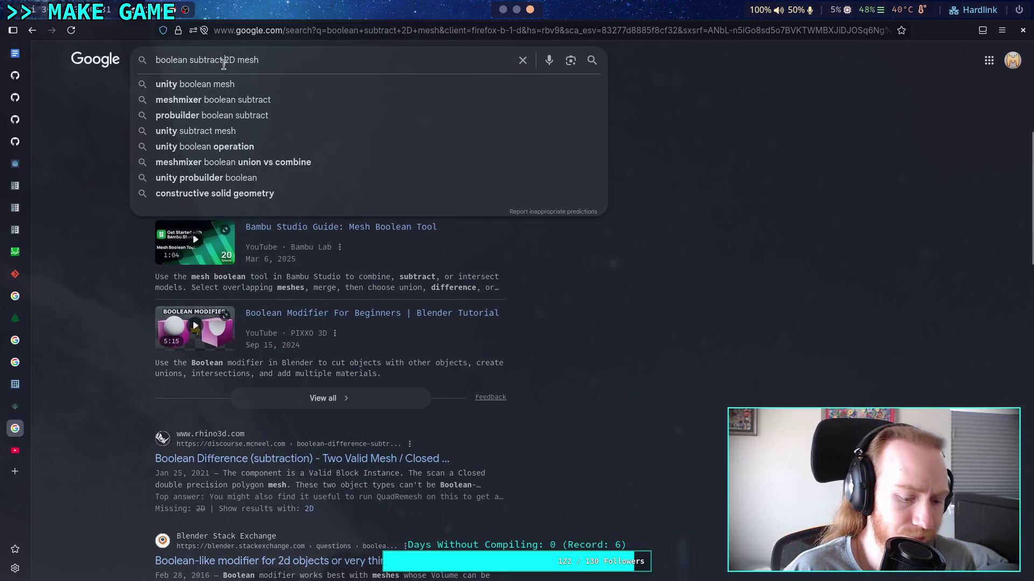
type("algorithm")
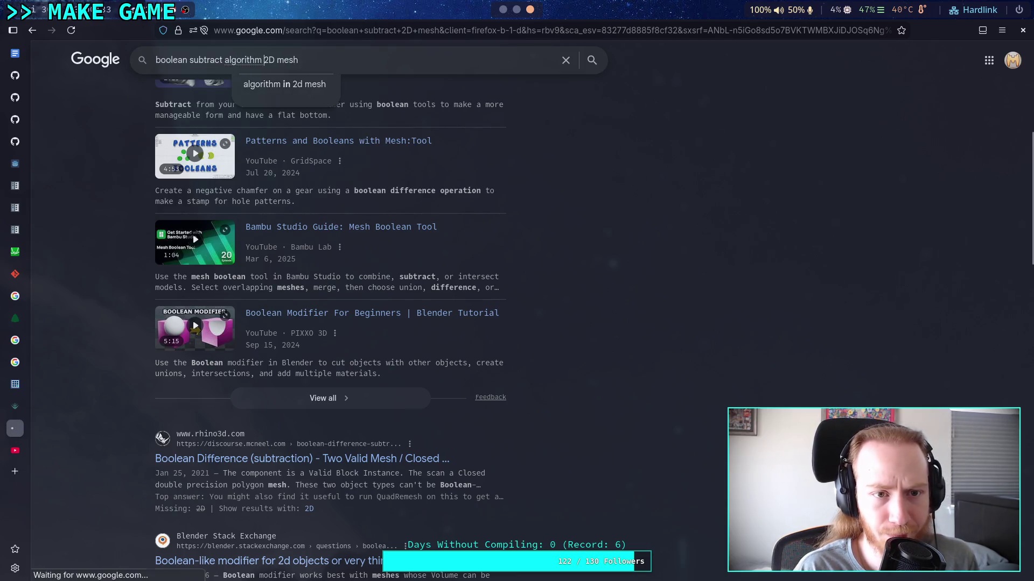
key("Return")
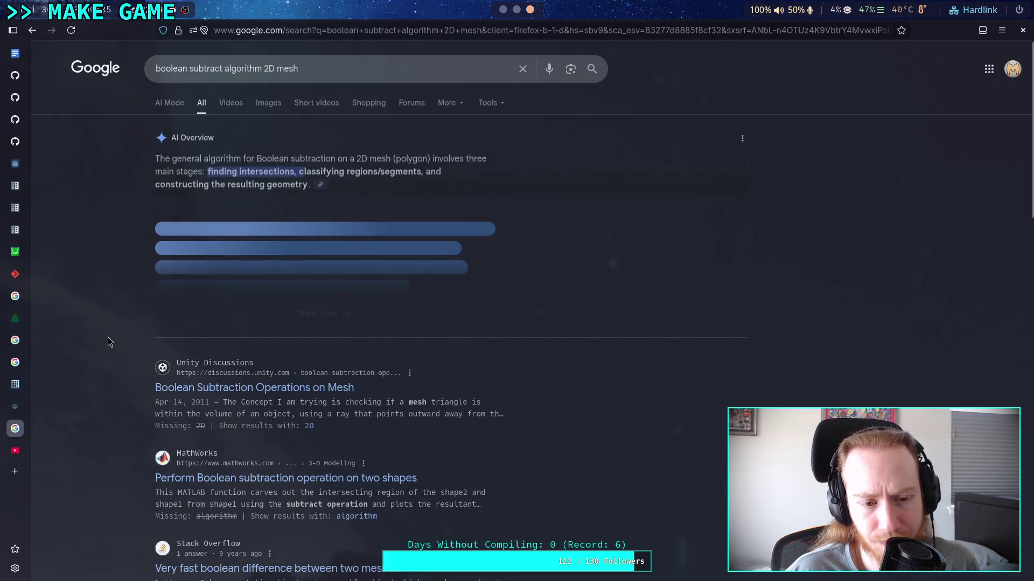
scroll(108, 337, "down", 2)
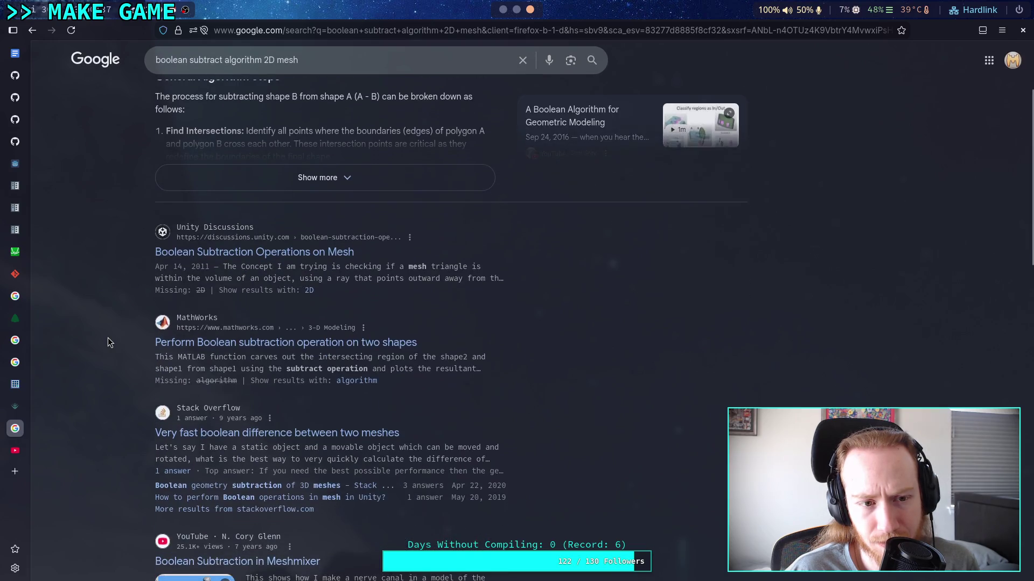
scroll(107, 338, "up", 1)
scroll(108, 337, "down", 2)
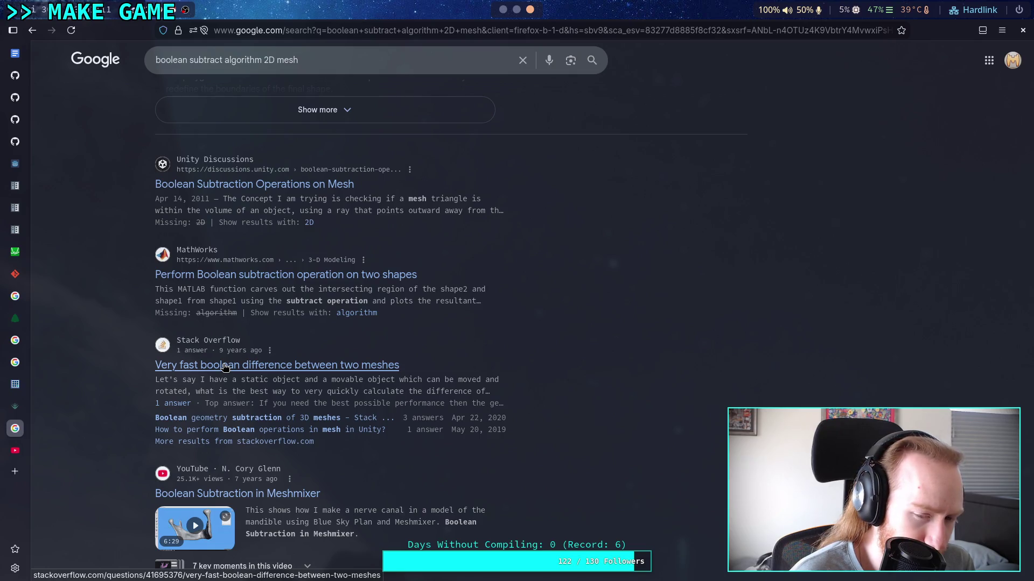
scroll(225, 367, "down", 5)
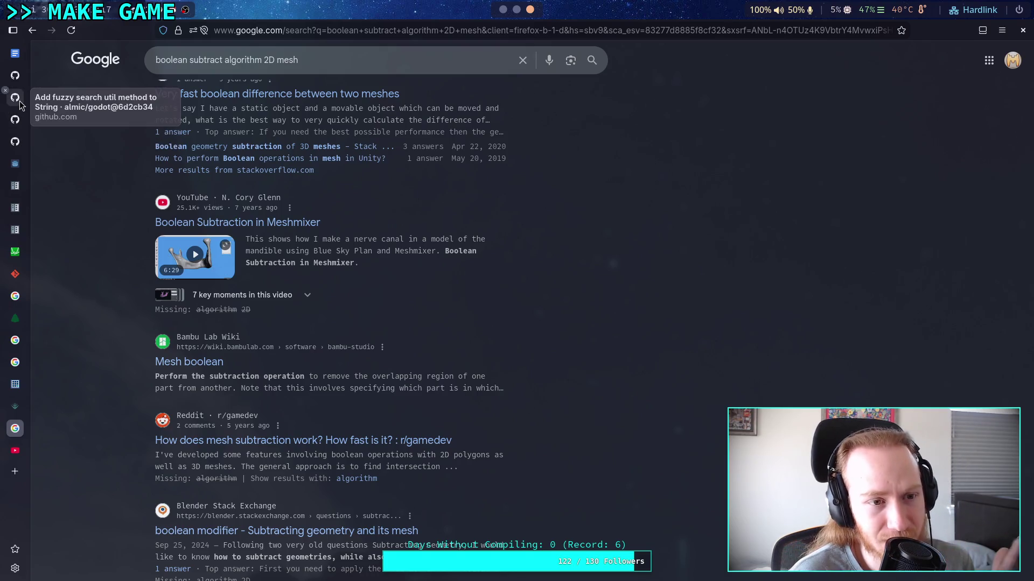
left_click(20, 121)
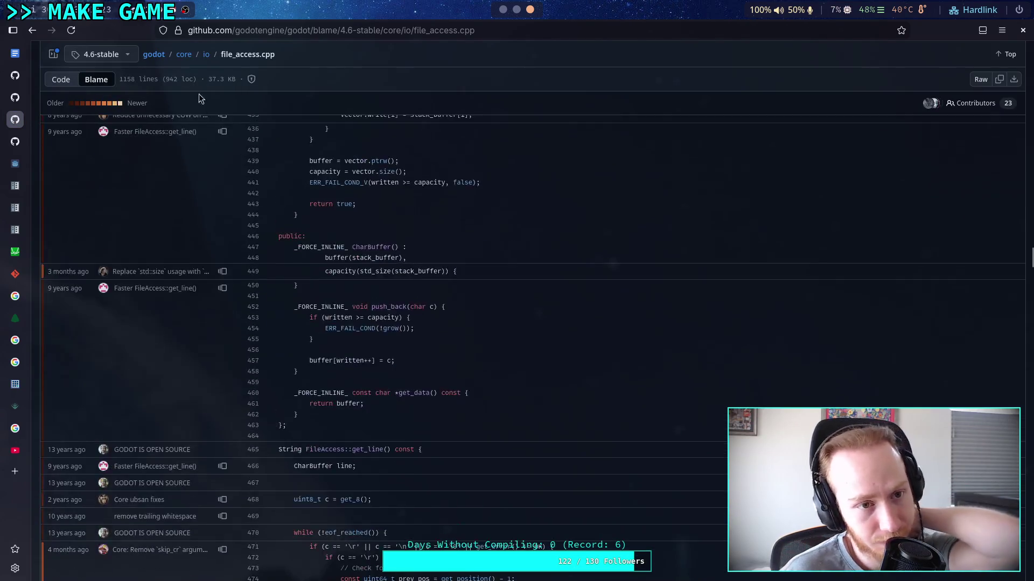
left_click(154, 55)
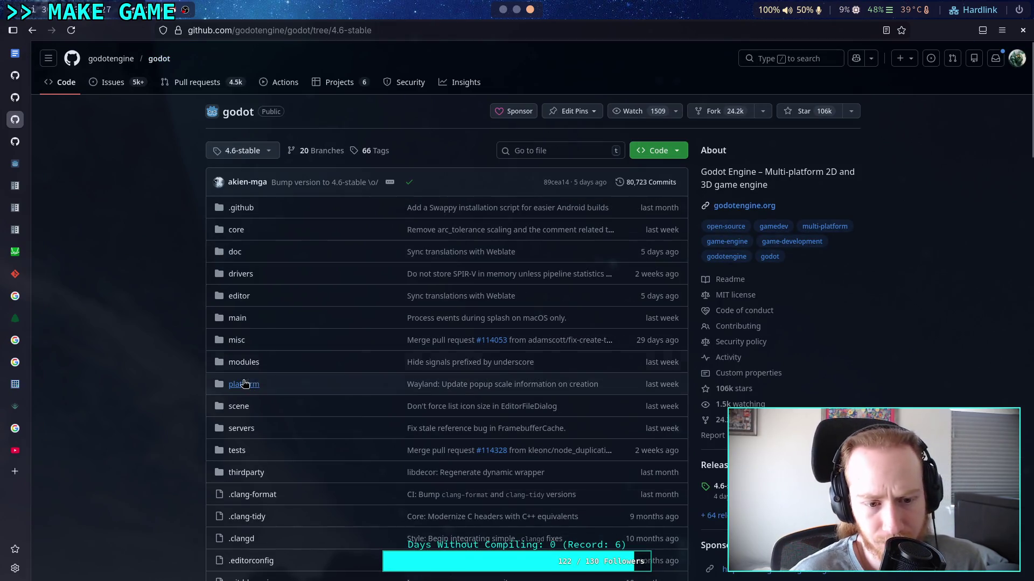
left_click(247, 362)
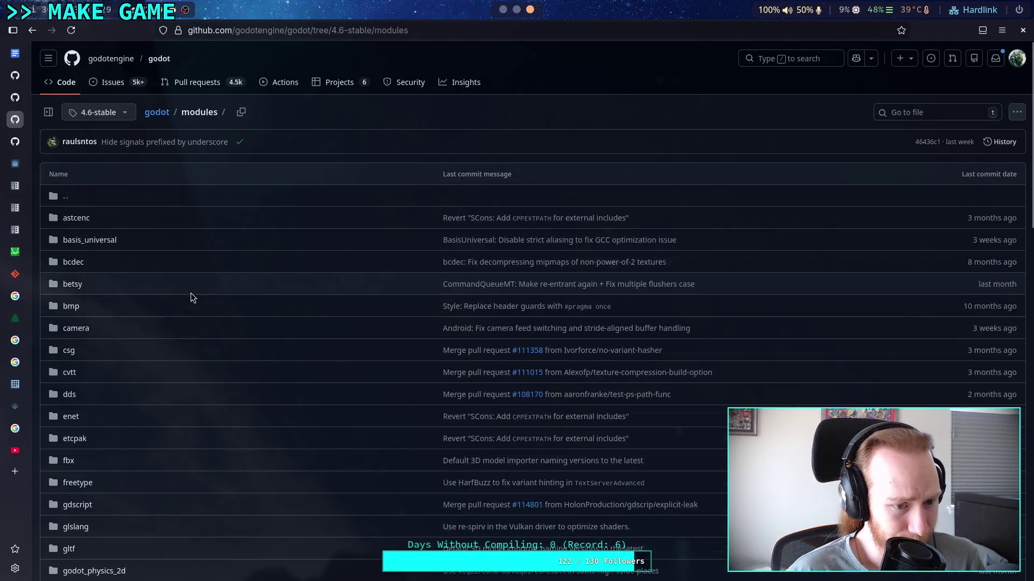
scroll(191, 293, "down", 1)
left_click(67, 280)
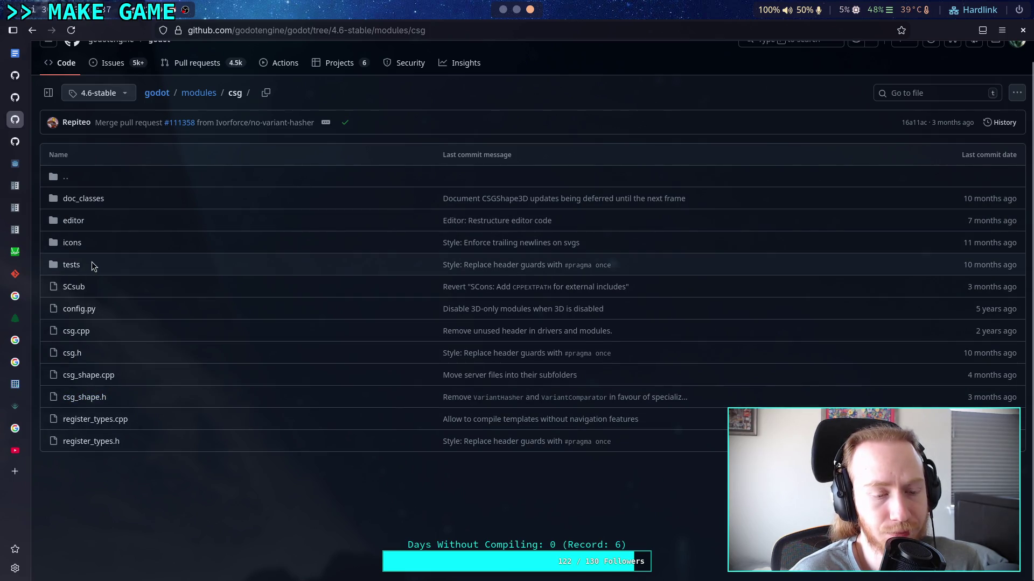
left_click(73, 221)
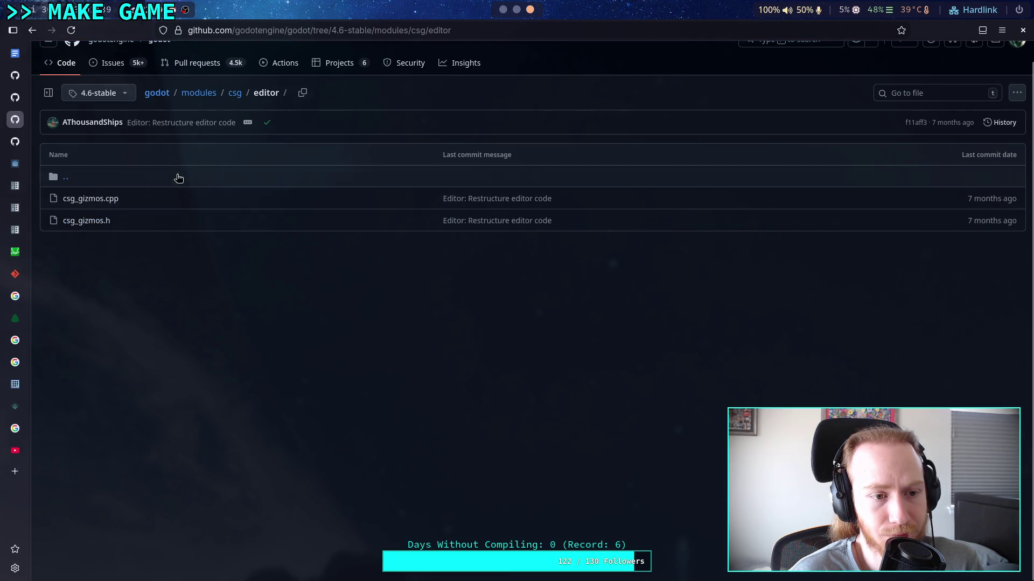
left_click(243, 96)
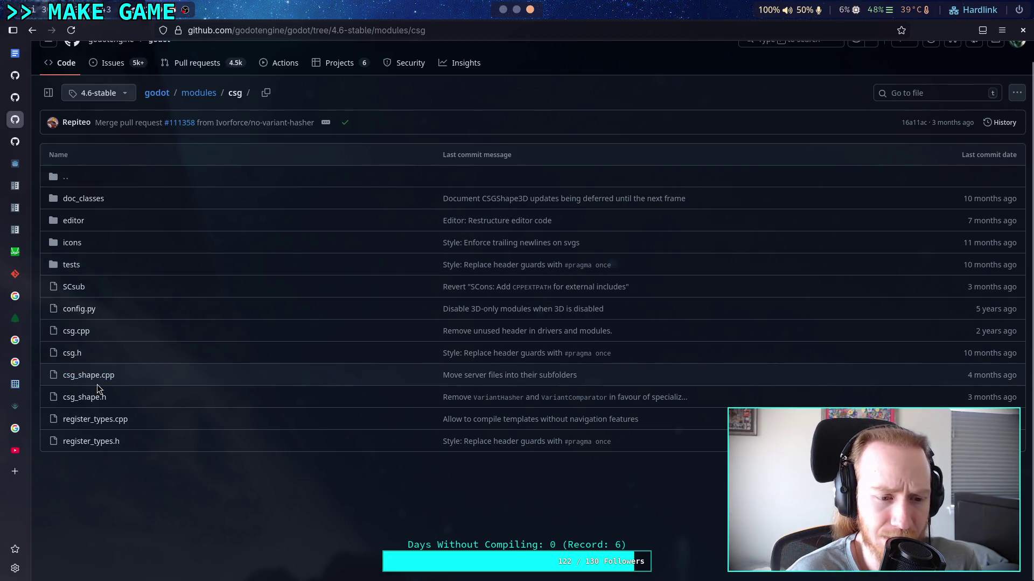
left_click(75, 331)
scroll(438, 386, "down", 15)
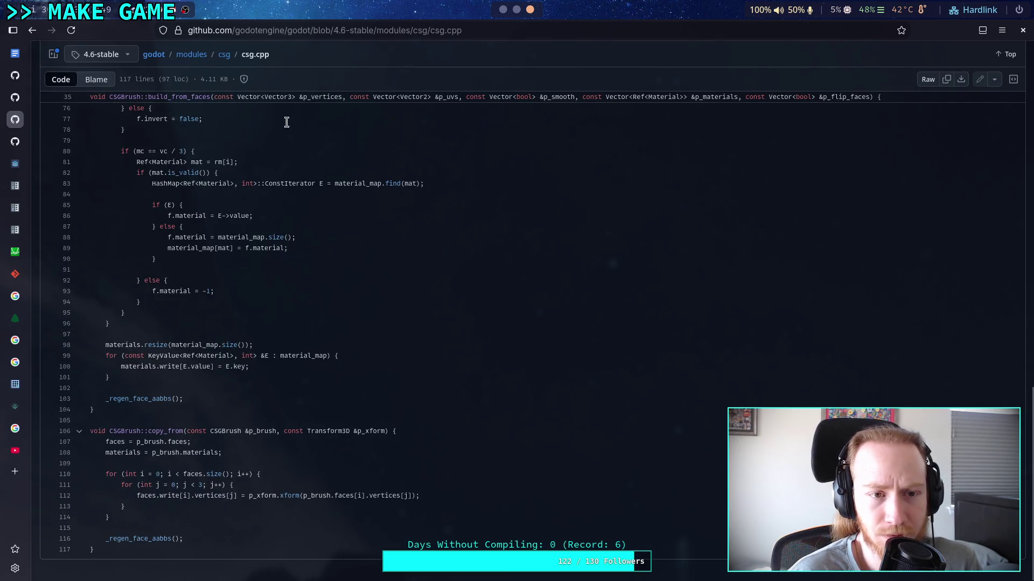
left_click(226, 55)
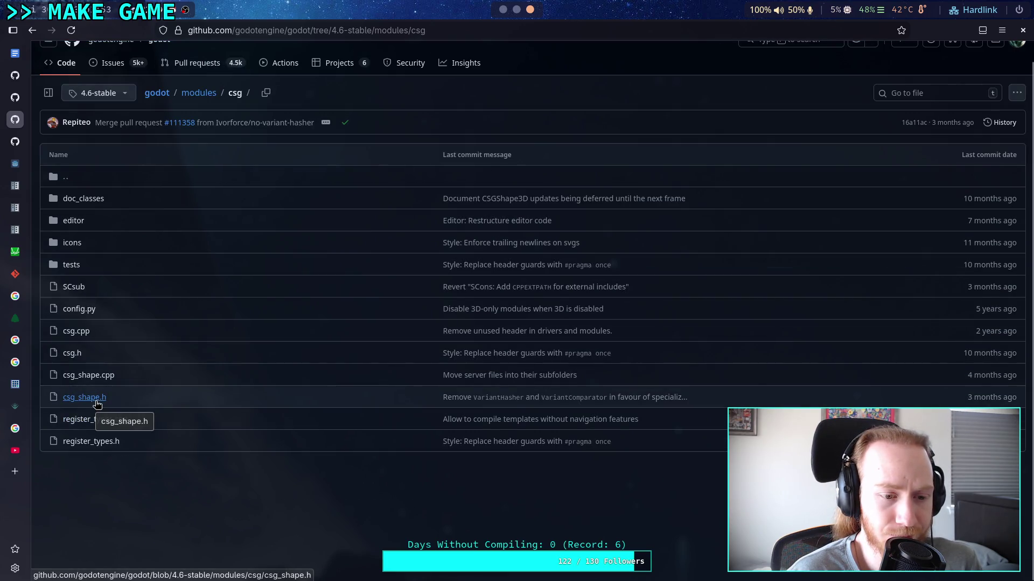
left_click(103, 376)
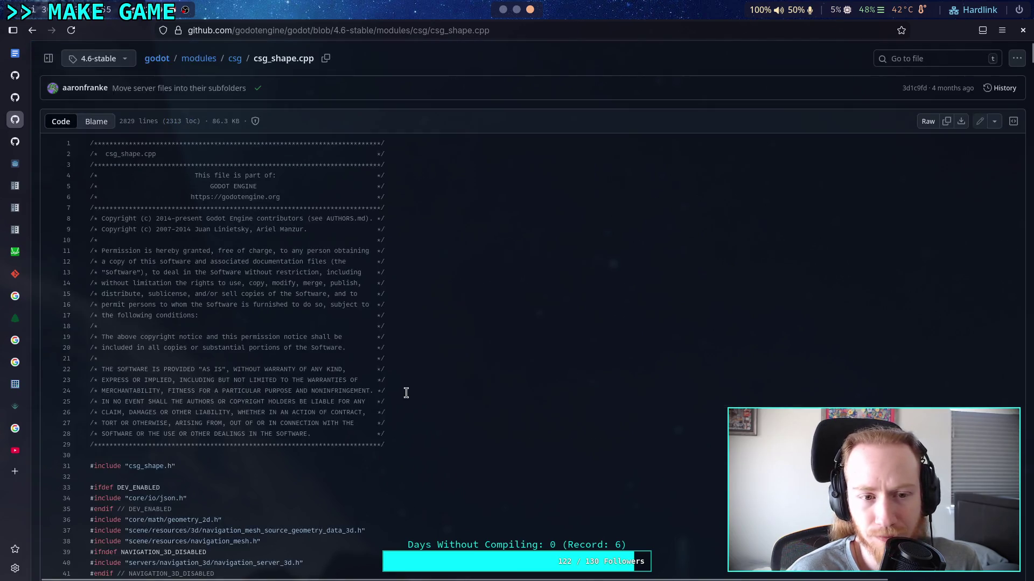
scroll(408, 392, "down", 10)
scroll(408, 392, "down", 15)
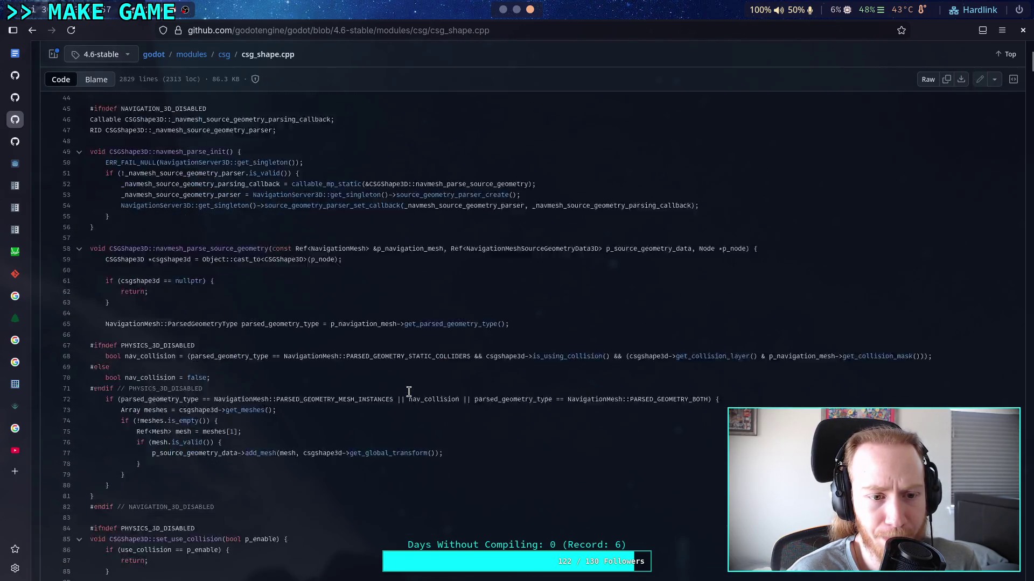
scroll(364, 314, "down", 13)
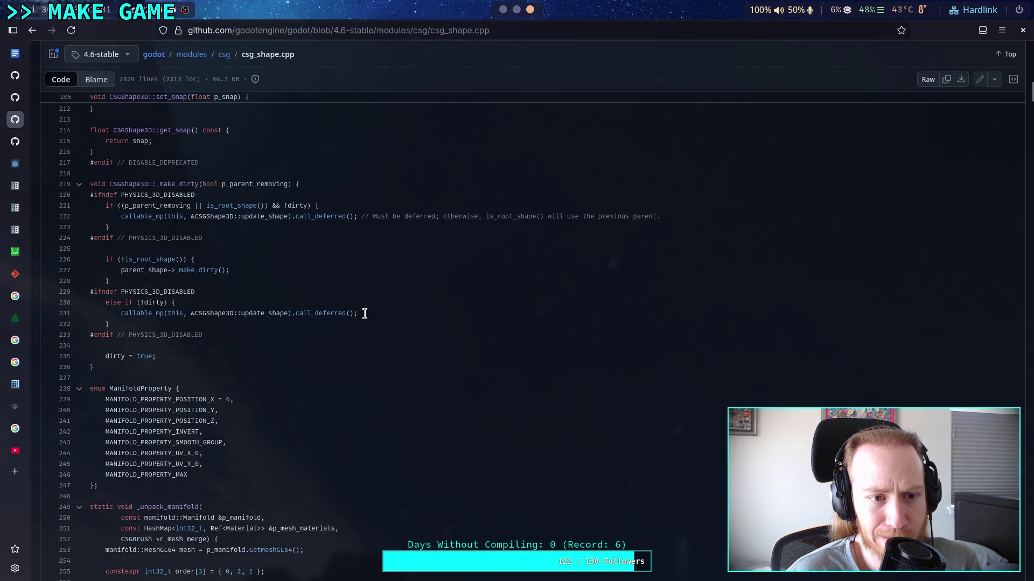
scroll(346, 300, "down", 6)
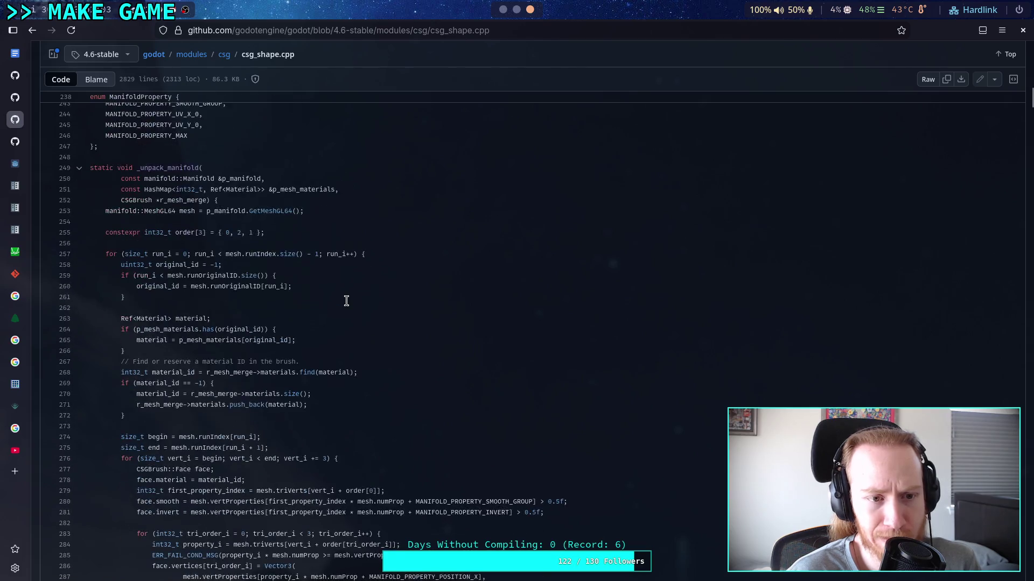
scroll(346, 301, "down", 10)
scroll(346, 300, "down", 9)
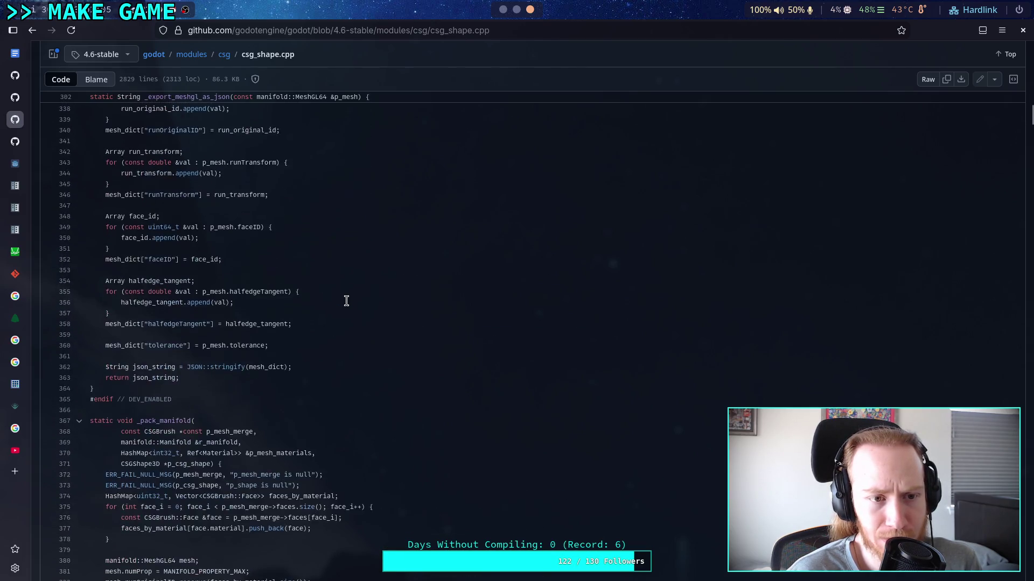
scroll(346, 301, "down", 6)
scroll(347, 300, "down", 9)
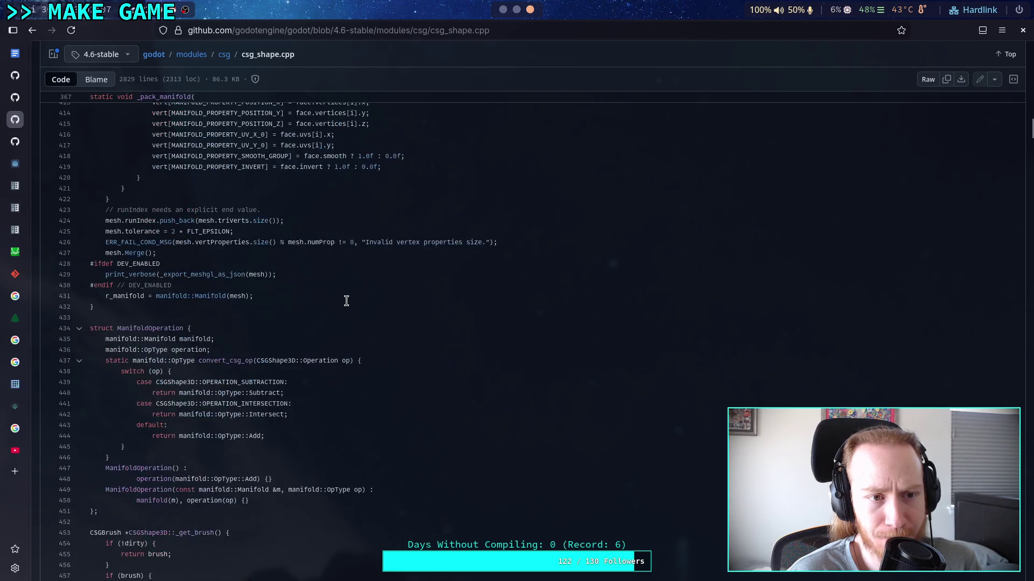
scroll(347, 300, "down", 5)
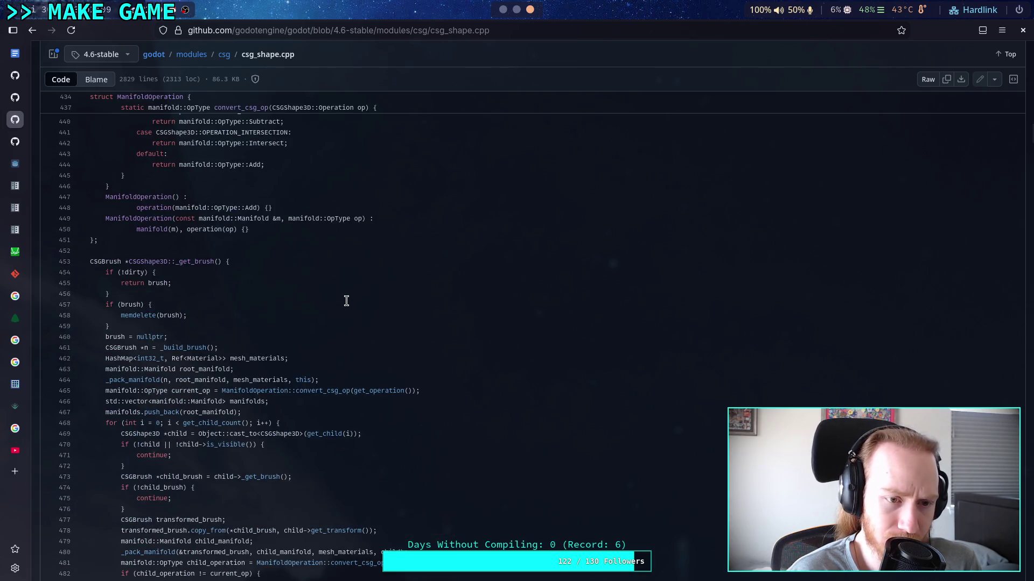
scroll(346, 300, "up", 4)
scroll(347, 300, "down", 1)
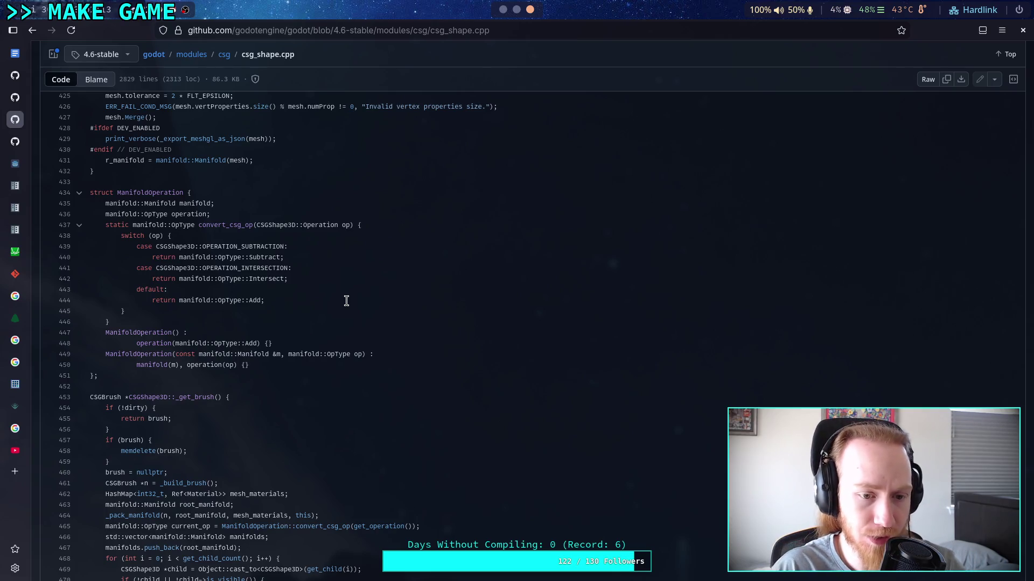
scroll(346, 301, "down", 6)
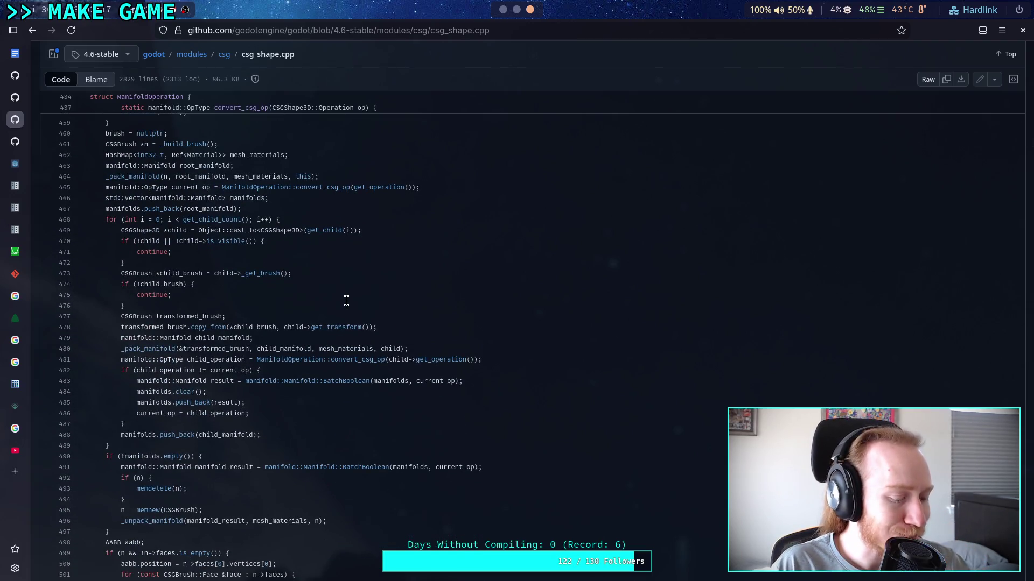
scroll(346, 300, "down", 6)
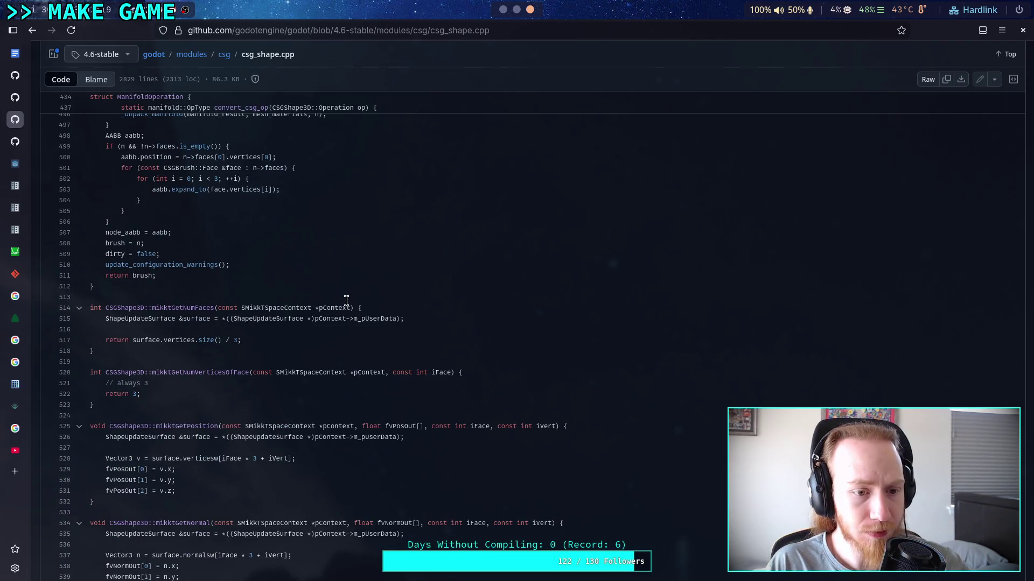
scroll(346, 301, "down", 2)
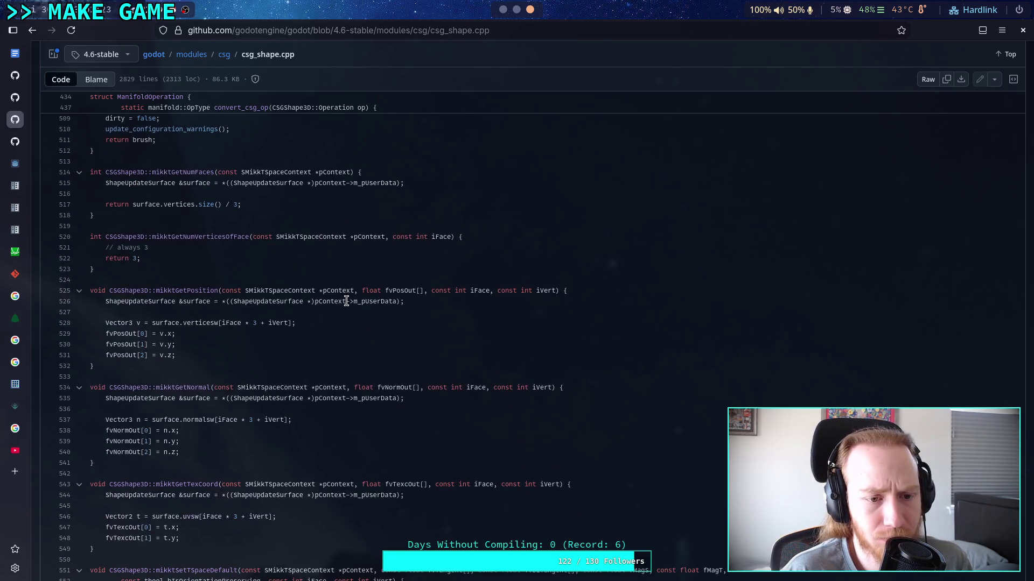
scroll(346, 301, "down", 1)
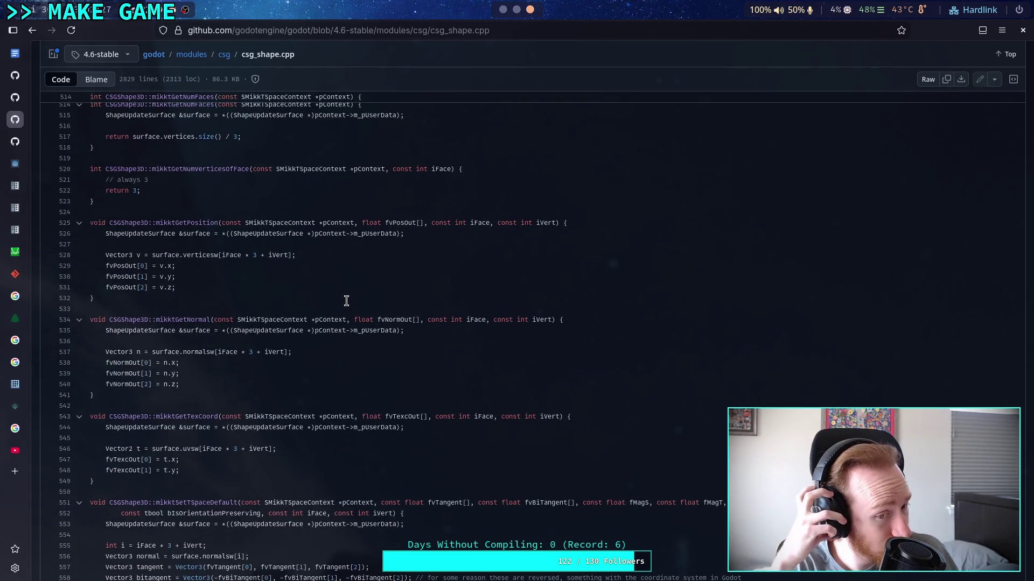
scroll(346, 301, "down", 8)
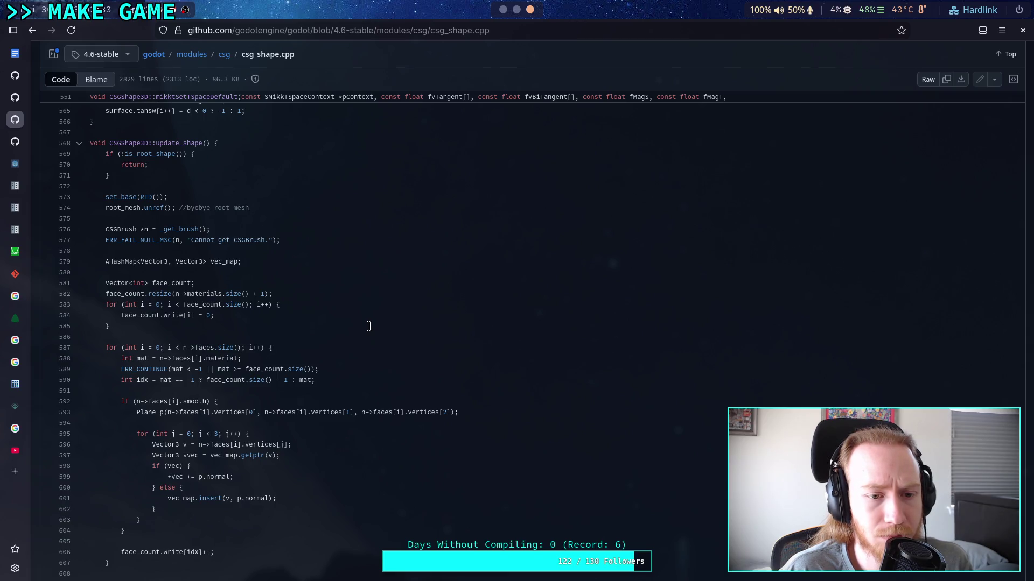
scroll(369, 327, "down", 1)
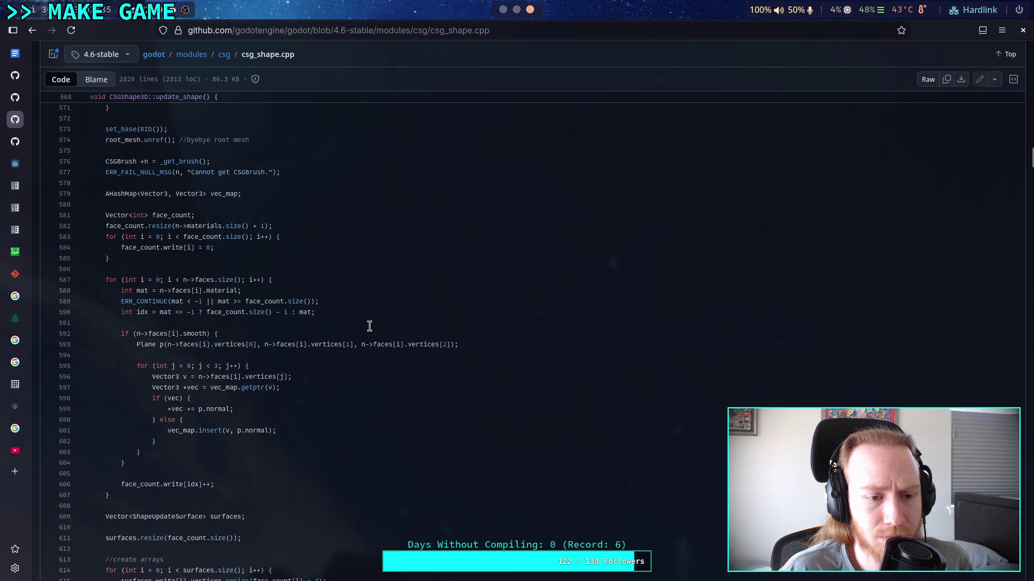
scroll(369, 326, "down", 2)
scroll(370, 326, "down", 3)
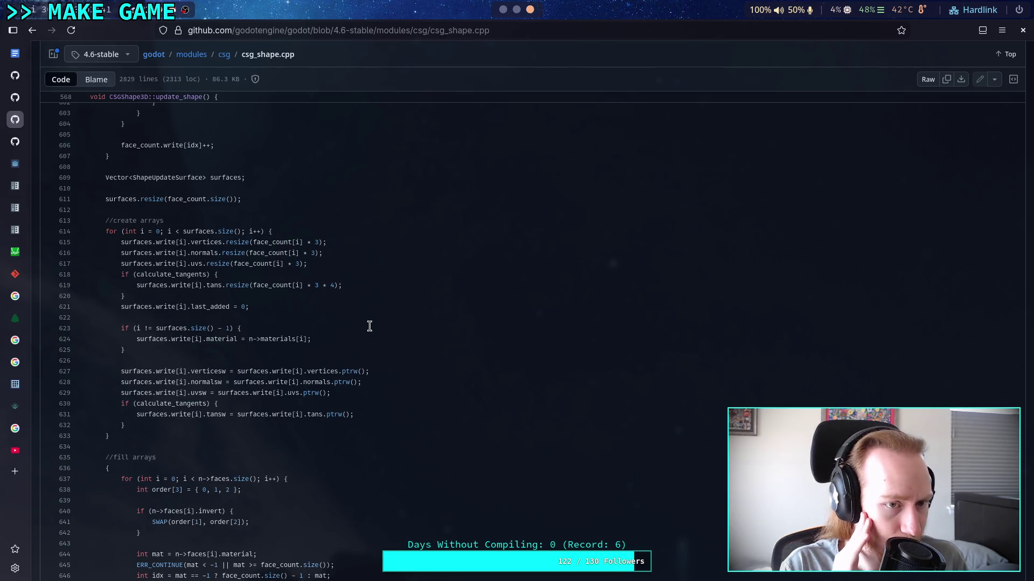
scroll(369, 326, "down", 6)
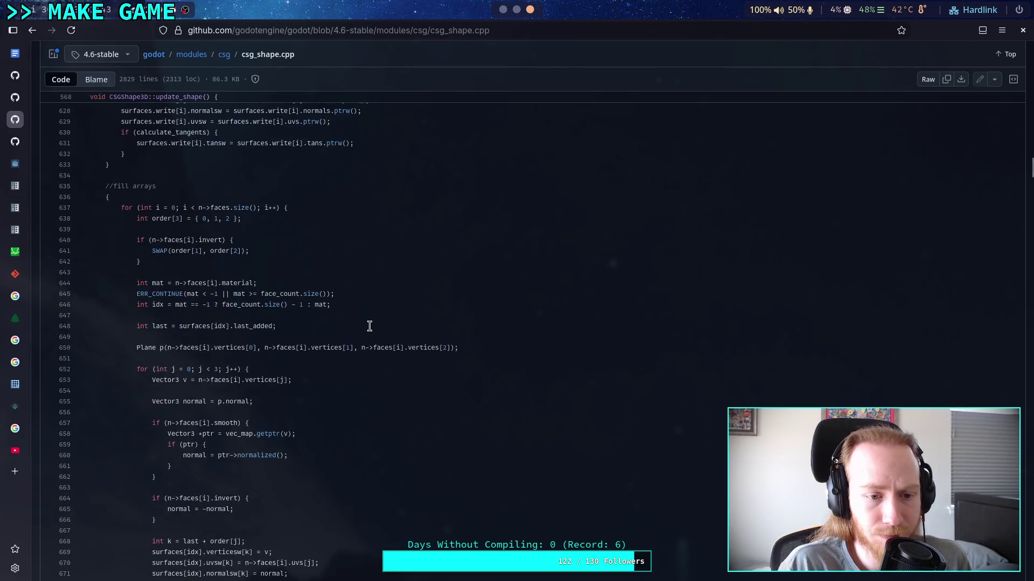
scroll(376, 336, "down", 3)
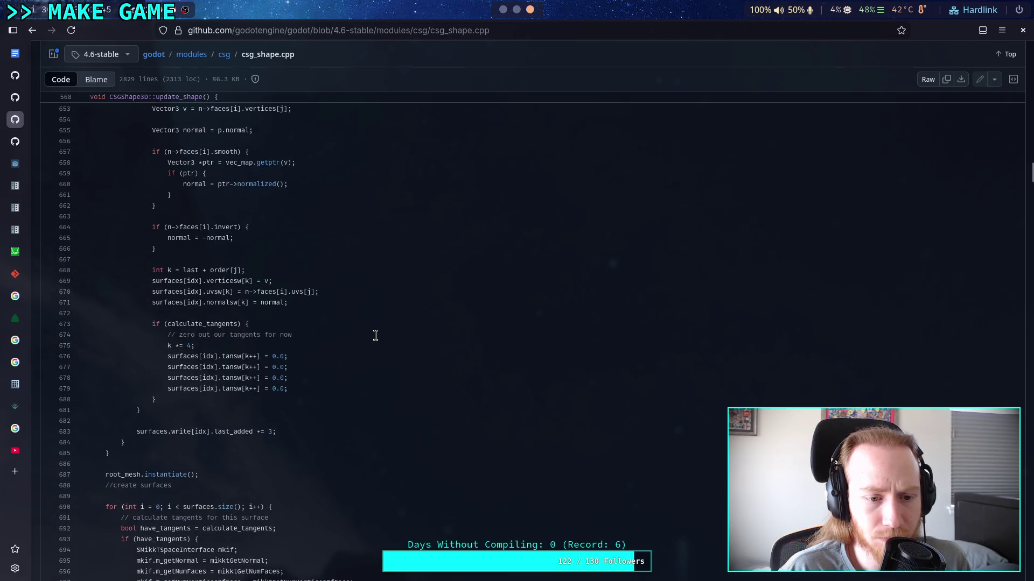
scroll(375, 336, "down", 5)
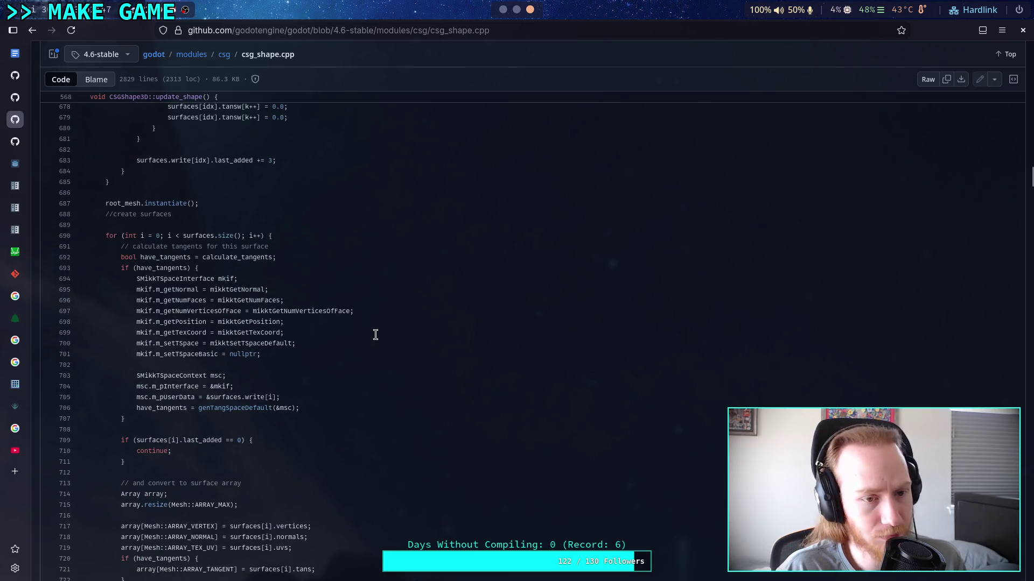
scroll(375, 335, "down", 4)
scroll(375, 335, "down", 4)
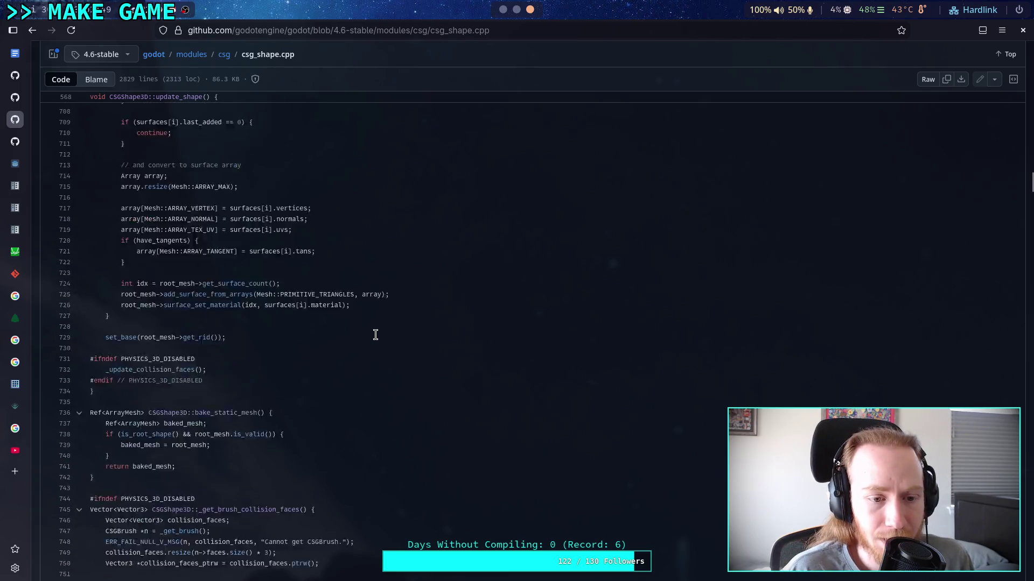
scroll(375, 335, "down", 3)
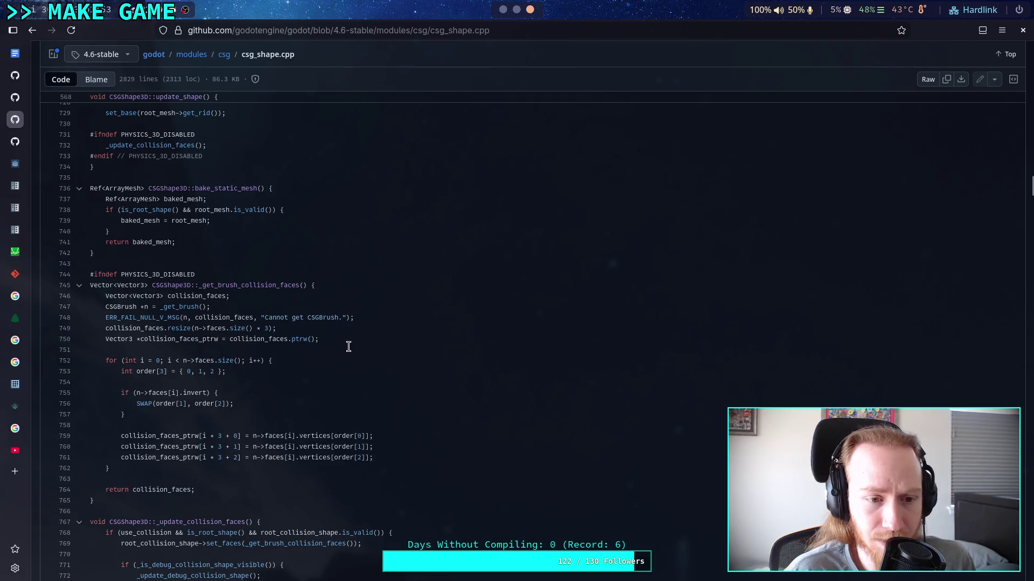
scroll(348, 346, "down", 8)
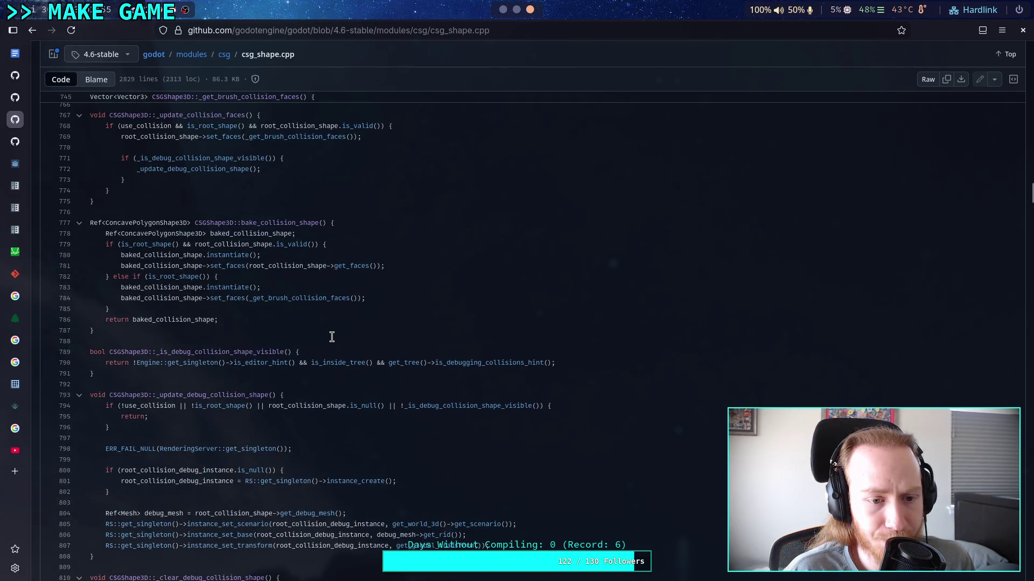
scroll(332, 337, "down", 5)
scroll(332, 337, "down", 5)
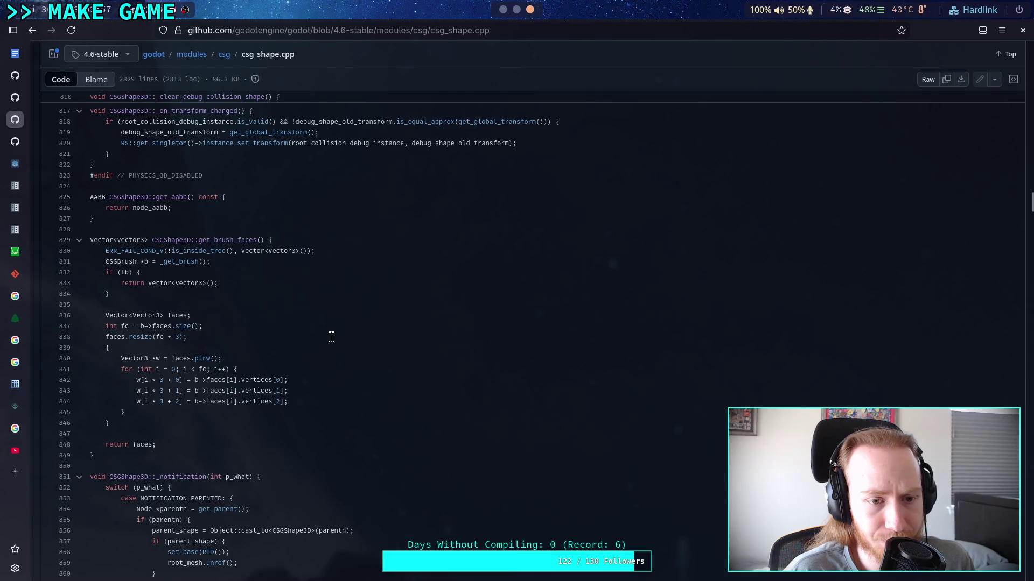
scroll(332, 337, "down", 3)
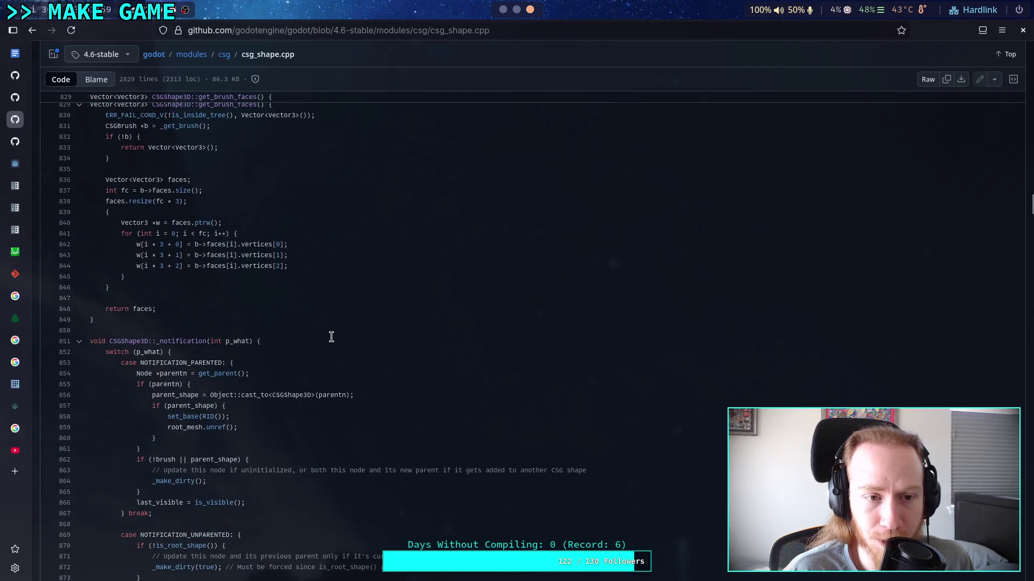
scroll(332, 337, "down", 5)
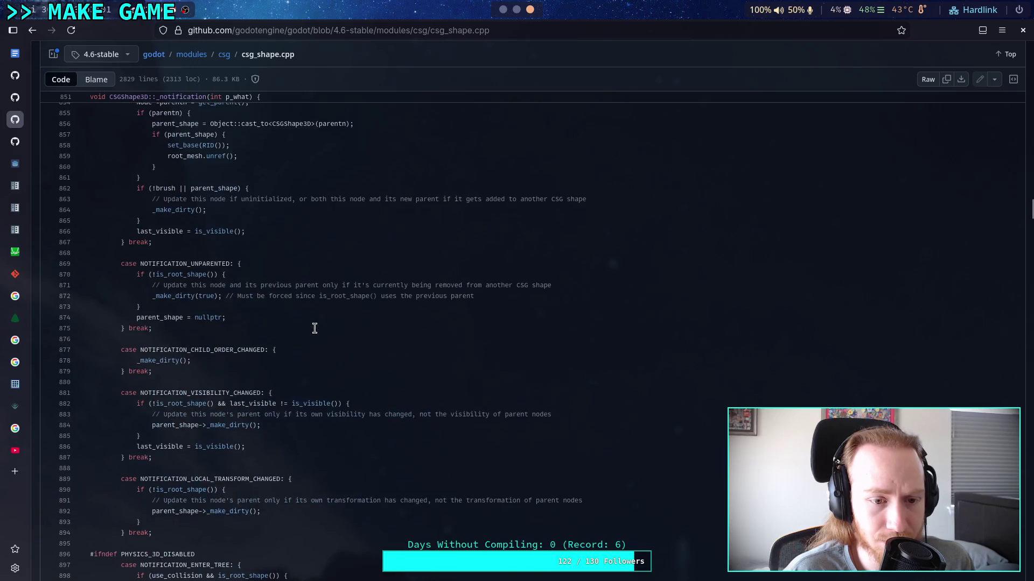
scroll(315, 329, "down", 11)
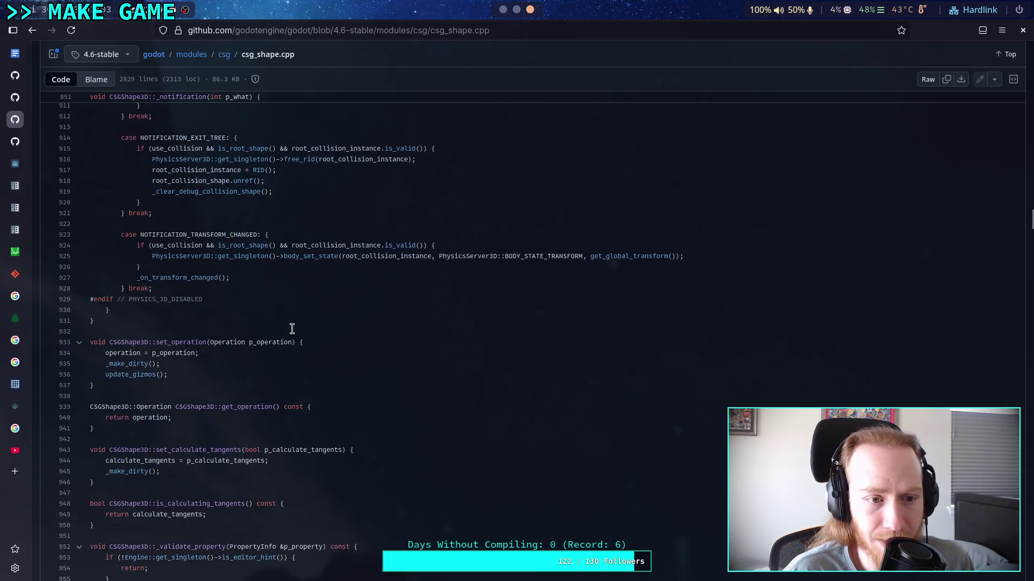
scroll(292, 328, "down", 7)
scroll(292, 329, "up", 4)
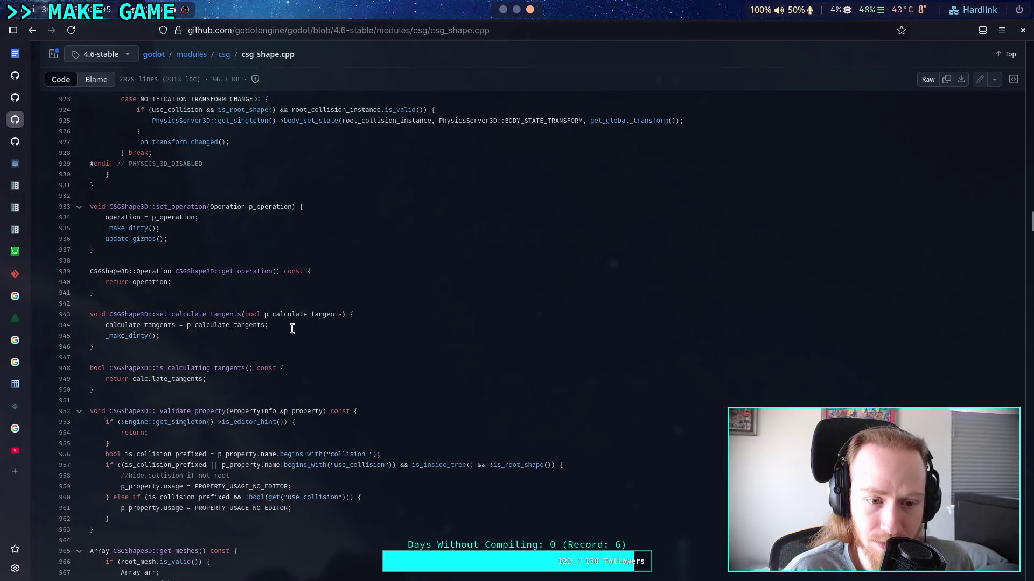
scroll(292, 328, "down", 6)
scroll(292, 329, "down", 4)
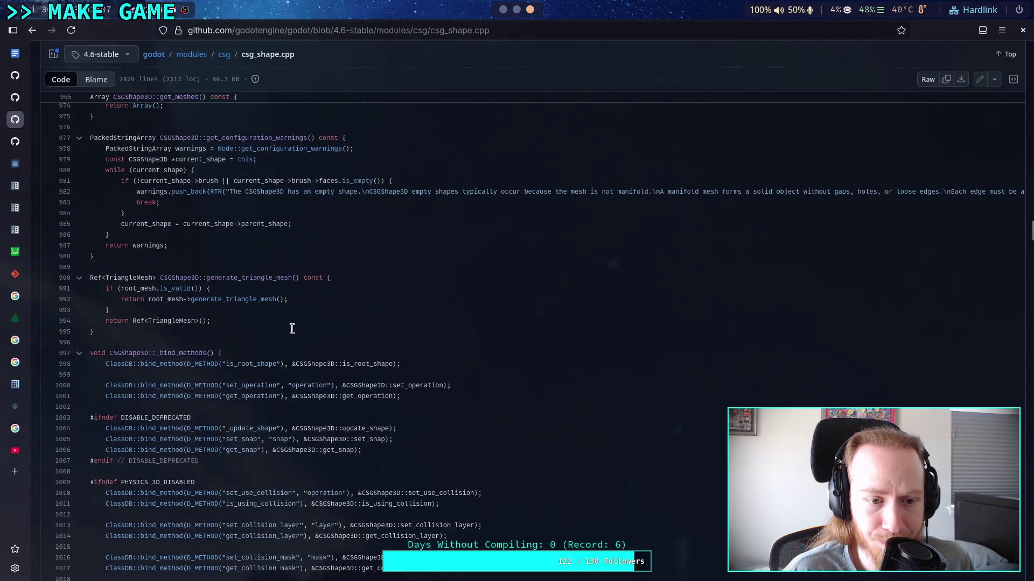
scroll(292, 328, "up", 4)
scroll(291, 329, "down", 1)
scroll(291, 329, "down", 5)
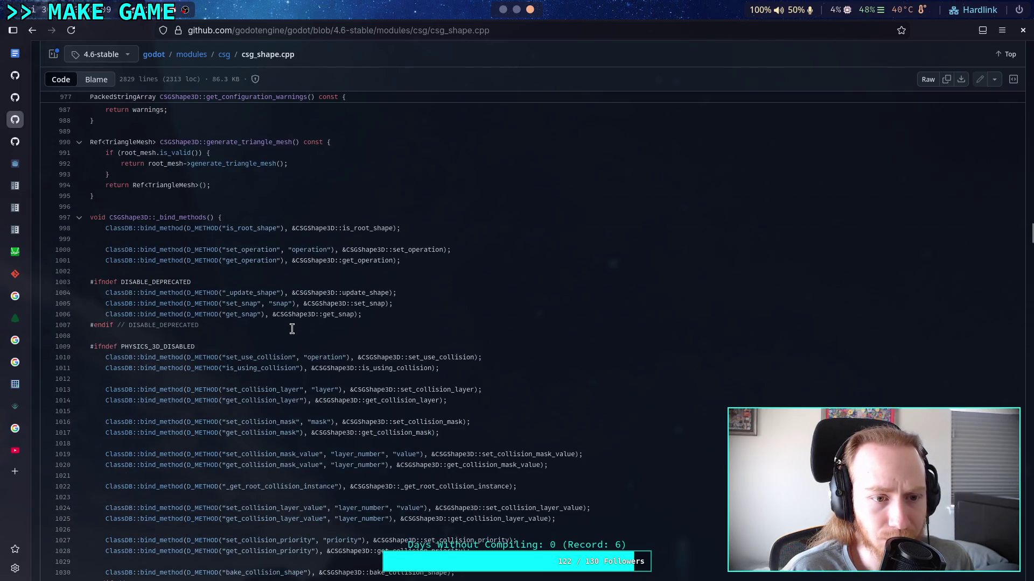
scroll(292, 329, "up", 4)
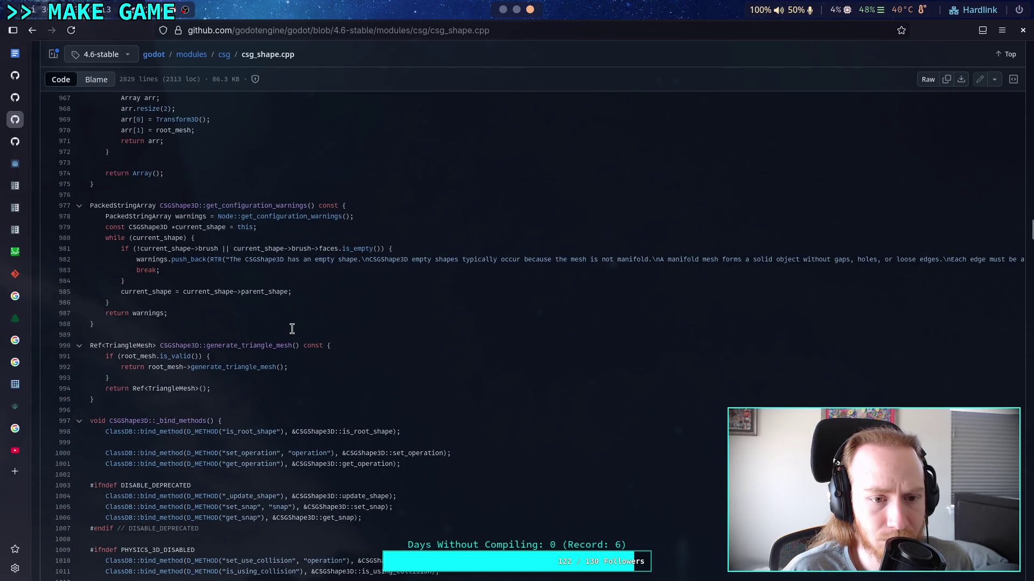
scroll(292, 329, "down", 12)
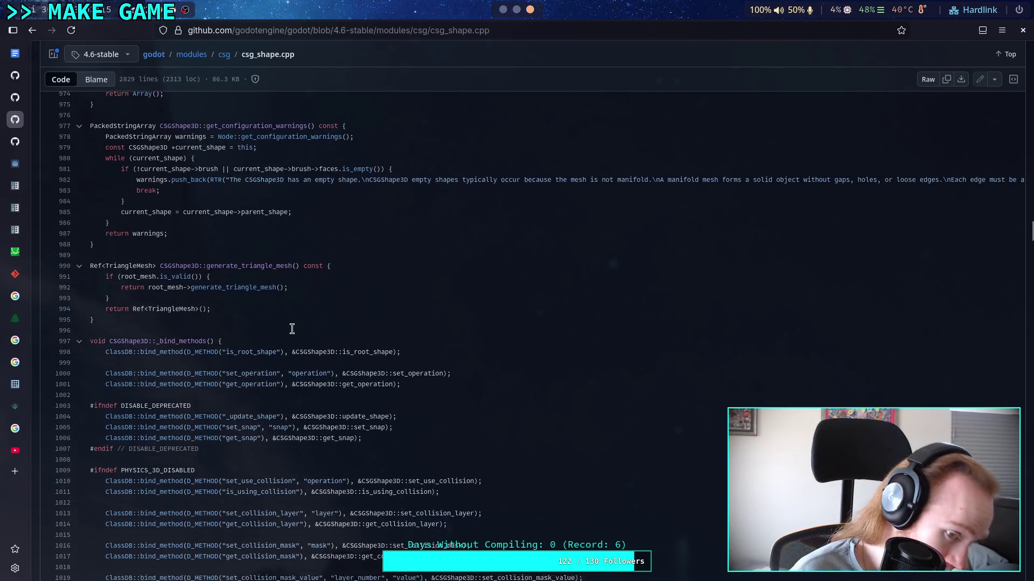
scroll(292, 328, "down", 5)
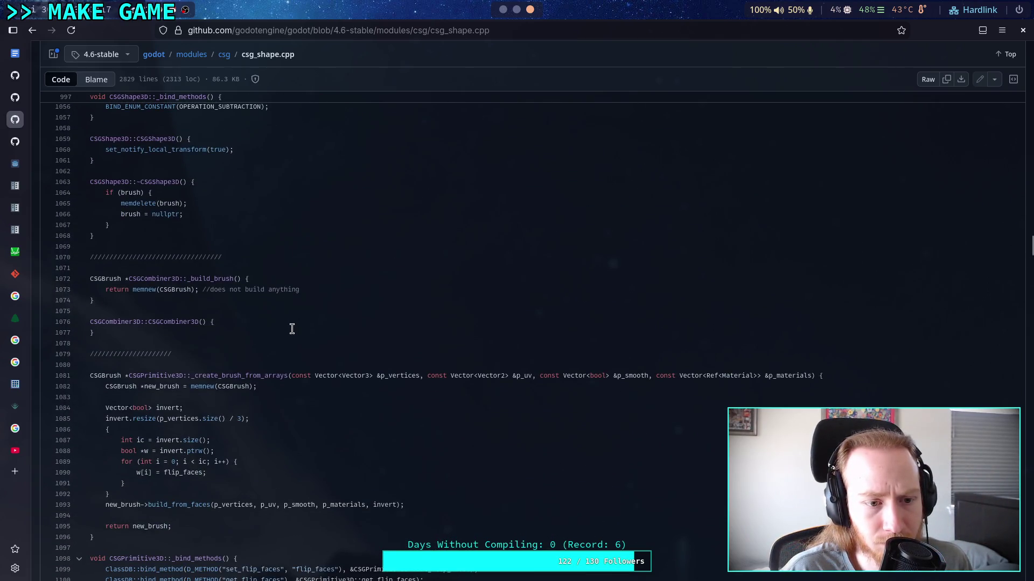
scroll(292, 328, "down", 1)
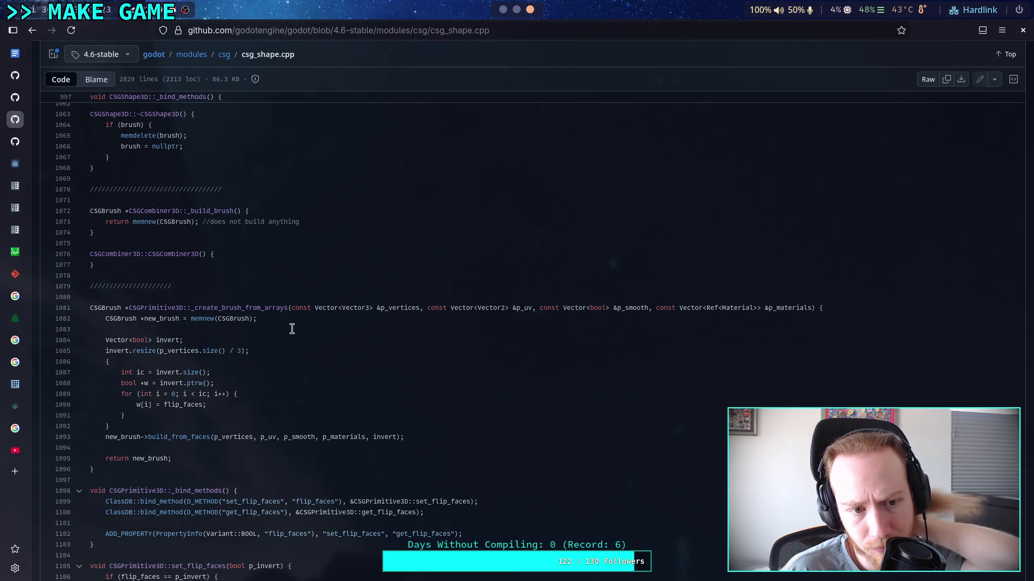
scroll(286, 333, "down", 6)
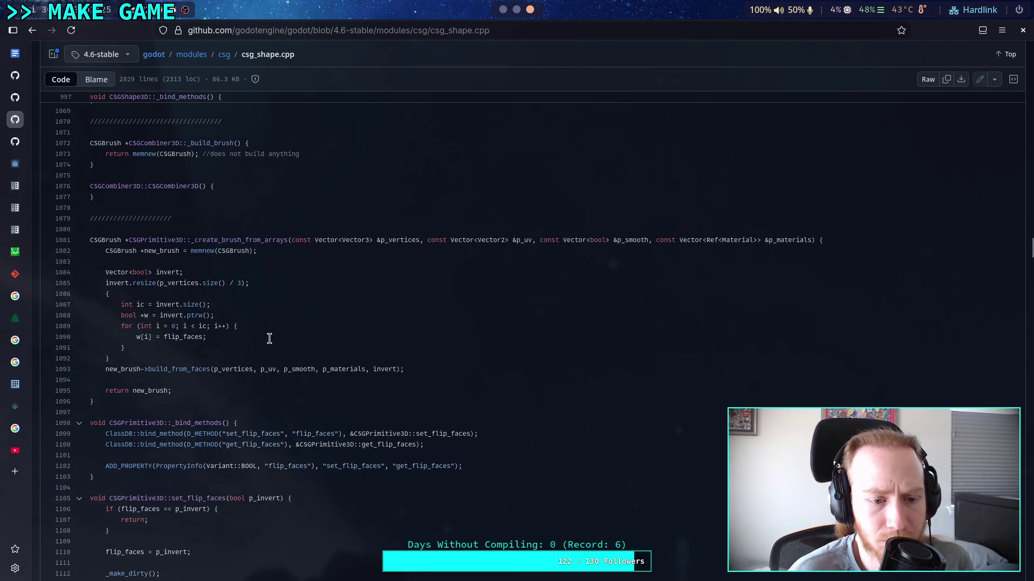
scroll(278, 338, "down", 1)
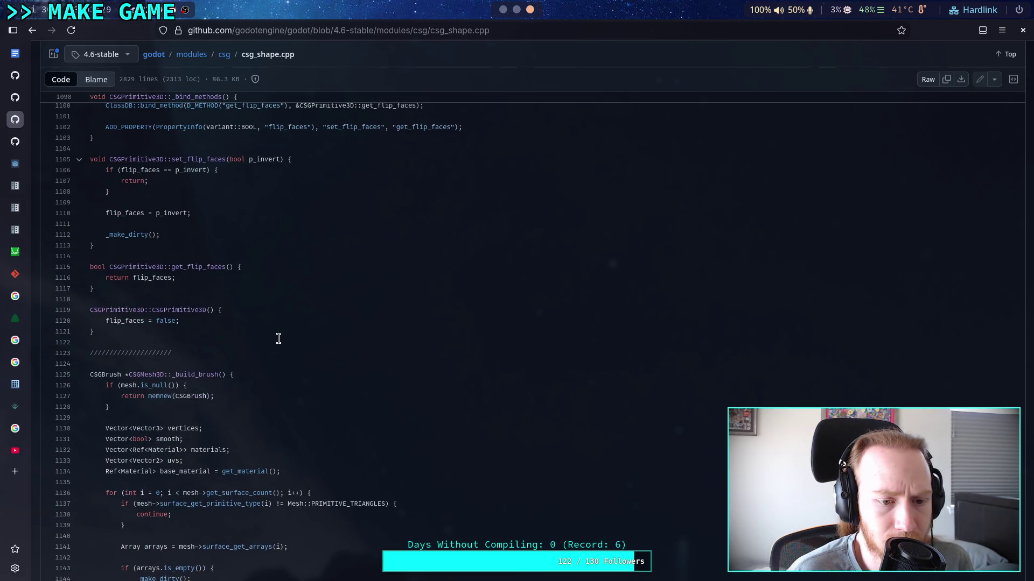
scroll(278, 338, "down", 20)
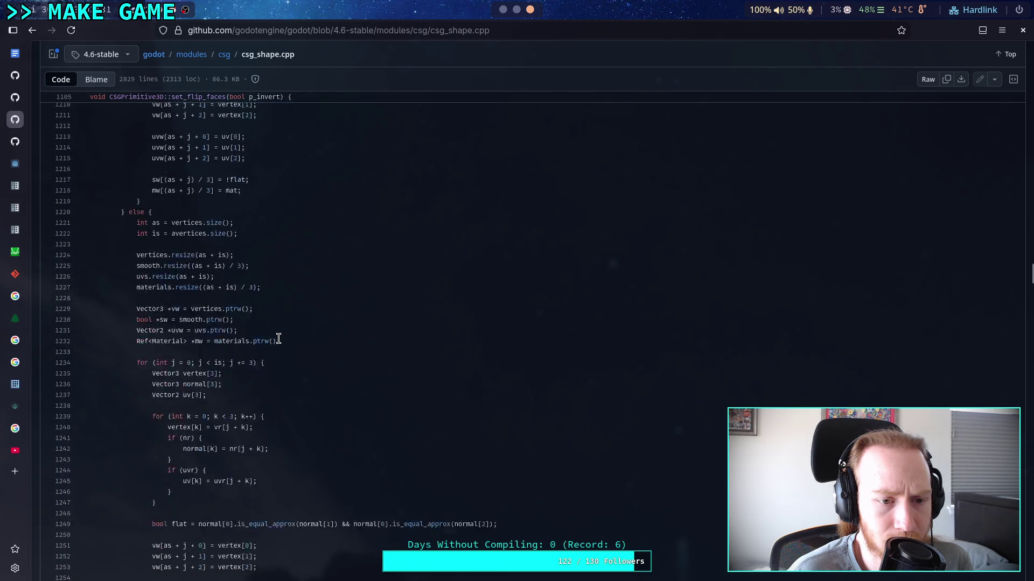
scroll(278, 338, "down", 10)
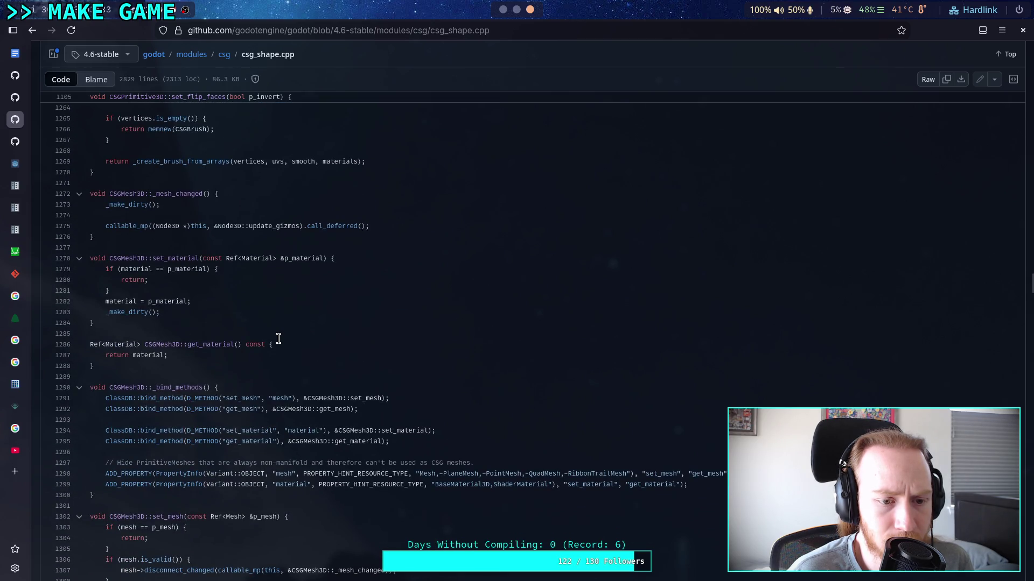
scroll(279, 339, "down", 2)
scroll(278, 338, "down", 3)
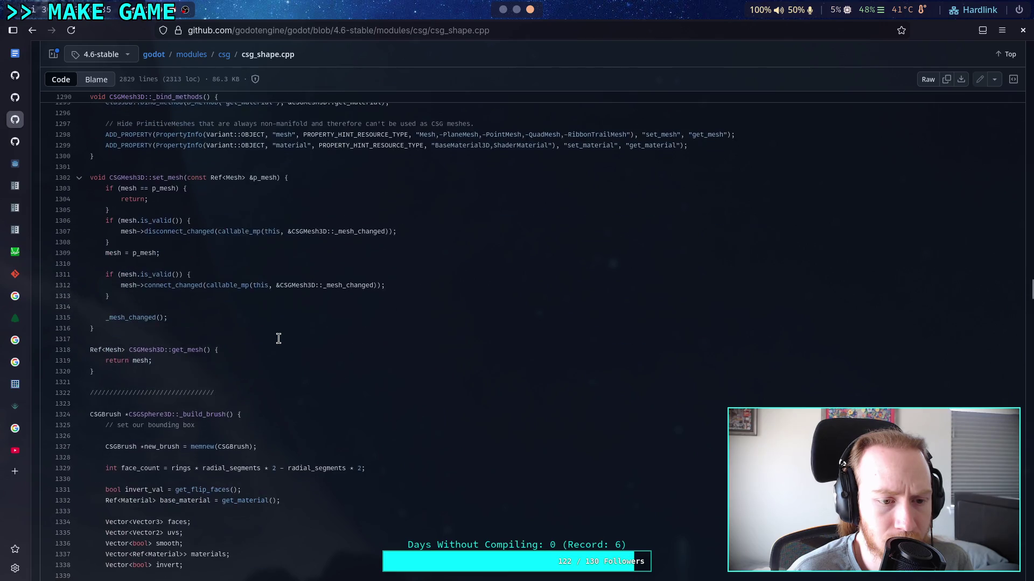
scroll(278, 338, "down", 20)
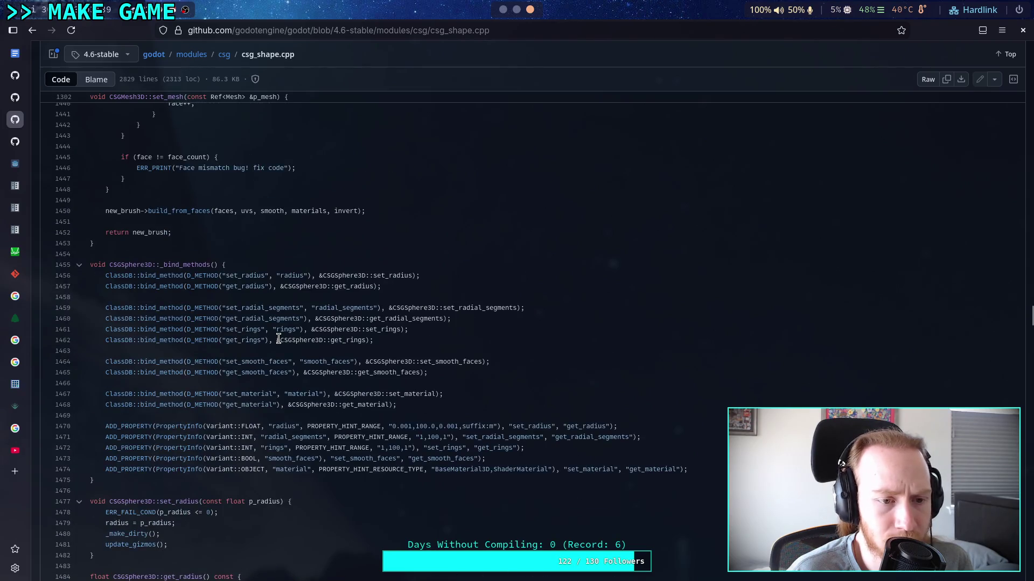
scroll(279, 338, "down", 4)
scroll(278, 338, "down", 15)
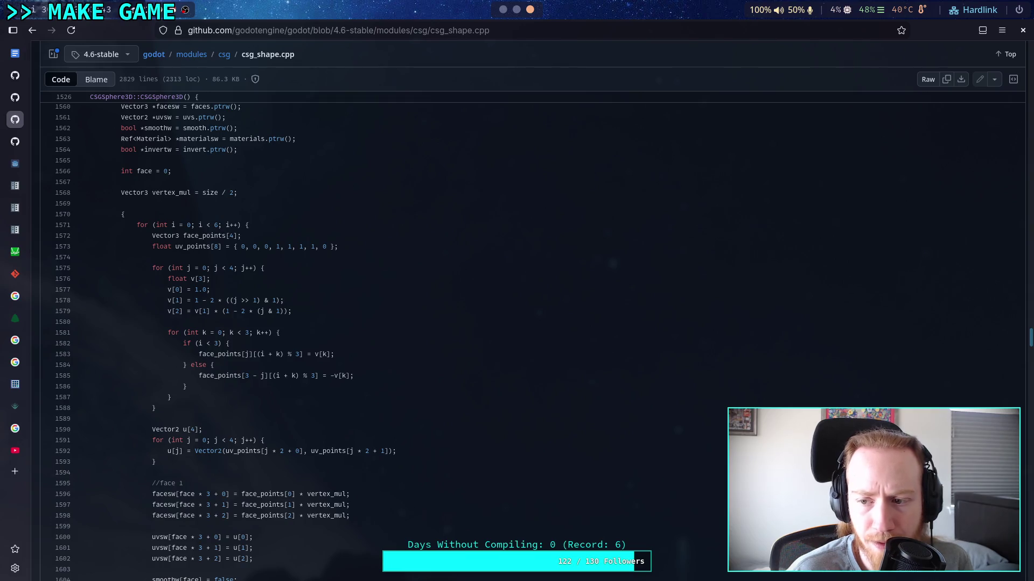
left_click_drag(1030, 338, 1030, 566)
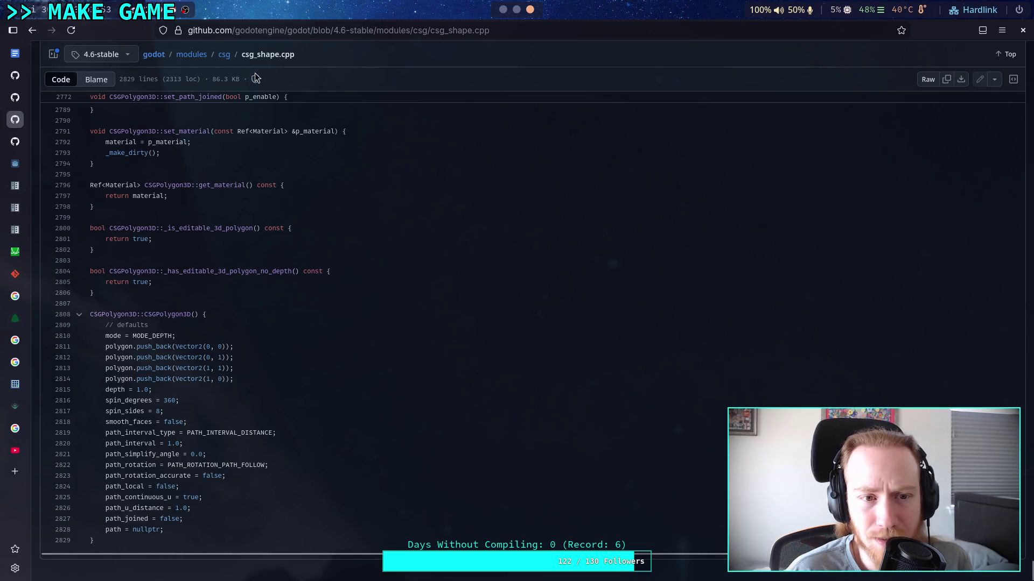
Step: Go back from csg_shape.cpp to the godot modules/csg folder listing
left_click(224, 54)
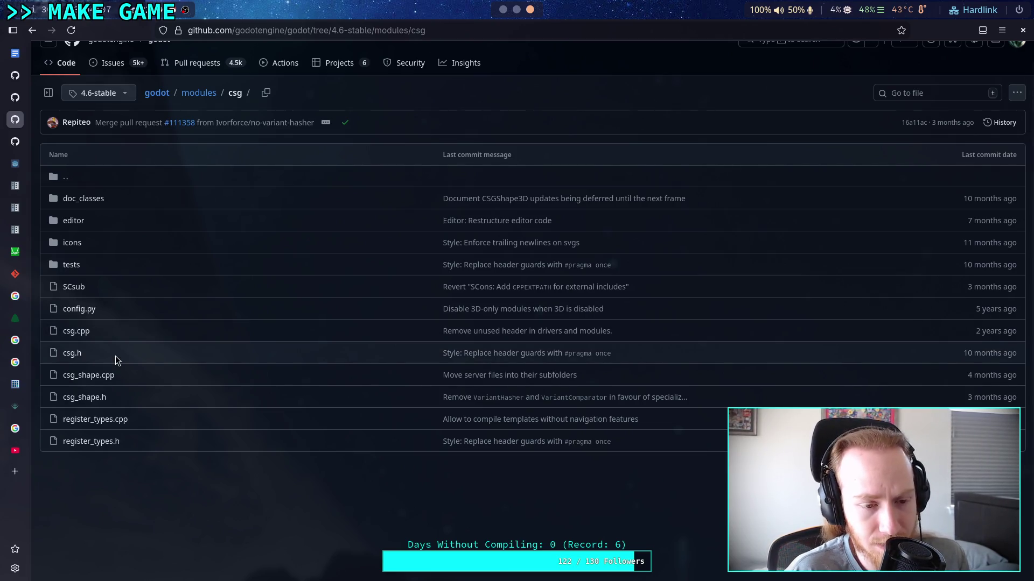
scroll(160, 351, "up", 1)
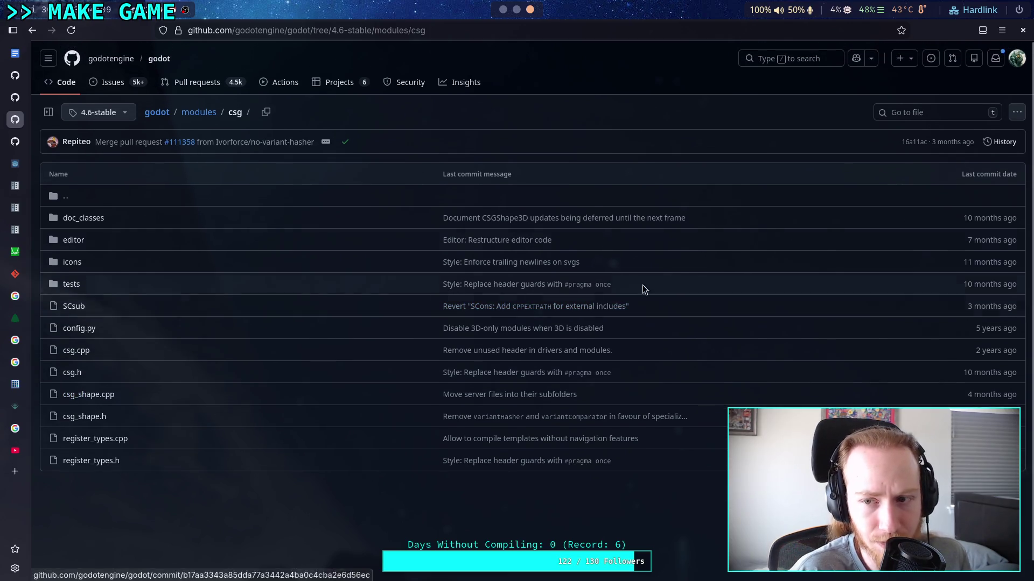
key("t")
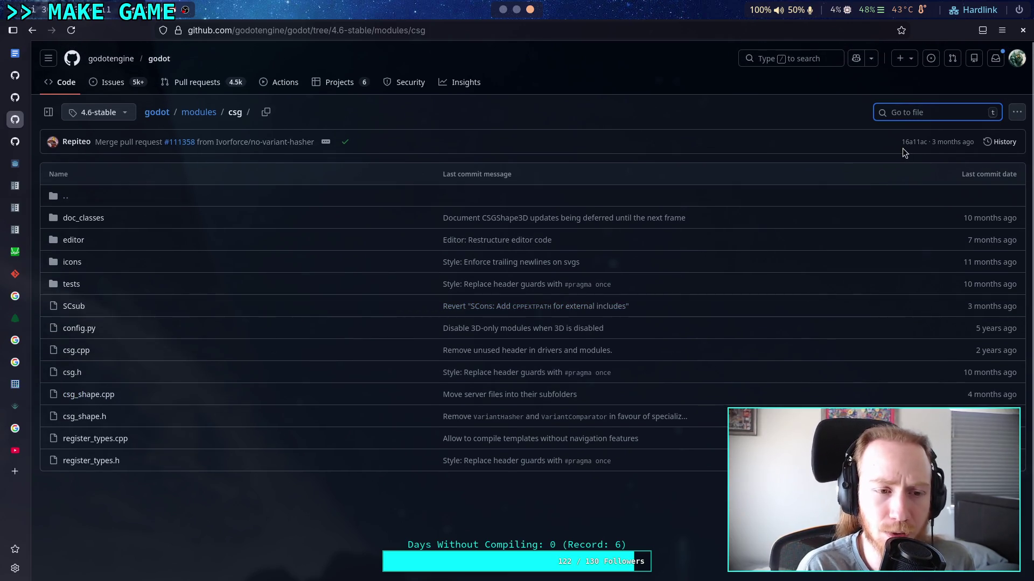
Step: Start a godot repository code search for CSGCombiner
left_click(799, 59)
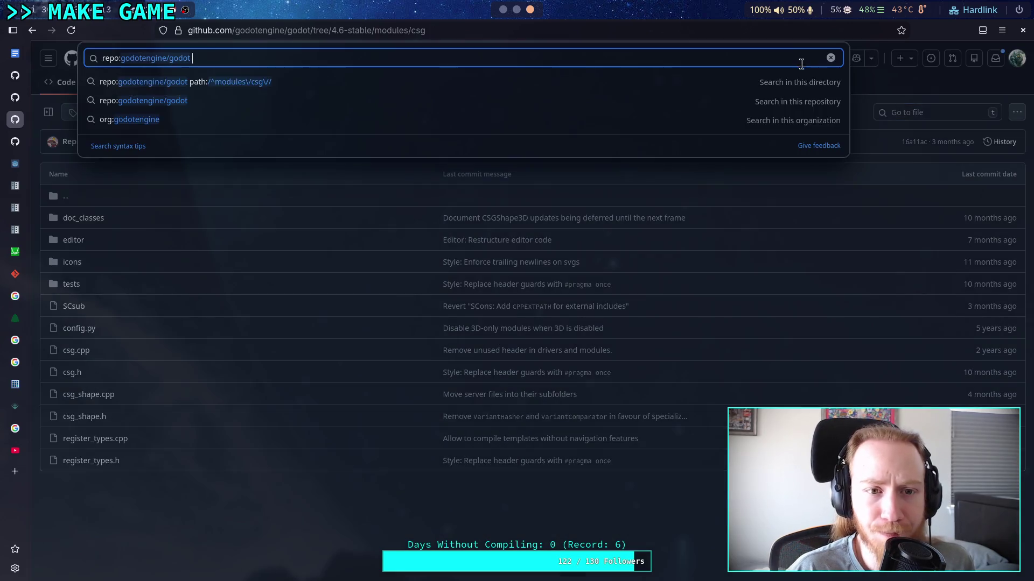
type("GN")
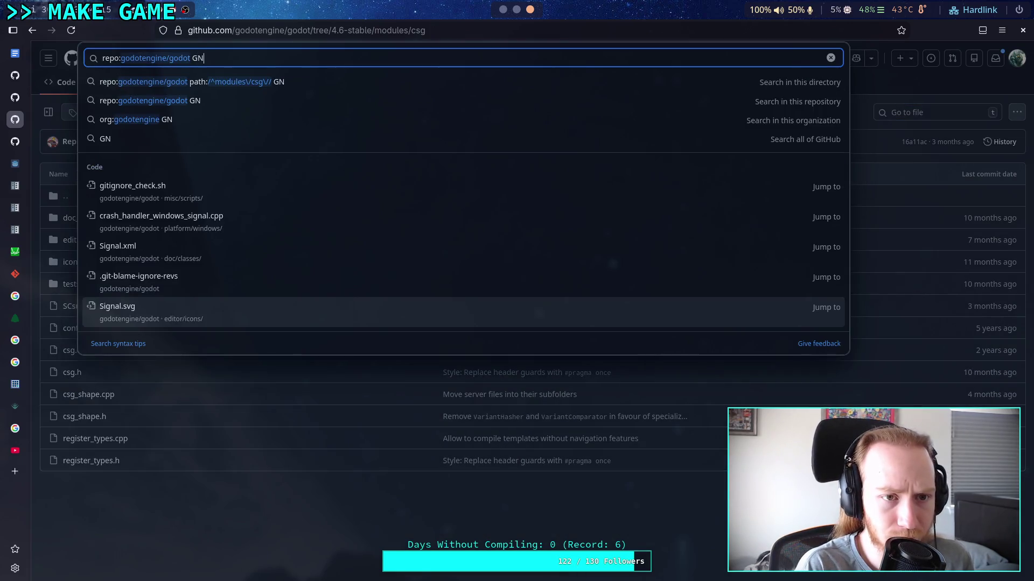
key("BackSpace")
type("CSGC")
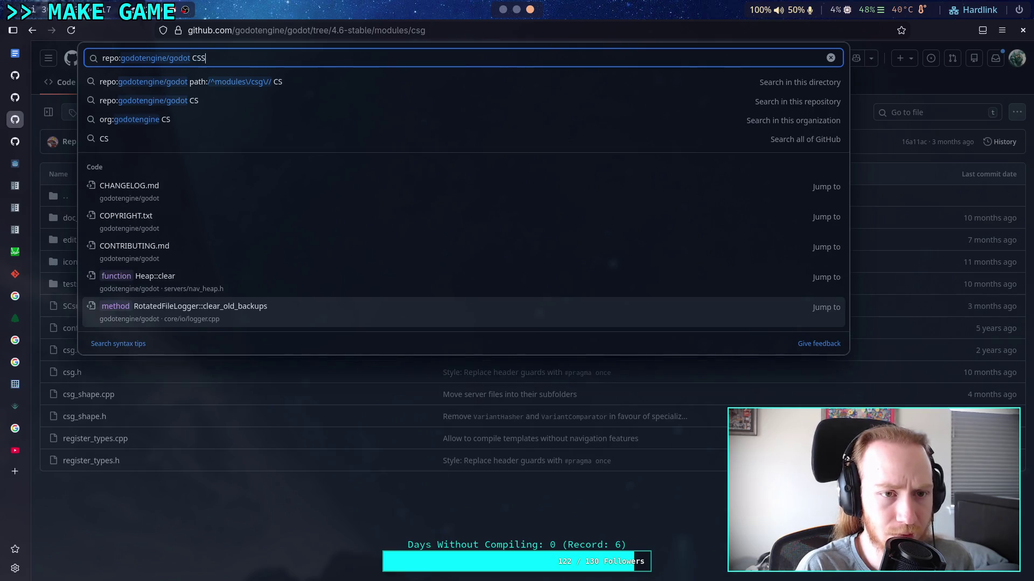
type("om")
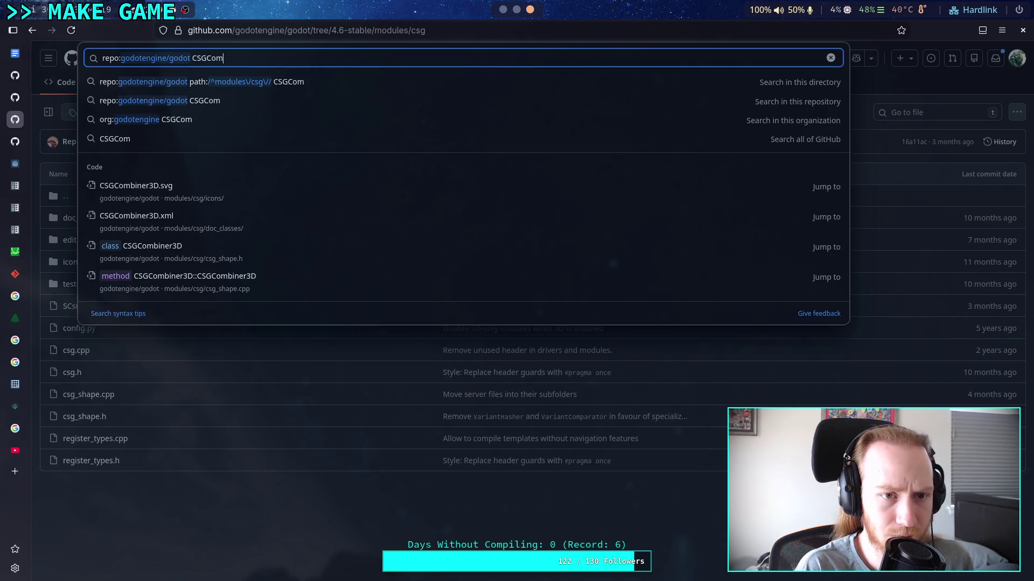
type("biner")
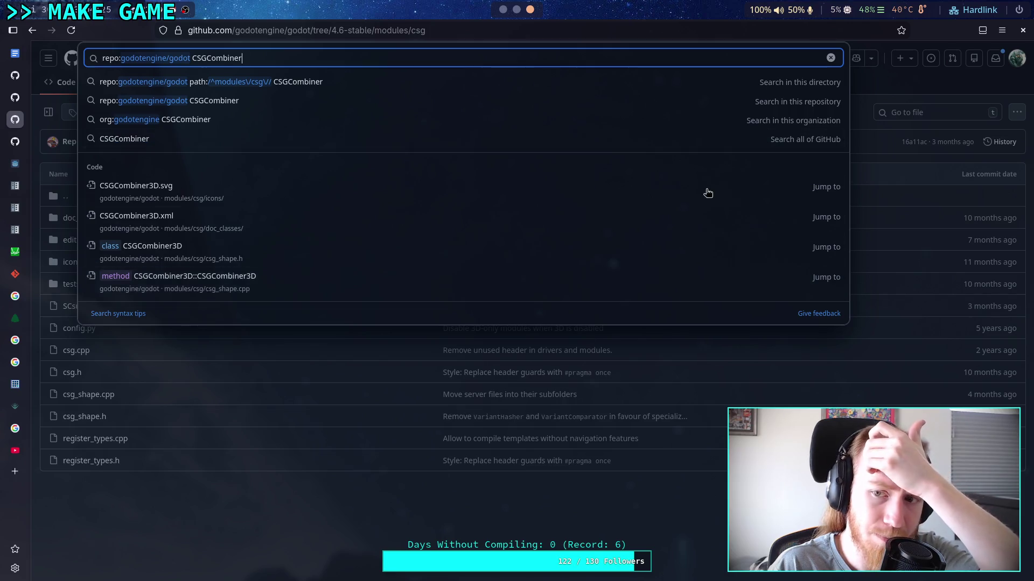
Step: Run the CSGCombiner search and open the csg_shape.cpp line 1076 CSGCombiner3D constructor result
left_click(383, 108)
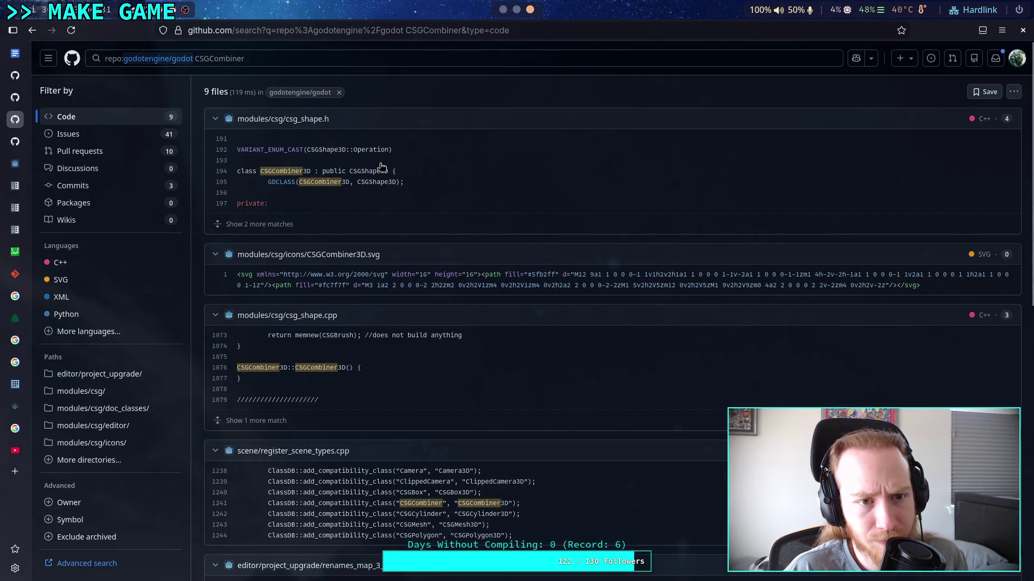
scroll(392, 256, "down", 5)
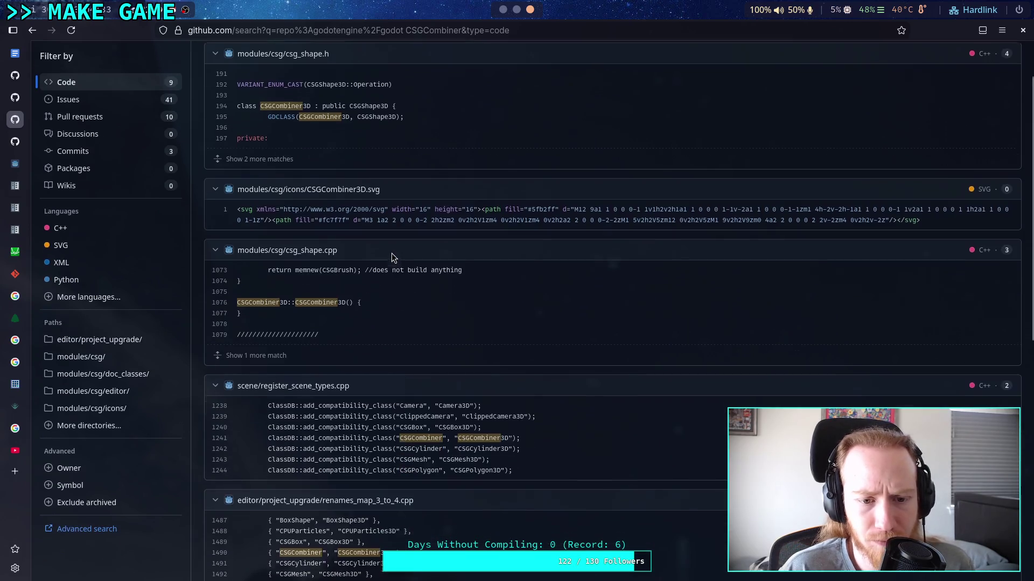
scroll(332, 276, "down", 12)
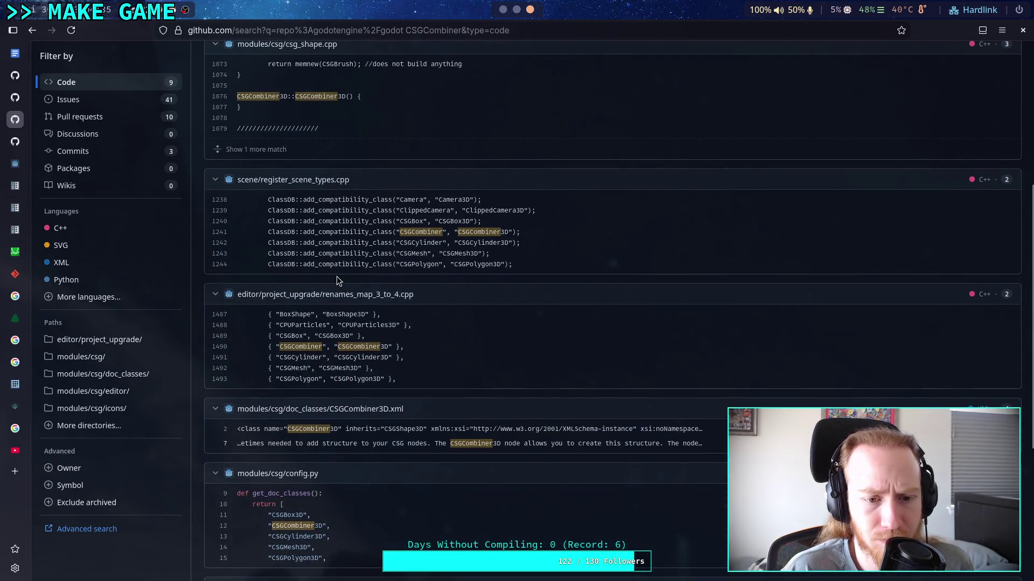
scroll(401, 345, "down", 2)
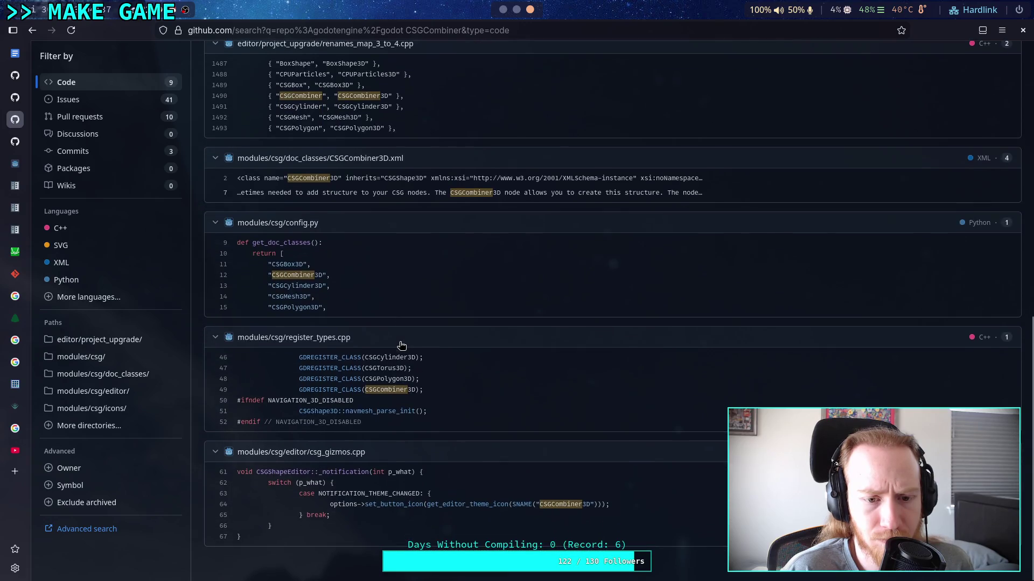
scroll(399, 342, "up", 19)
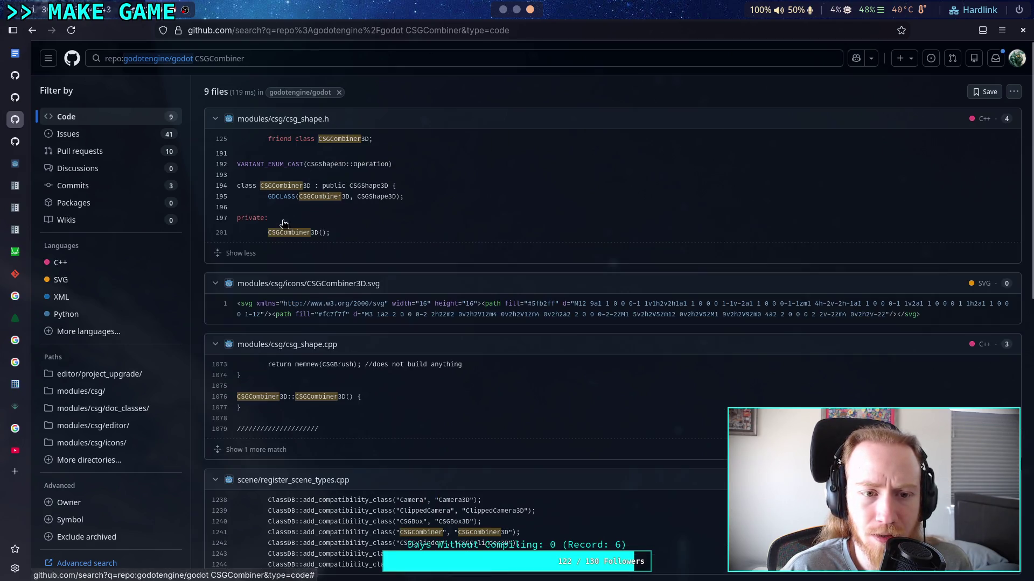
left_click(260, 224)
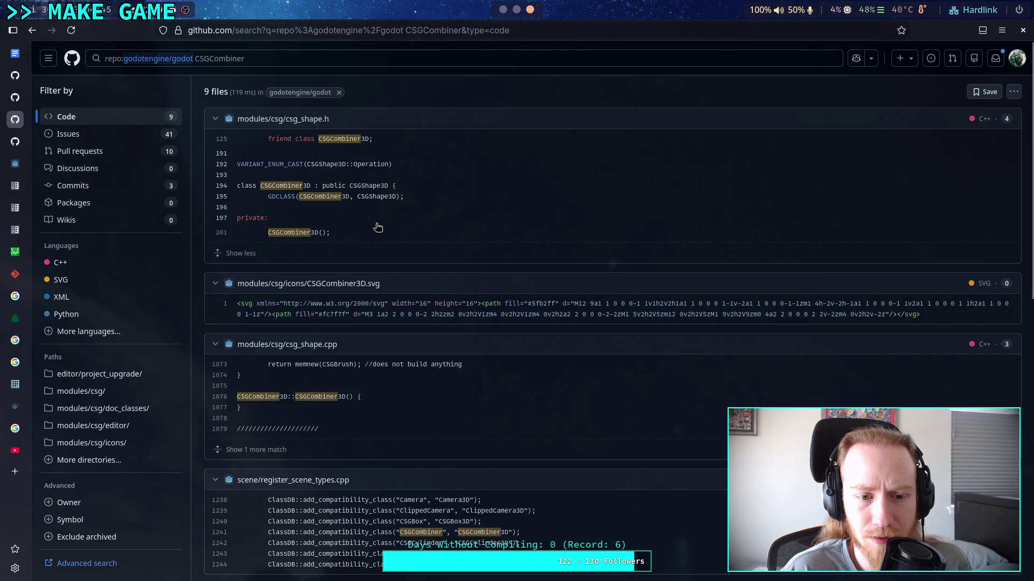
left_click(391, 398)
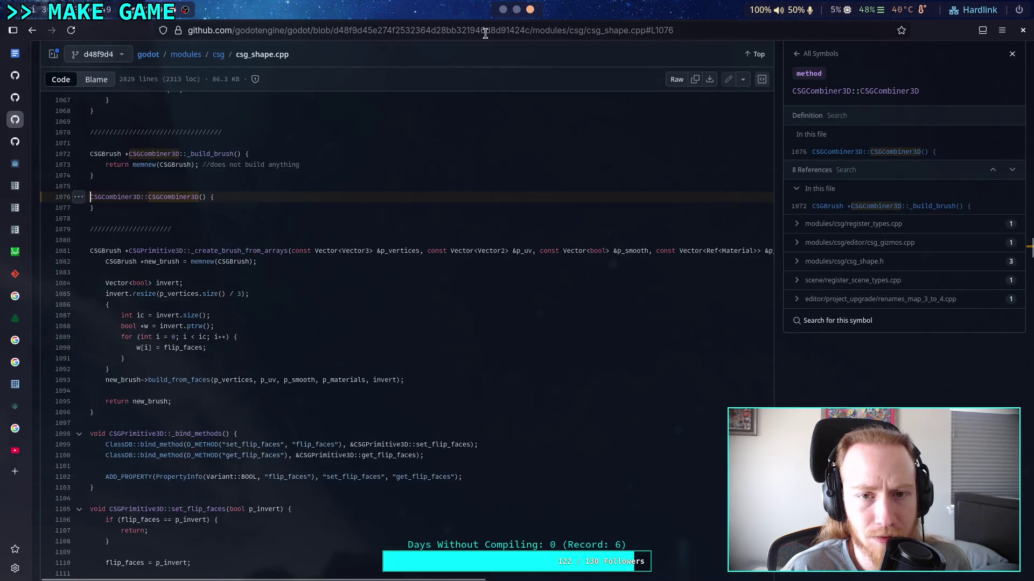
Step: Switch to the godot workspace running Neovim
left_click(502, 11)
key("super+1")
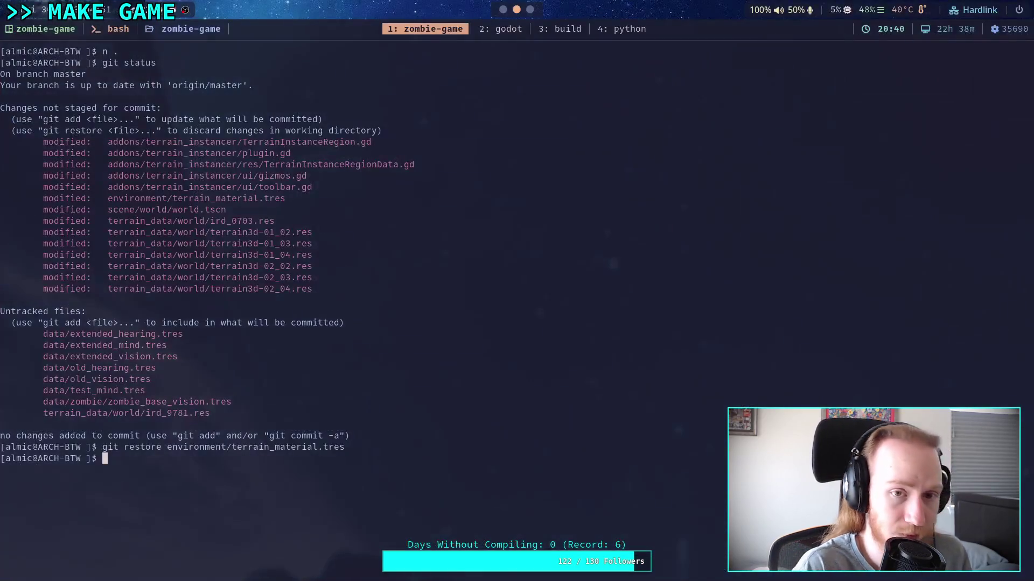
key("super+2")
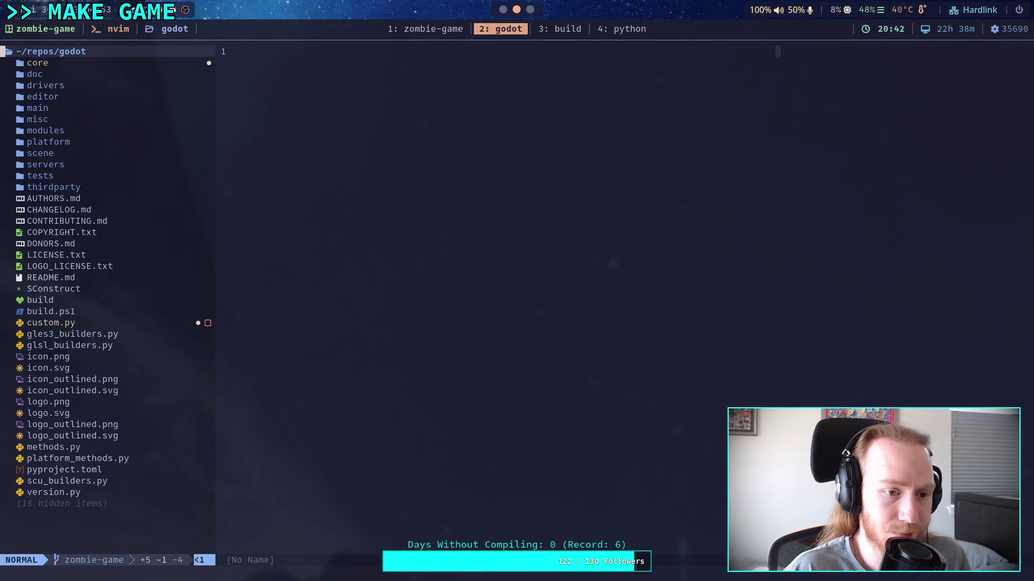
Step: Live-grep the godot source for CSGCombiner3D and preview the csg_shape.h and csg_shape.cpp matches
key("space")
type("fg")
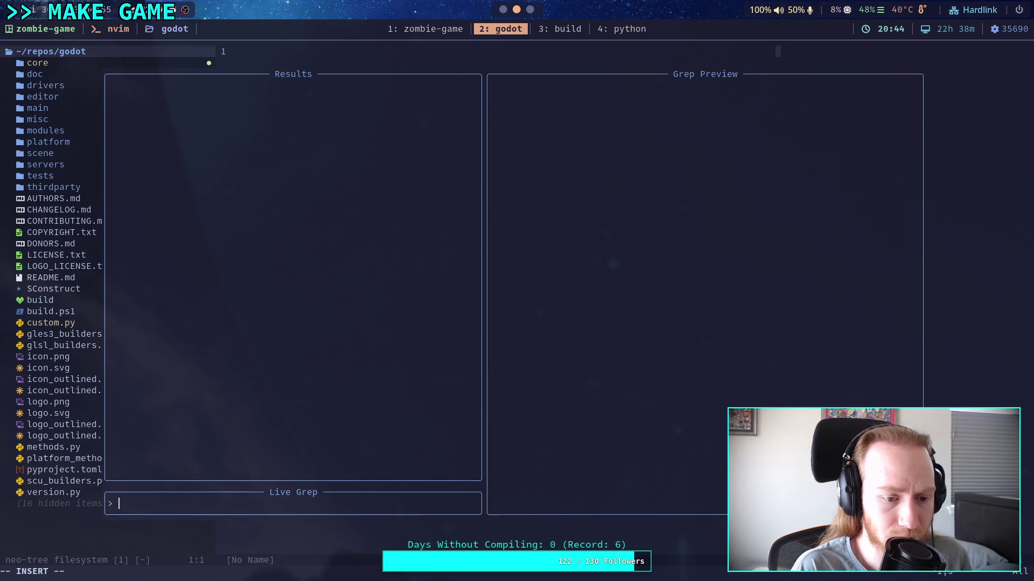
type("CSGCombiner")
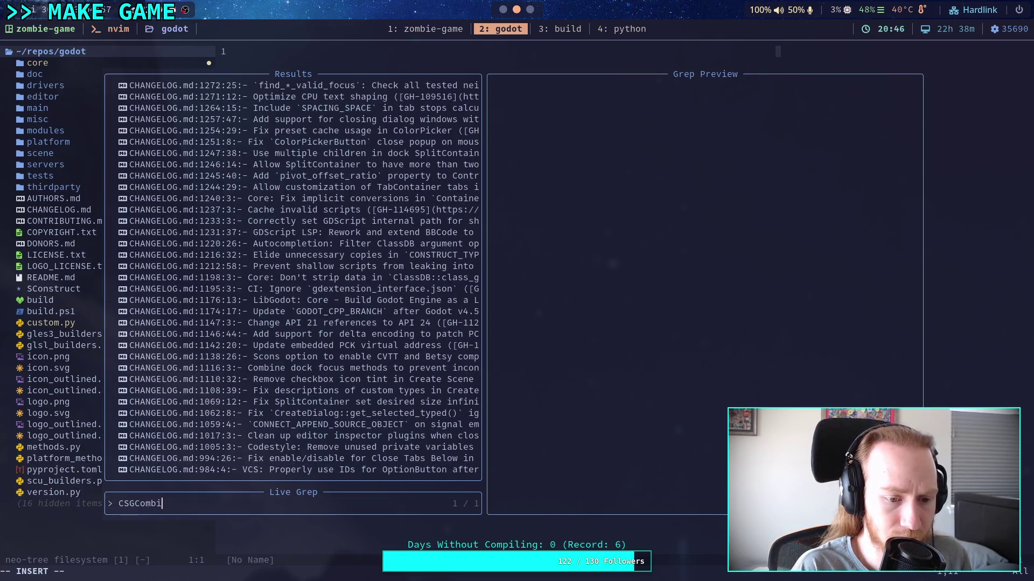
type("3D")
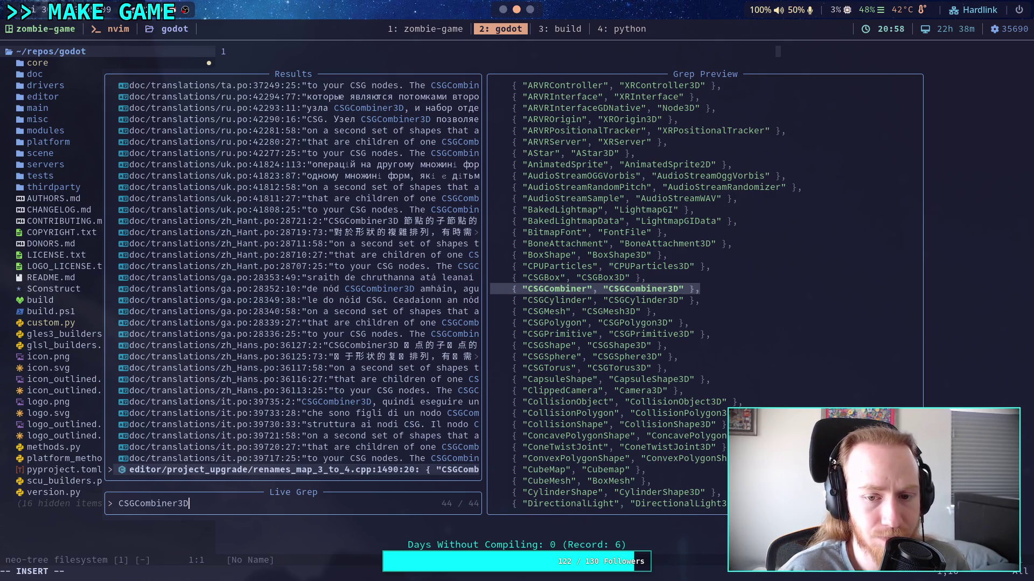
key("Down")
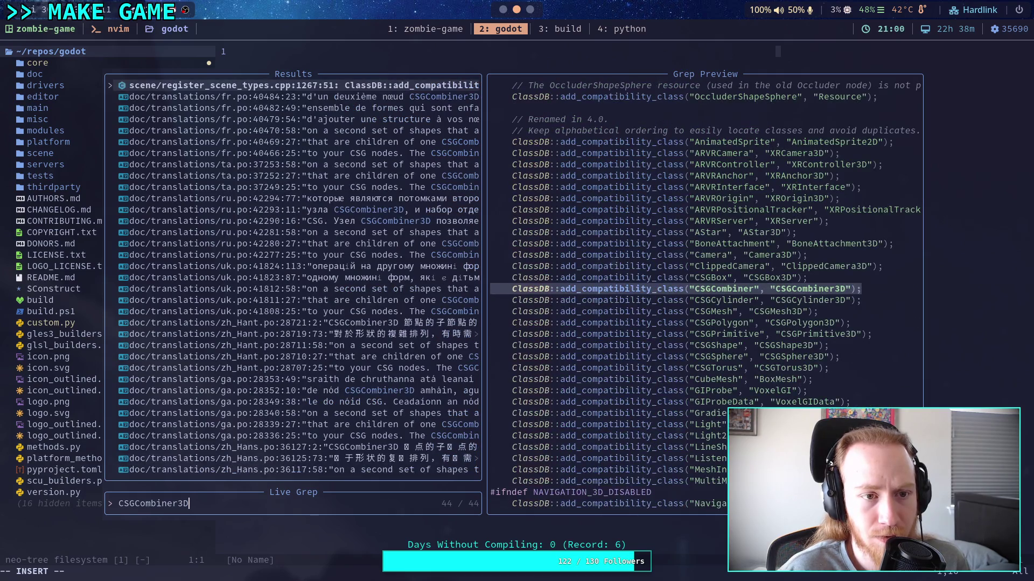
key("Up")
key("Up")
key("Up")
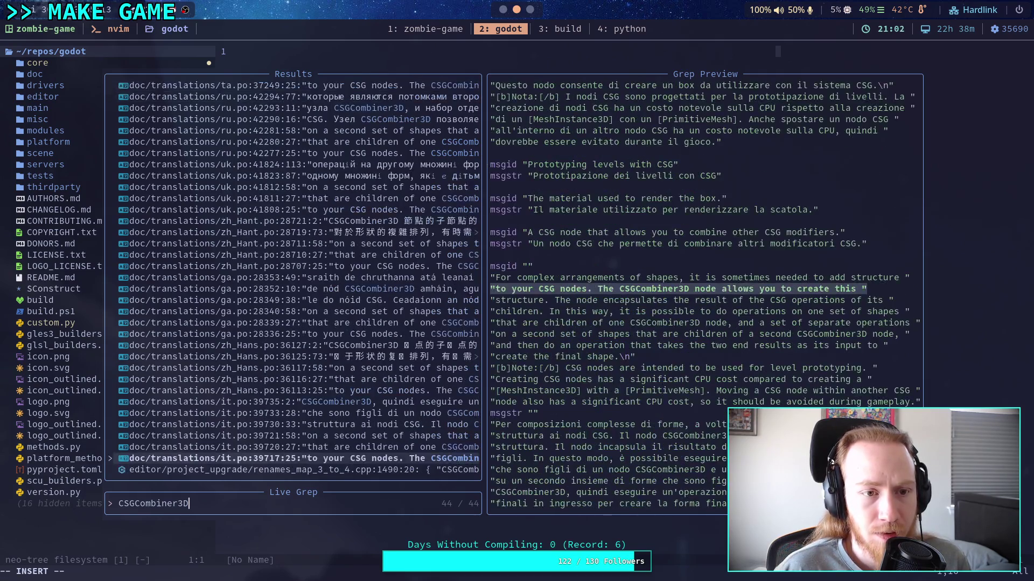
key("Up")
key("Up")
key("Up")
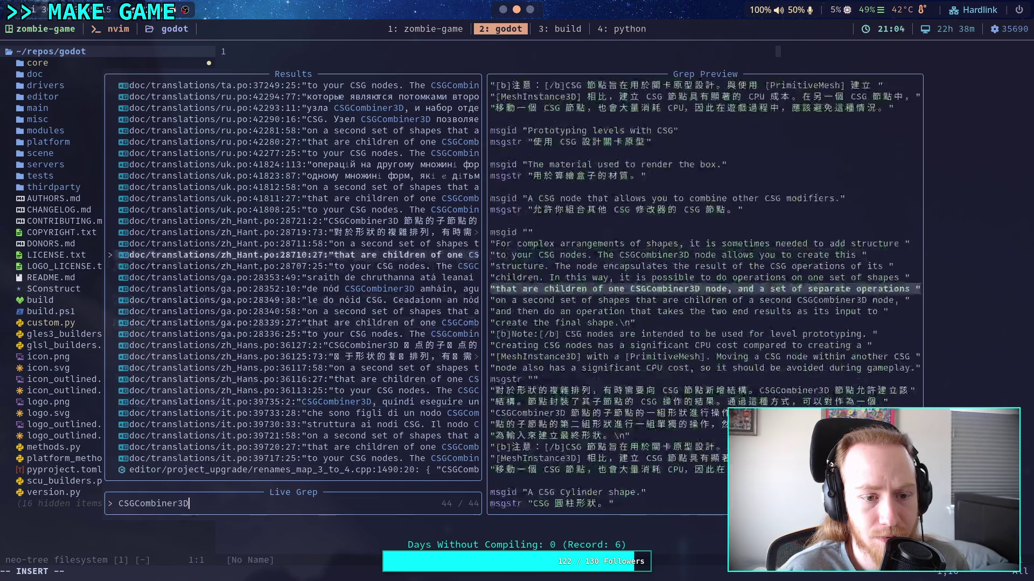
key("Up")
key("Up")
key("Up")
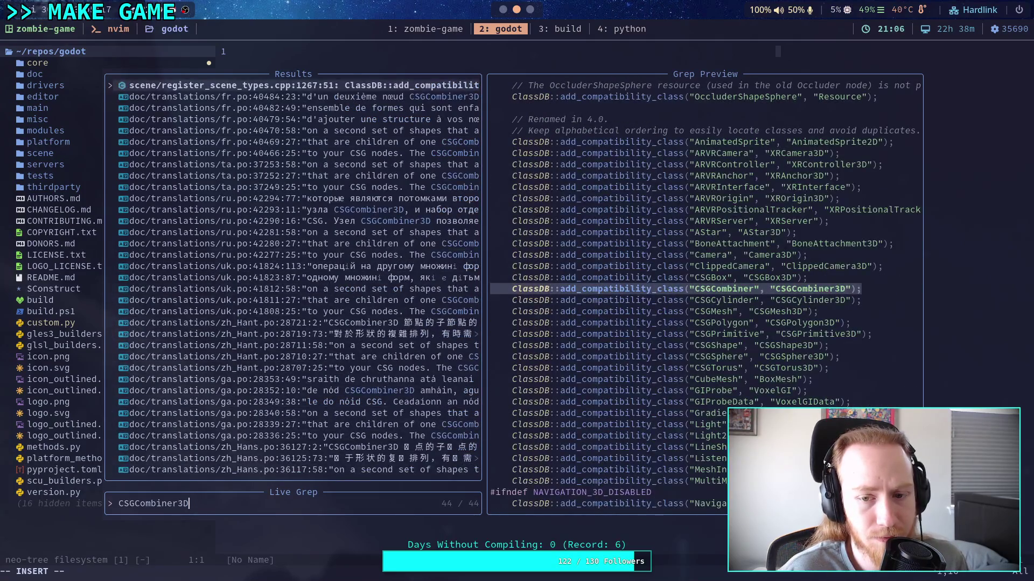
key("Up")
key("Up")
key("Up")
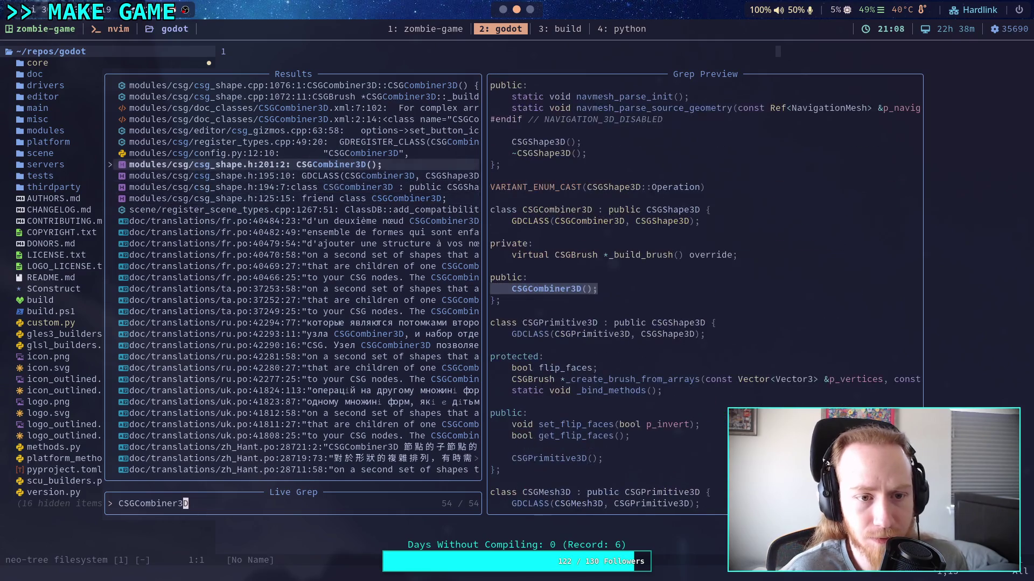
key("Down")
key("Down")
key("Down")
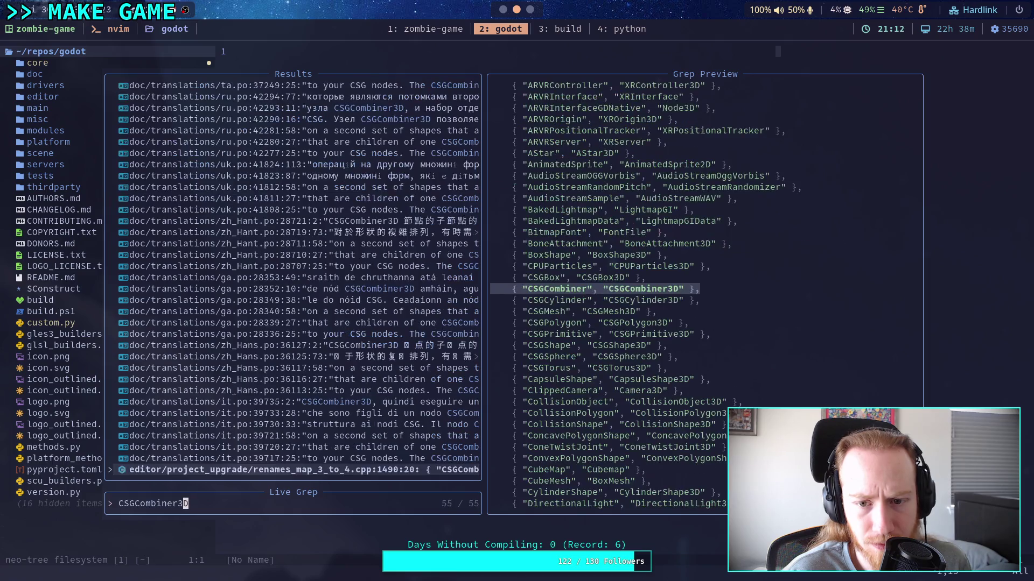
key("Down")
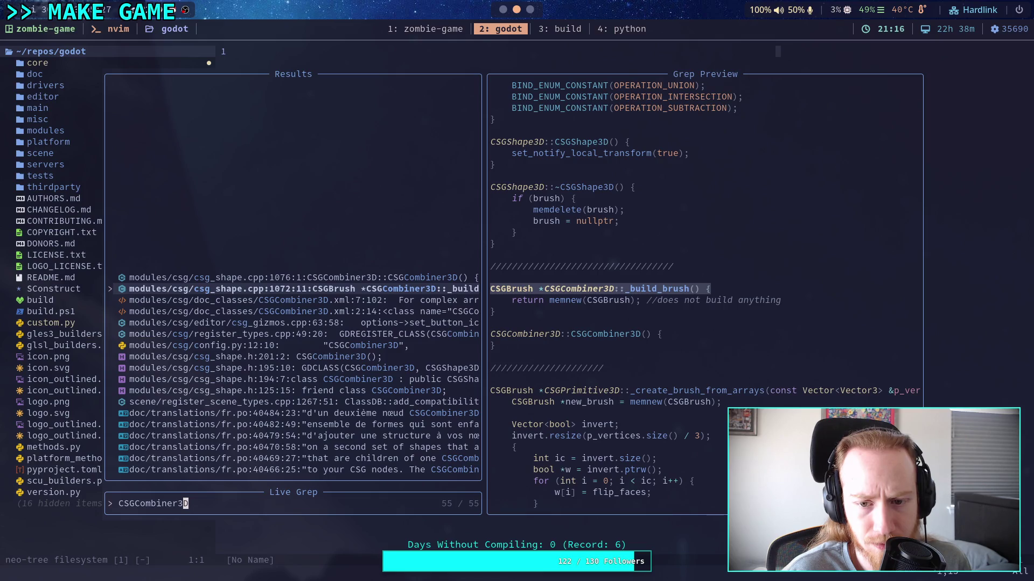
Step: Compare the XML doc and register_types.cpp matches, then open csg_shape.cpp at line 1076
key("Down")
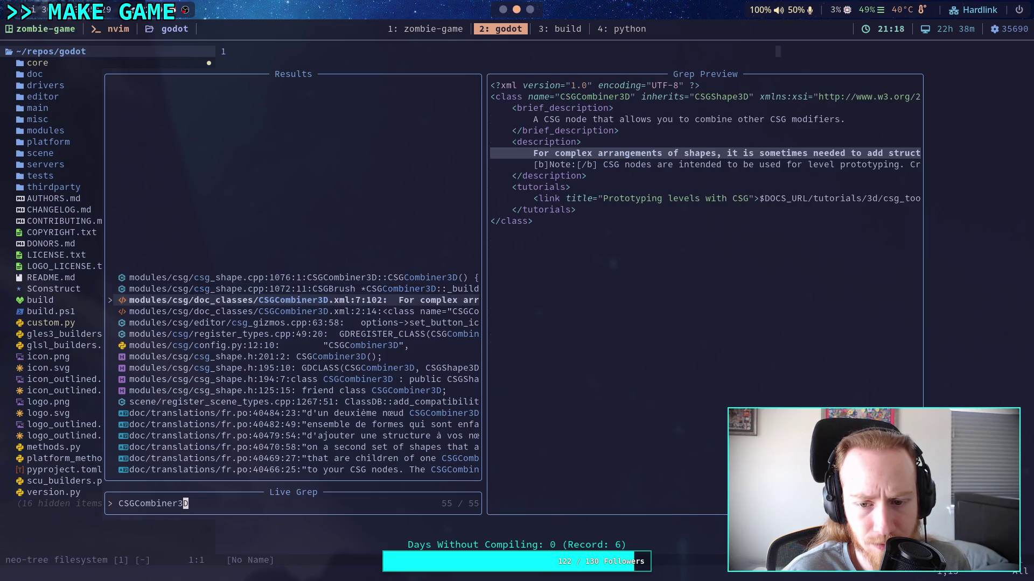
key("Down")
key("Down")
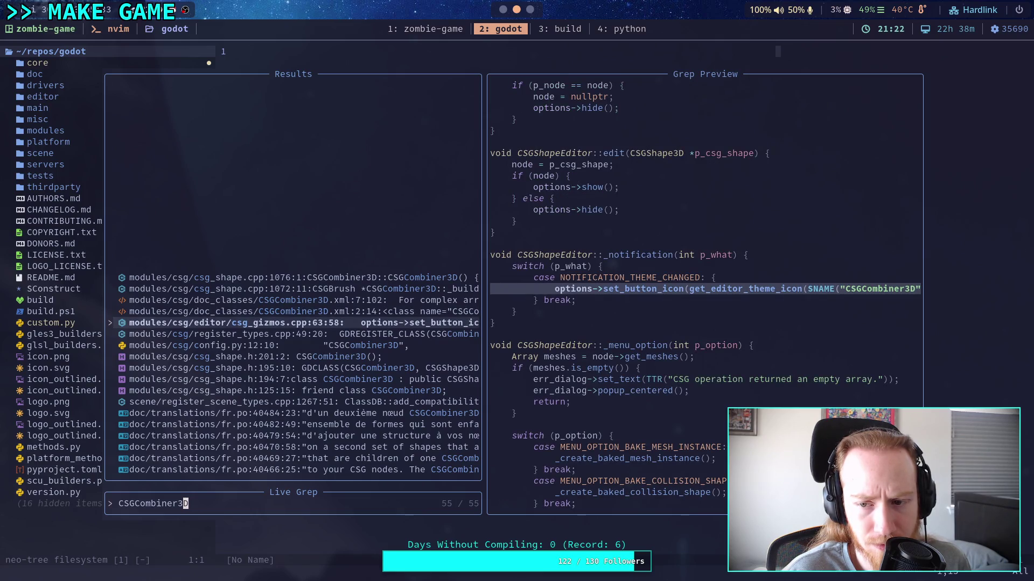
key("Down")
key("Down")
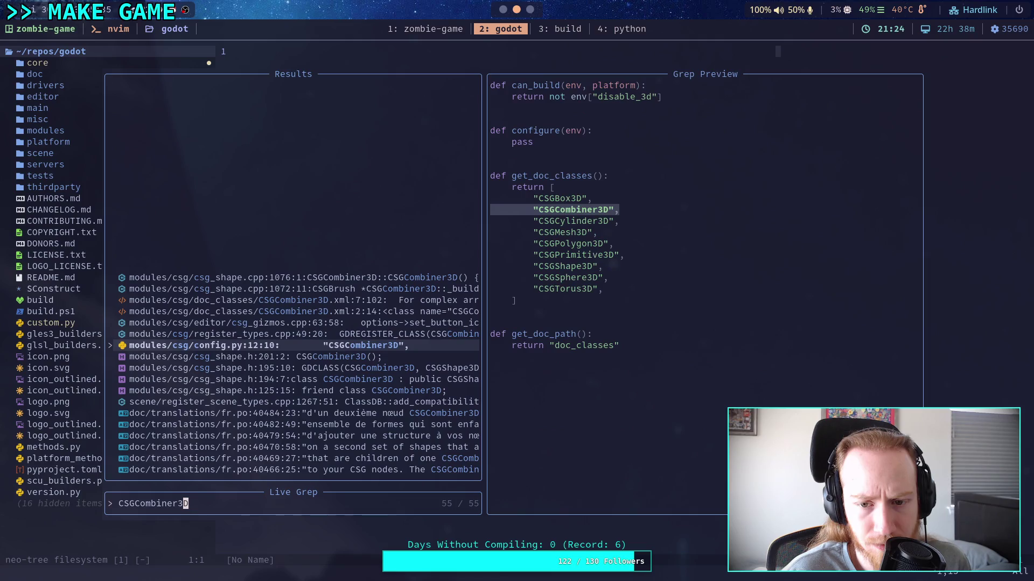
key("Up")
key("Up")
key("Up")
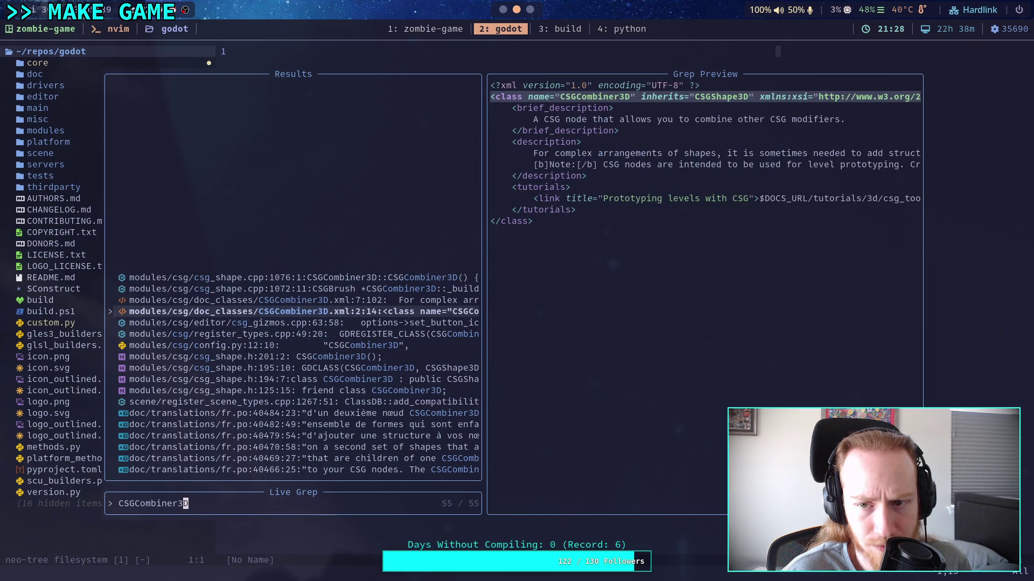
key("Up")
key("Up")
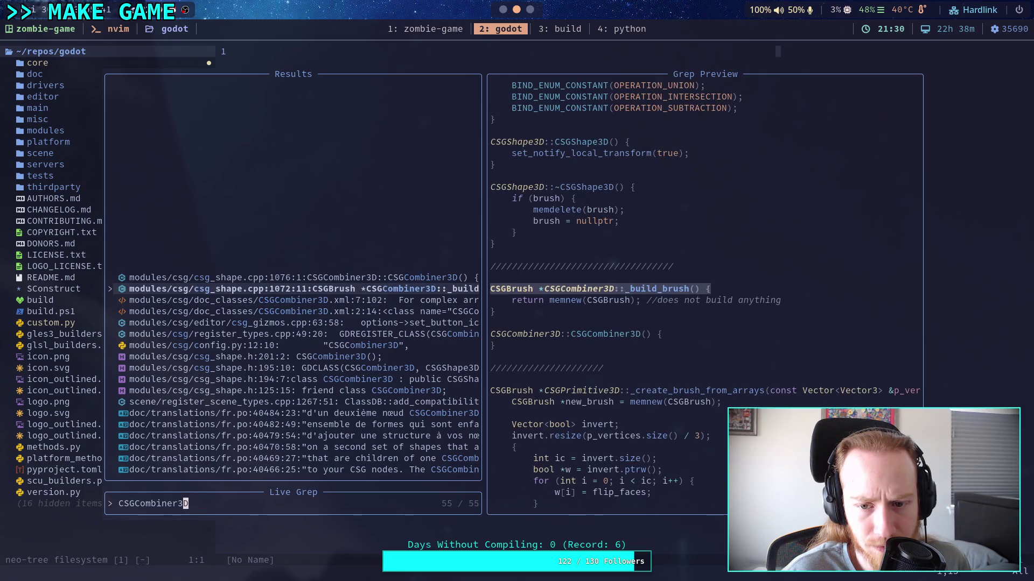
key("Down")
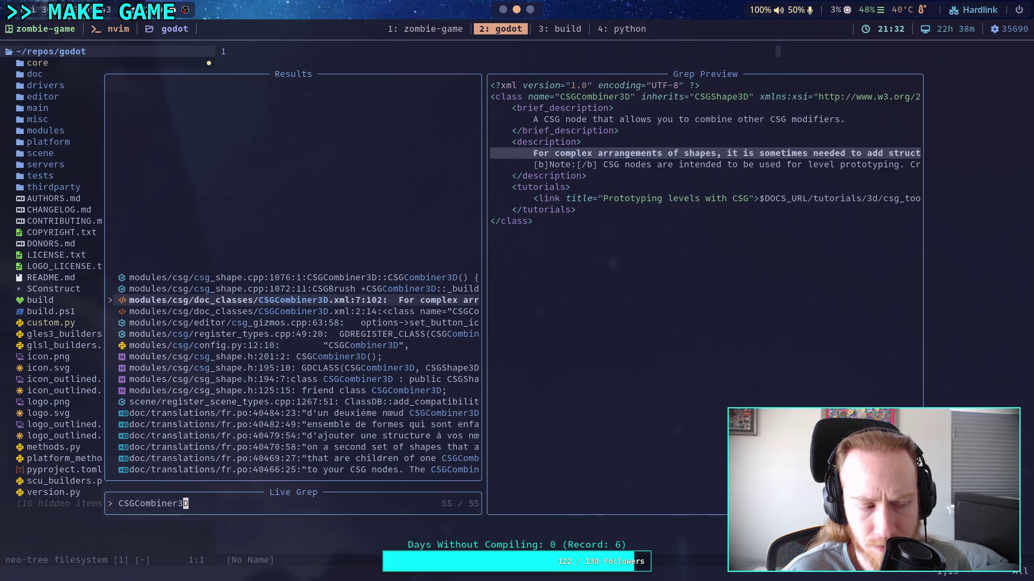
key("Up")
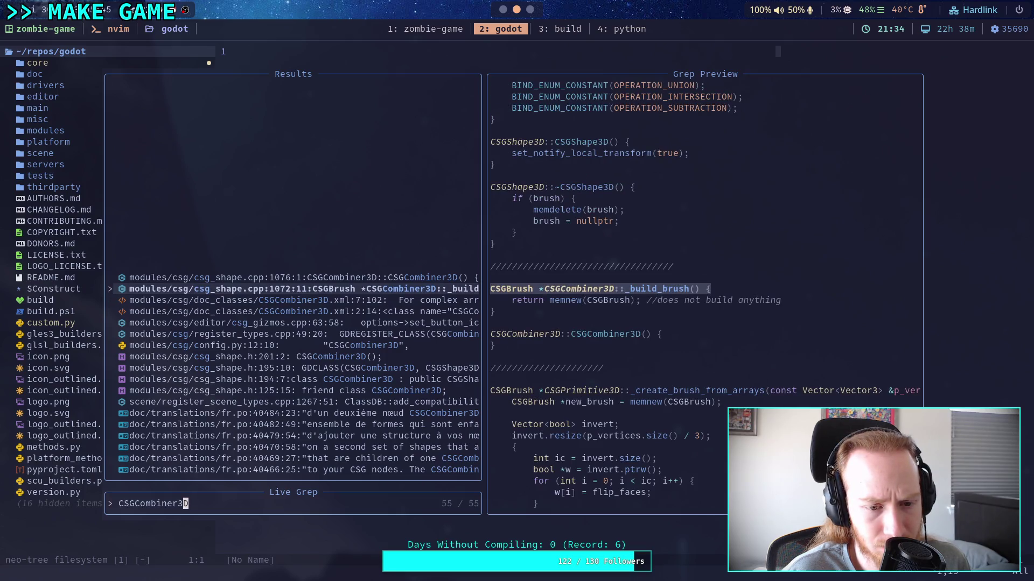
key("Down")
key("Down")
key("Down")
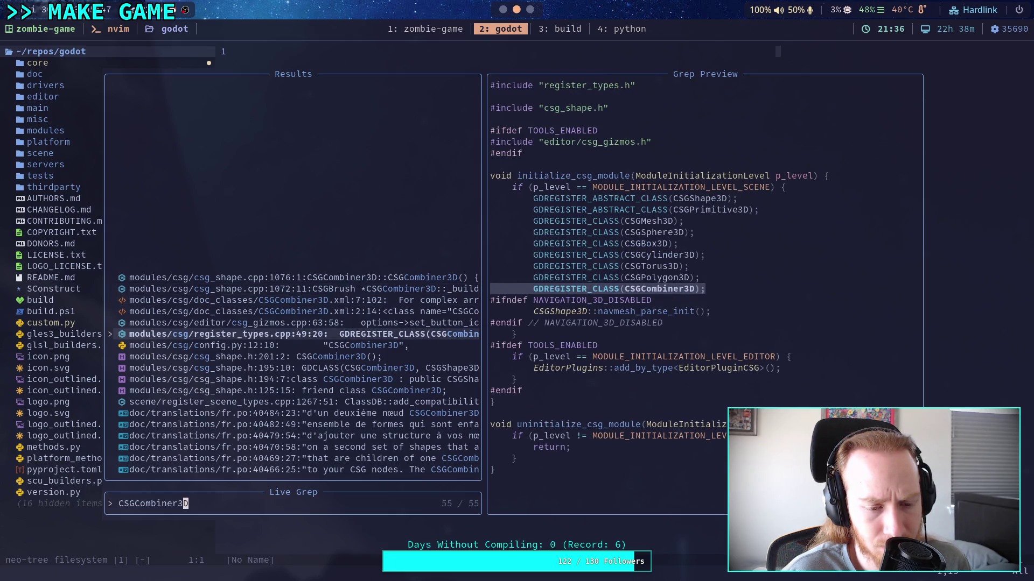
key("Up")
key("Up")
key("Up")
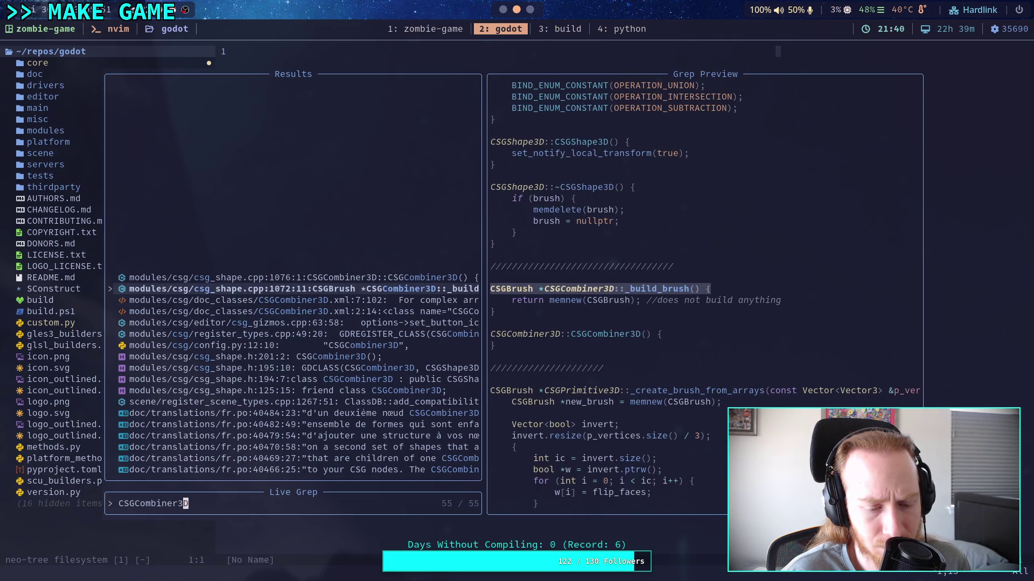
key("Up")
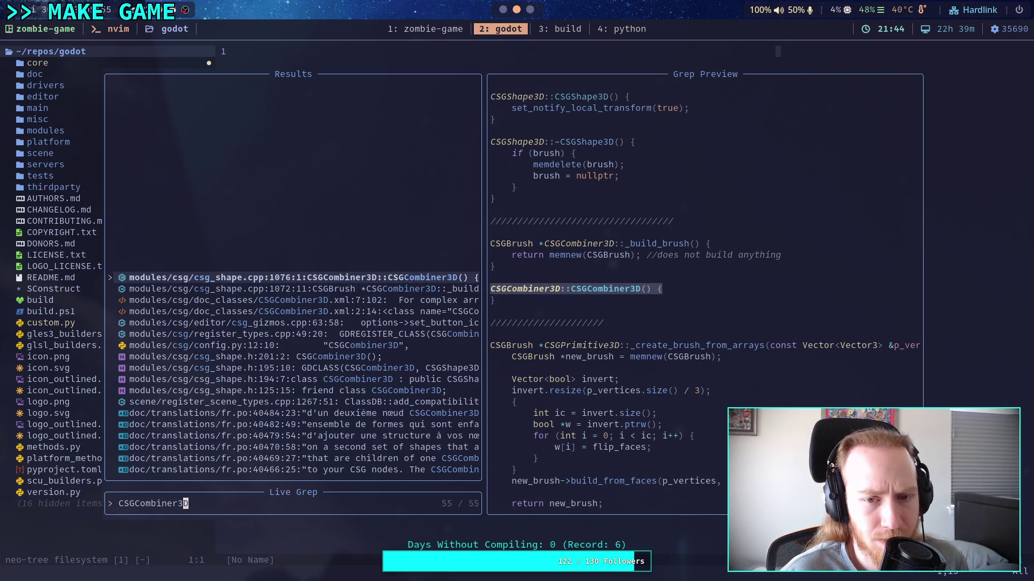
key("Return")
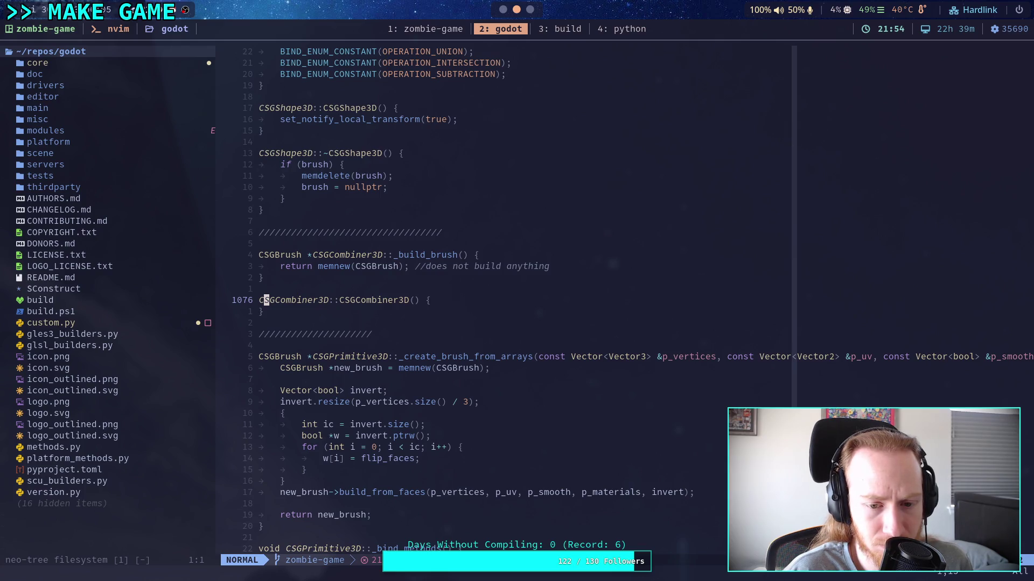
Step: Page back from line 1076 past CSGShape3D::_notification to get_brush_faces
key("ctrl+b")
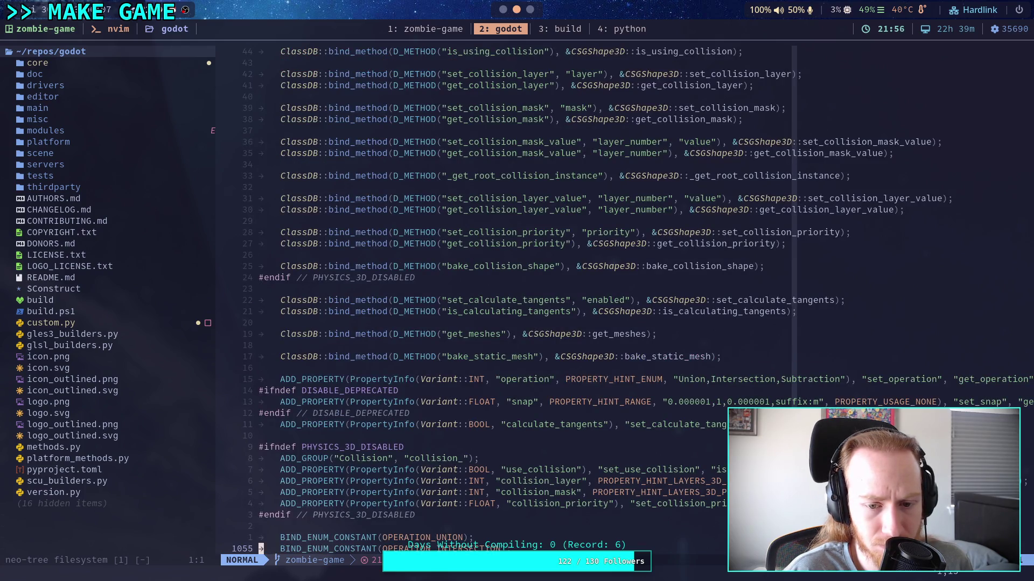
key("ctrl+b")
key("ctrl+b")
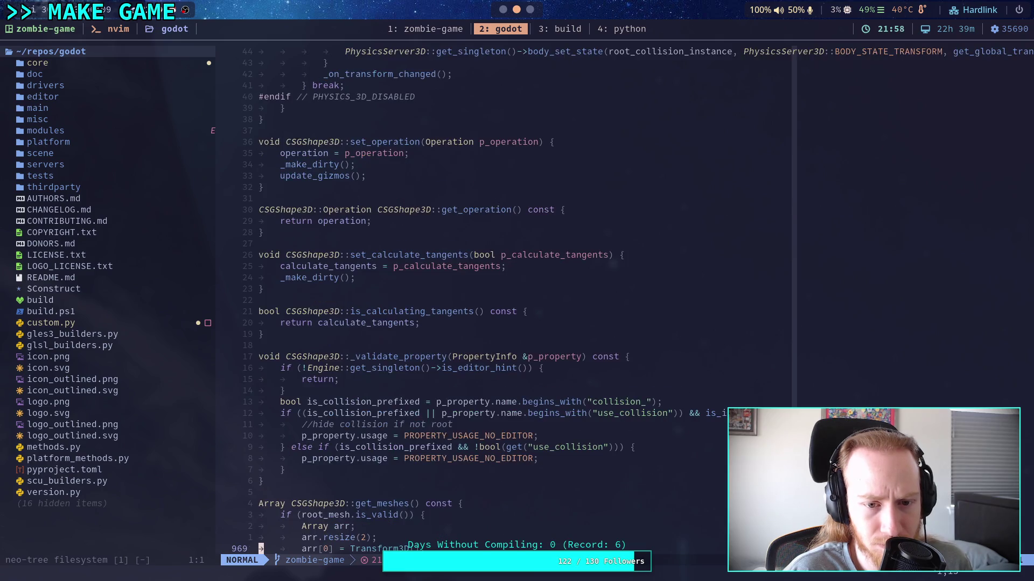
key("ctrl+f")
key("ctrl+f")
key("ctrl+f")
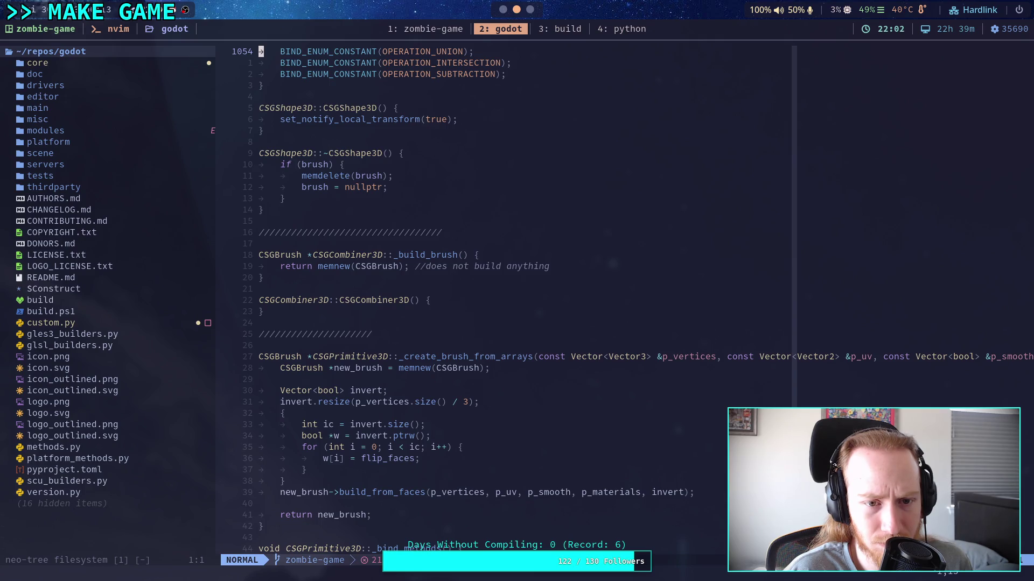
key("ctrl+b")
key("ctrl+b")
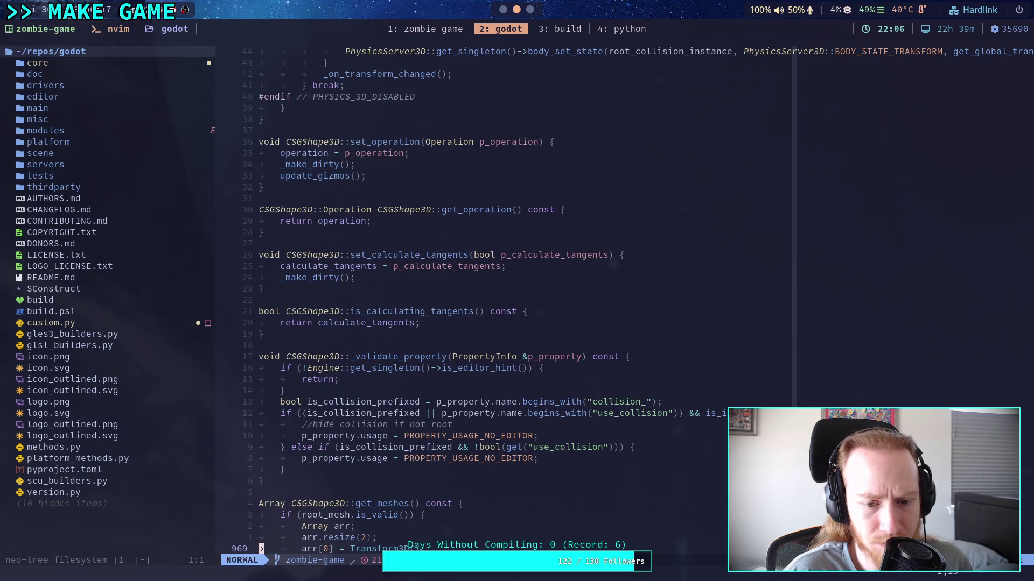
key("j")
key("j")
key("j")
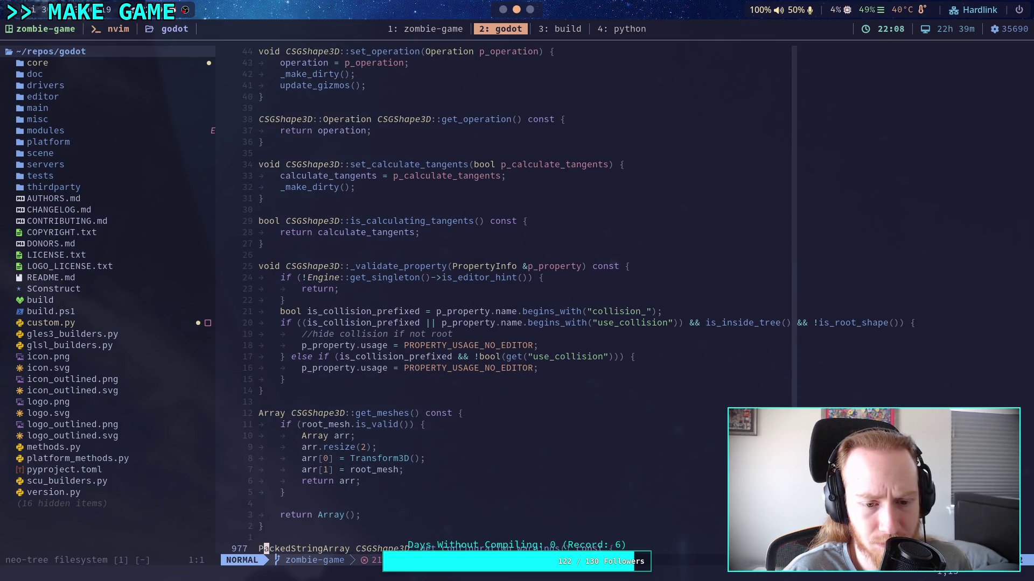
key("k")
key("ctrl+b")
key("ctrl+b")
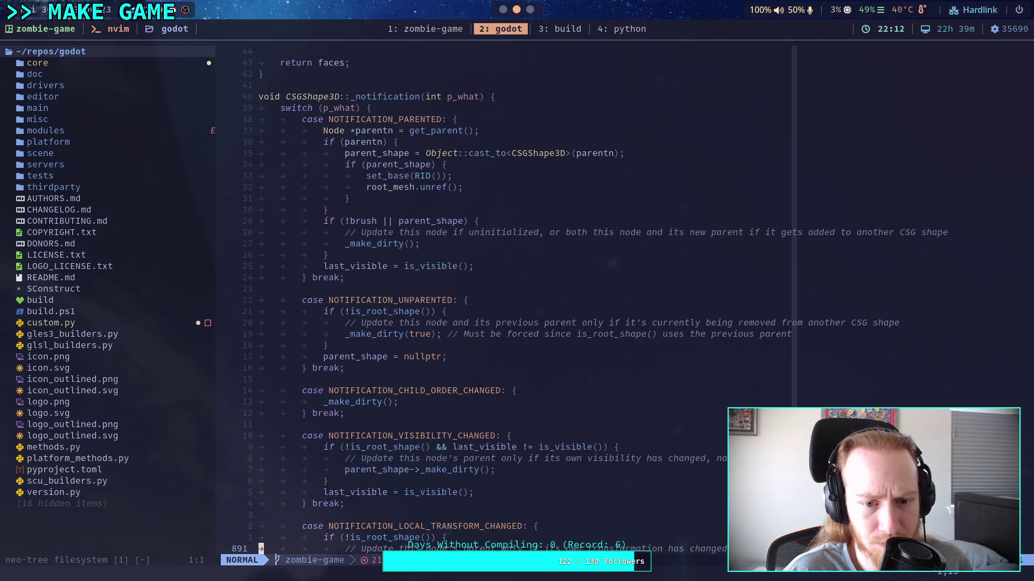
key("ctrl+b")
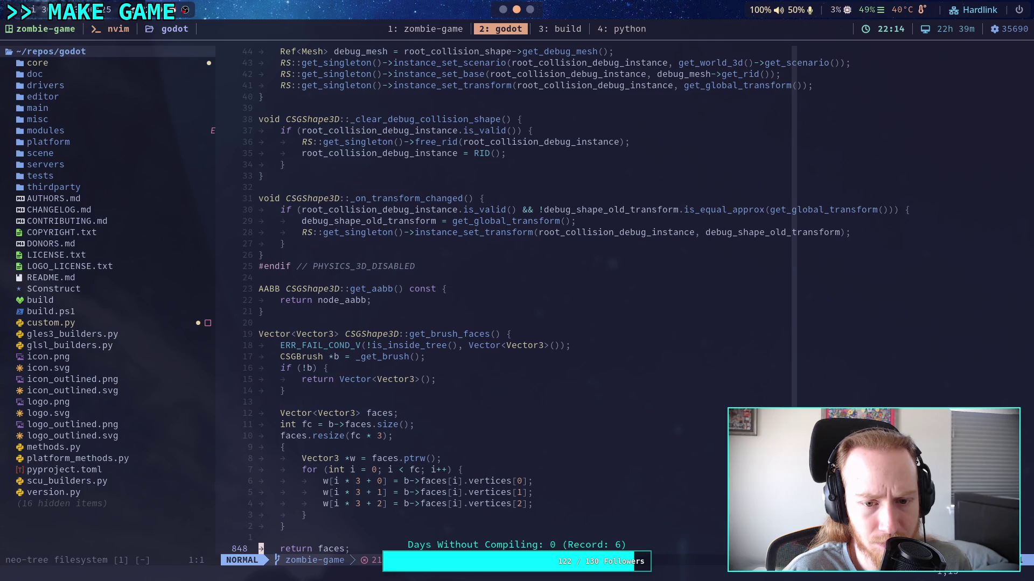
key("j")
key("j")
key("j")
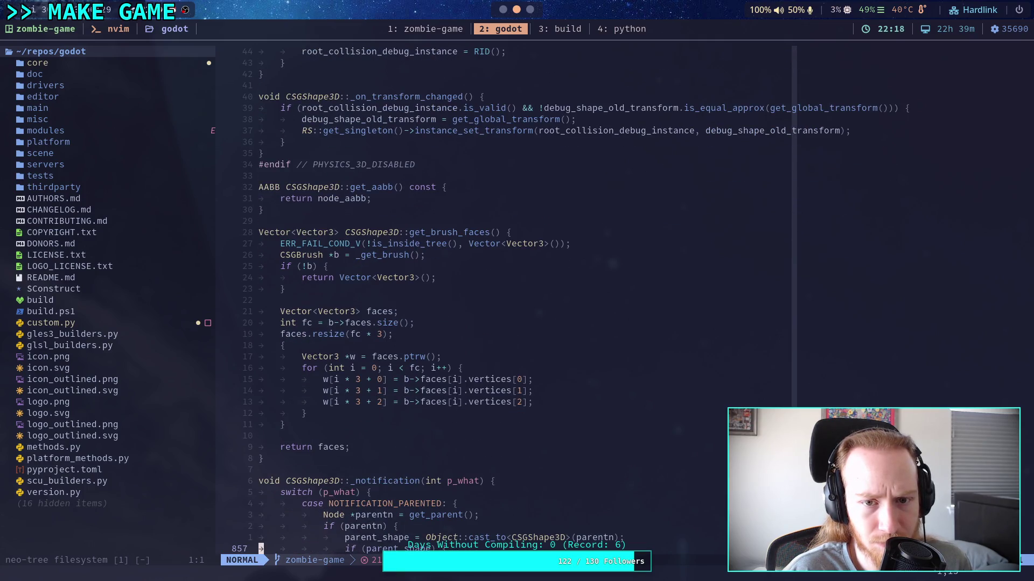
Step: Page up through the collision, update_shape and mikktspace code to _get_brush's manifold boolean loop
key("ctrl+b")
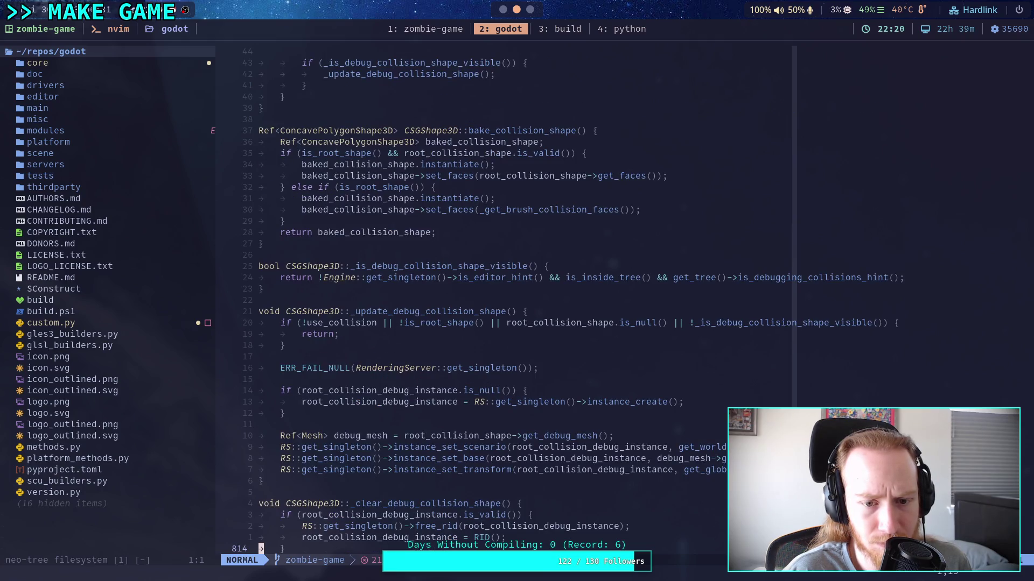
key("ctrl+b")
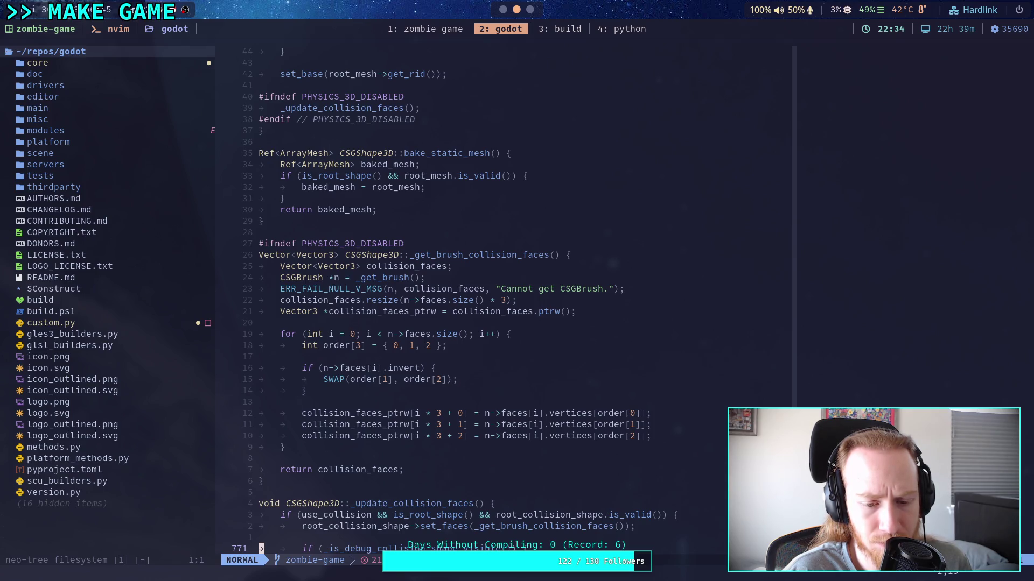
key("ctrl+b")
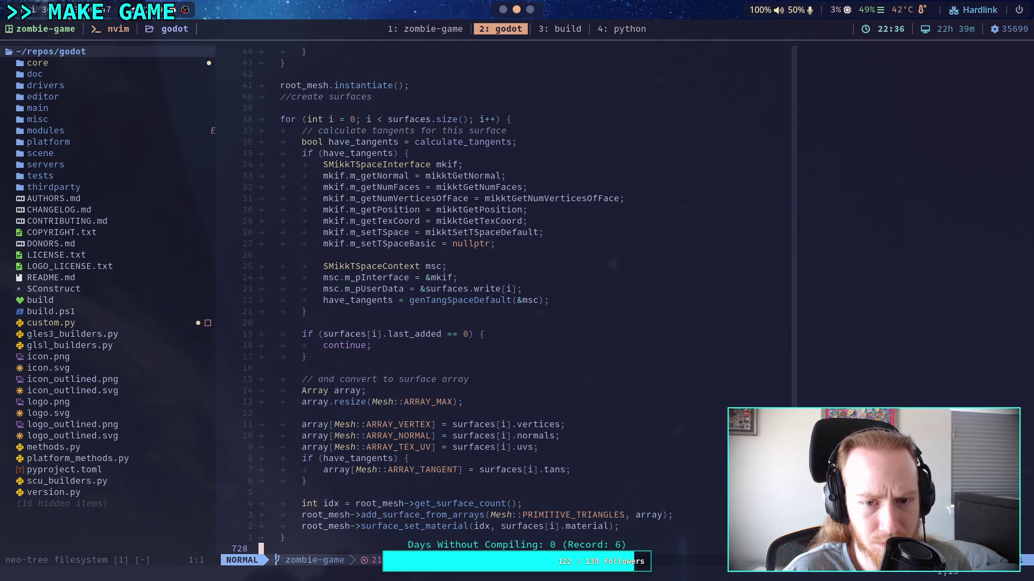
key("ctrl+b")
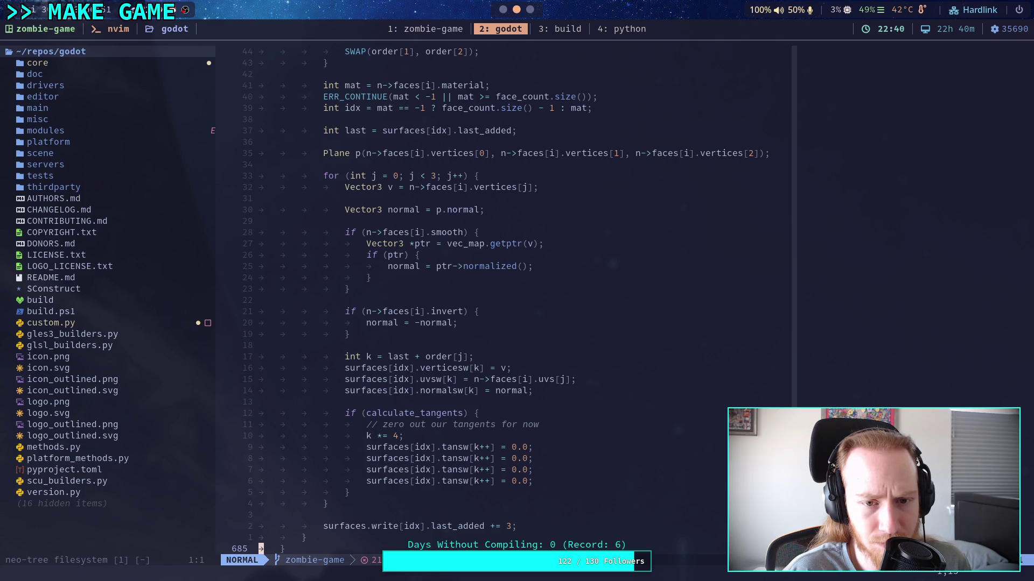
key("ctrl+b")
key("ctrl+b")
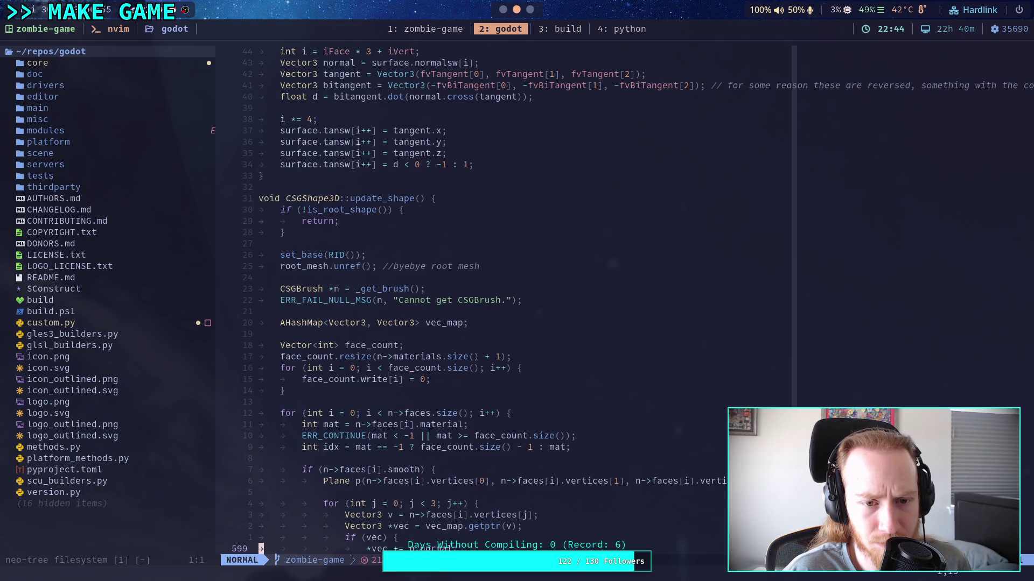
key("j")
key("j")
key("j")
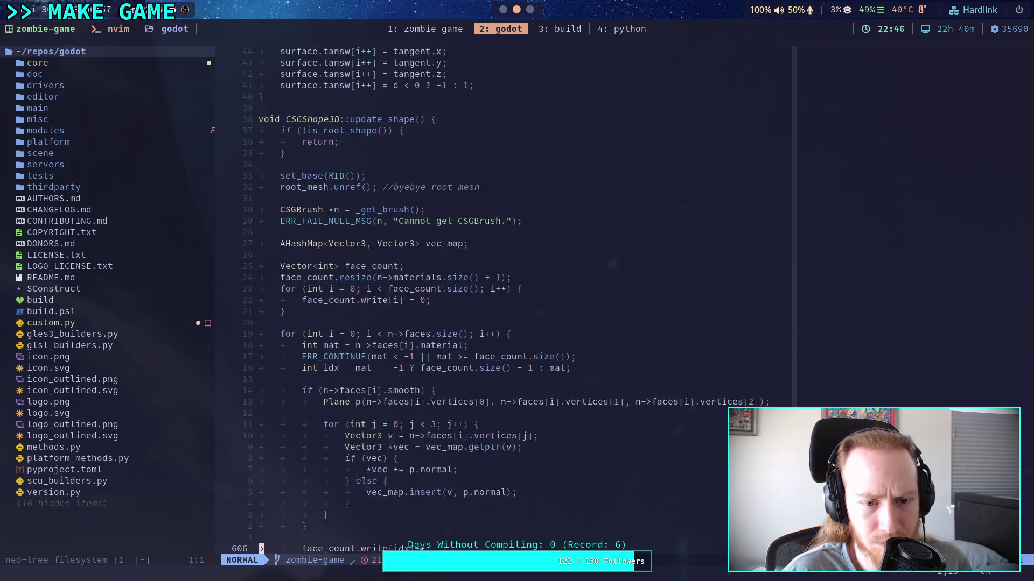
key("j")
key("j")
key("j")
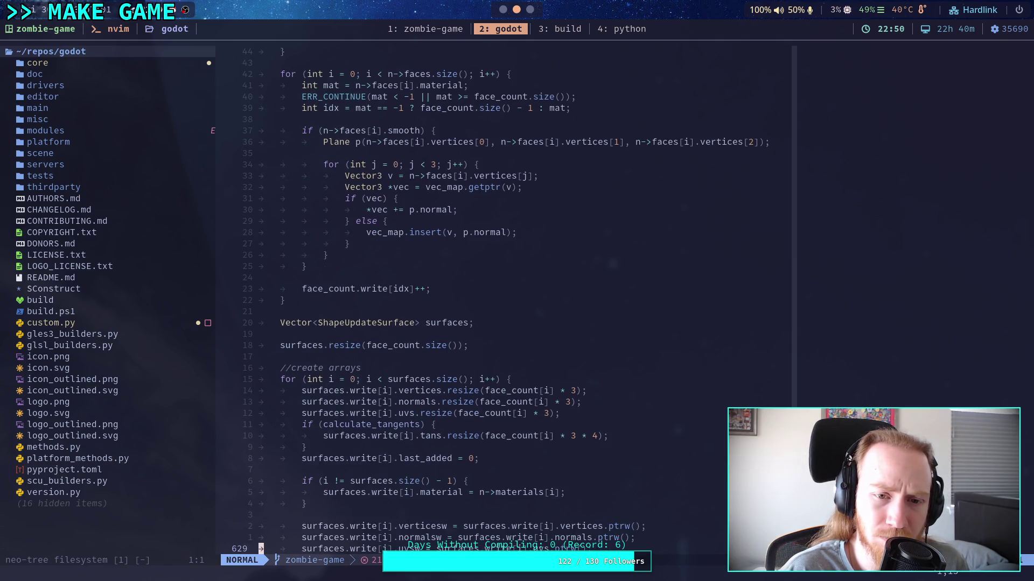
key("ctrl+b")
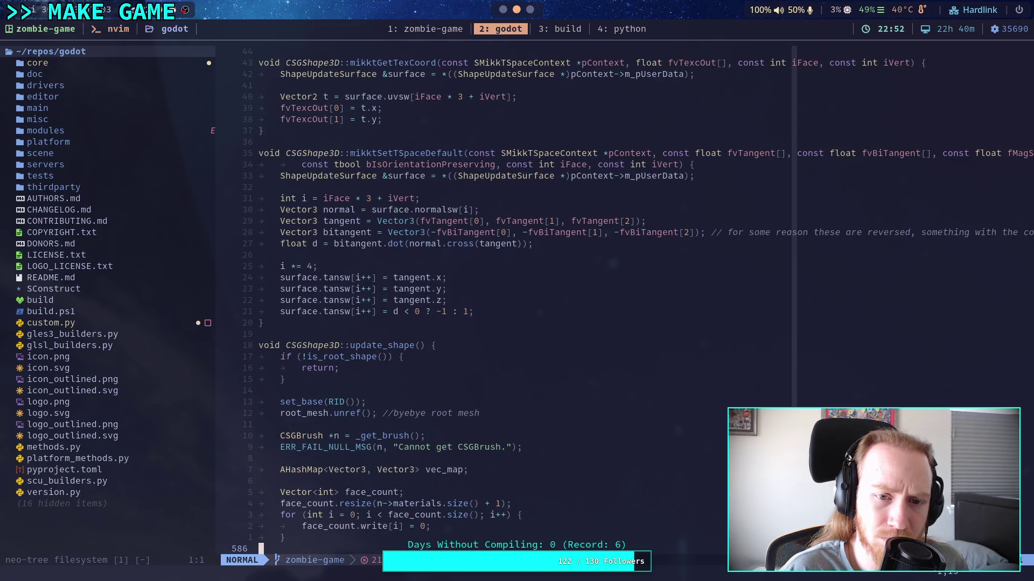
key("ctrl+b")
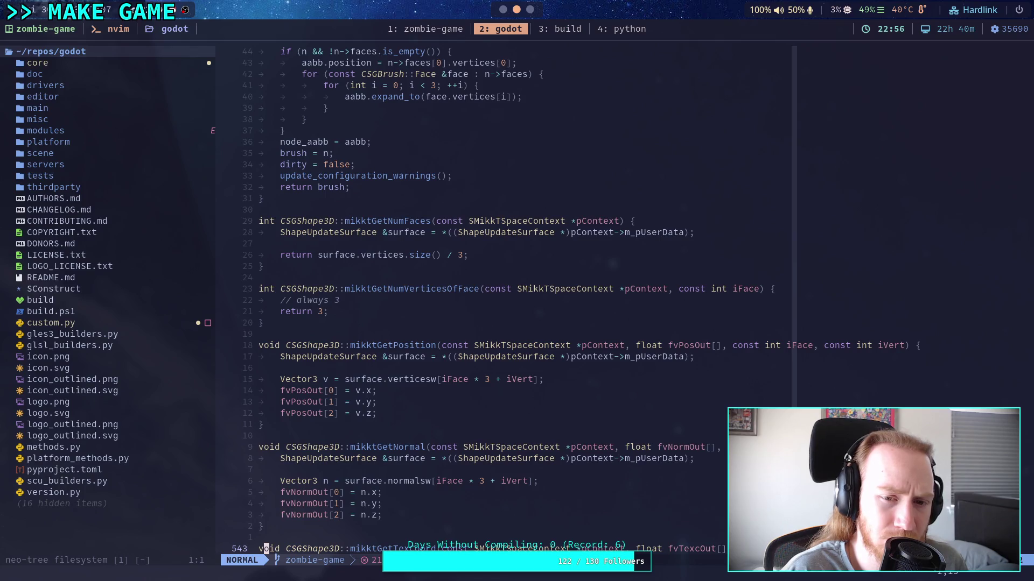
key("ctrl+b")
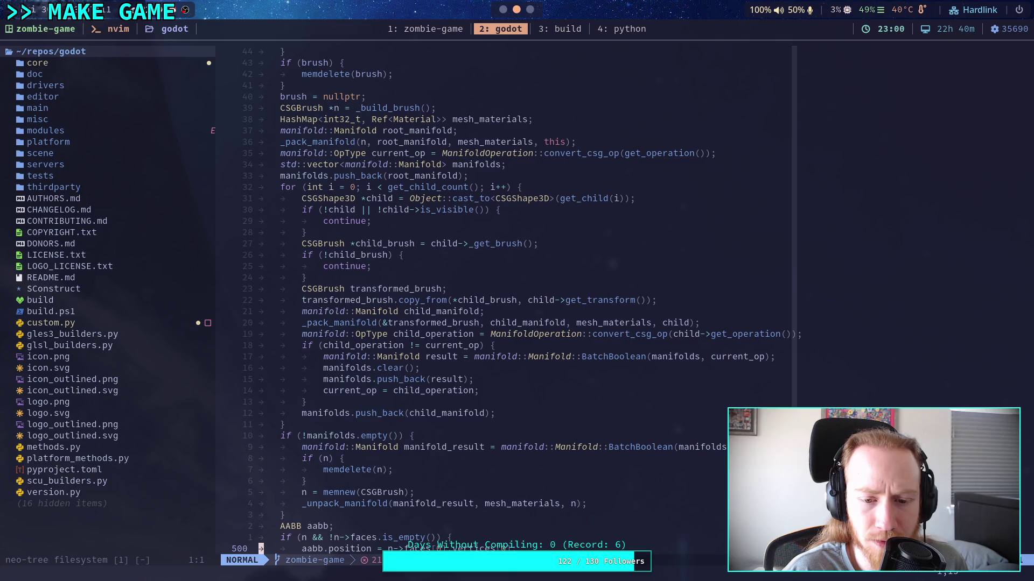
Step: Read through _get_brush's child manifold loop and the code after the boolean merge
key("ctrl+e")
key("ctrl+e")
key("ctrl+e")
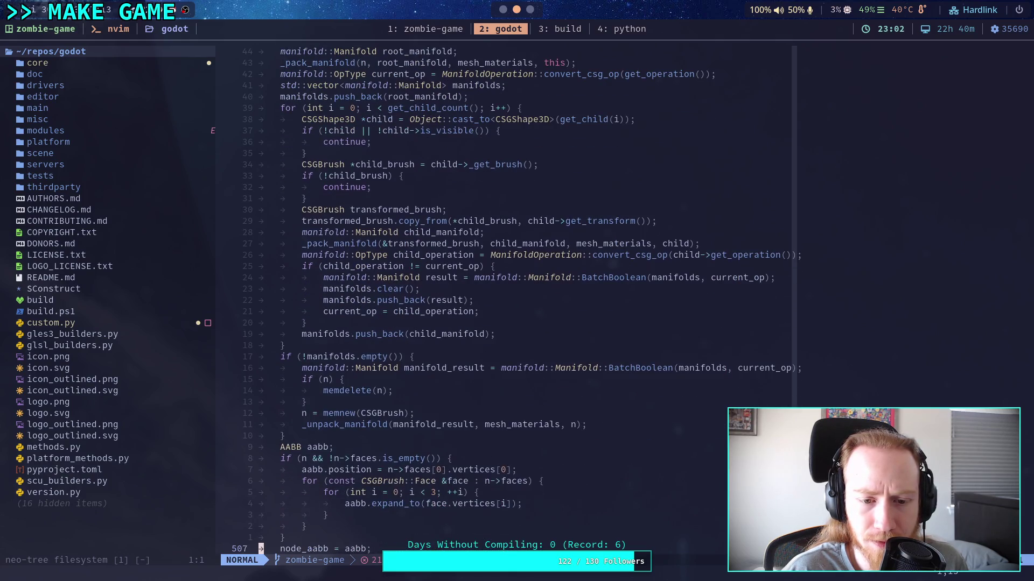
key("k")
key("k")
key("k")
key("k")
key("k")
key("k")
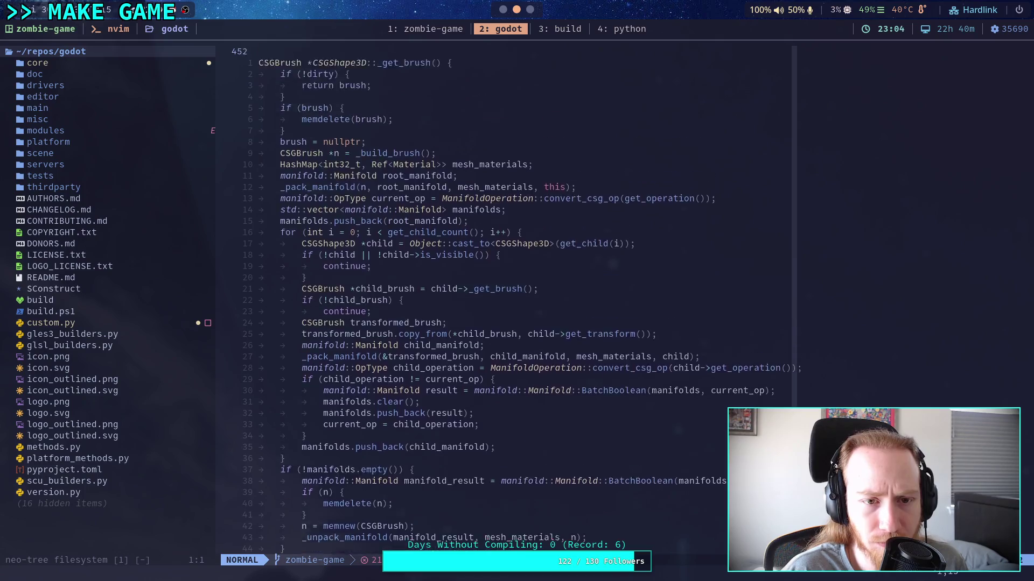
key("j")
key("j")
key("j")
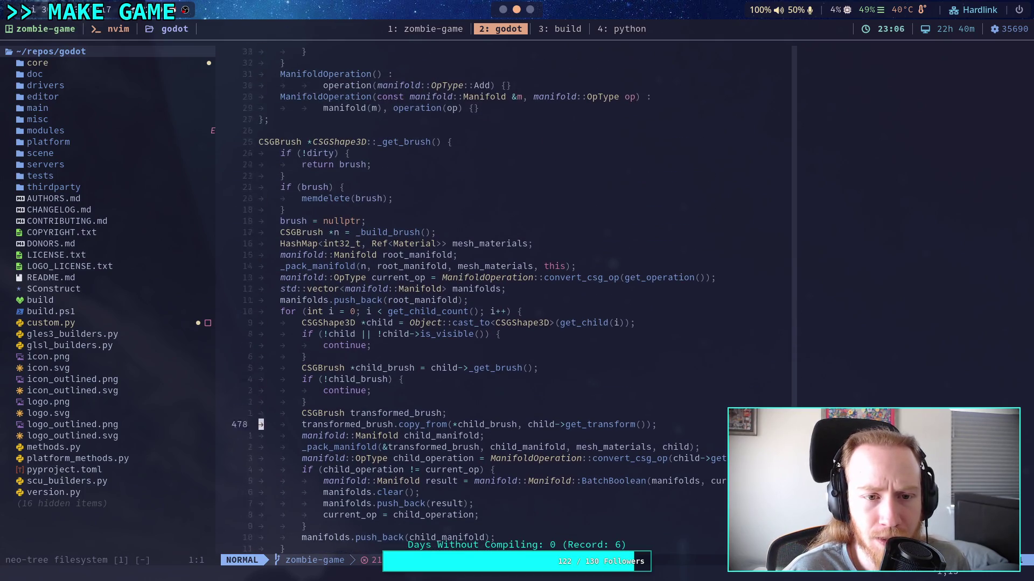
key("j")
key("j")
key("j")
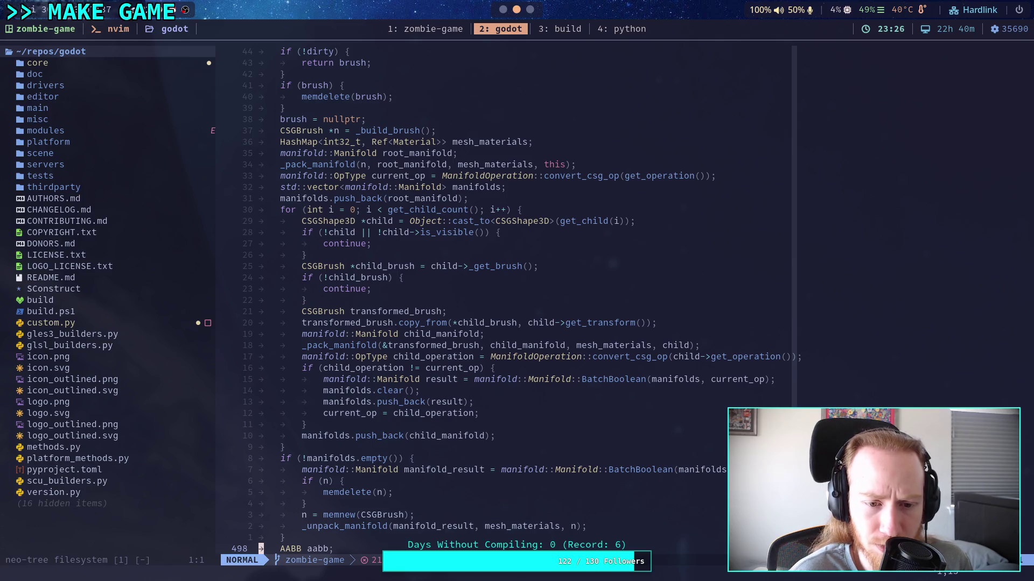
key("j")
key("j")
key("j")
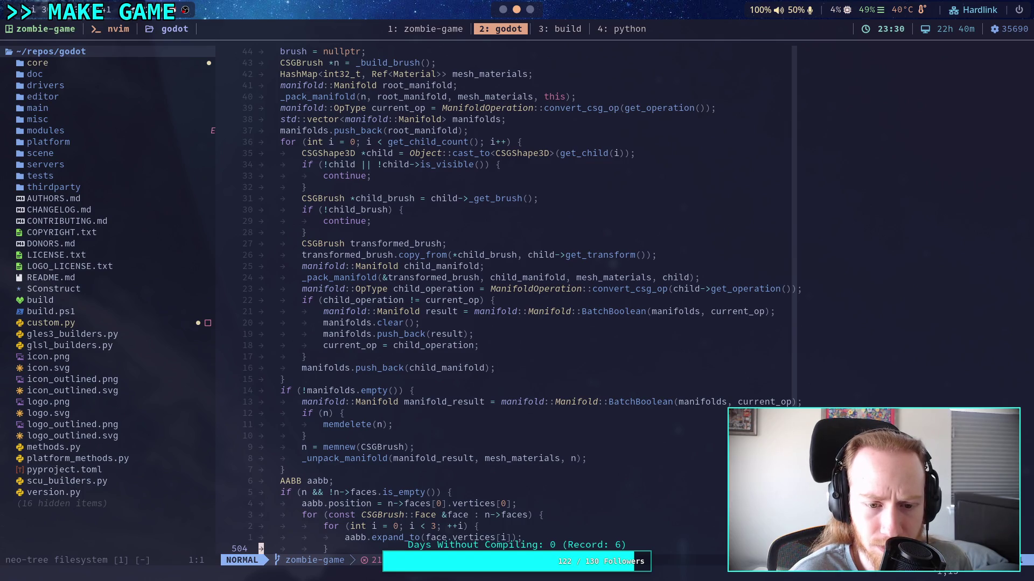
key("j")
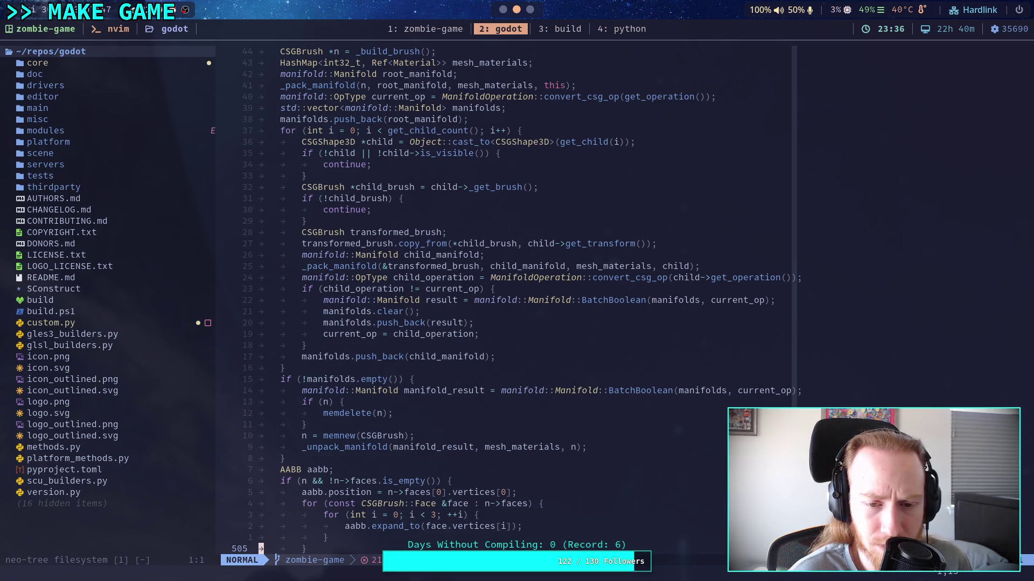
key("j")
key("j")
key("j")
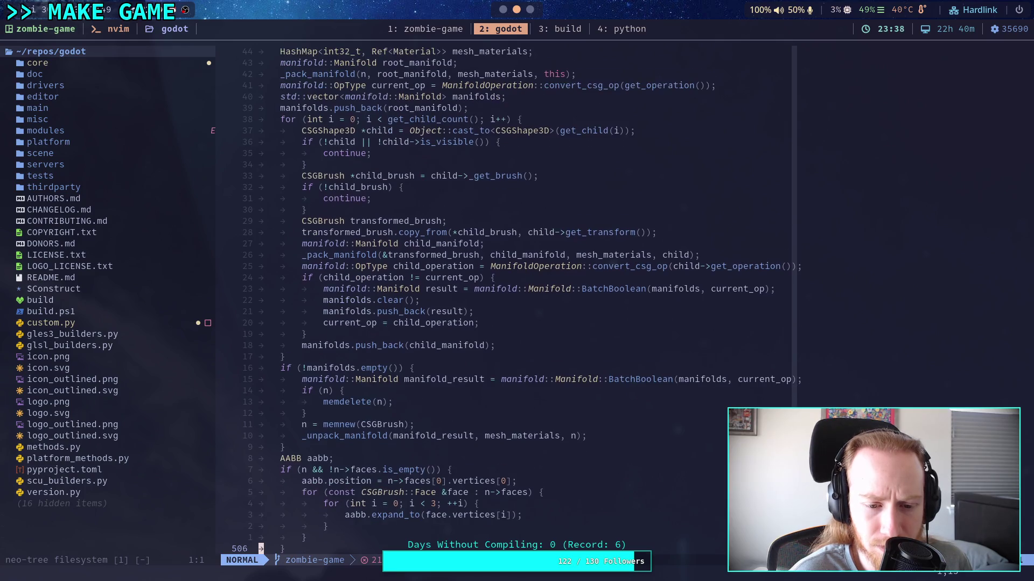
Step: Move back up through _get_brush to the ManifoldOperation struct above it
key("k")
key("k")
key("k")
key("k")
key("k")
key("k")
key("k")
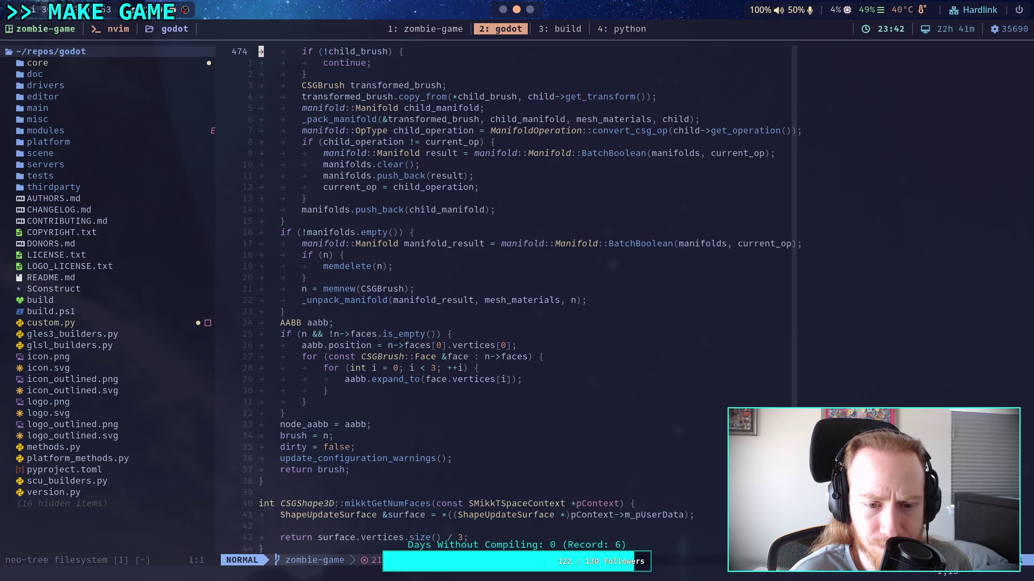
key("k")
key("k")
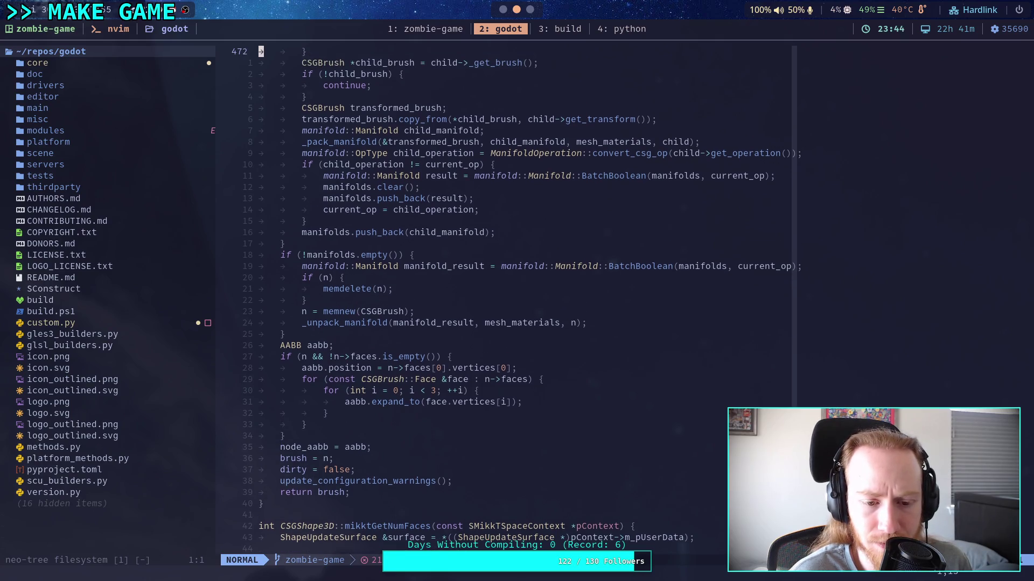
key("k")
key("k")
key("k")
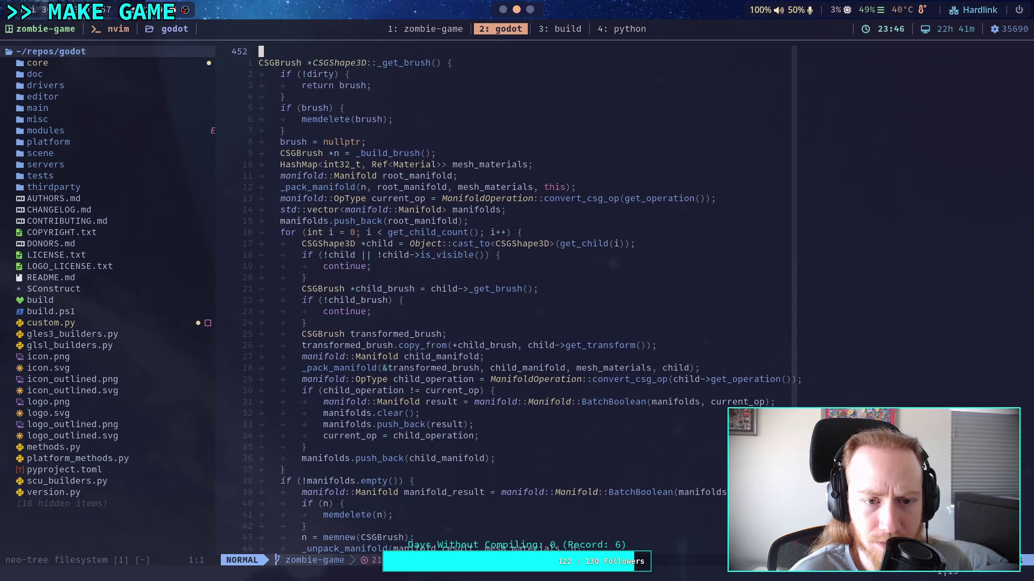
key("j")
key("j")
key("j")
key("j")
key("j")
key("j")
key("j")
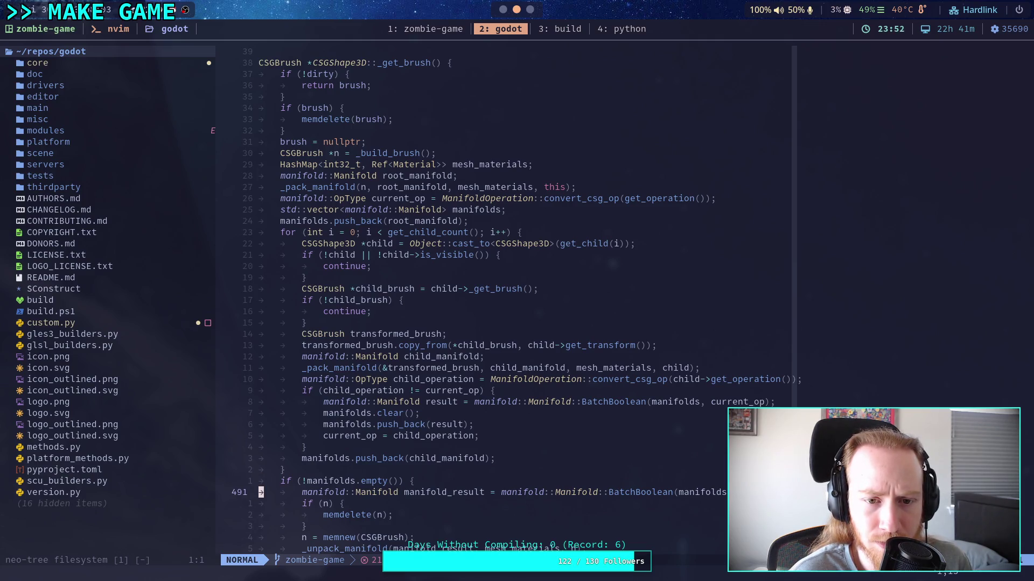
key("k")
key("k")
key("k")
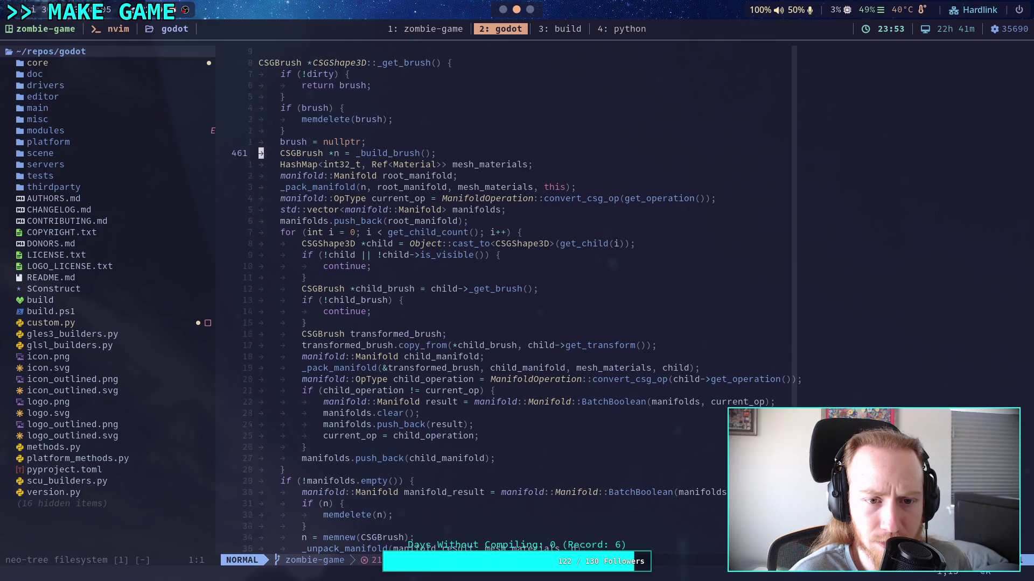
key("k")
key("k")
key("k")
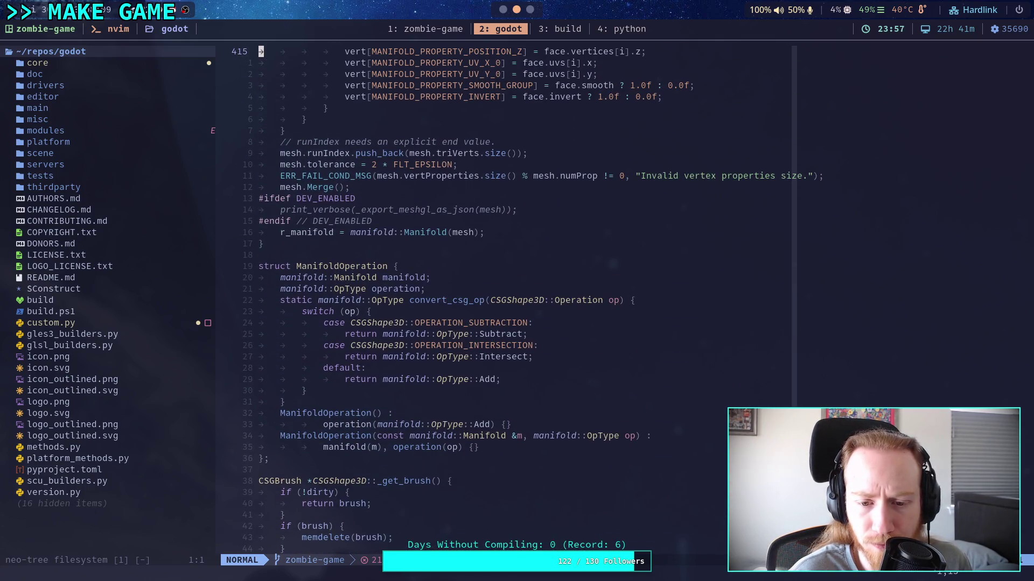
Step: Jump back to _pack_manifold and read down through its per-material triangle loop
key("ctrl+o")
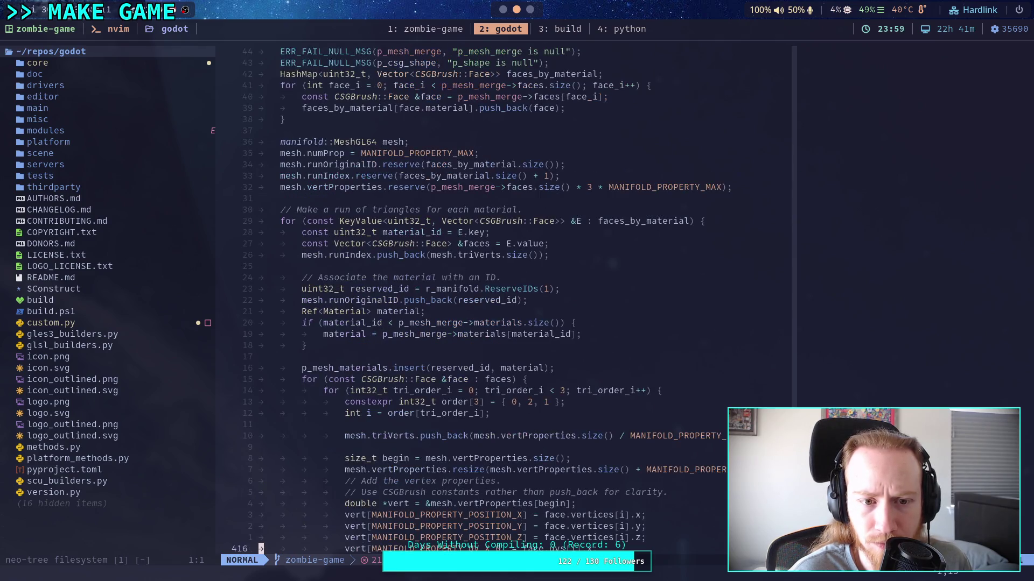
key("ctrl+o")
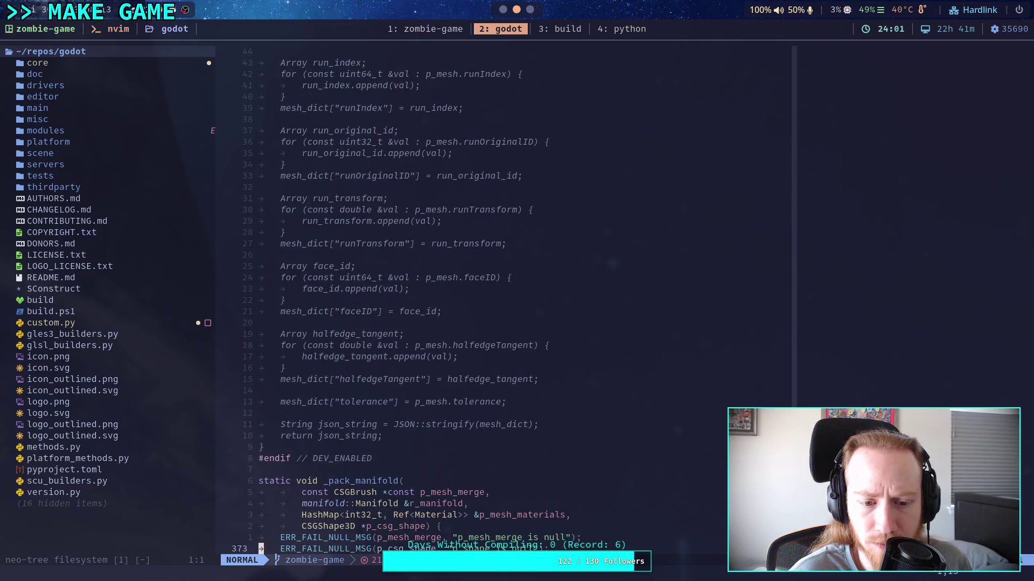
key("k")
key("z")
key("t")
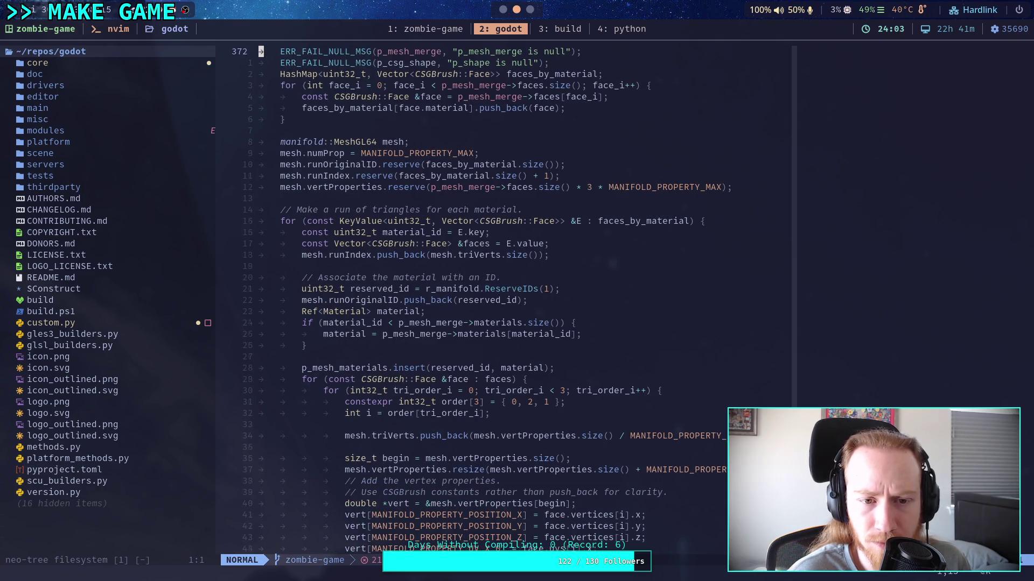
key("j")
key("j")
key("j")
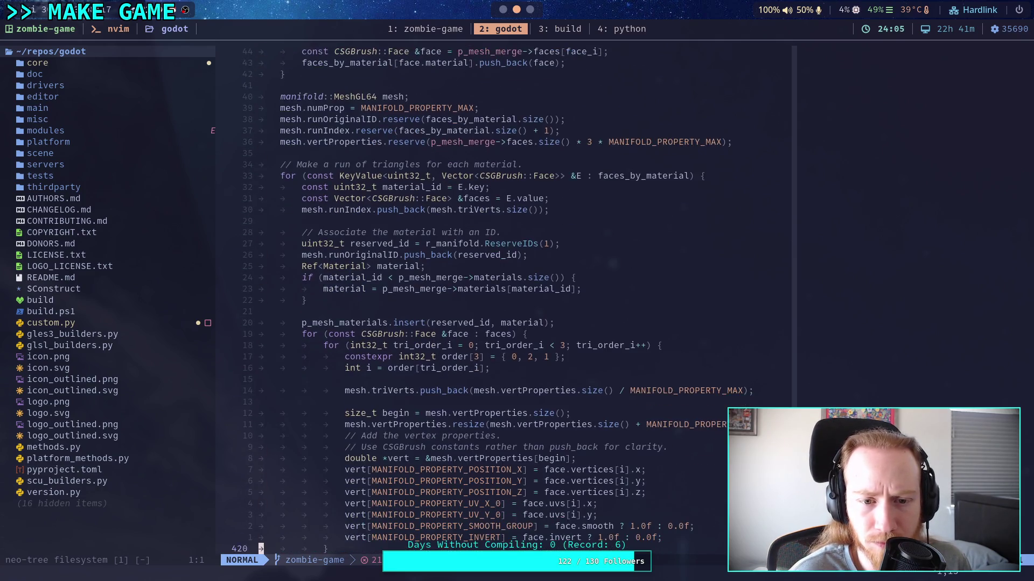
key("j")
key("j")
key("j")
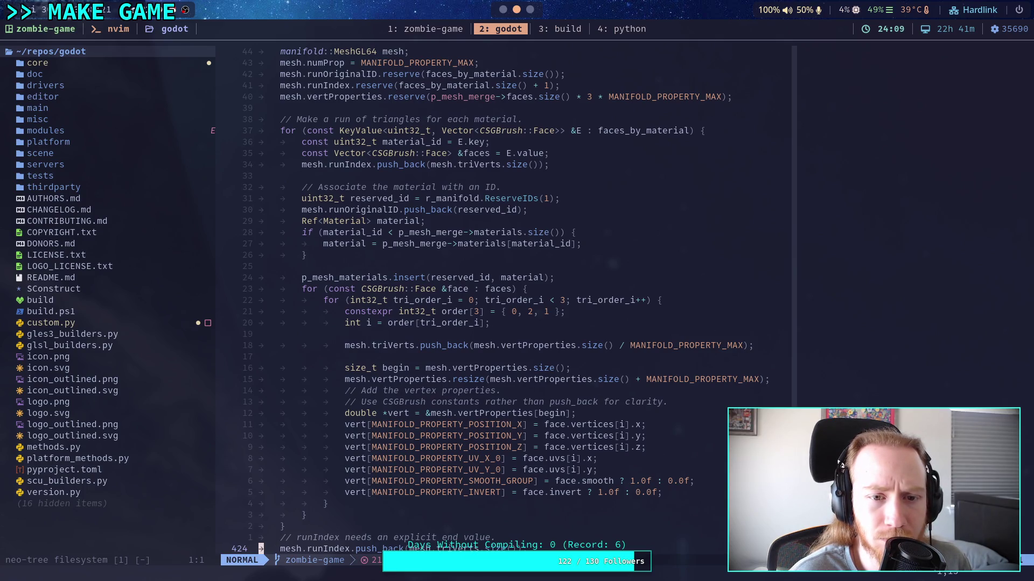
key("j")
key("j")
key("j")
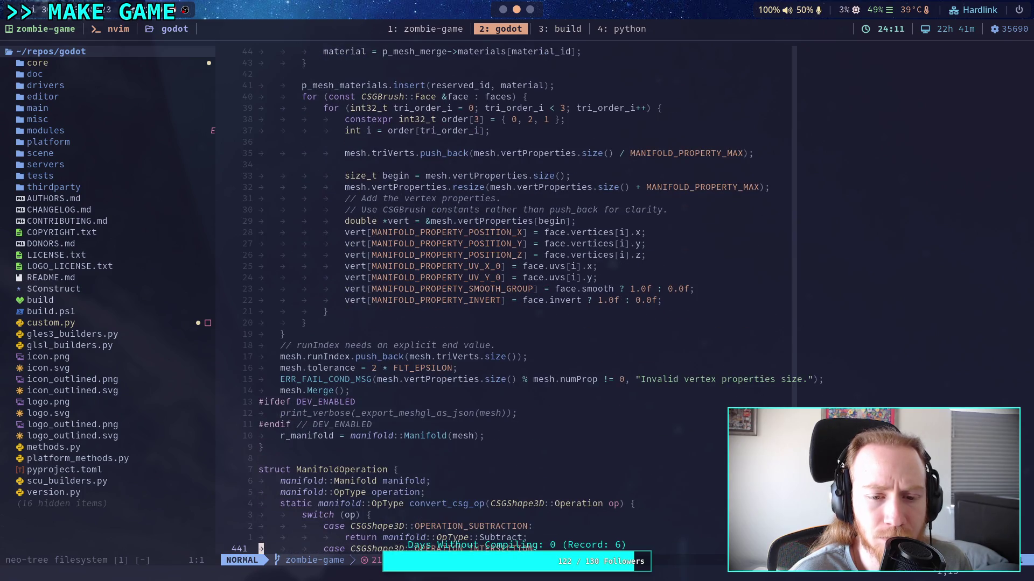
Step: Page up to read _unpack_manifold and the ManifoldProperty enum
key("ctrl+b")
key("ctrl+b")
key("ctrl+b")
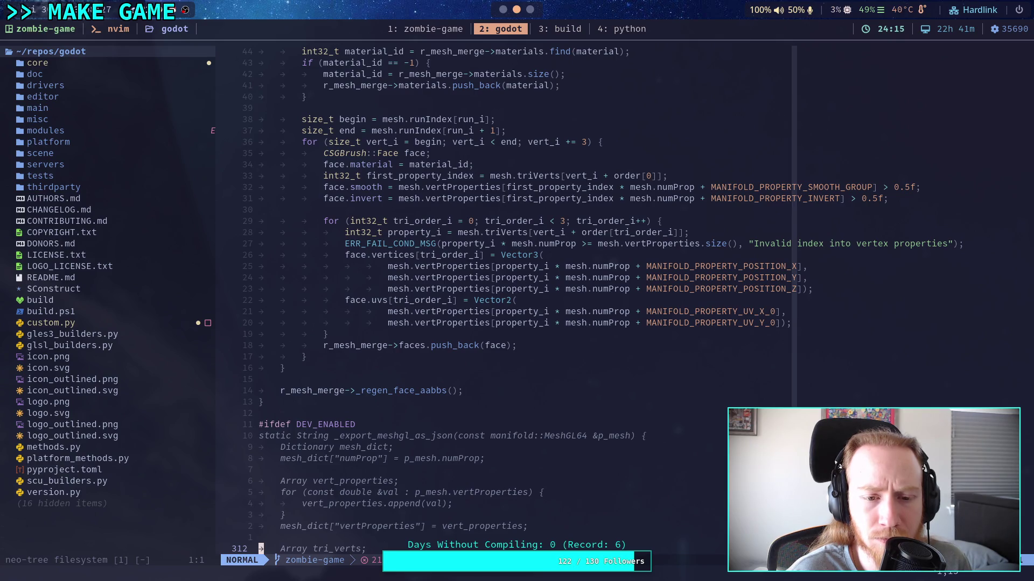
key("ctrl+b")
key("j")
key("j")
key("j")
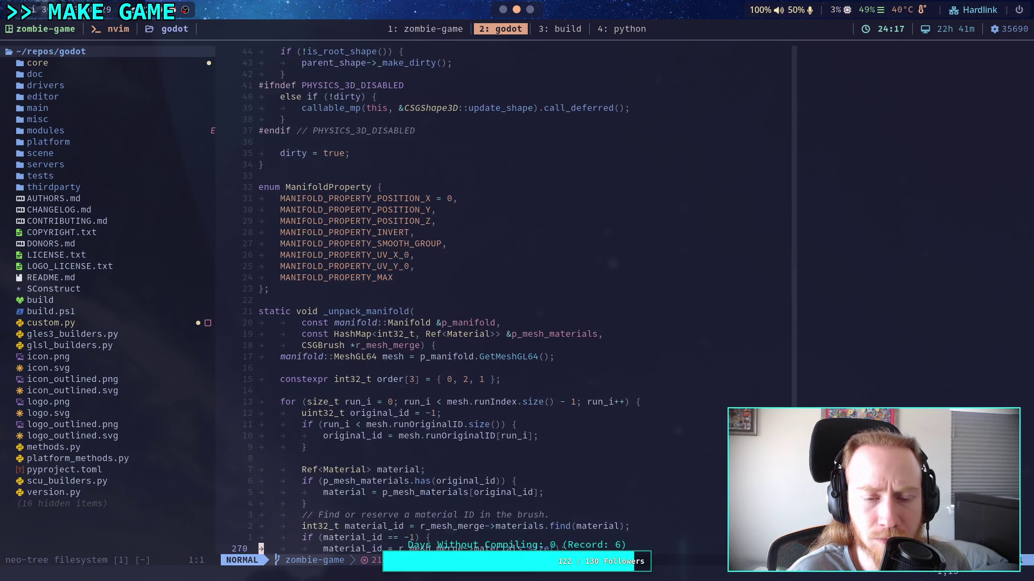
key("j")
key("j")
key("j")
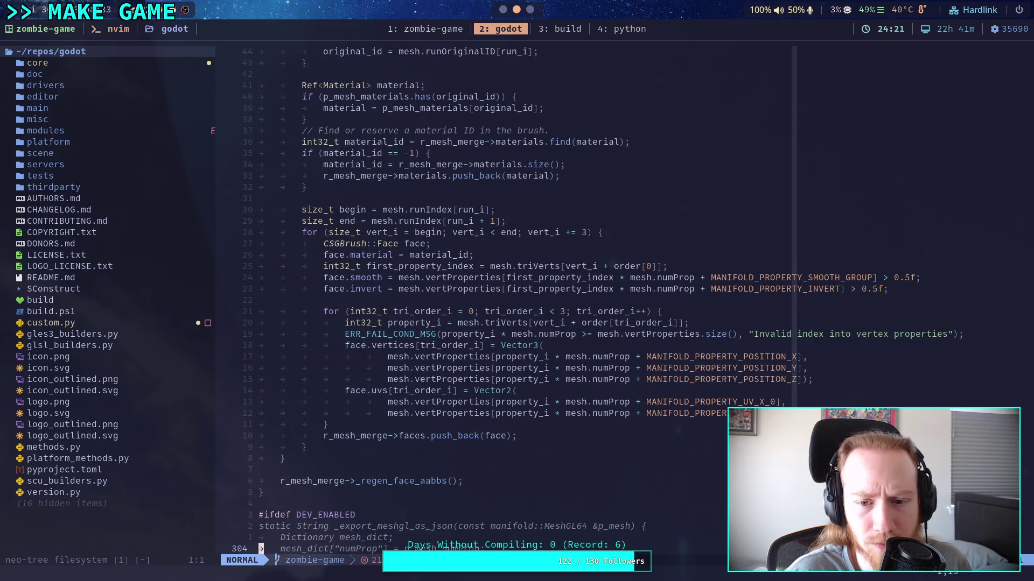
key("k")
key("k")
key("k")
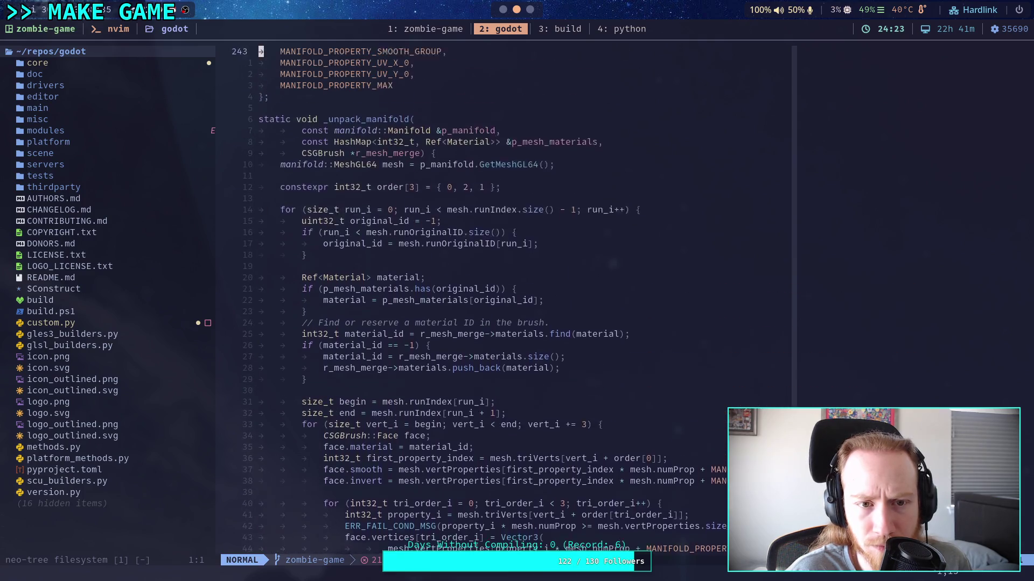
key("k")
key("k")
key("k")
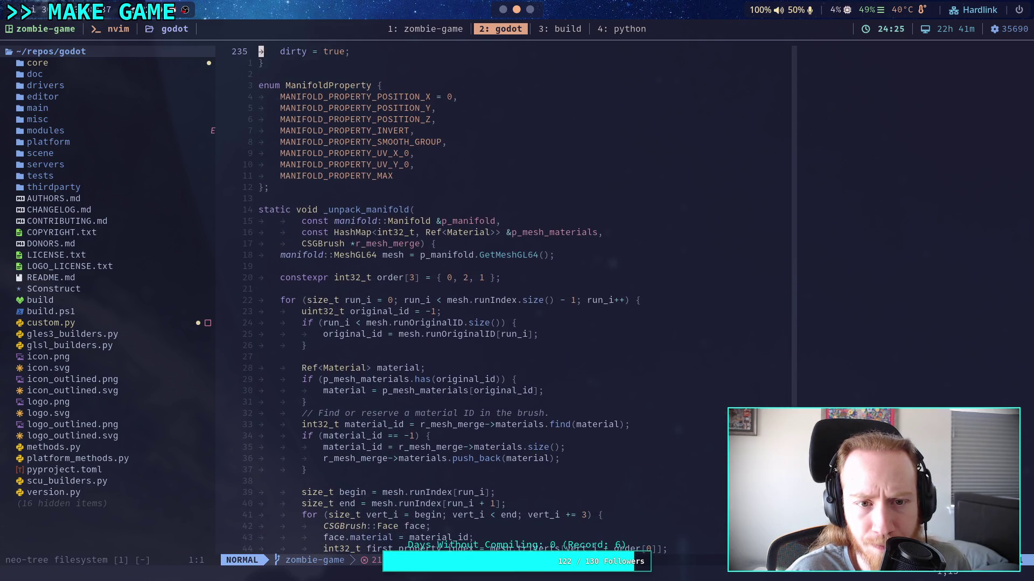
Step: Page up past the snap and navmesh parsing code to the file's includes
key("ctrl+f")
key("ctrl+f")
key("ctrl+f")
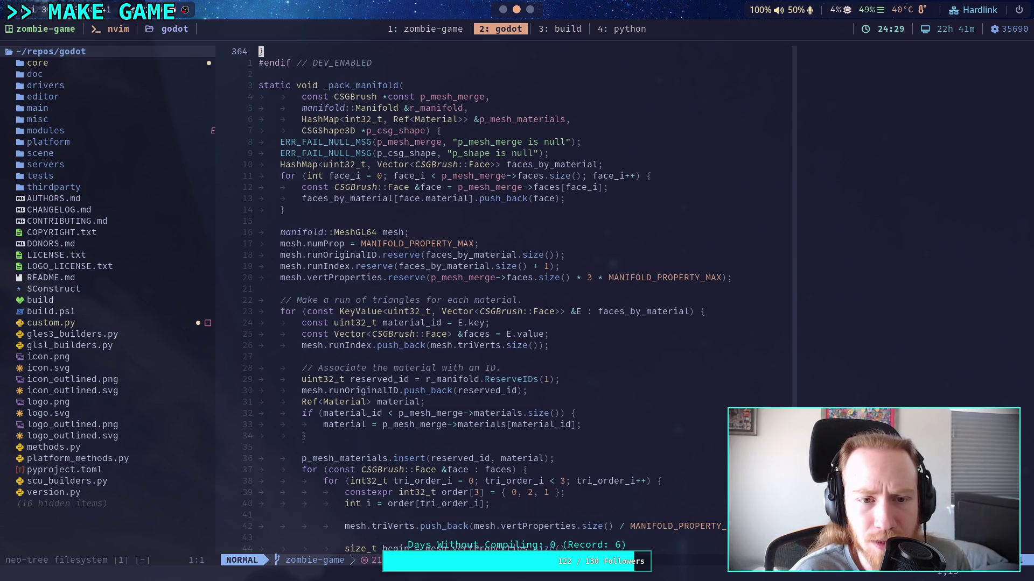
key("ctrl+b")
key("ctrl+b")
key("ctrl+b")
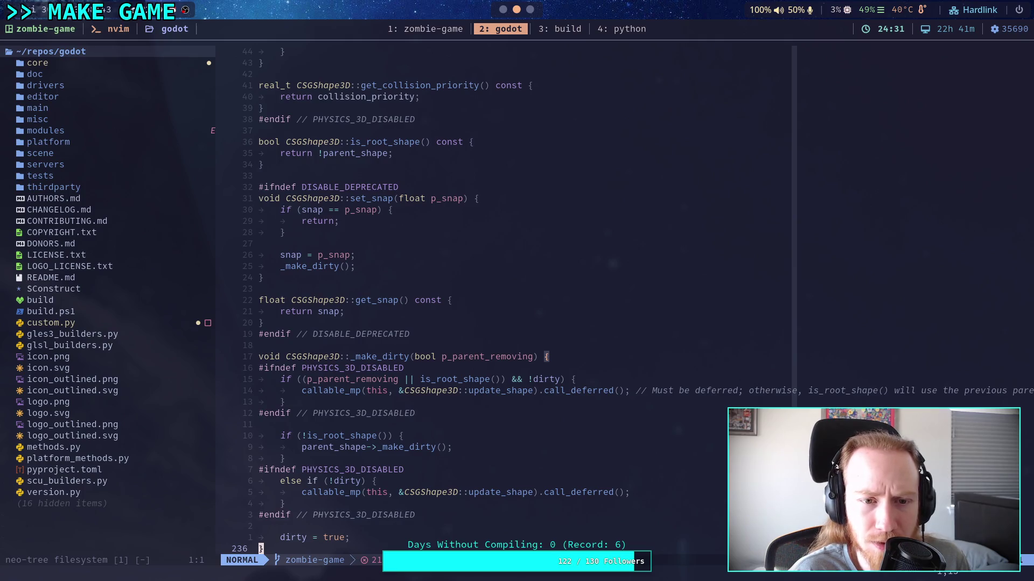
key("ctrl+b")
key("ctrl+b")
key("ctrl+b")
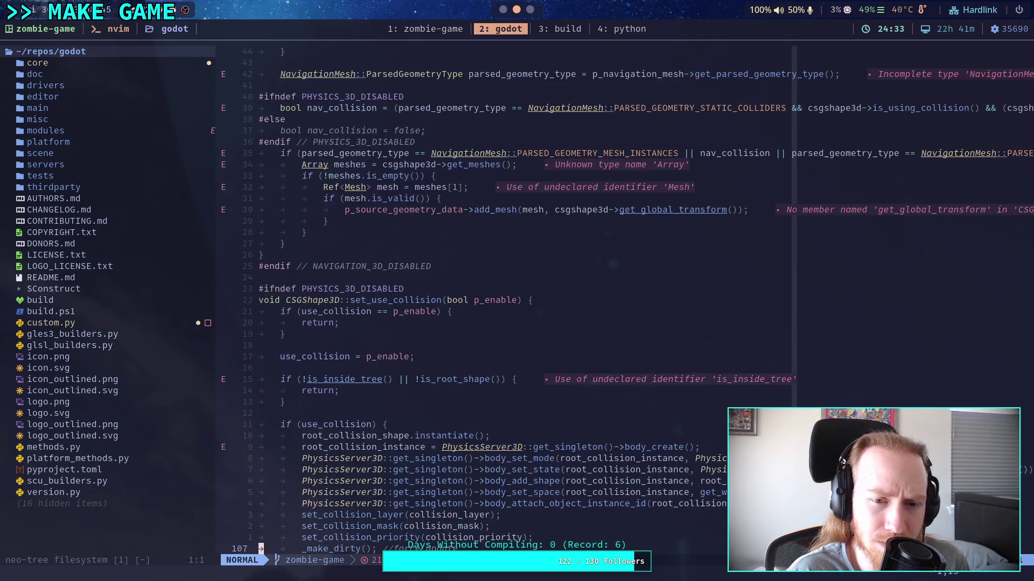
key("ctrl+b")
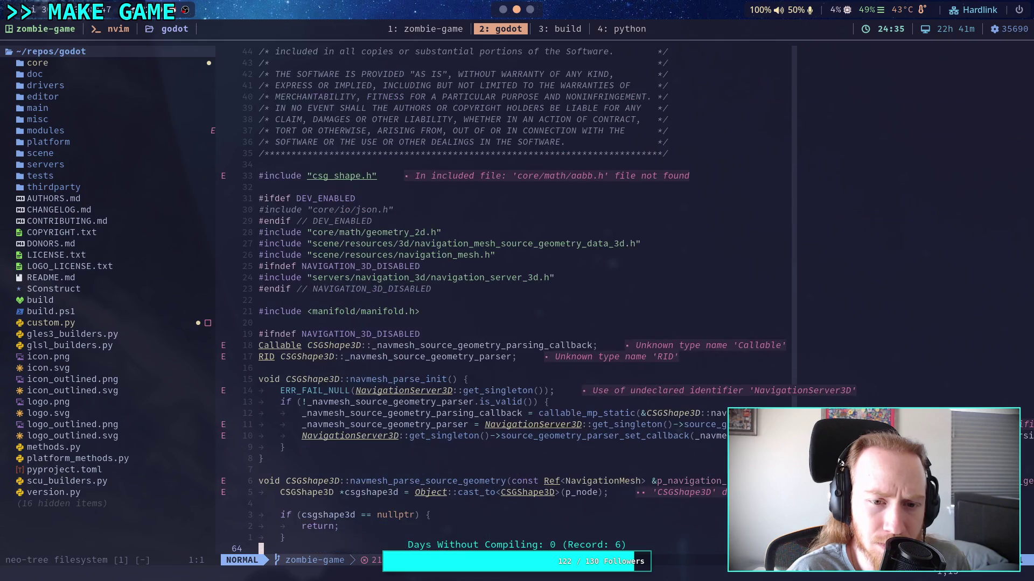
key("ctrl+f")
key("ctrl+f")
key("ctrl+f")
key("ctrl+b")
key("ctrl+b")
key("ctrl+b")
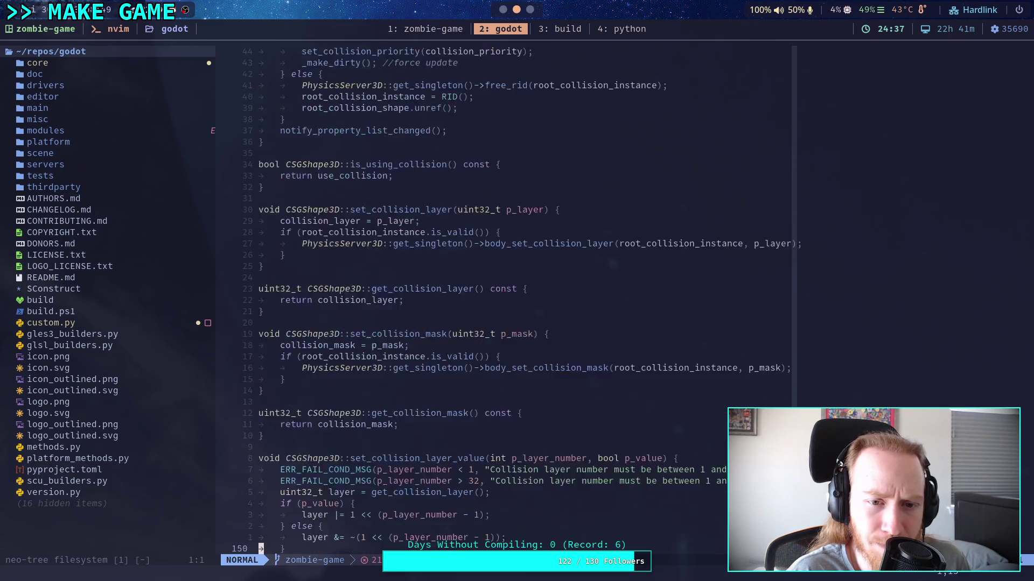
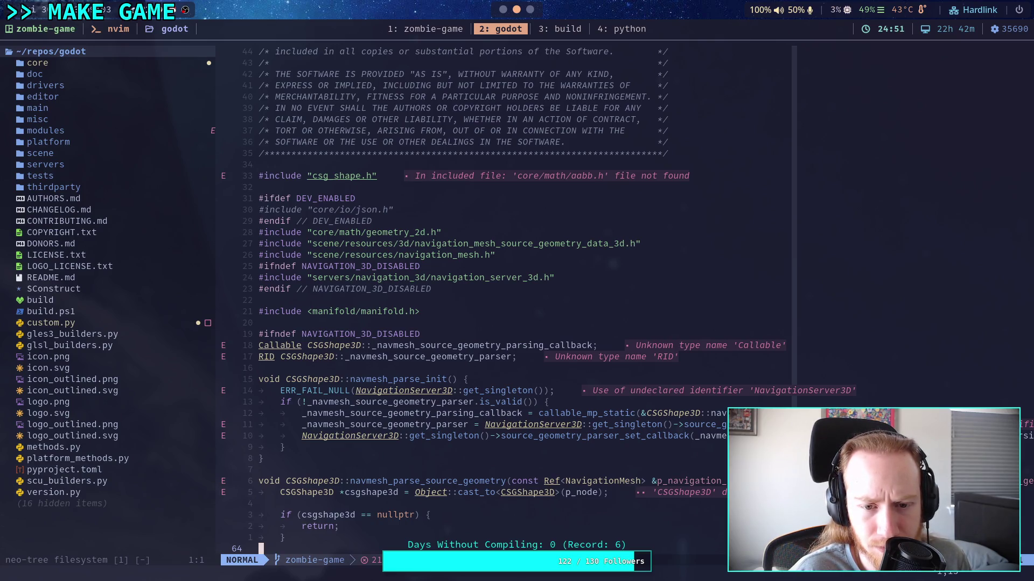
Step: Page through csg_shape.cpp from the collision code down to the manifold JSON export function
key("ctrl+f")
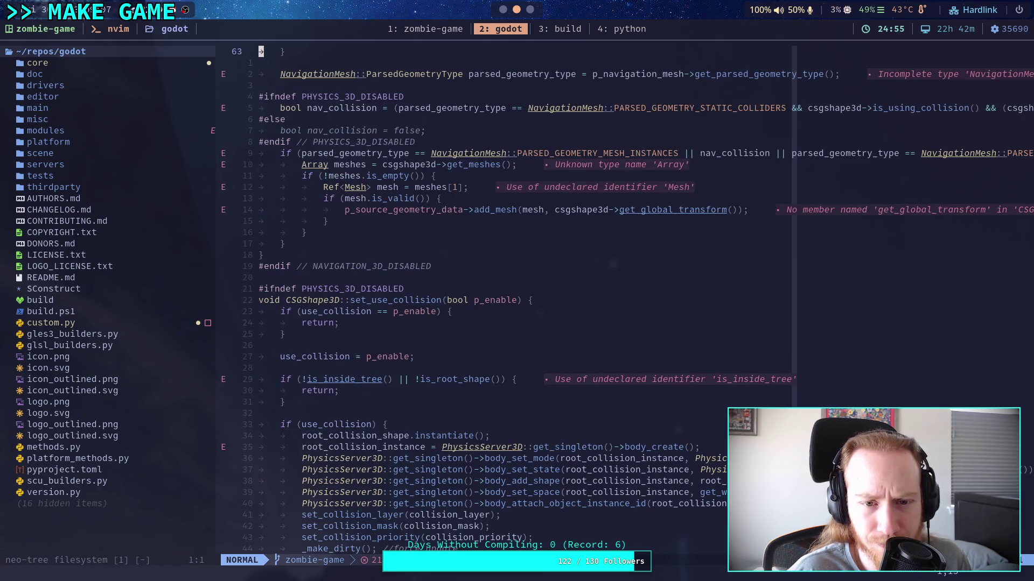
key("ctrl+b")
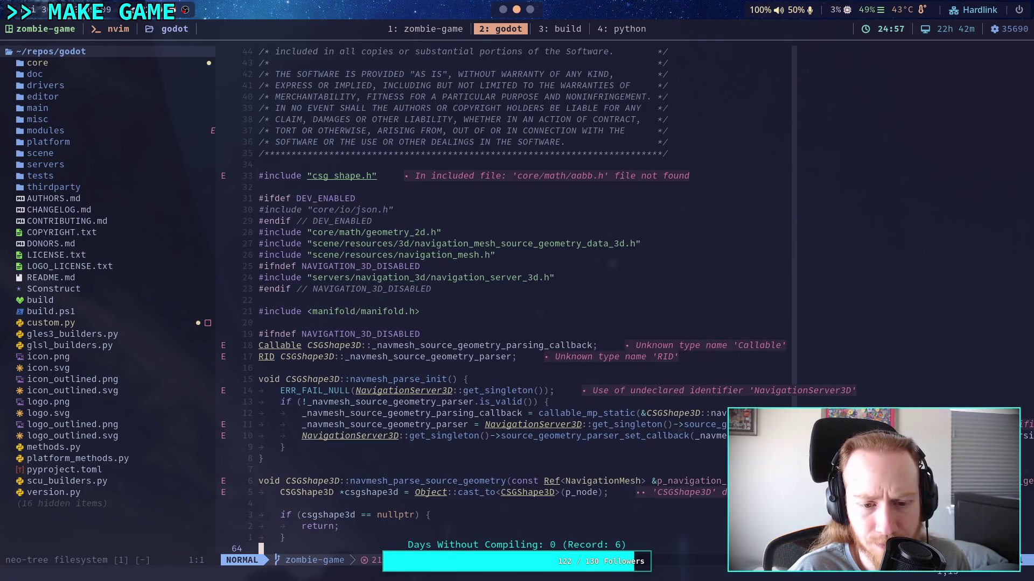
key("ctrl+f")
key("ctrl+f")
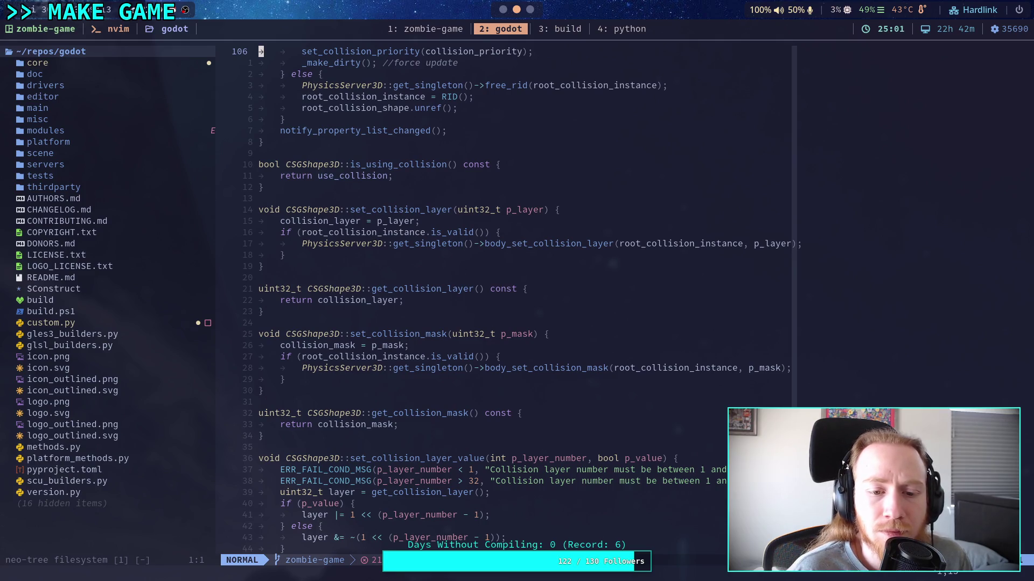
key("ctrl+f")
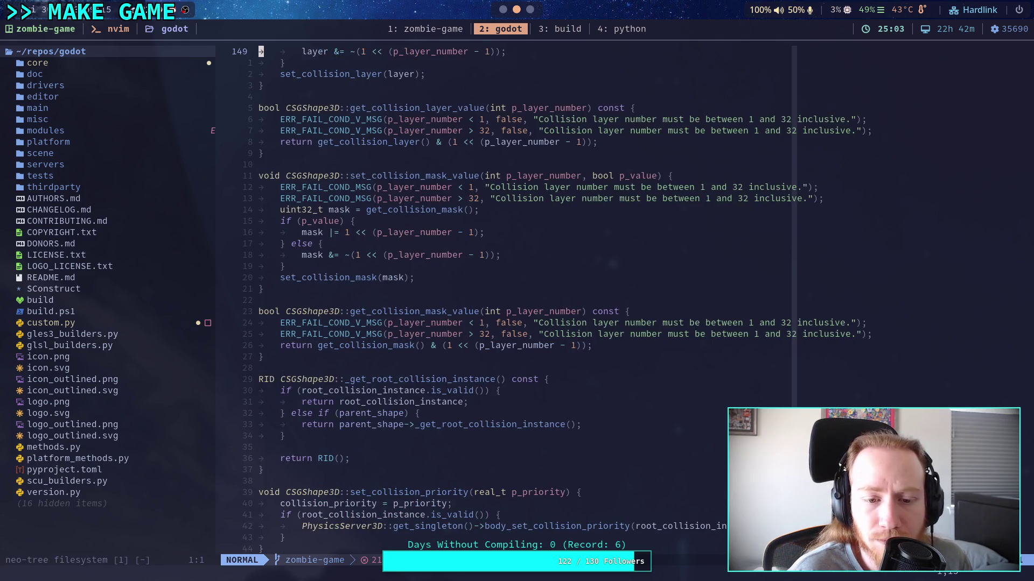
key("ctrl+f")
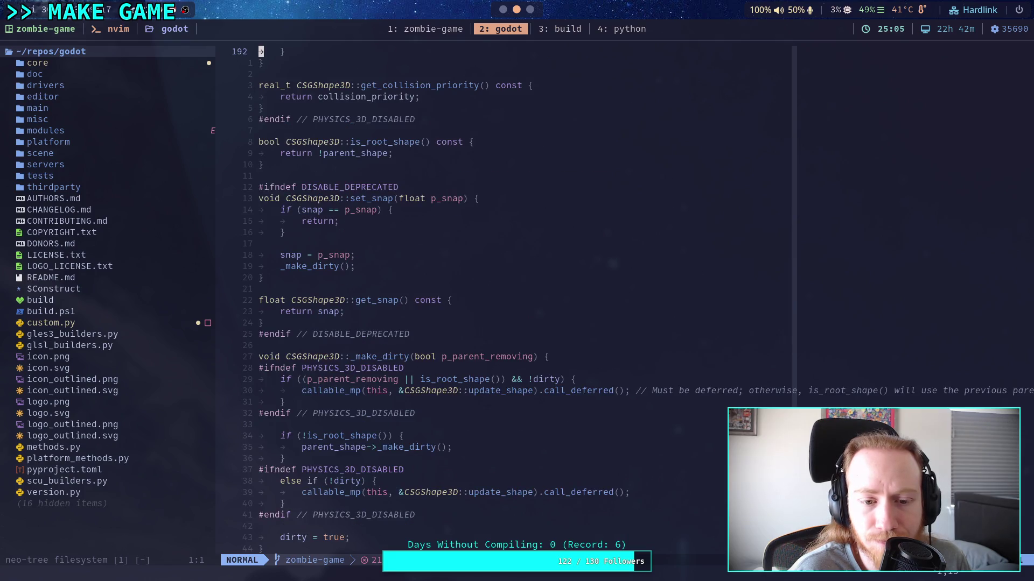
key("ctrl+f")
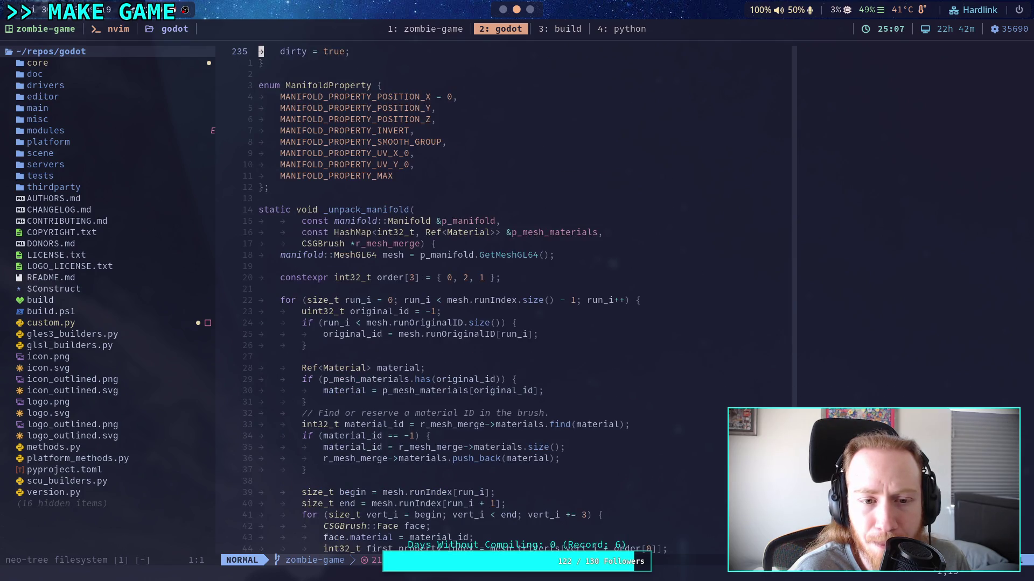
key("ctrl+f")
key("ctrl+b")
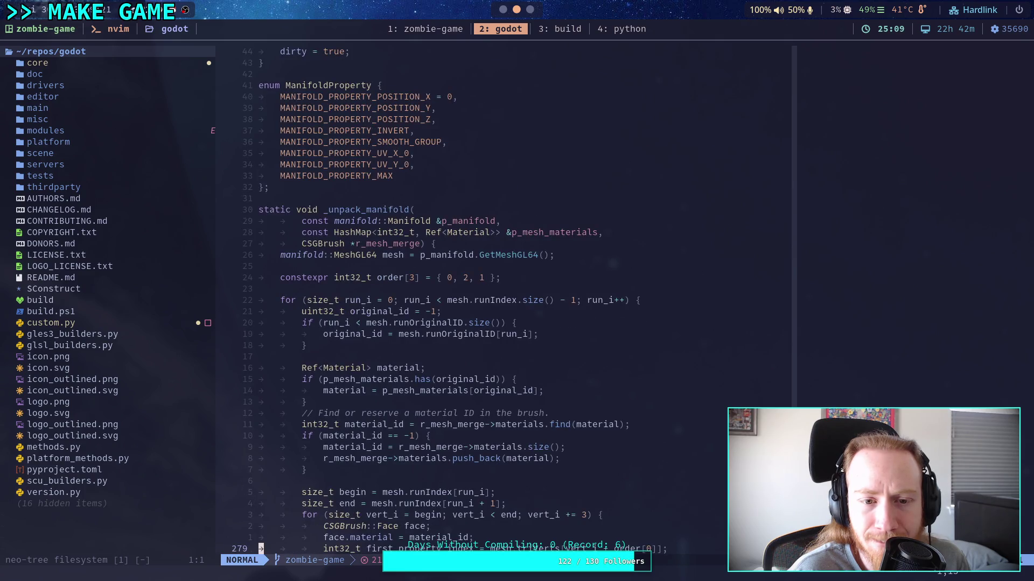
key("j")
key("j")
key("j")
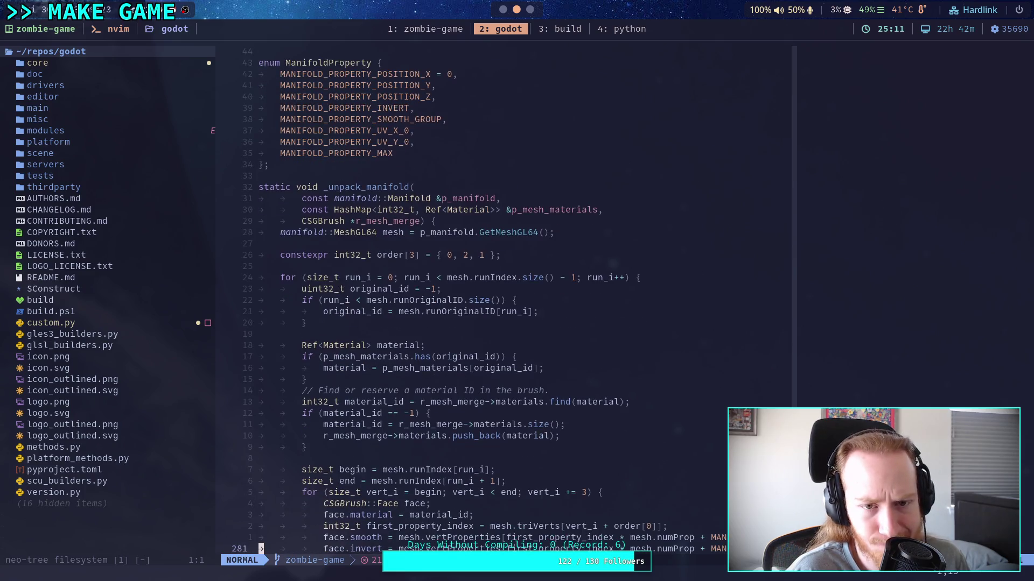
key("j")
key("j")
key("j")
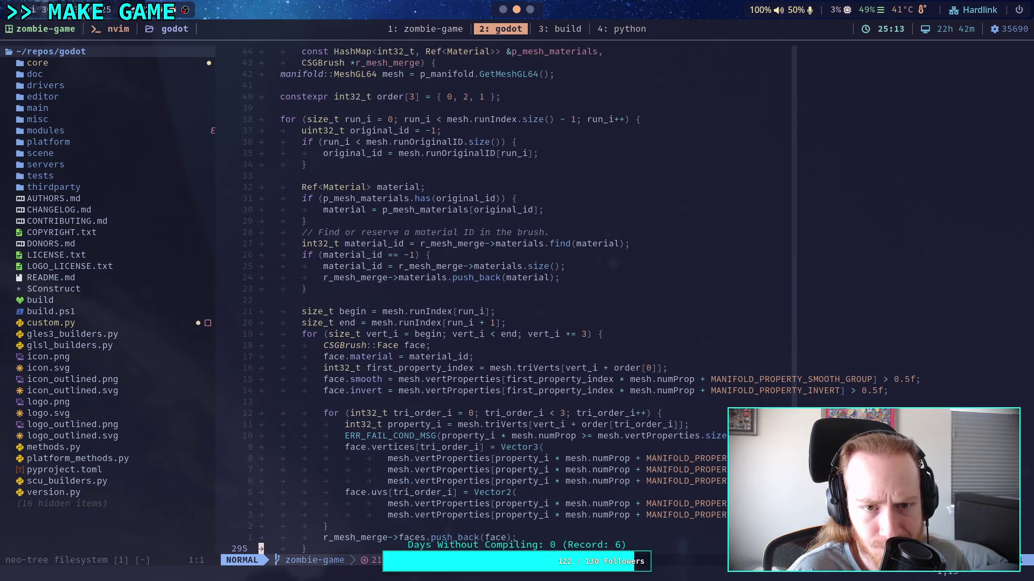
key("z")
key("t")
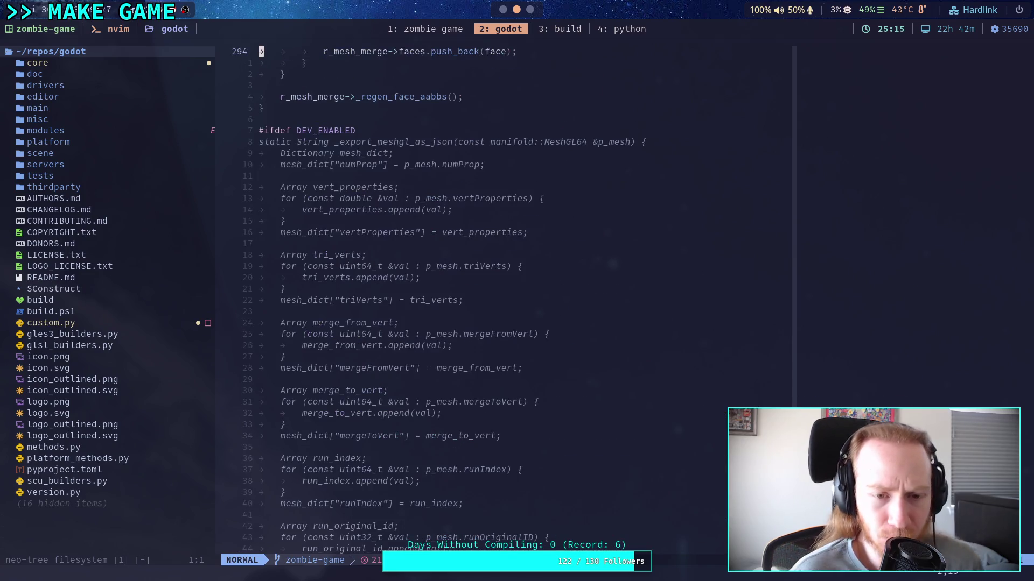
key("ctrl+f")
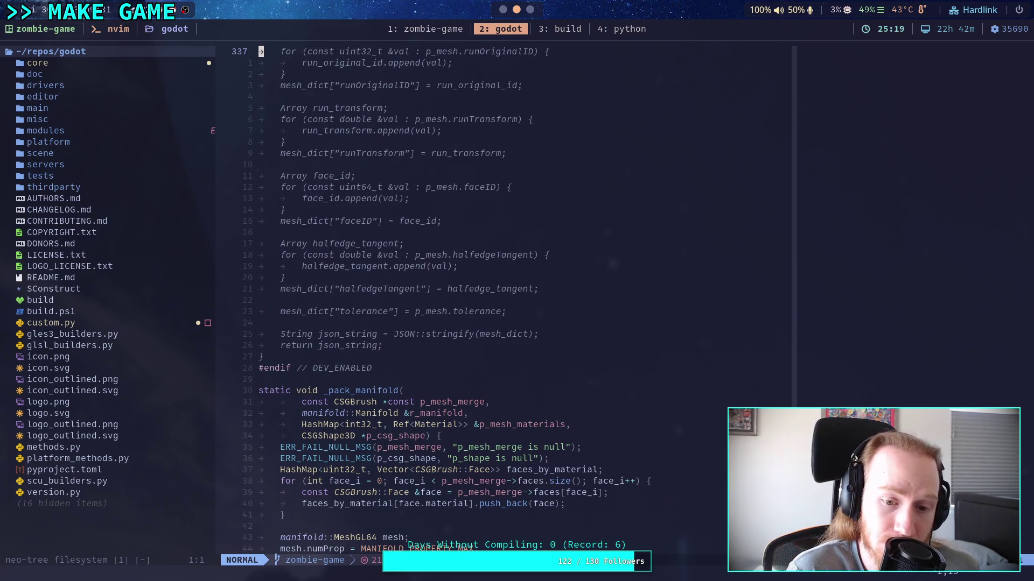
Step: Page back up to the includes, then down again through _unpack_manifold and _pack_manifold
key("ctrl+b")
key("ctrl+b")
key("ctrl+b")
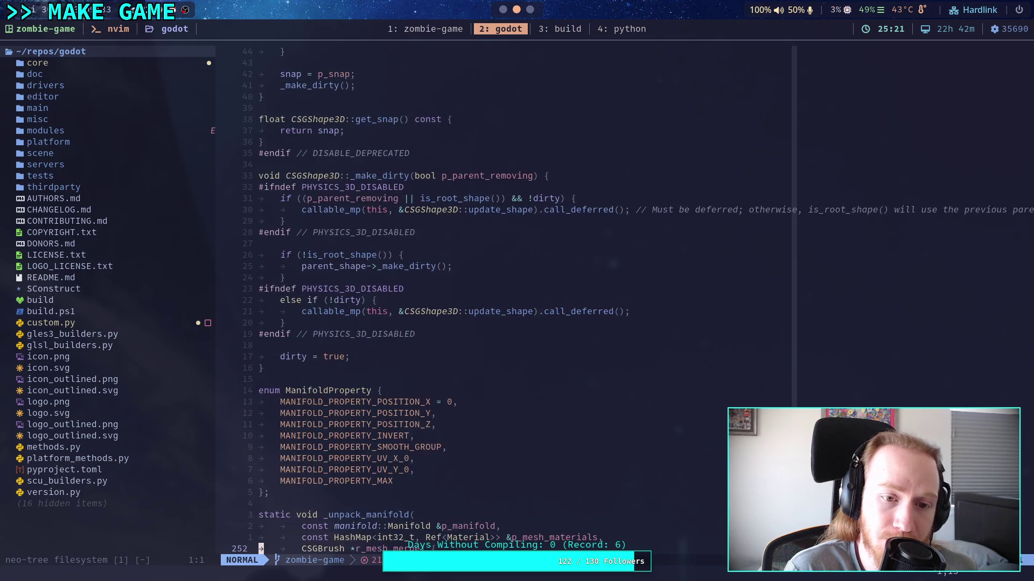
key("ctrl+b")
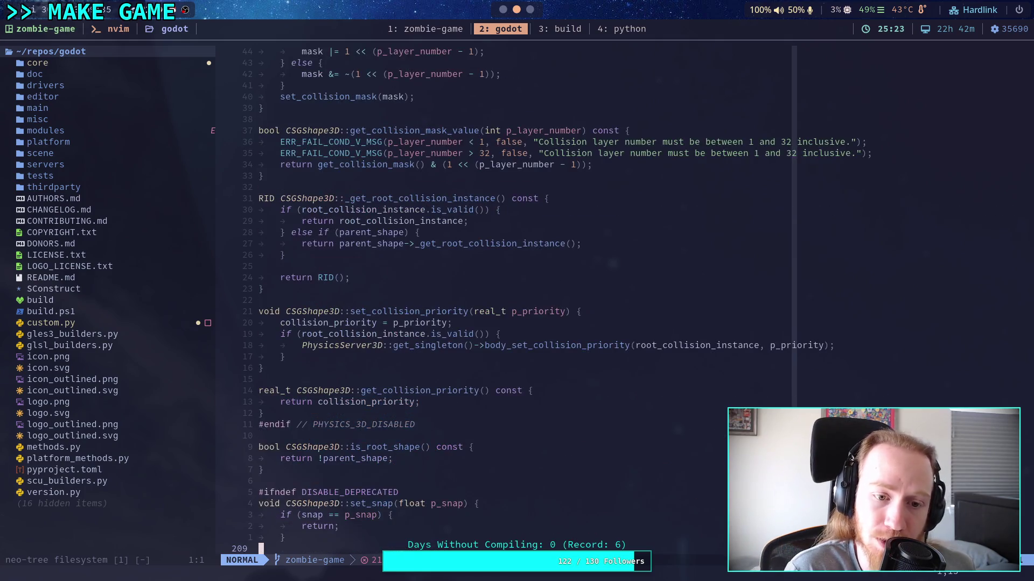
key("ctrl+b")
key("ctrl+b")
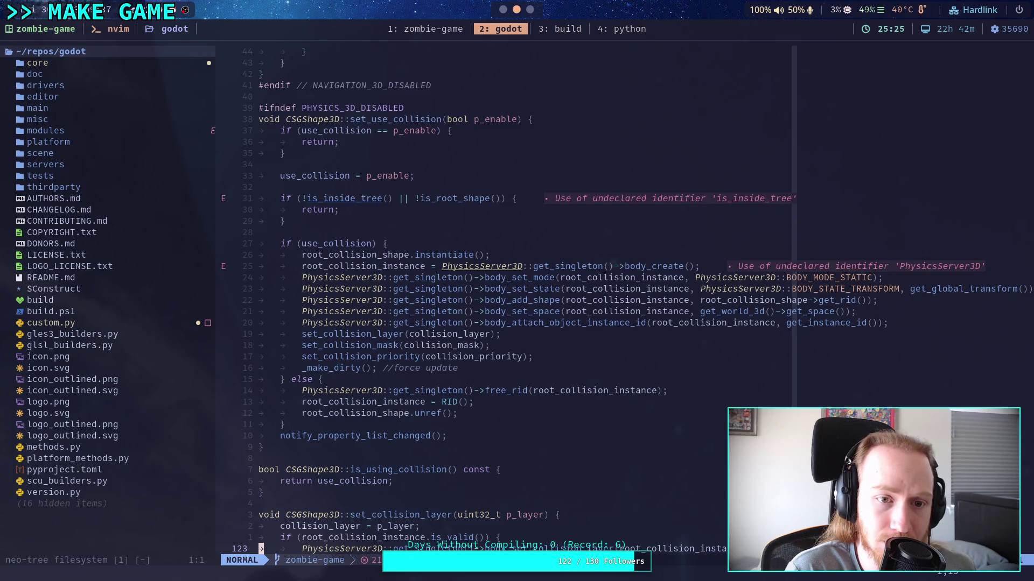
key("ctrl+b")
key("ctrl+f")
key("ctrl+f")
key("ctrl+f")
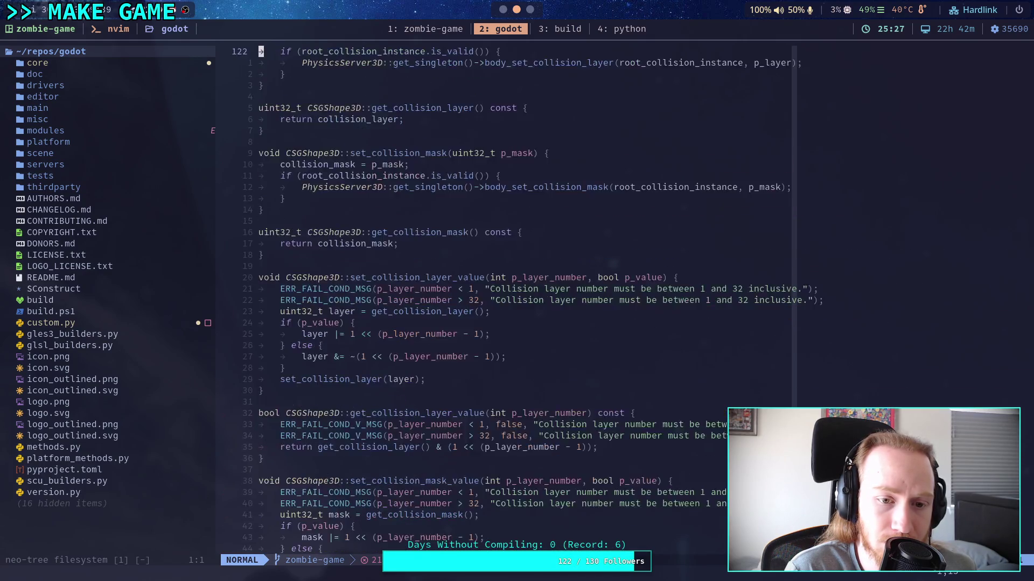
key("ctrl+f")
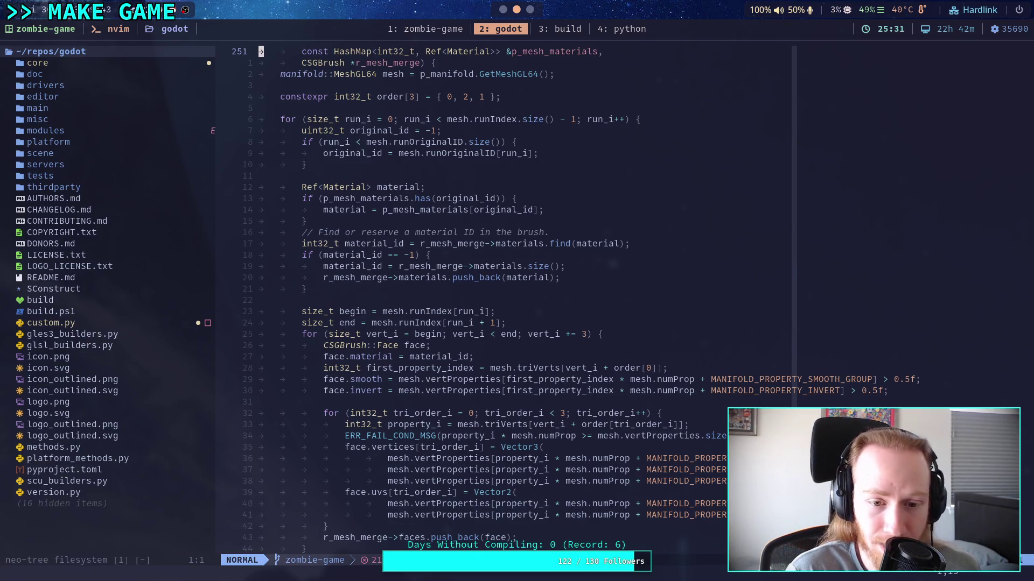
key("ctrl+f")
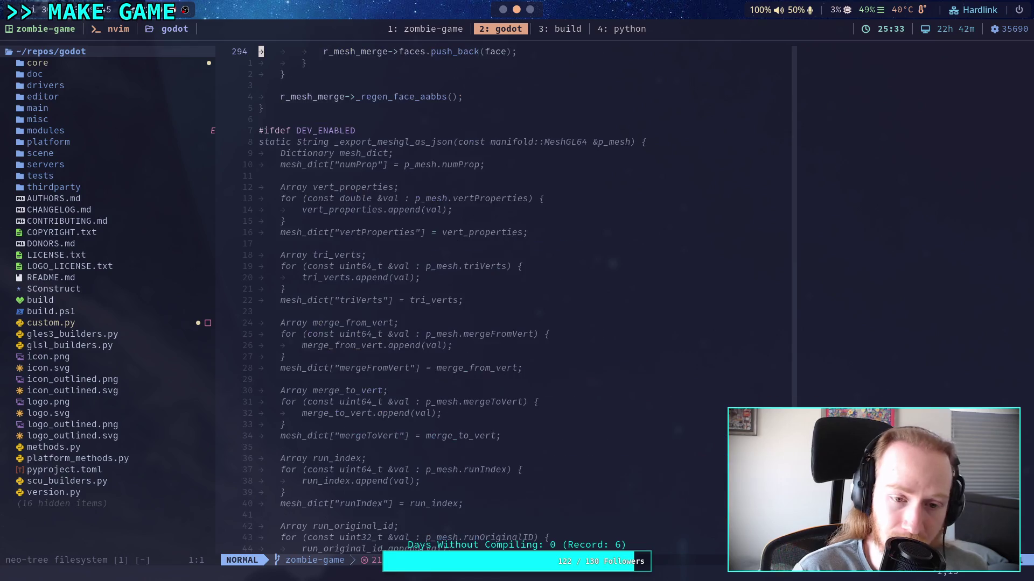
key("ctrl+f")
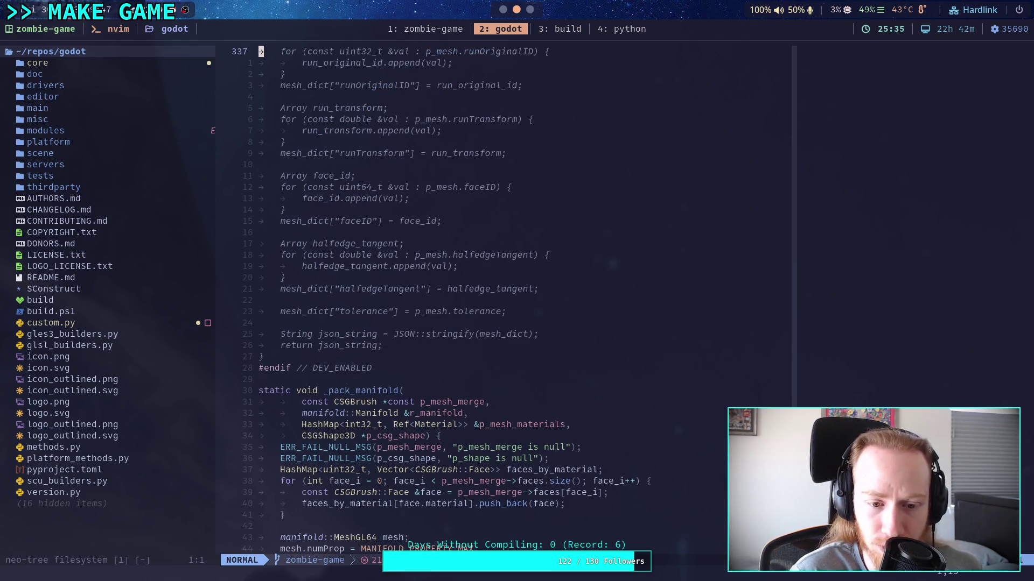
key("ctrl+f")
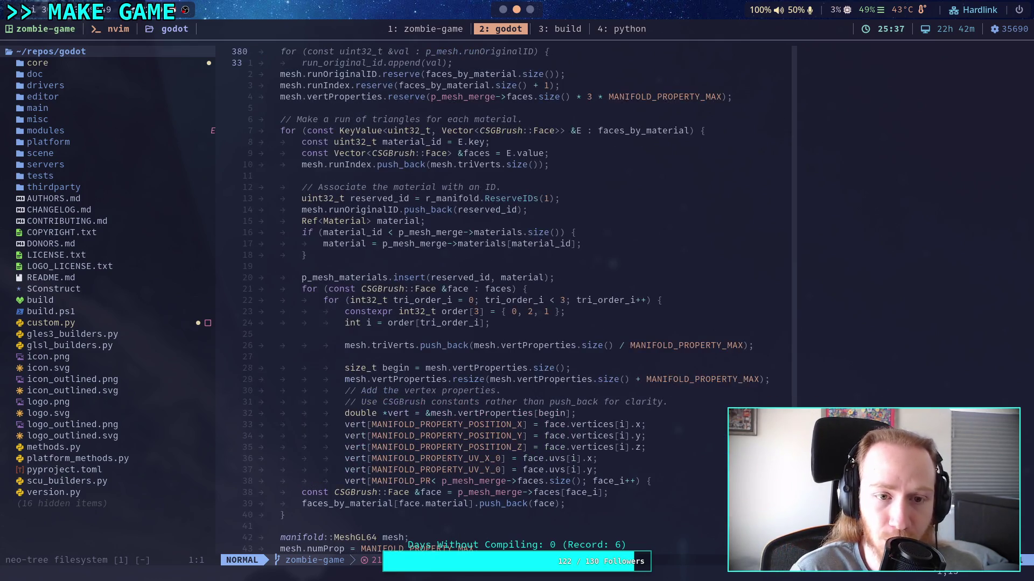
key("j")
key("j")
key("j")
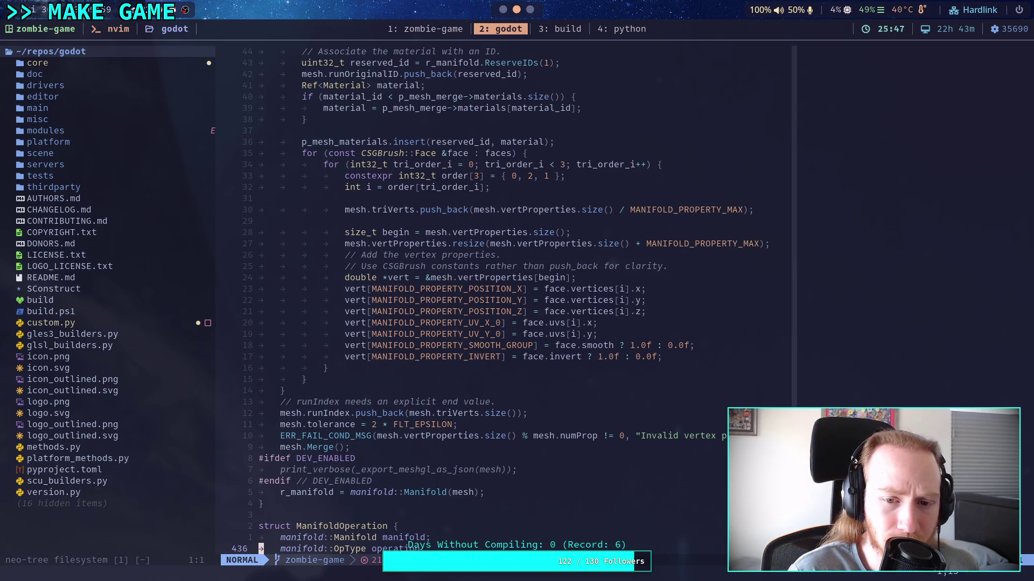
key("j")
key("j")
key("j")
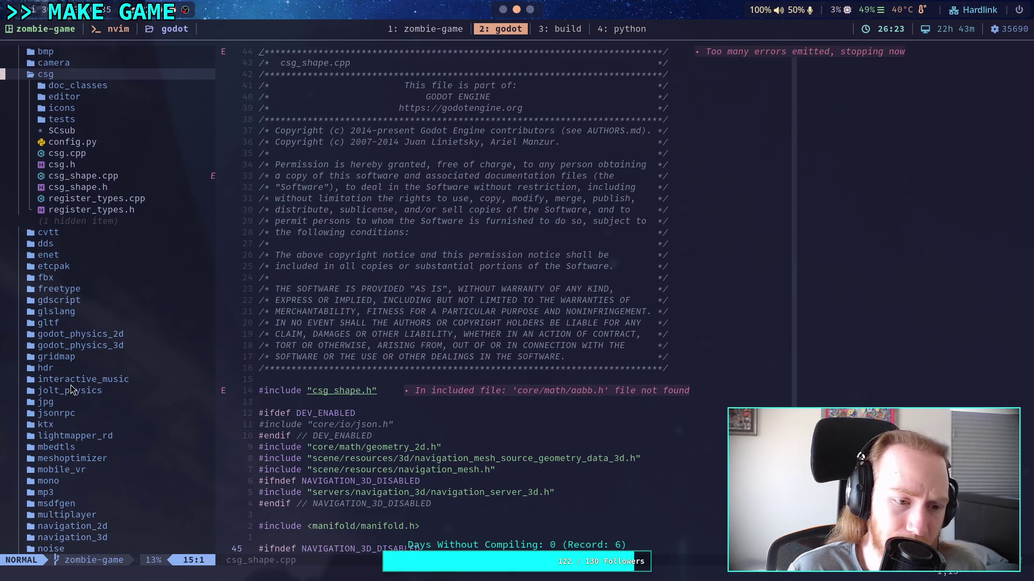
scroll(54, 312, "down", 3)
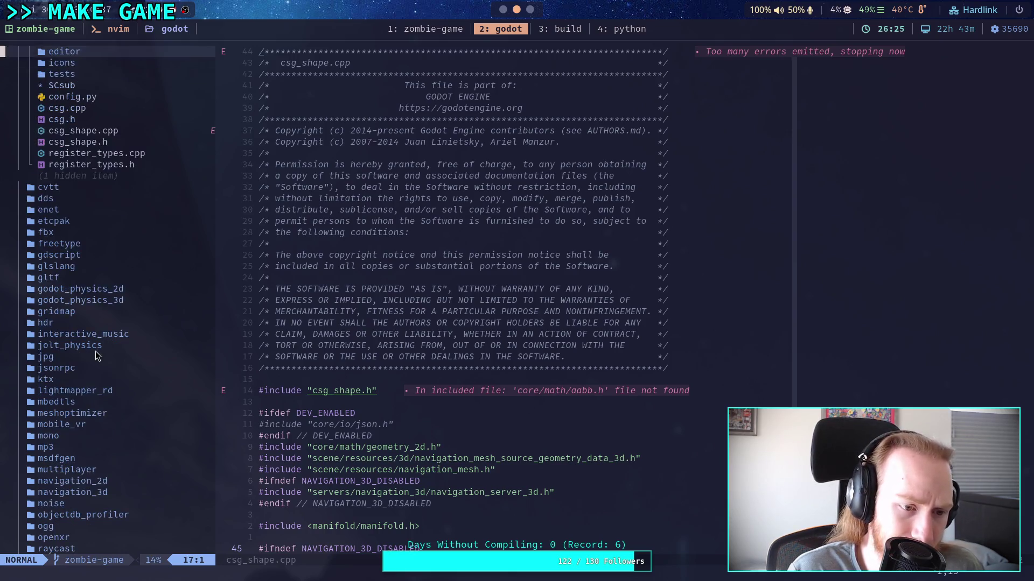
scroll(77, 357, "down", 12)
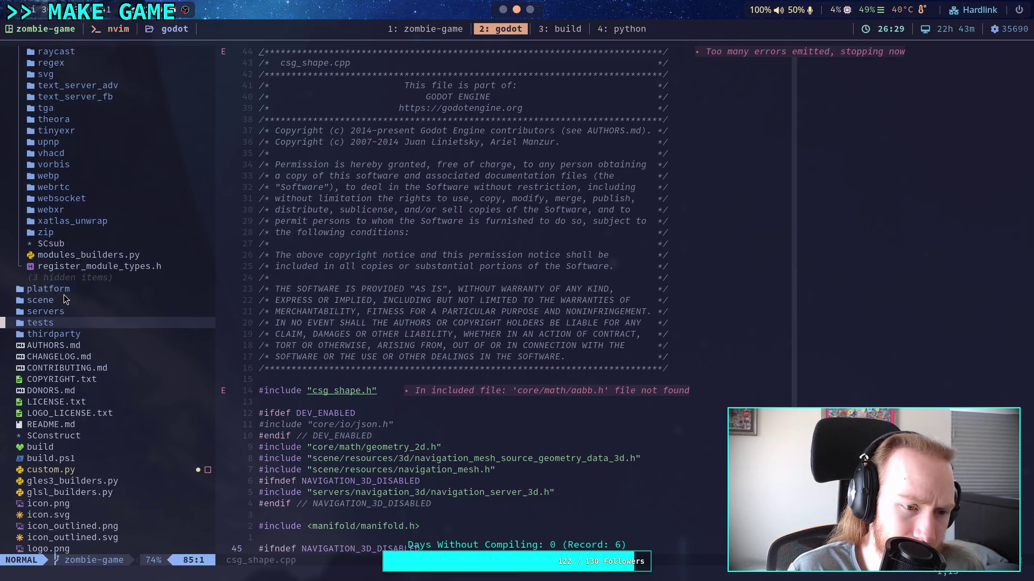
left_click(69, 289)
scroll(83, 306, "up", 2)
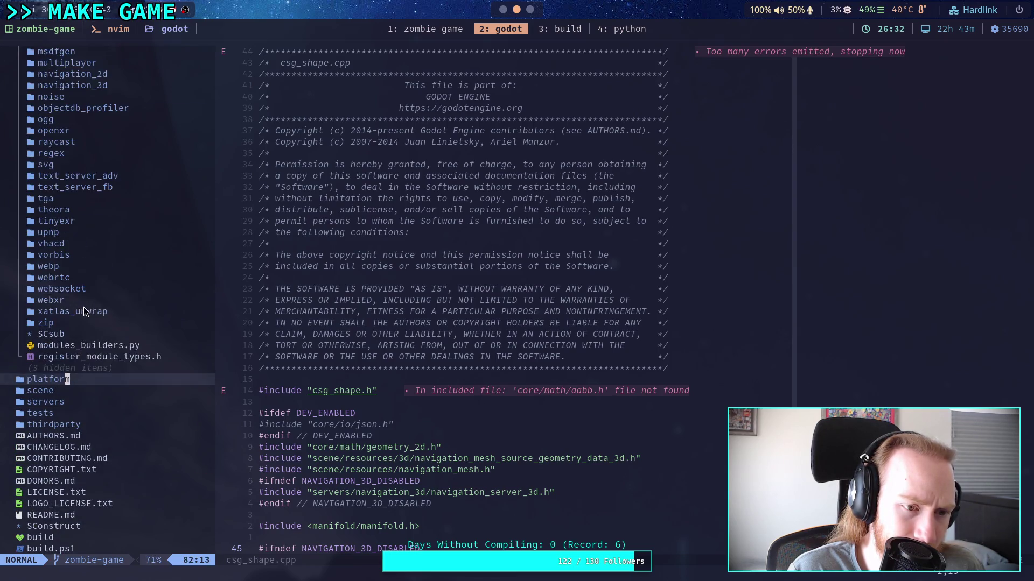
scroll(89, 311, "up", 6)
scroll(92, 315, "up", 5)
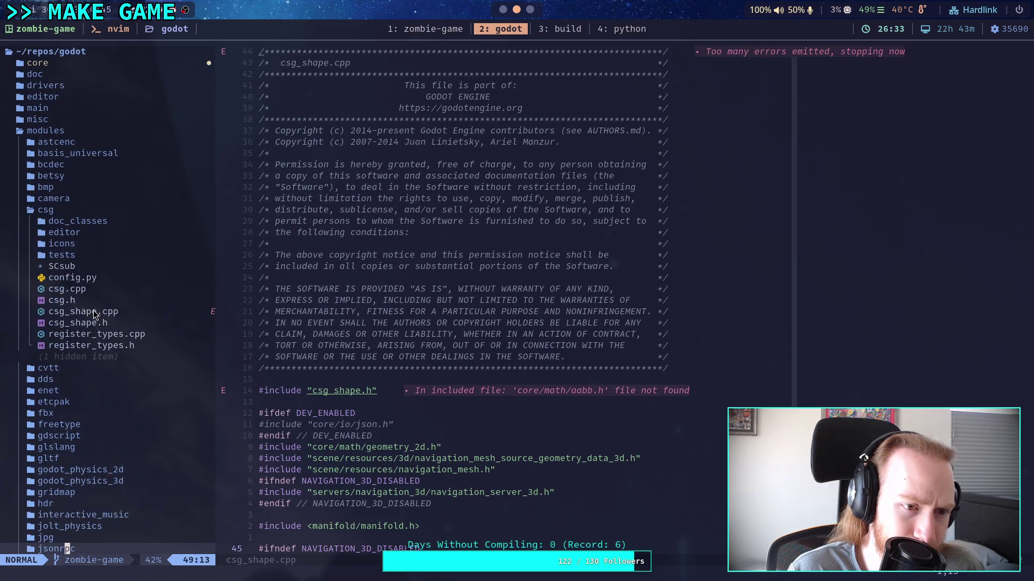
key("ctrl+u")
key("ctrl+u")
key("k")
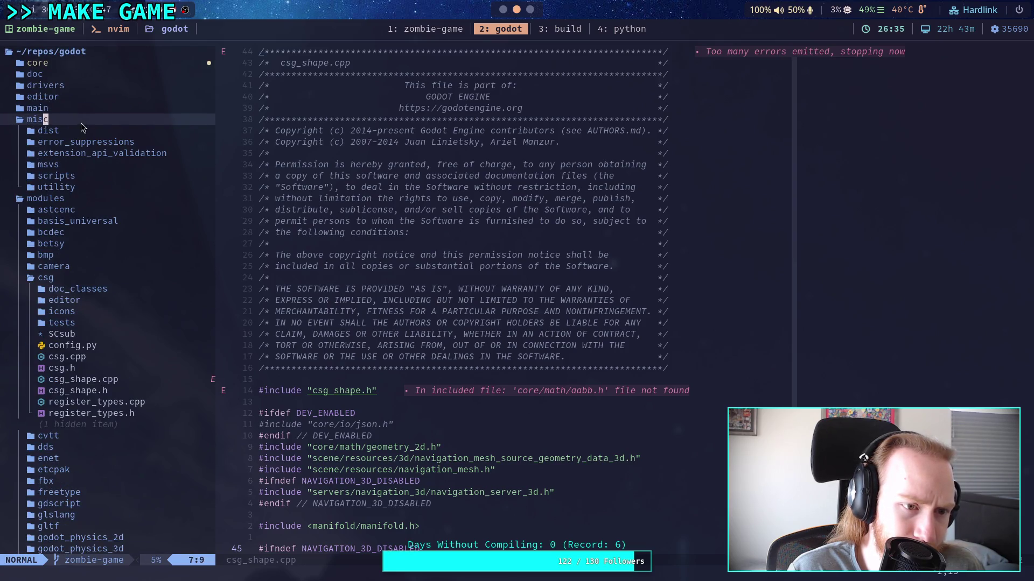
left_click(81, 187)
left_click(80, 187)
double_click(49, 119)
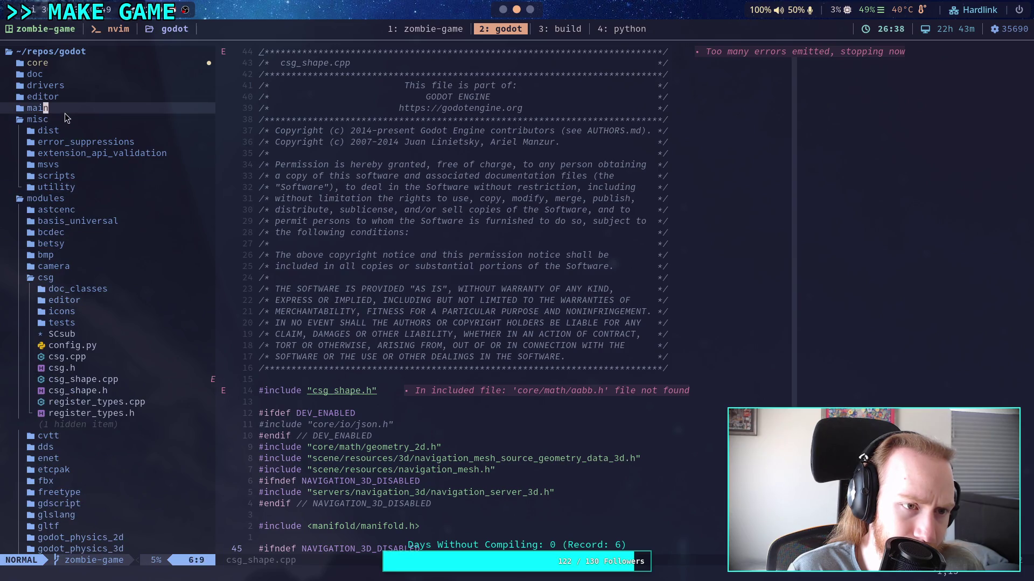
double_click(46, 107)
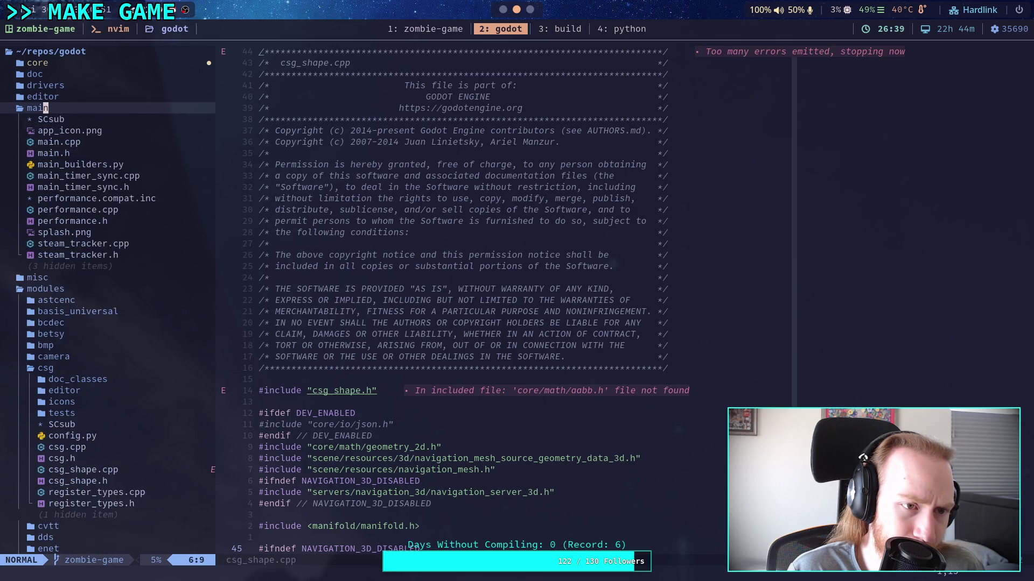
left_click(59, 109)
left_click(58, 64)
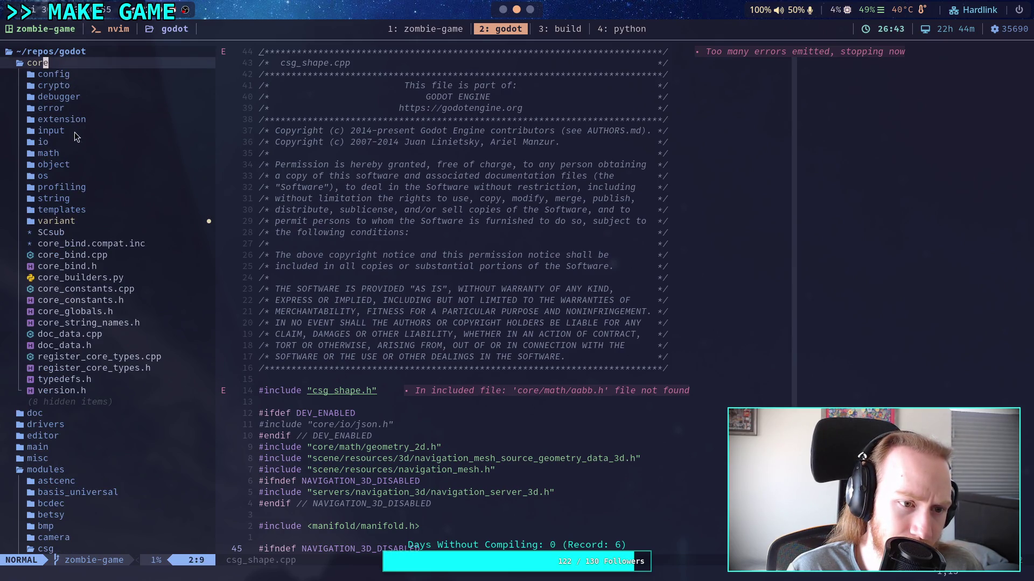
left_click(56, 155)
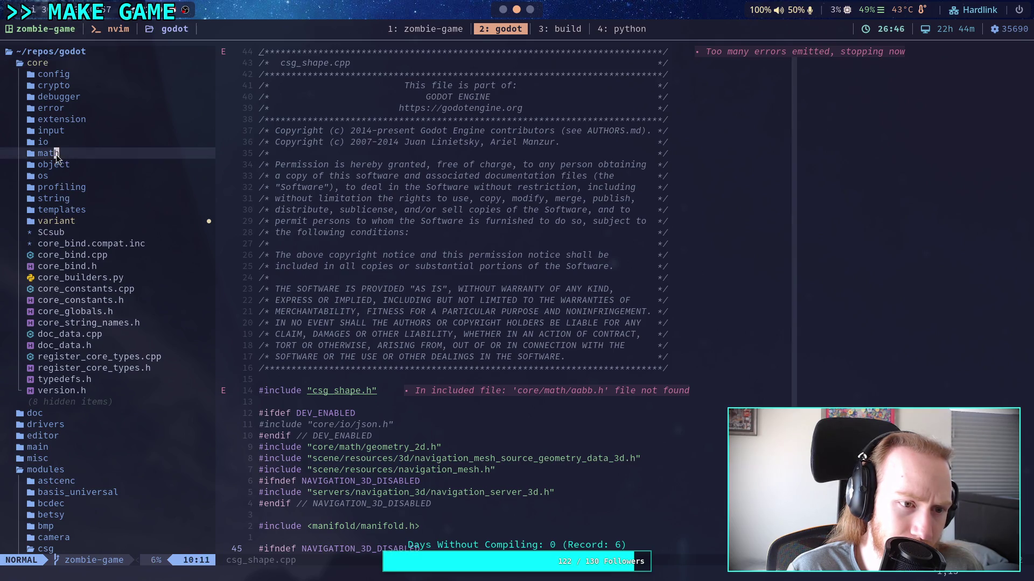
left_click(56, 154)
left_click(56, 155)
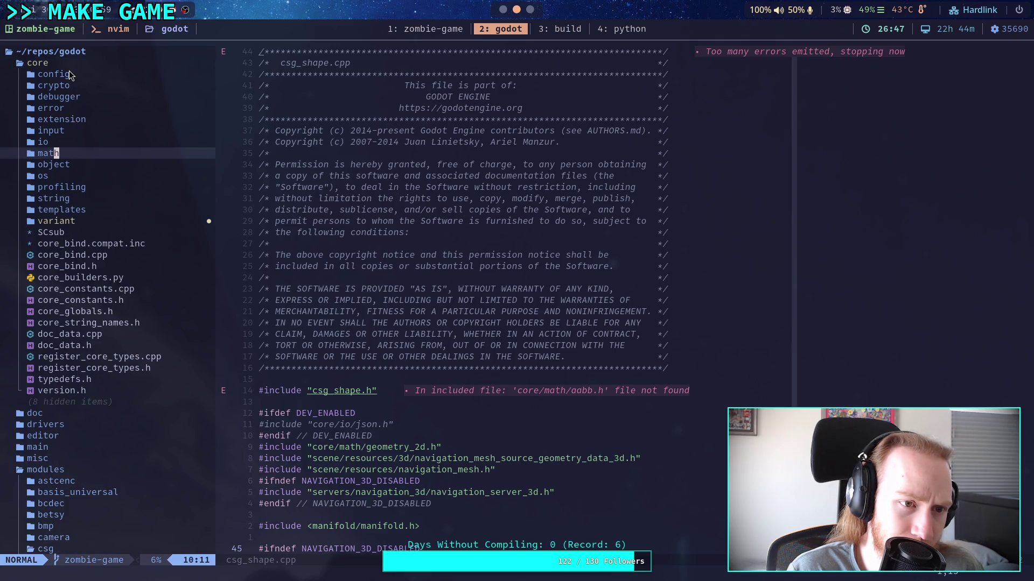
left_click(69, 75)
left_click(73, 73)
left_click(75, 60)
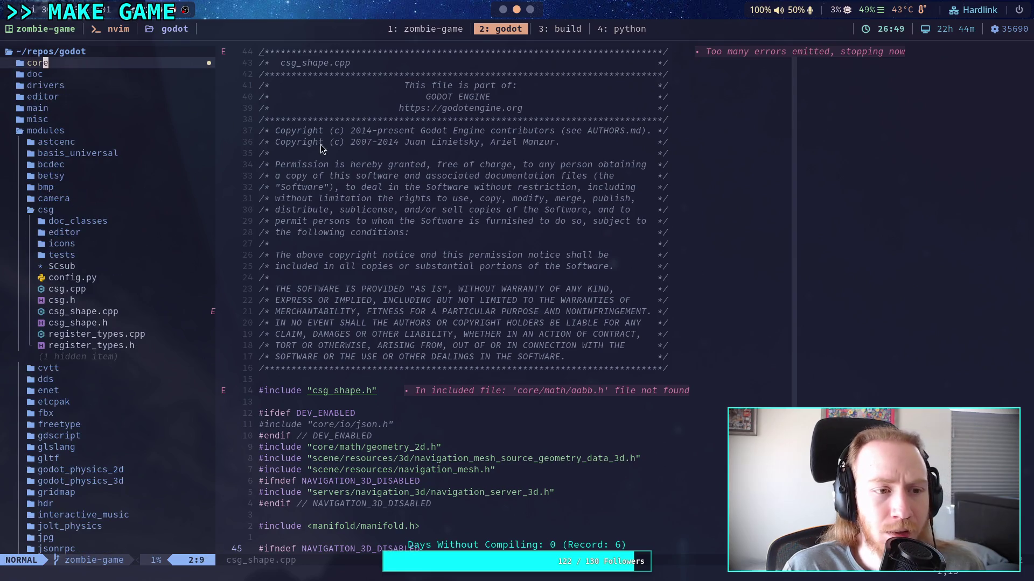
scroll(157, 289, "down", 5)
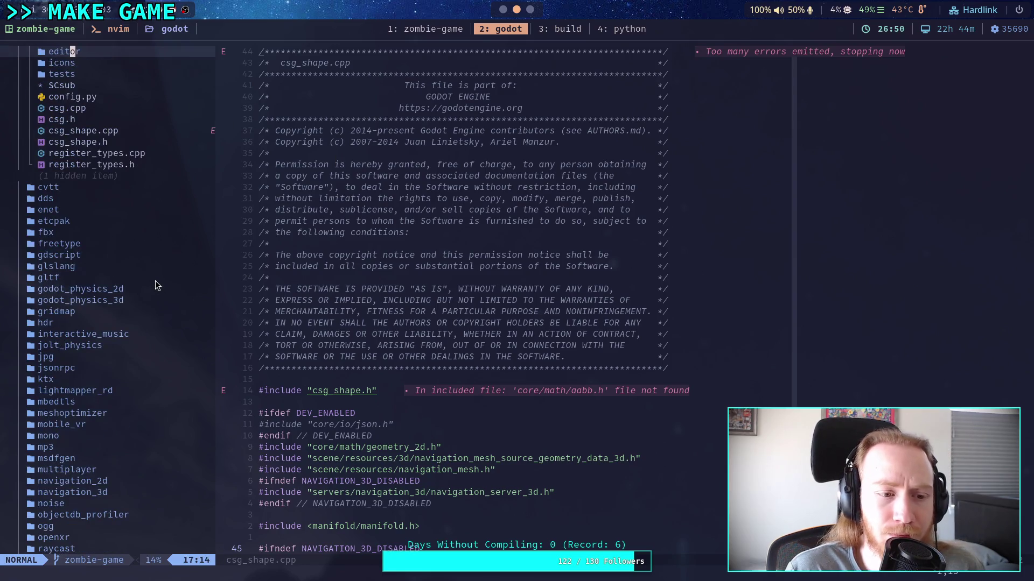
scroll(155, 285, "up", 4)
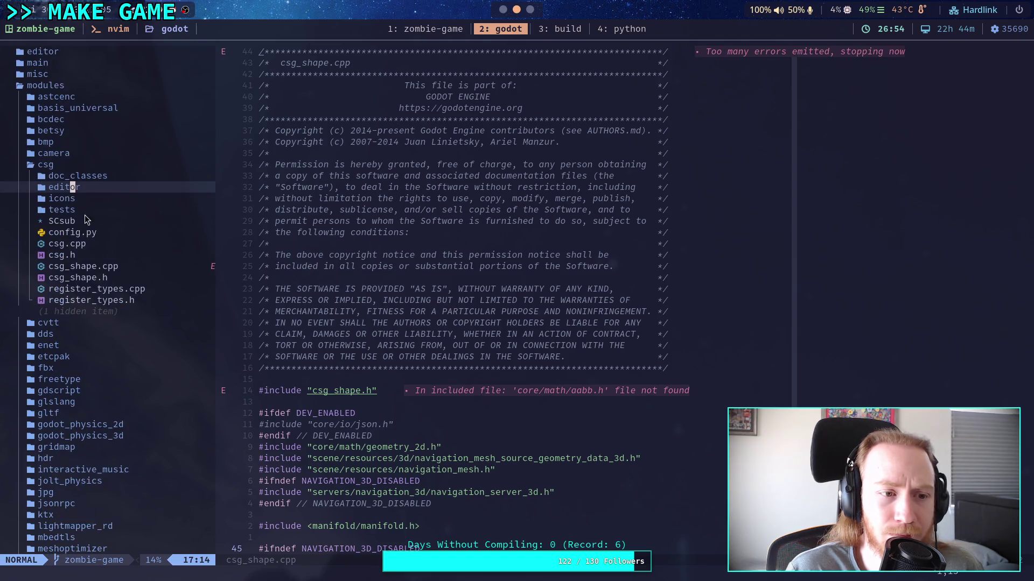
double_click(78, 187)
double_click(78, 187)
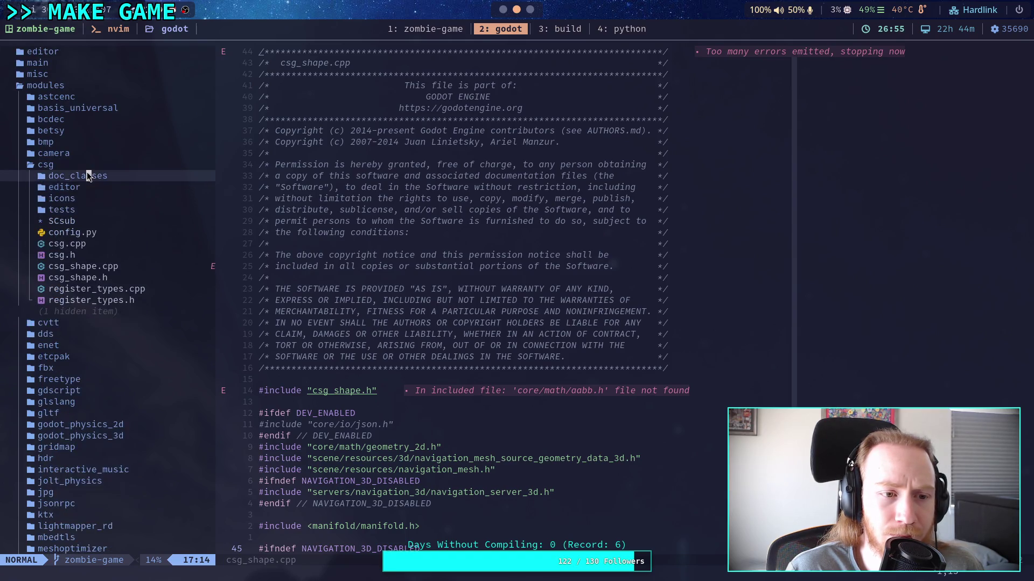
double_click(89, 175)
double_click(89, 175)
double_click(69, 209)
double_click(70, 207)
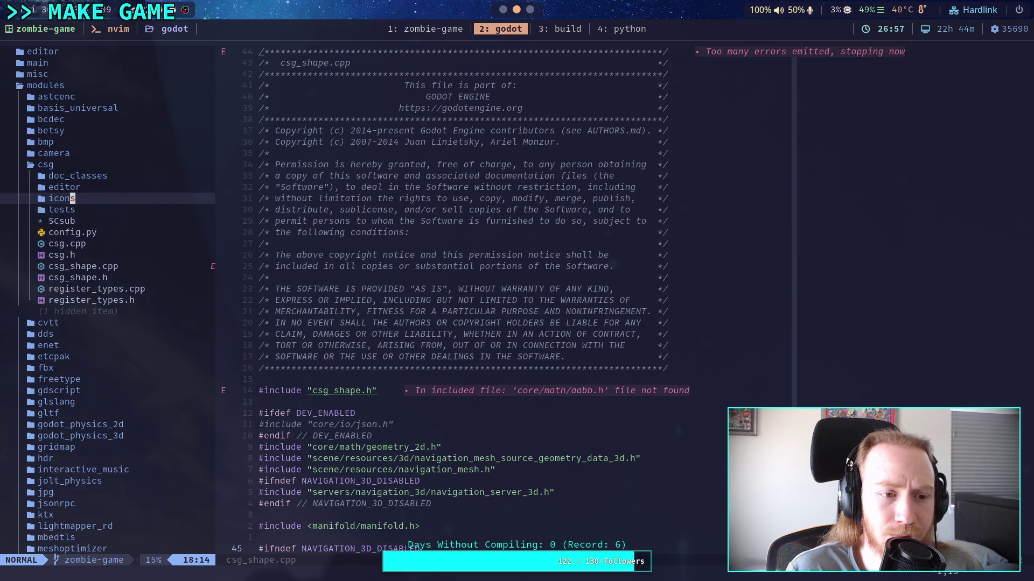
double_click(76, 198)
double_click(75, 198)
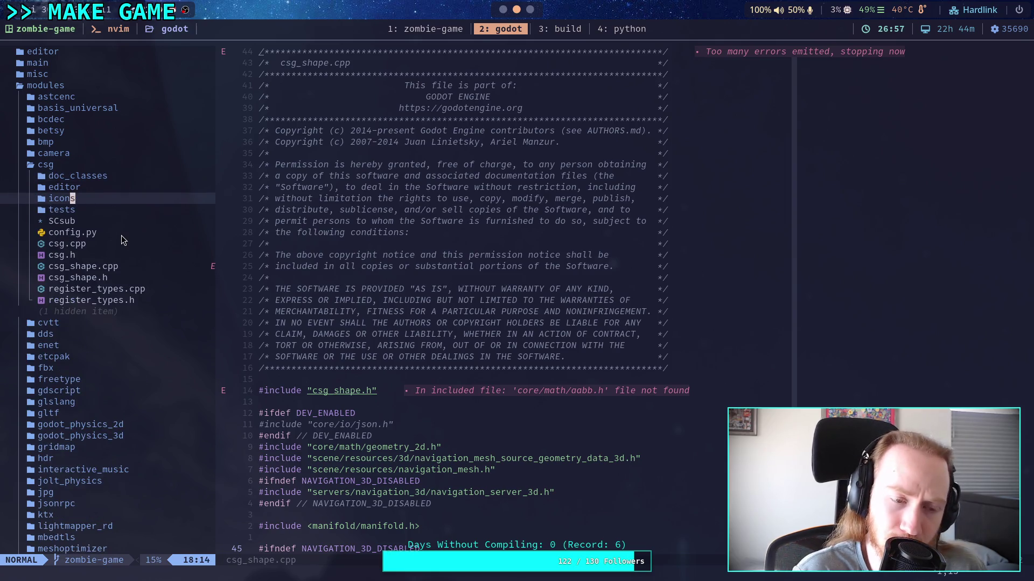
Step: Open the csg module's config.py and SCsub build file
double_click(94, 233)
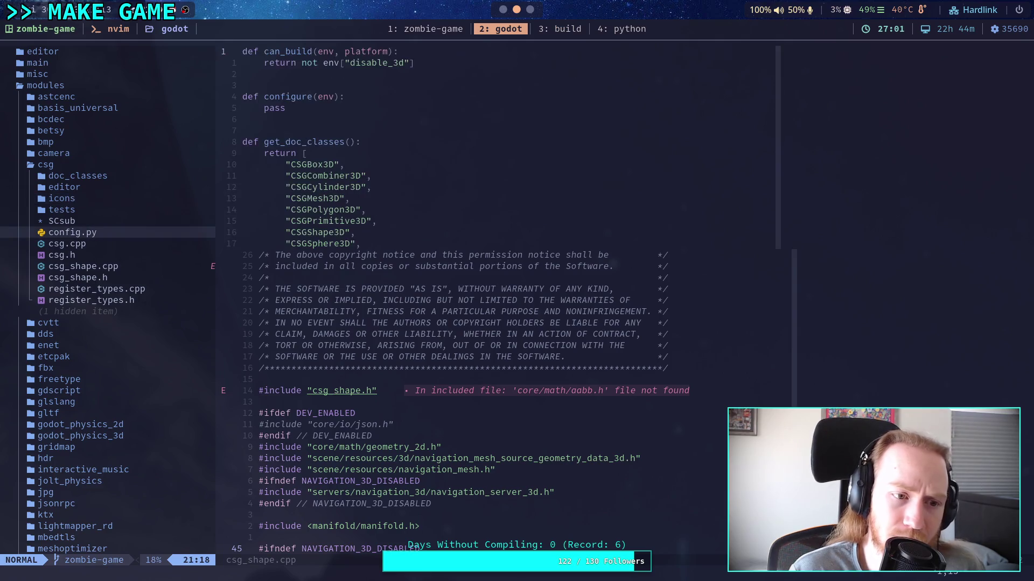
double_click(86, 220)
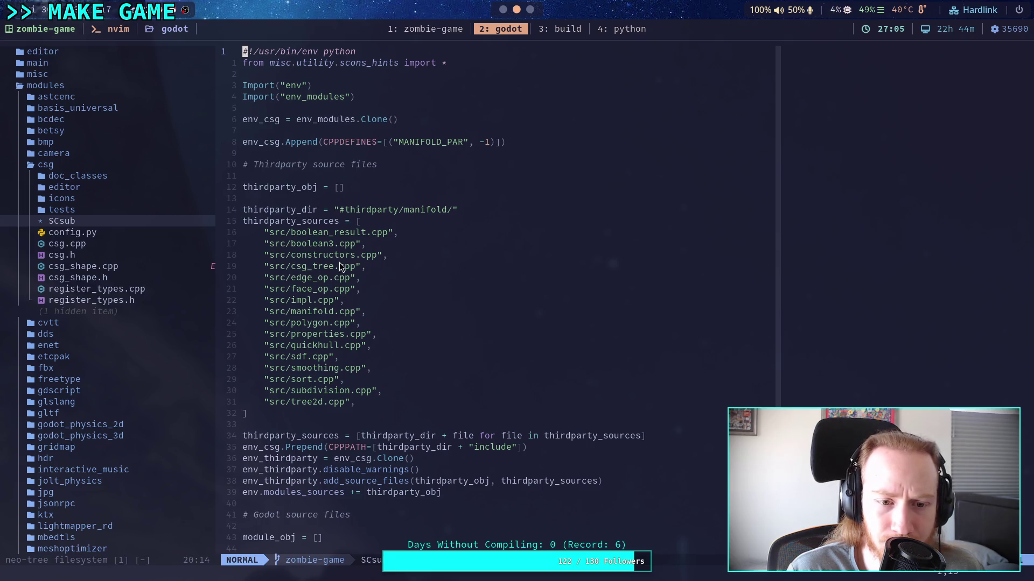
scroll(64, 198, "down", 2)
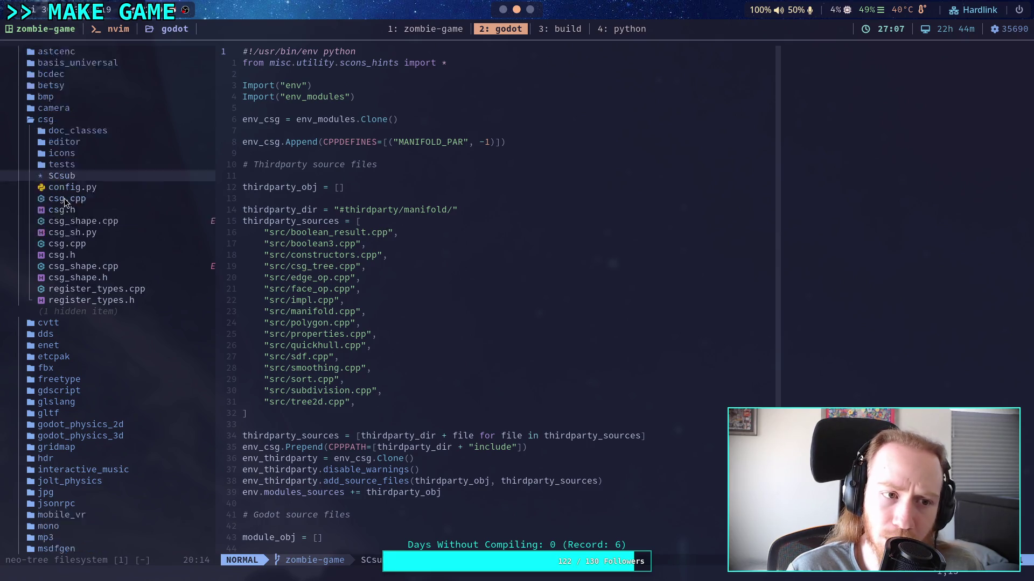
scroll(64, 200, "down", 15)
Step: Expand thirdparty/manifold/include/manifold in the tree and open manifold.h
double_click(63, 243)
scroll(75, 283, "down", 4)
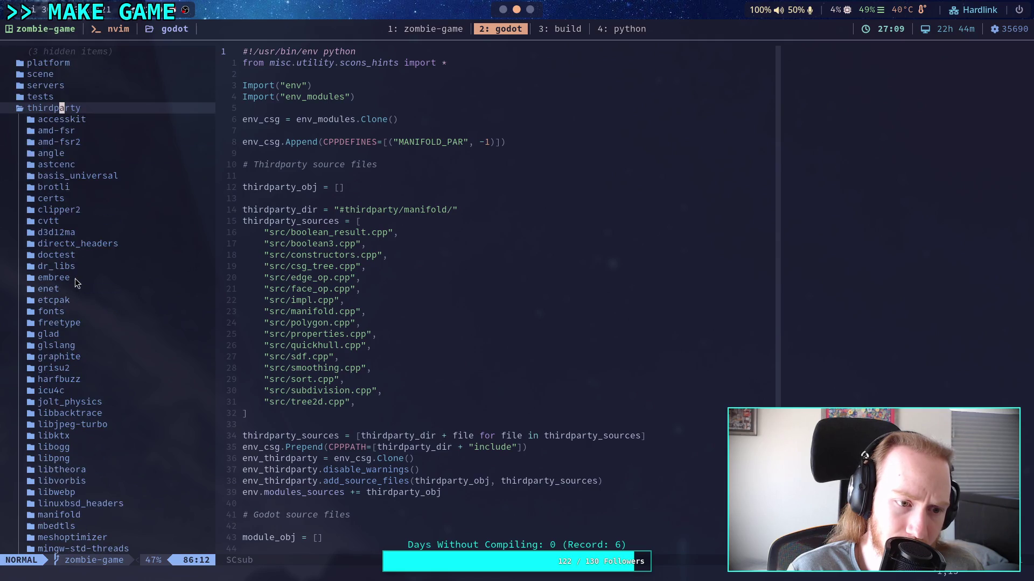
scroll(76, 283, "down", 5)
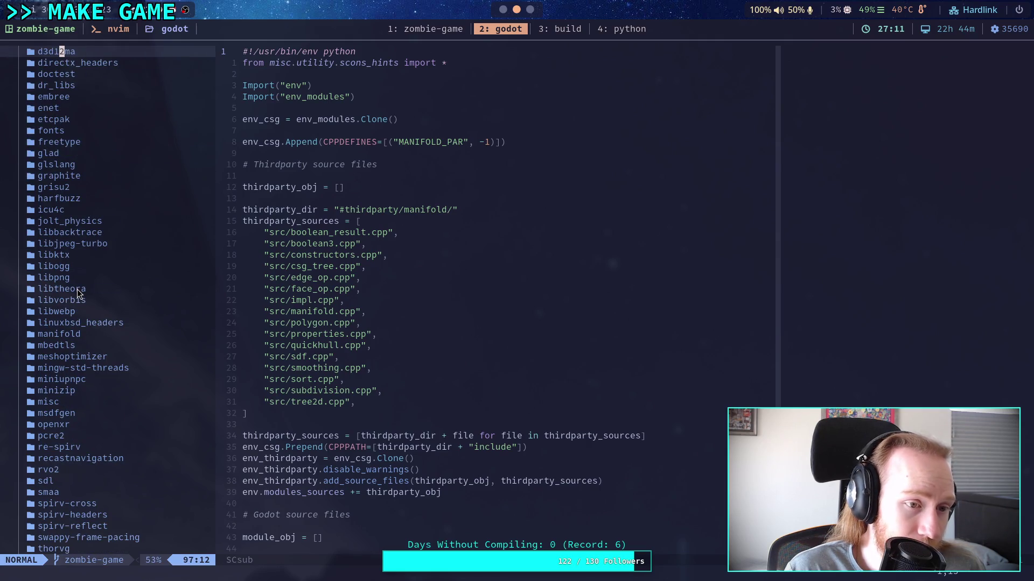
double_click(68, 334)
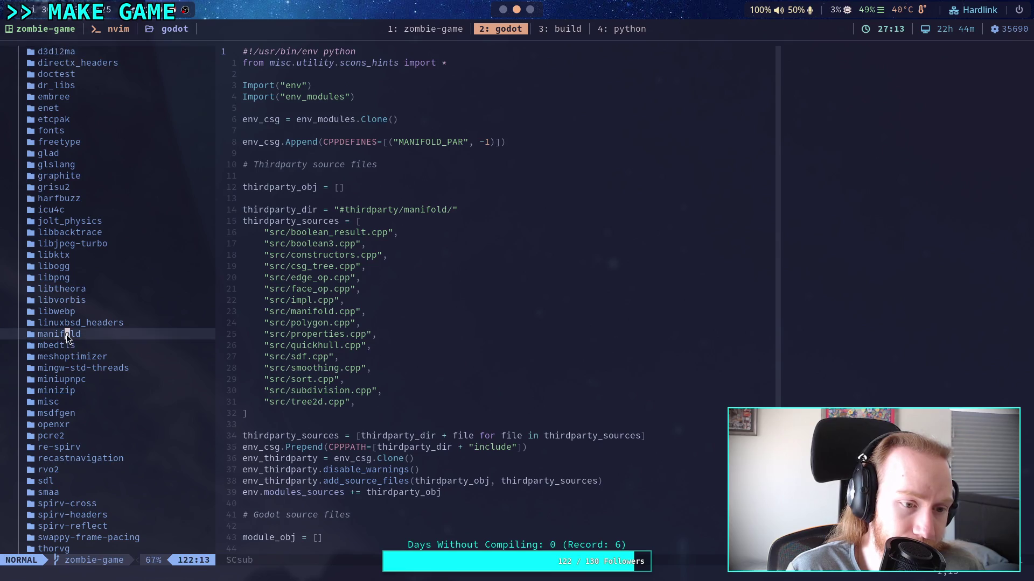
double_click(74, 358)
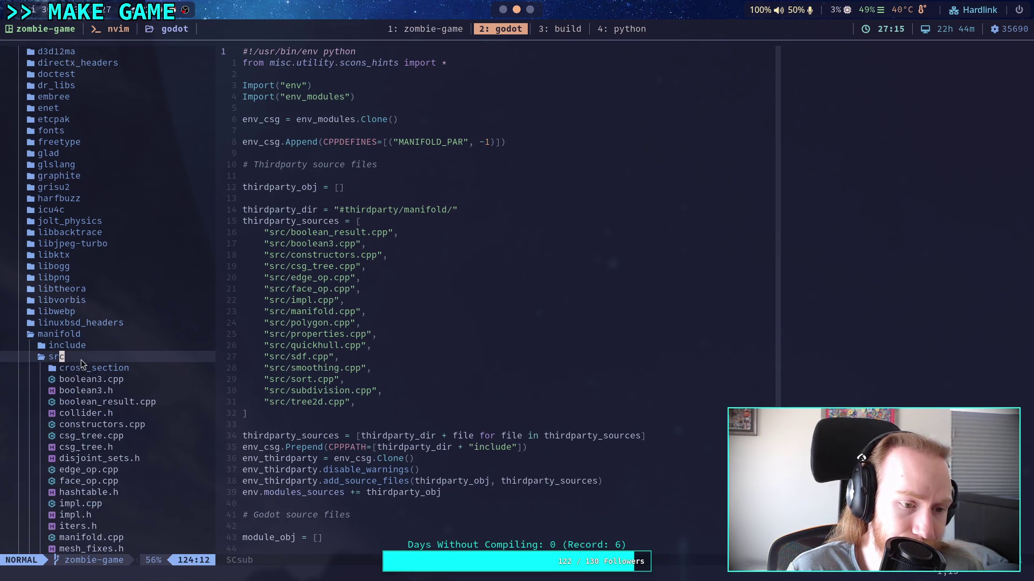
double_click(81, 335)
double_click(78, 337)
double_click(76, 346)
double_click(81, 357)
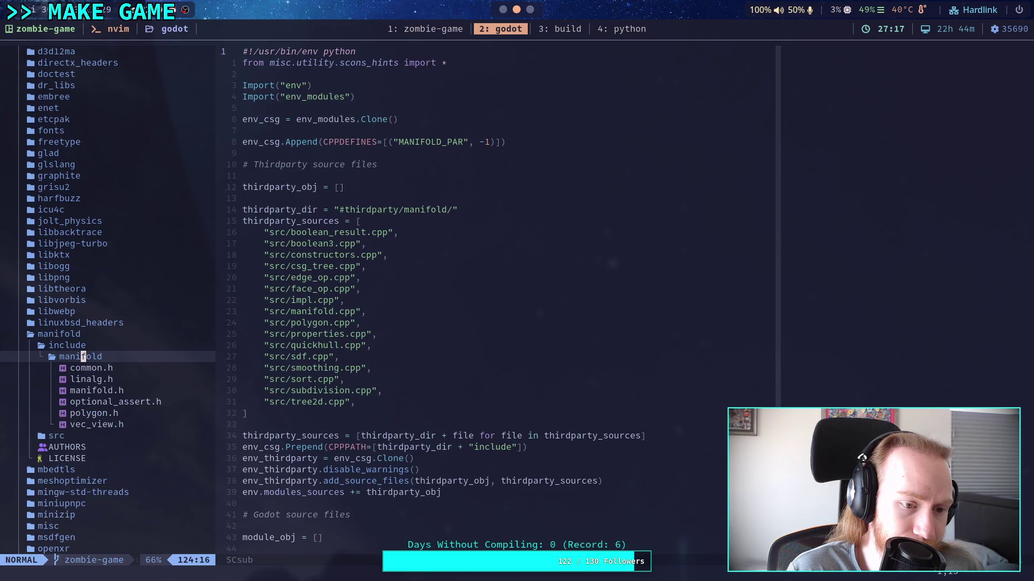
double_click(100, 391)
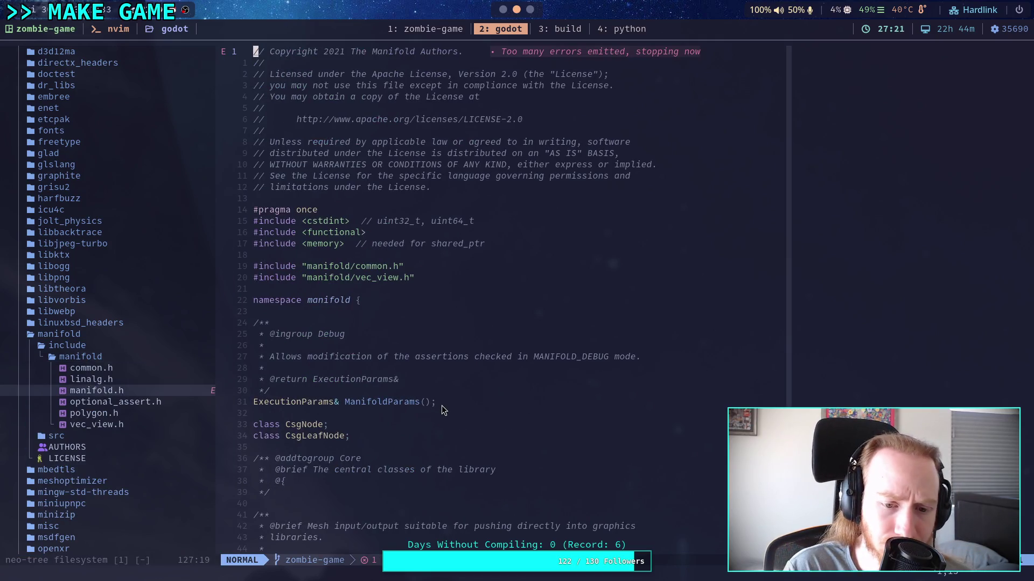
Step: Read through manifold.h's Manifold class down to its smoothing, convex hull and debugging I/O declarations
scroll(441, 408, "down", 12)
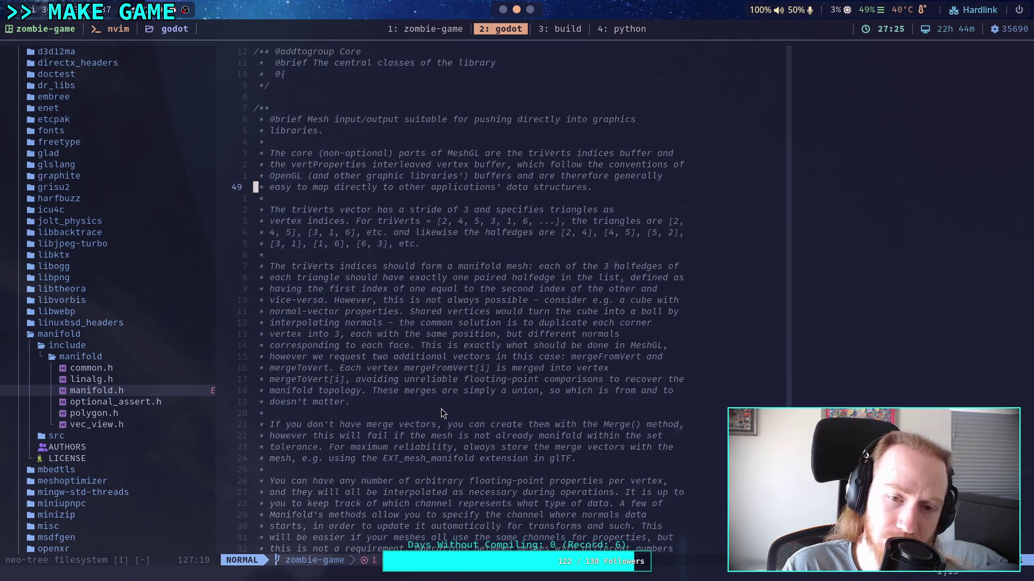
scroll(441, 413, "down", 20)
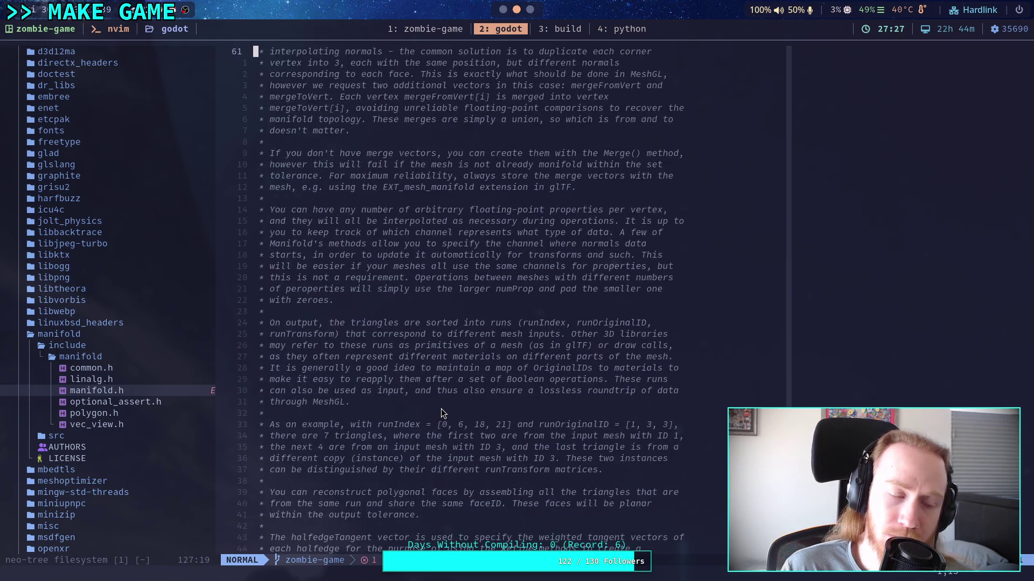
scroll(441, 410, "down", 9)
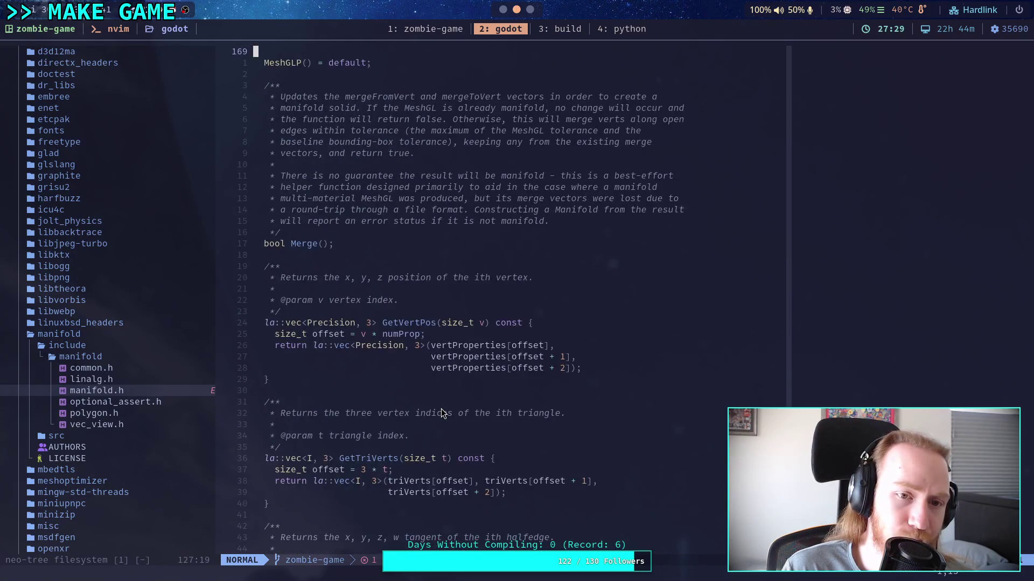
scroll(441, 413, "up", 7)
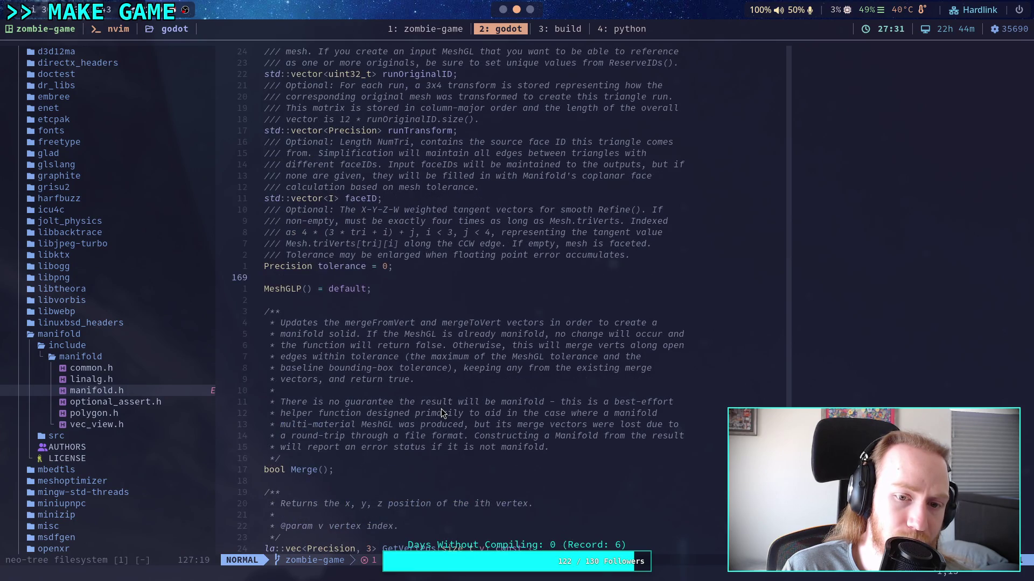
scroll(441, 413, "down", 17)
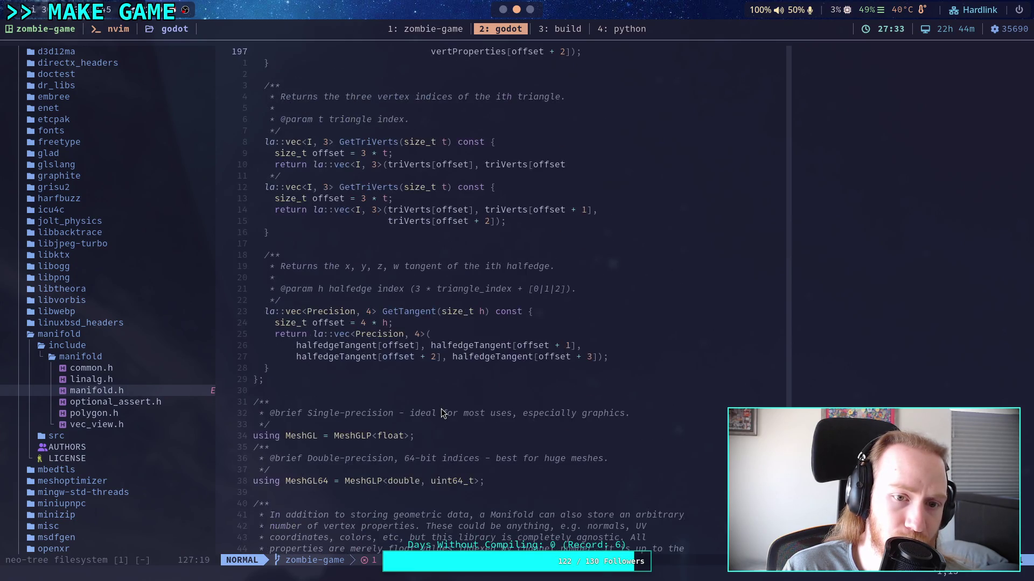
scroll(441, 413, "down", 13)
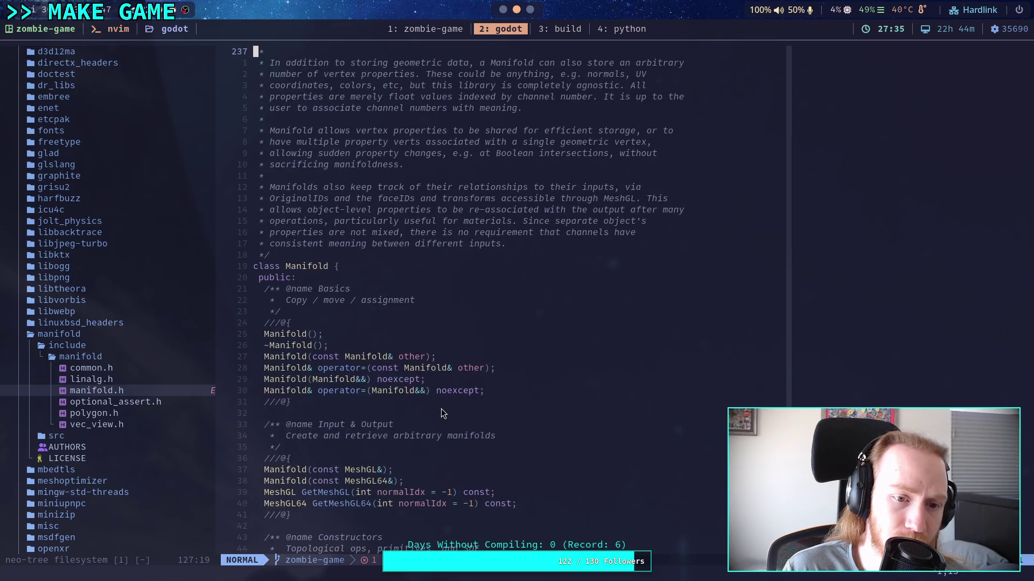
scroll(441, 413, "down", 9)
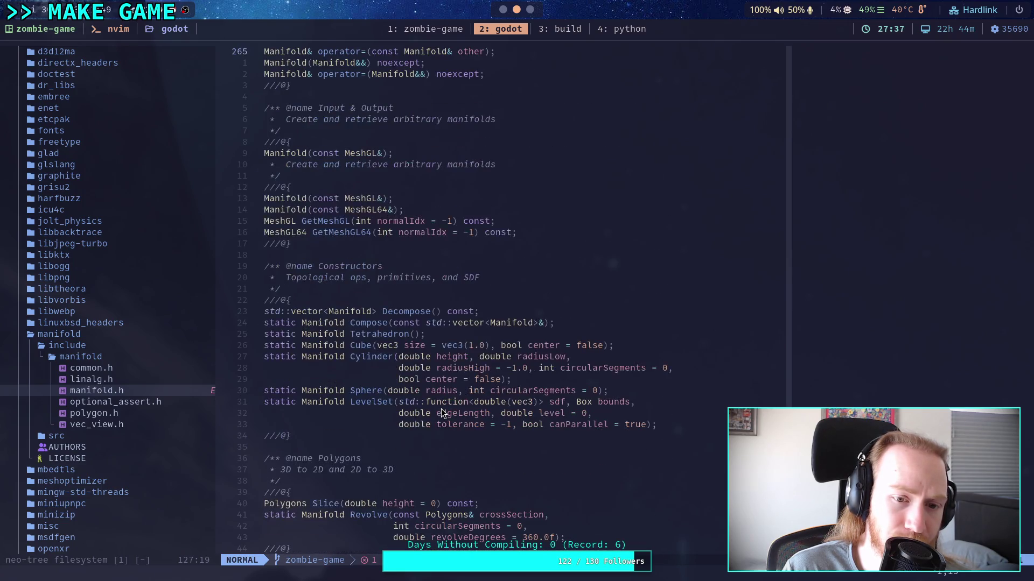
scroll(441, 413, "down", 3)
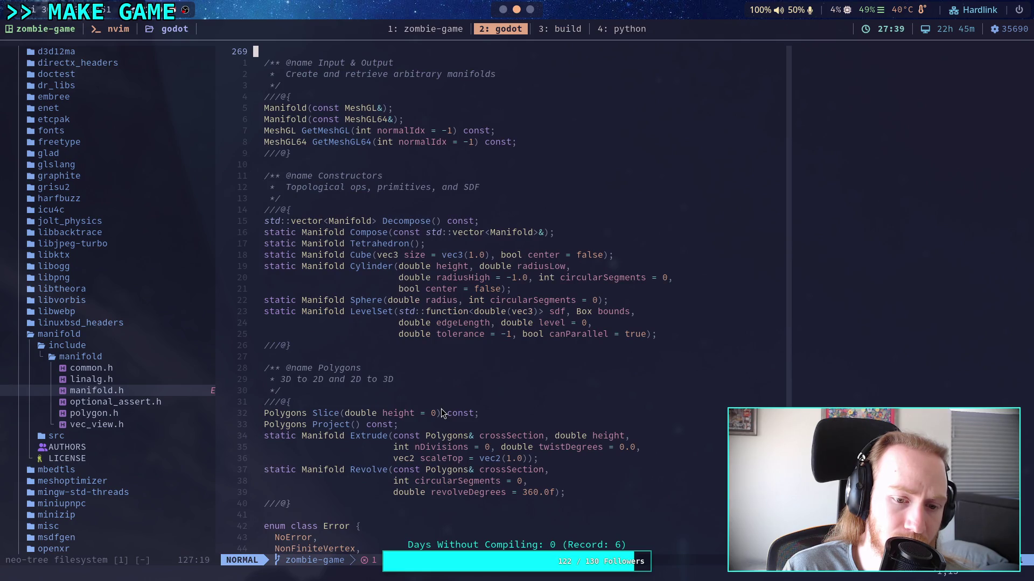
scroll(441, 413, "down", 3)
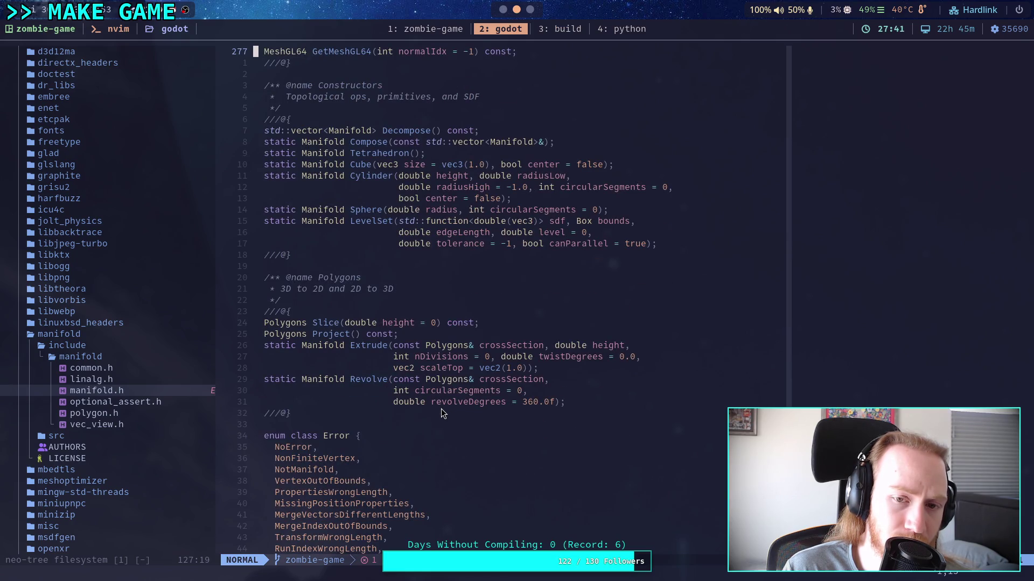
scroll(441, 413, "down", 2)
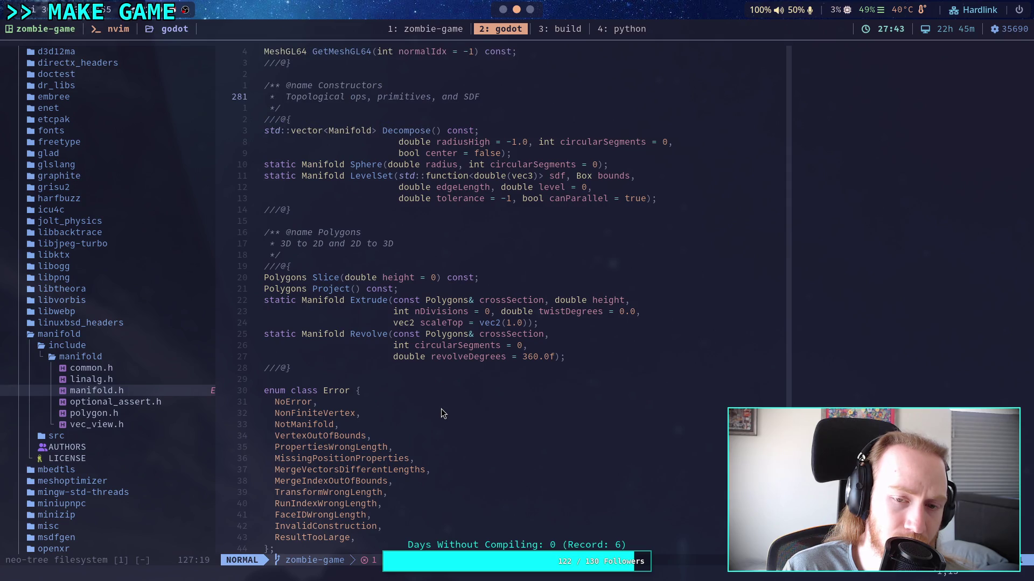
scroll(441, 413, "up", 2)
scroll(441, 413, "down", 5)
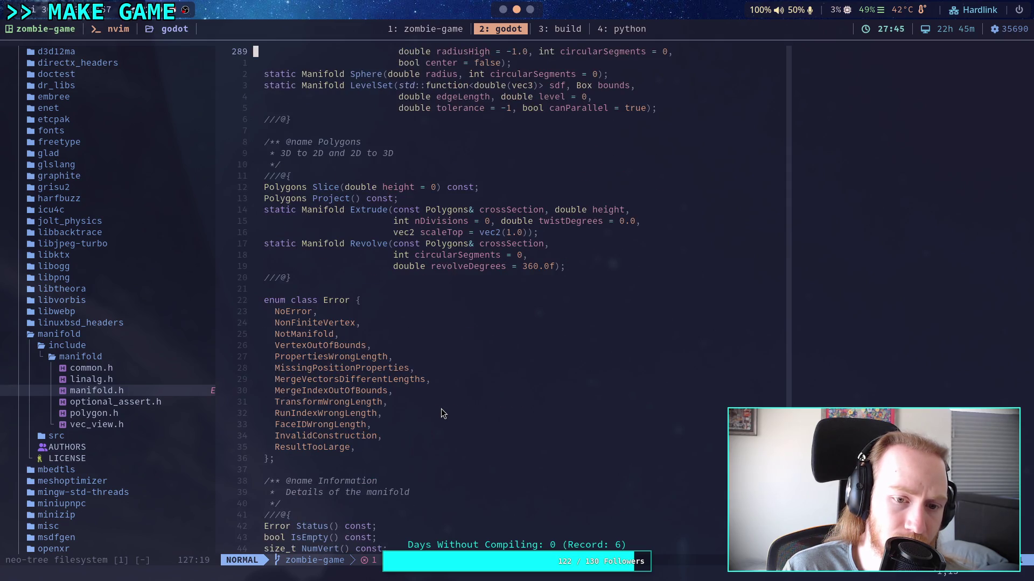
scroll(441, 413, "up", 15)
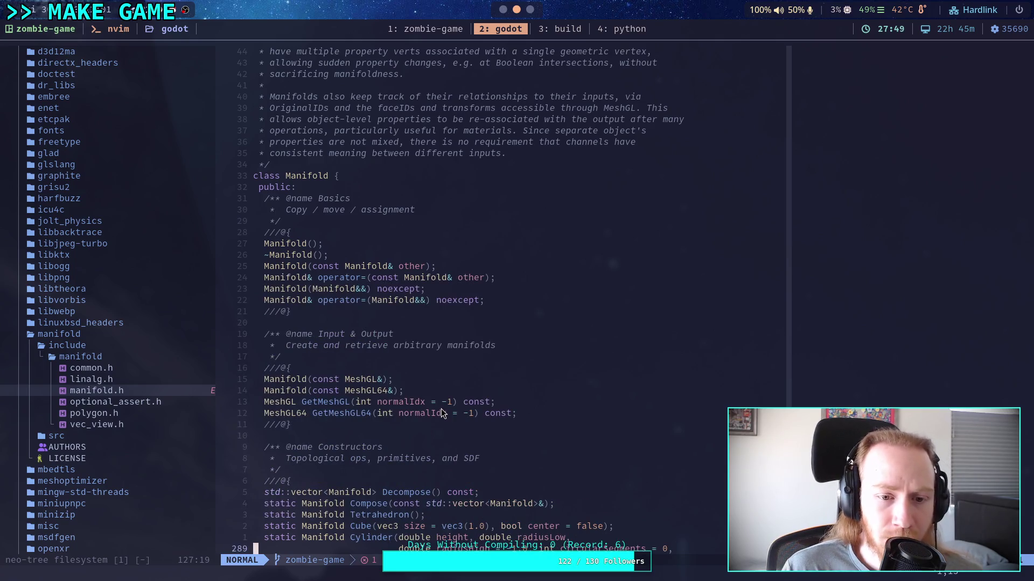
scroll(441, 413, "down", 4)
scroll(441, 413, "down", 13)
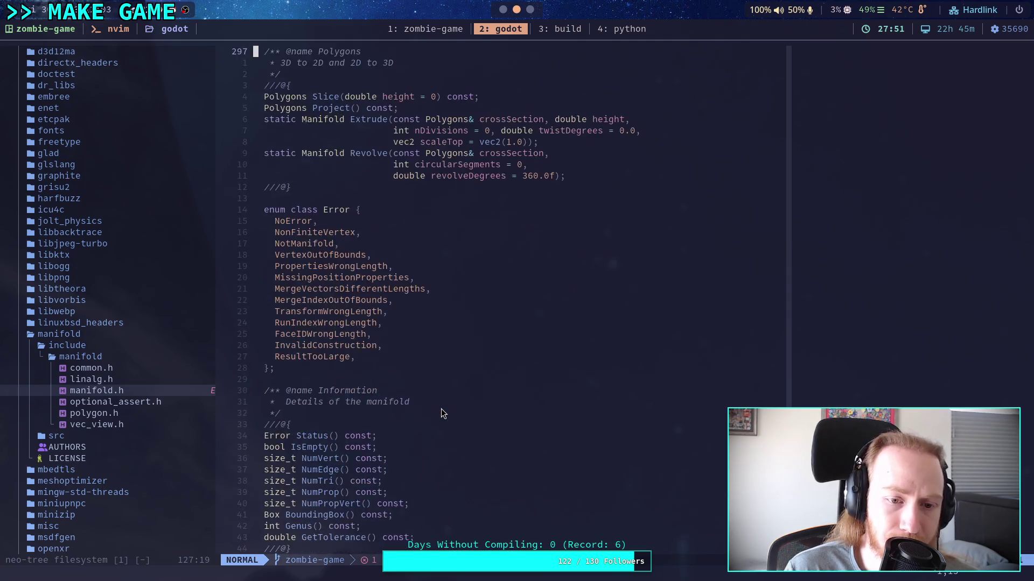
scroll(441, 413, "down", 4)
scroll(441, 413, "down", 9)
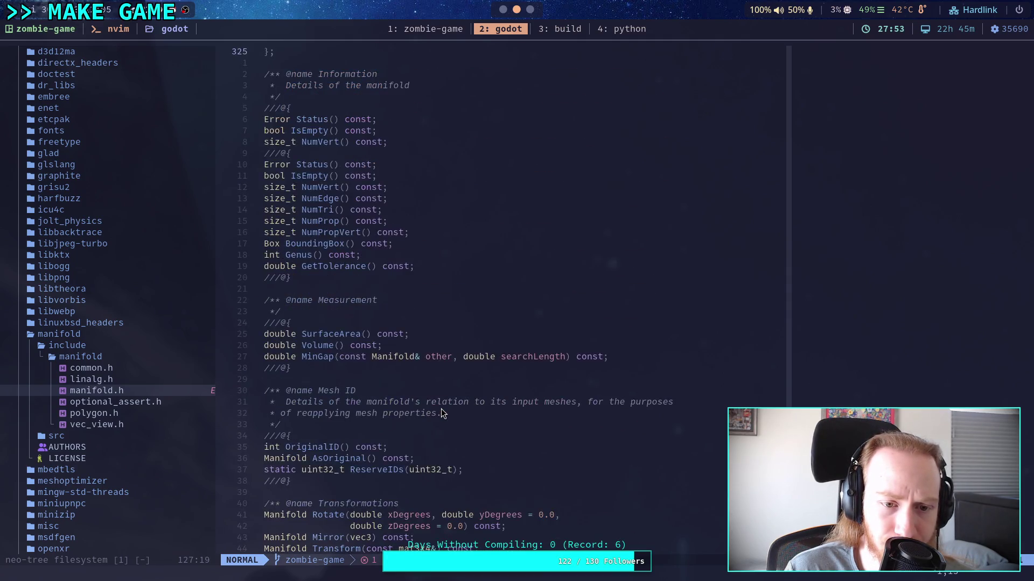
scroll(441, 412, "down", 8)
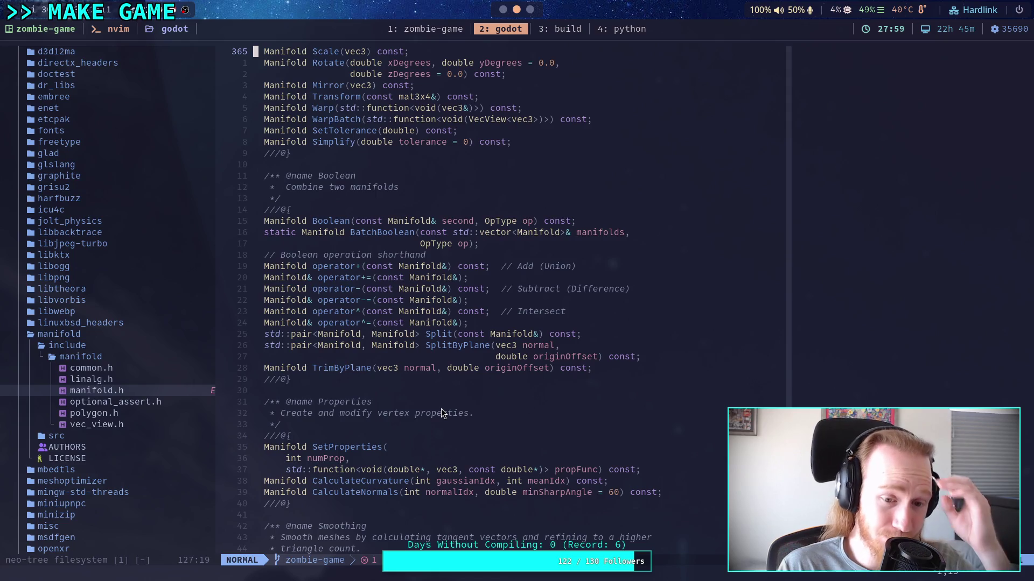
scroll(441, 410, "down", 4)
scroll(441, 410, "down", 4)
scroll(441, 413, "down", 4)
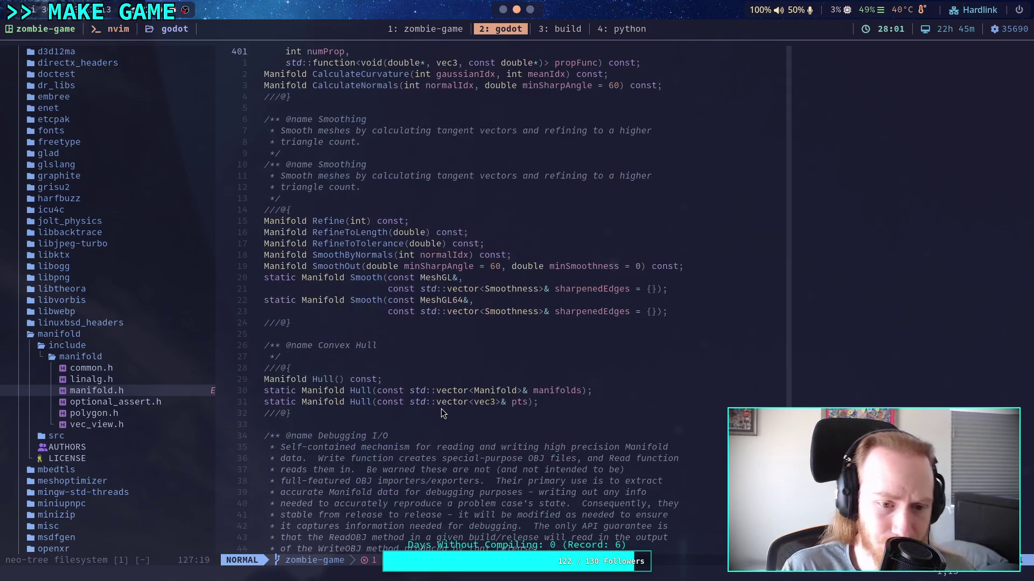
left_click(128, 425)
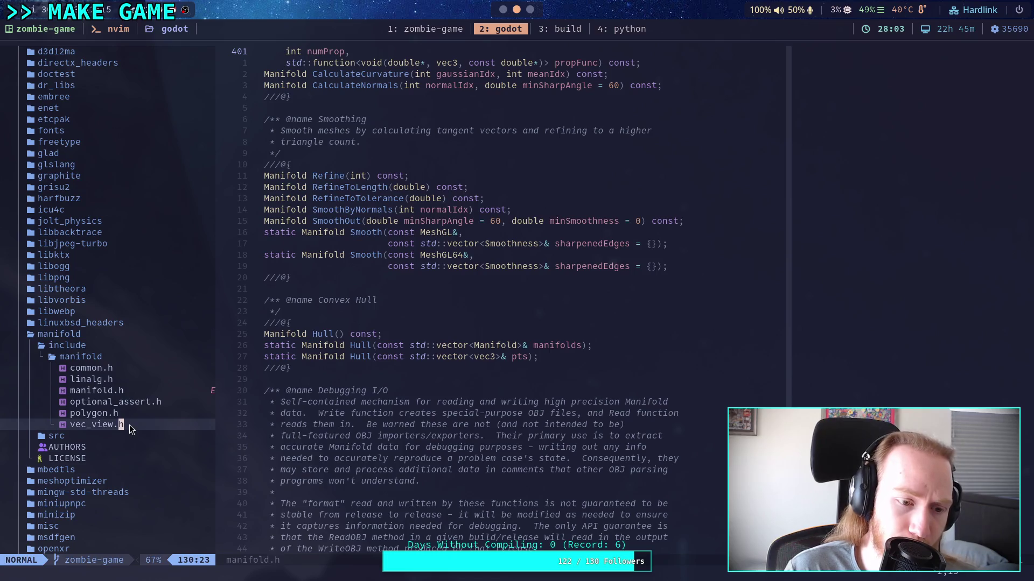
Step: Open polygon.h and read its PolyVert struct, index types and Triangulate declarations
key("k")
key("Return")
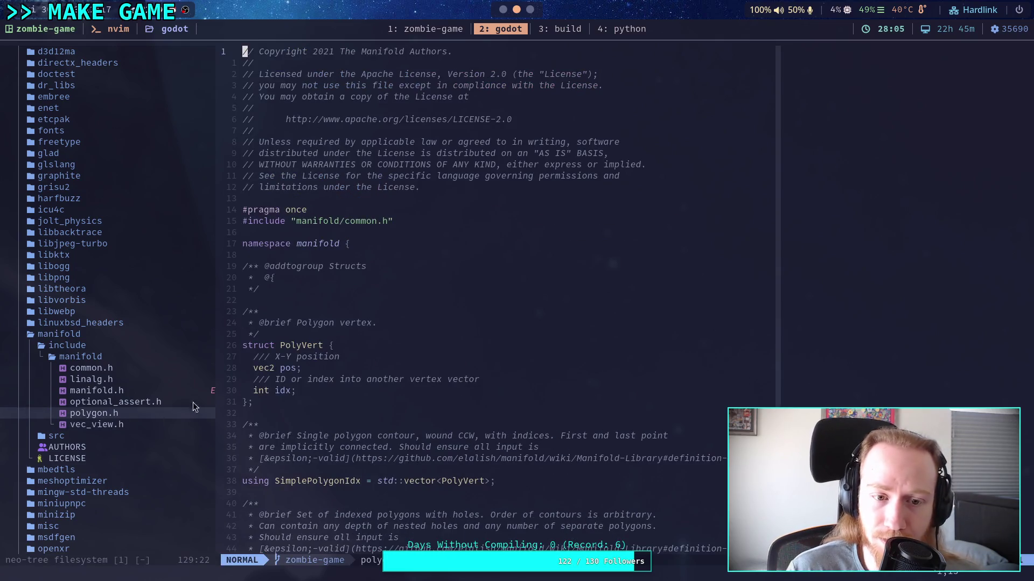
scroll(347, 404, "down", 5)
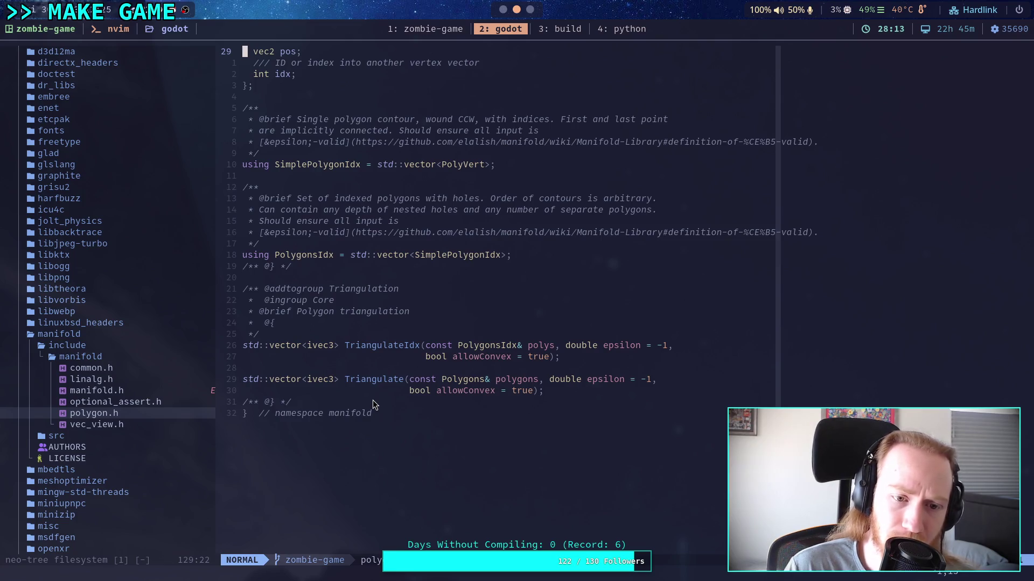
scroll(373, 400, "up", 8)
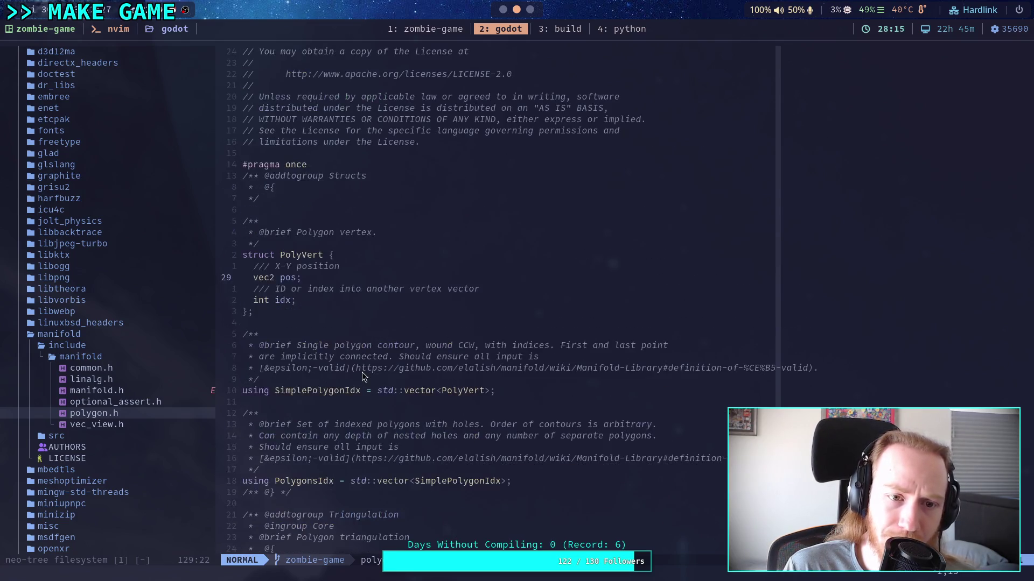
scroll(362, 373, "down", 5)
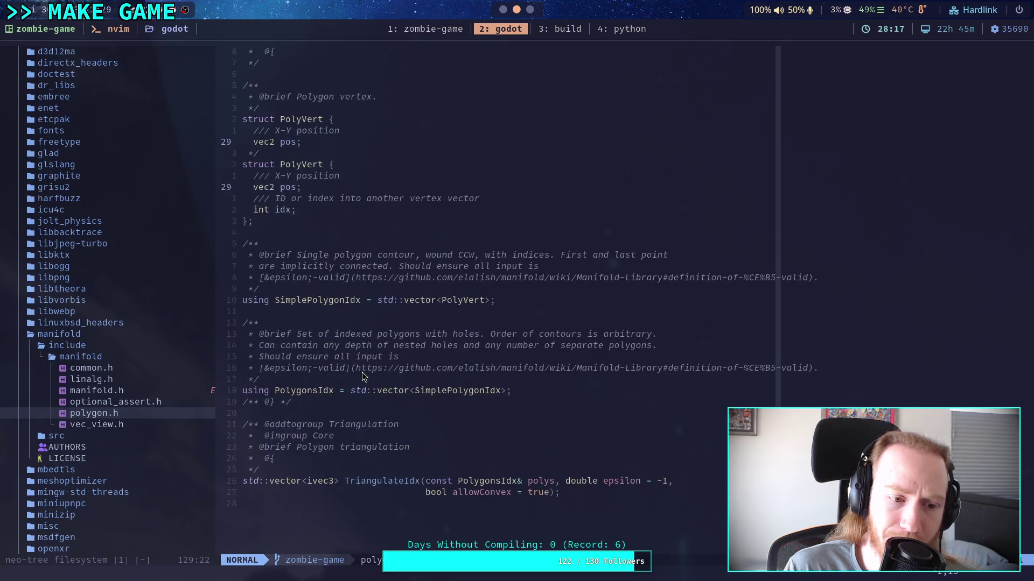
scroll(370, 386, "up", 7)
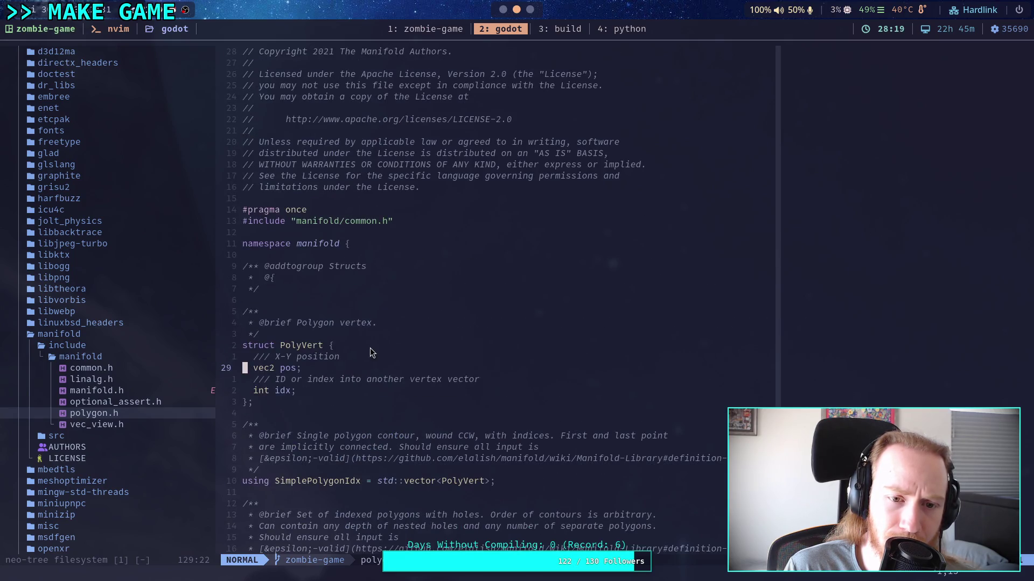
Step: Open common.h and skim its opening declarations
left_click(132, 367)
key("Return")
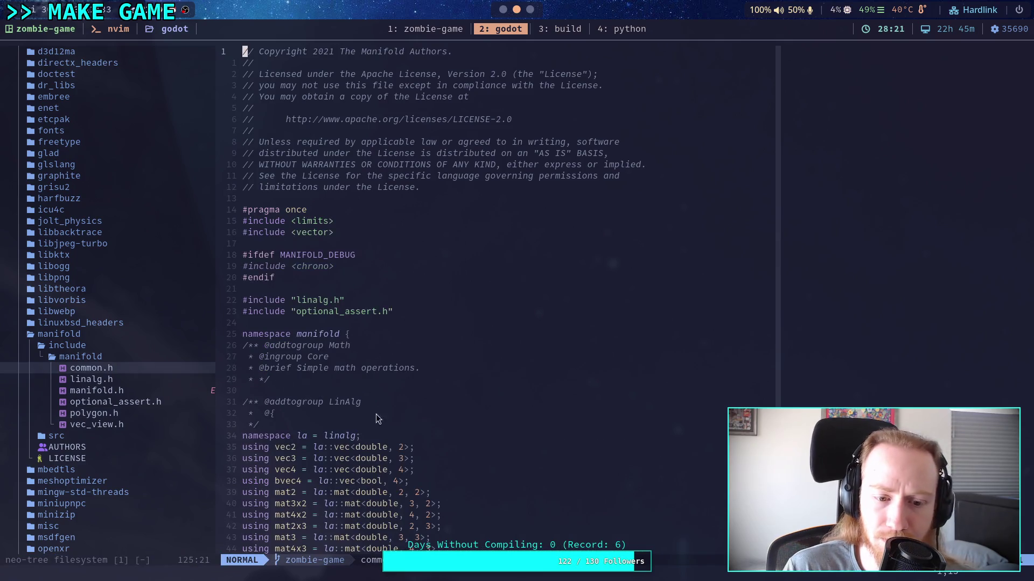
scroll(396, 427, "down", 15)
scroll(396, 427, "down", 20)
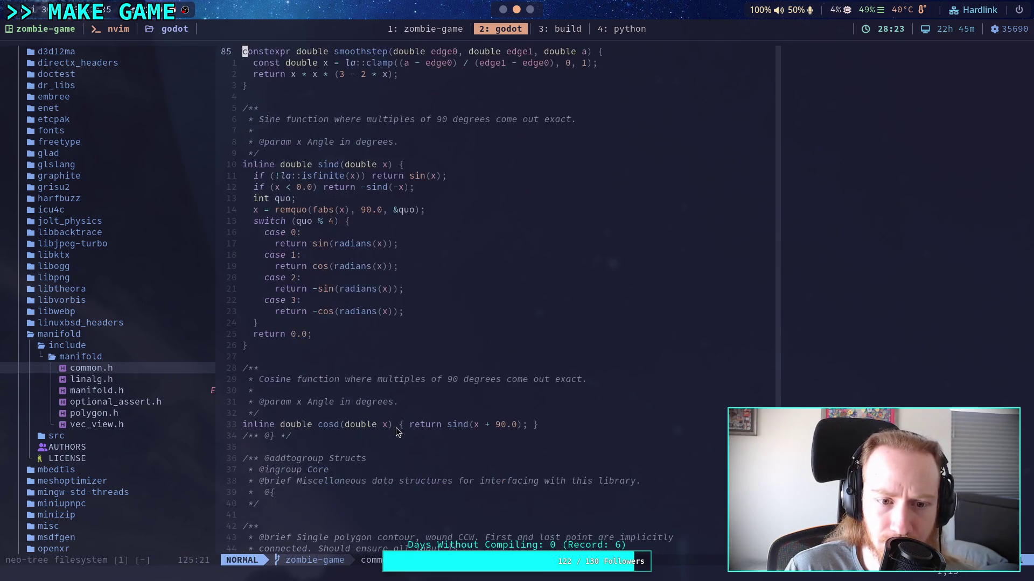
scroll(395, 427, "down", 5)
scroll(396, 427, "up", 4)
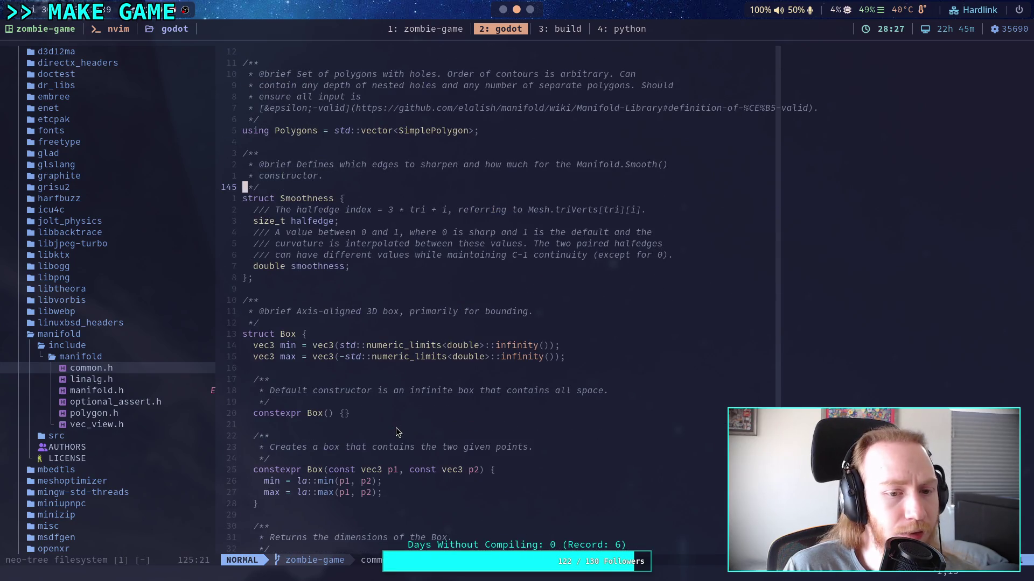
scroll(396, 433, "up", 4)
scroll(395, 433, "up", 4)
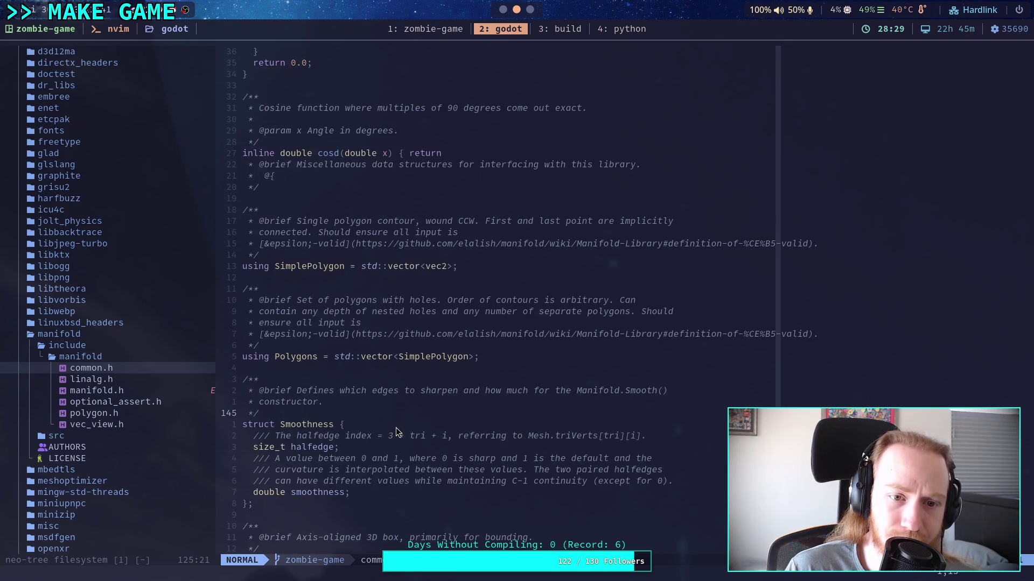
scroll(396, 432, "down", 9)
scroll(393, 425, "up", 3)
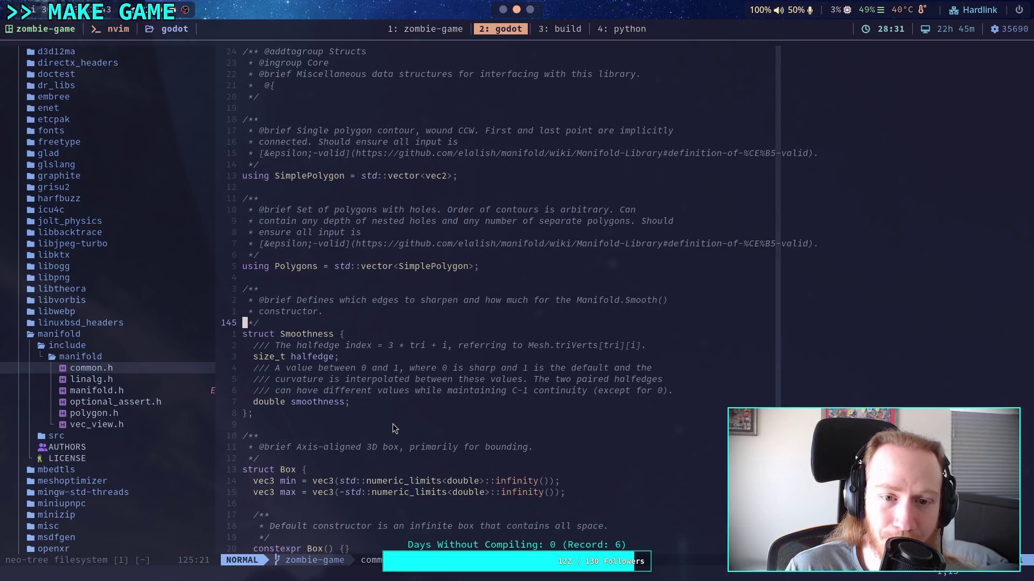
scroll(393, 426, "up", 5)
scroll(393, 424, "down", 2)
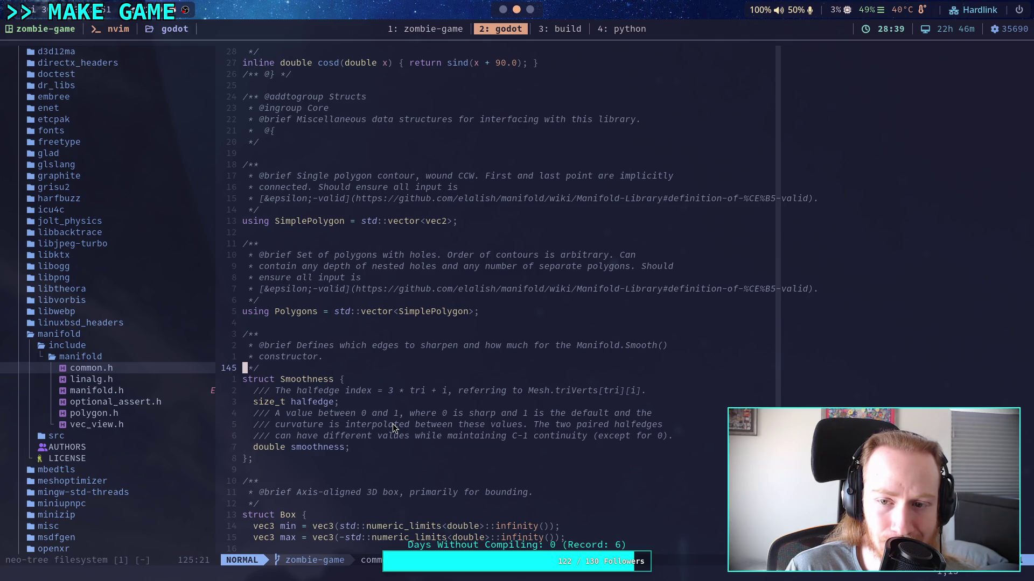
Step: Read down common.h past the Diff helper and Timer struct to the end at line 565
scroll(392, 425, "down", 2)
scroll(392, 424, "up", 2)
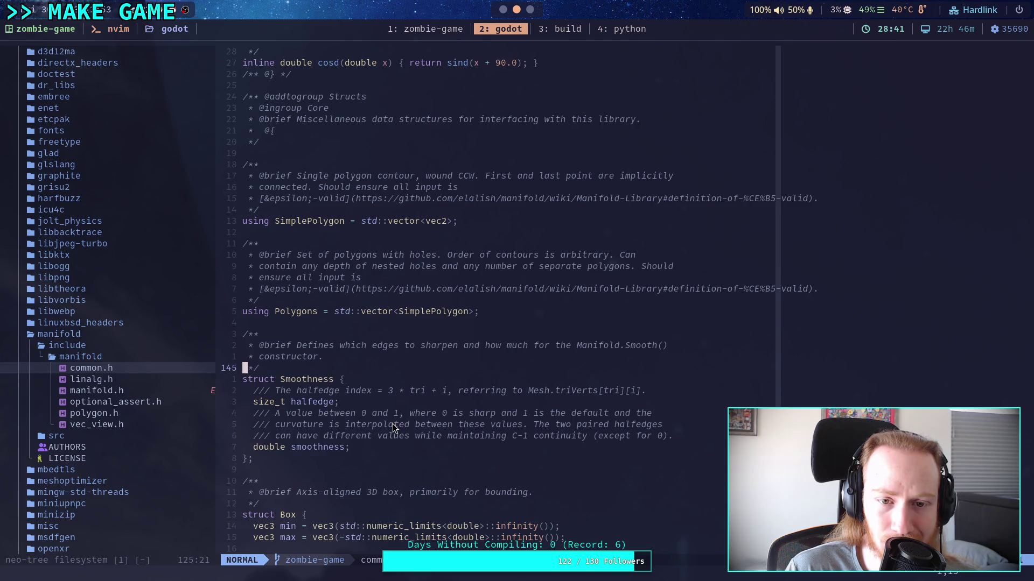
scroll(392, 424, "down", 9)
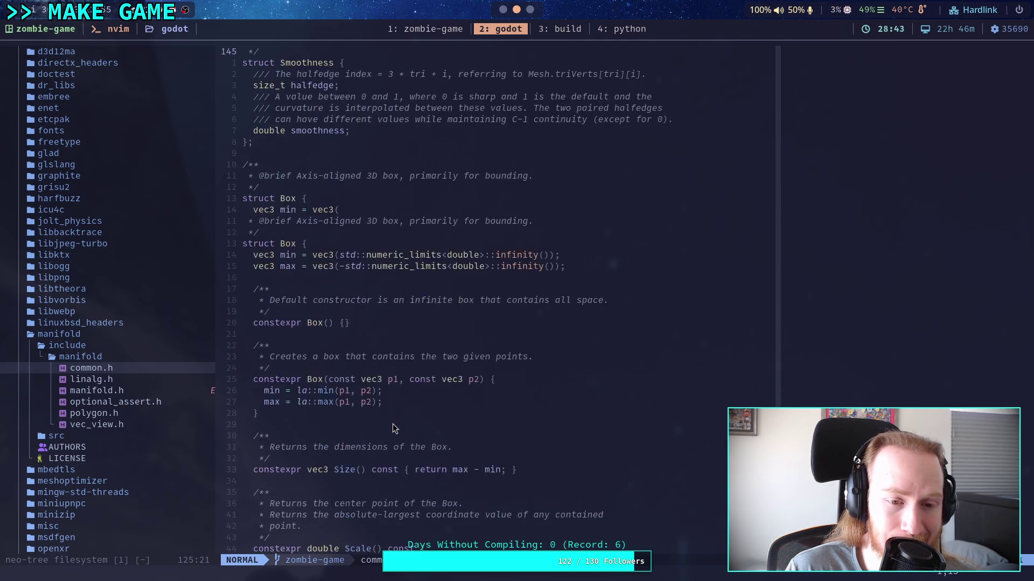
scroll(393, 424, "down", 20)
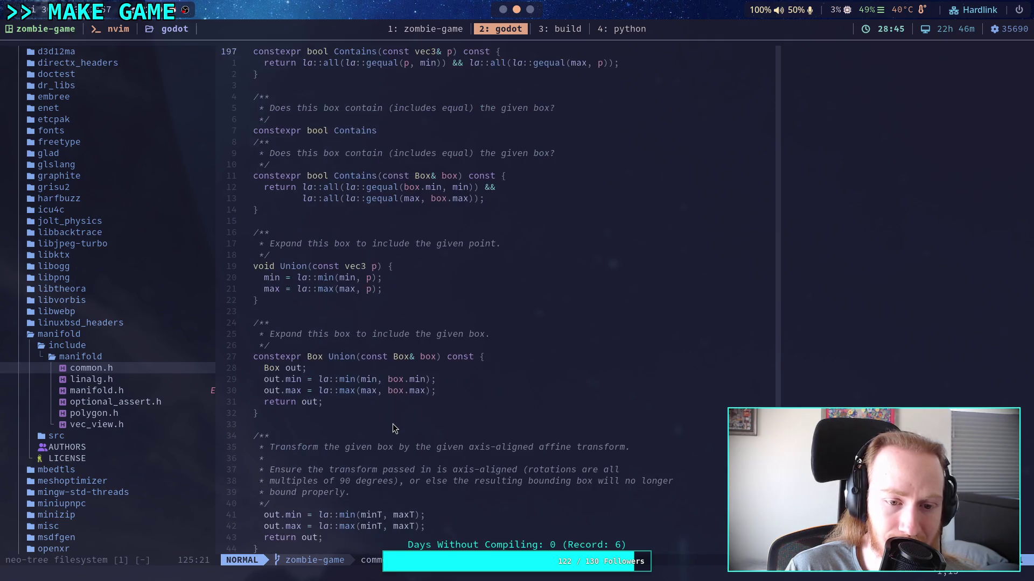
scroll(393, 424, "down", 20)
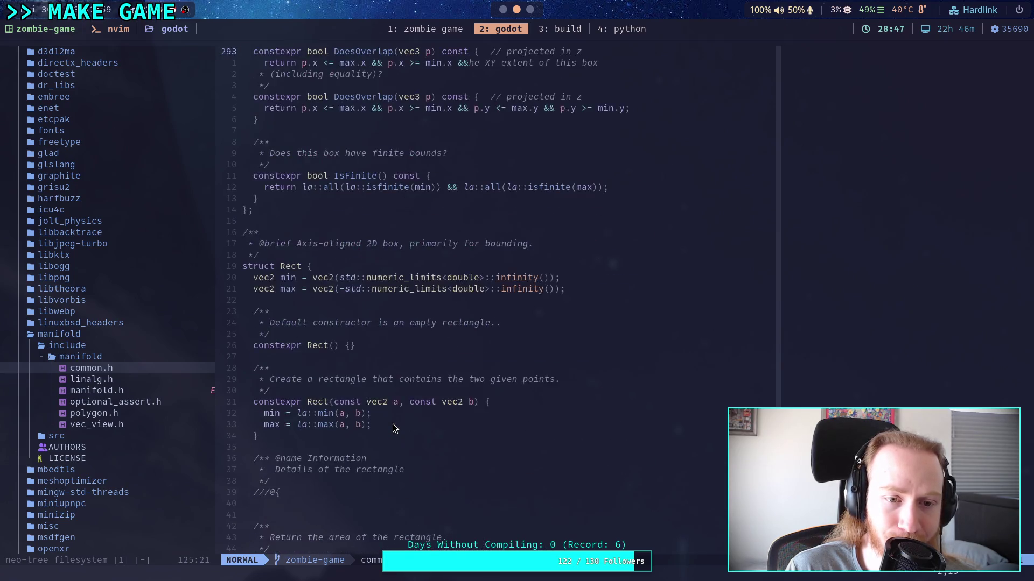
scroll(392, 426, "down", 20)
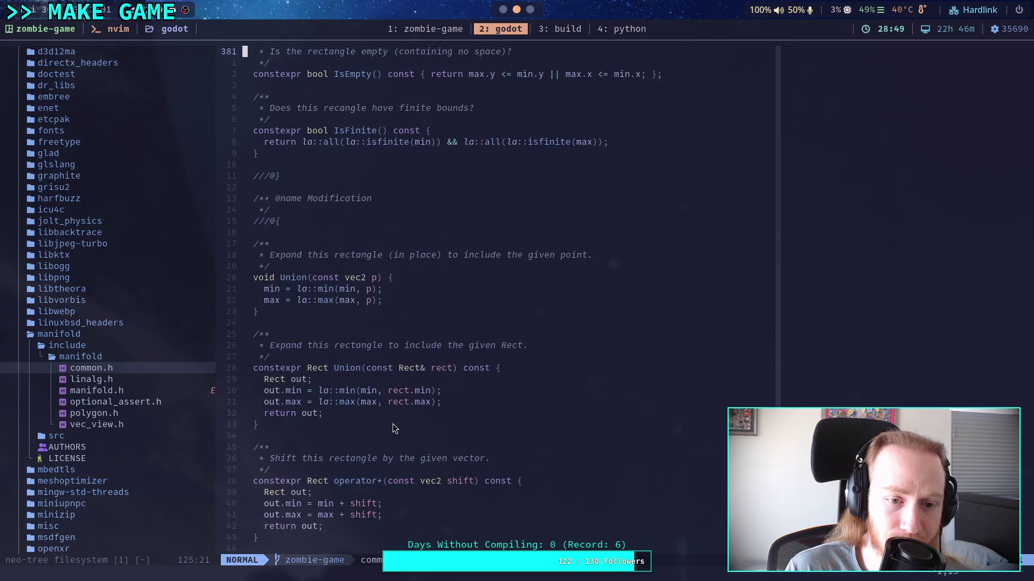
scroll(393, 425, "down", 19)
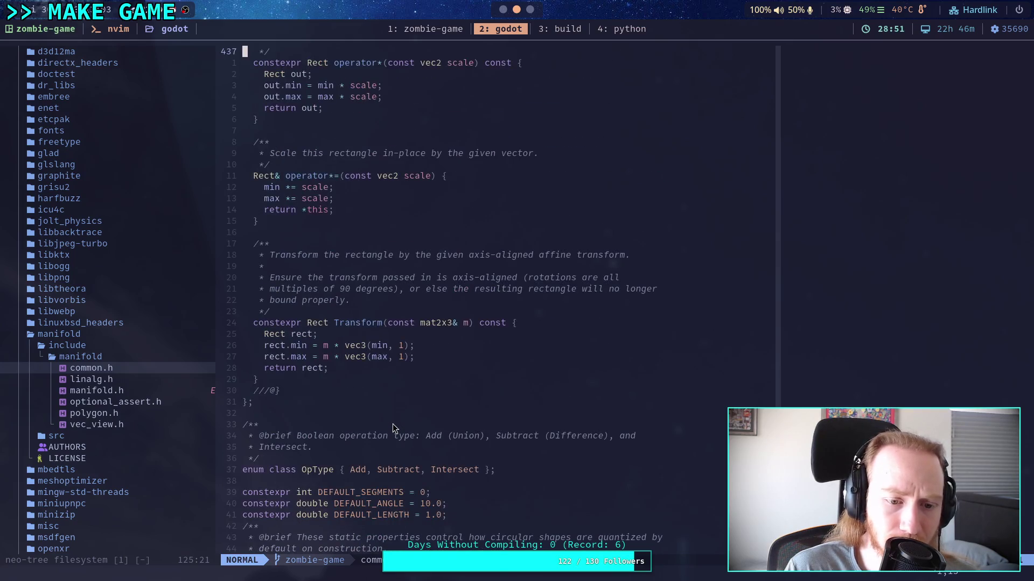
scroll(392, 417, "down", 11)
scroll(392, 417, "up", 7)
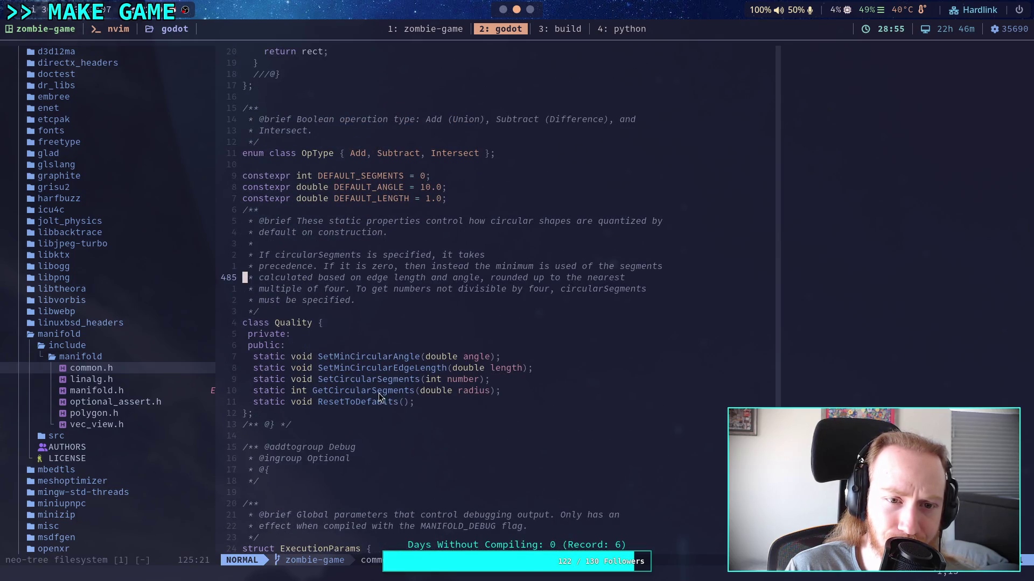
left_click(395, 266)
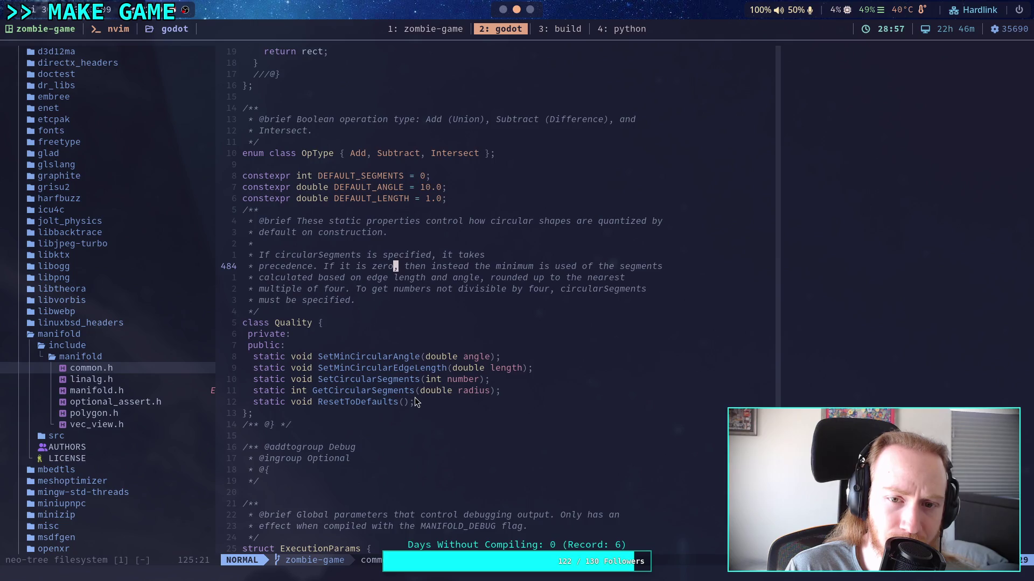
scroll(414, 402, "down", 7)
scroll(414, 402, "down", 11)
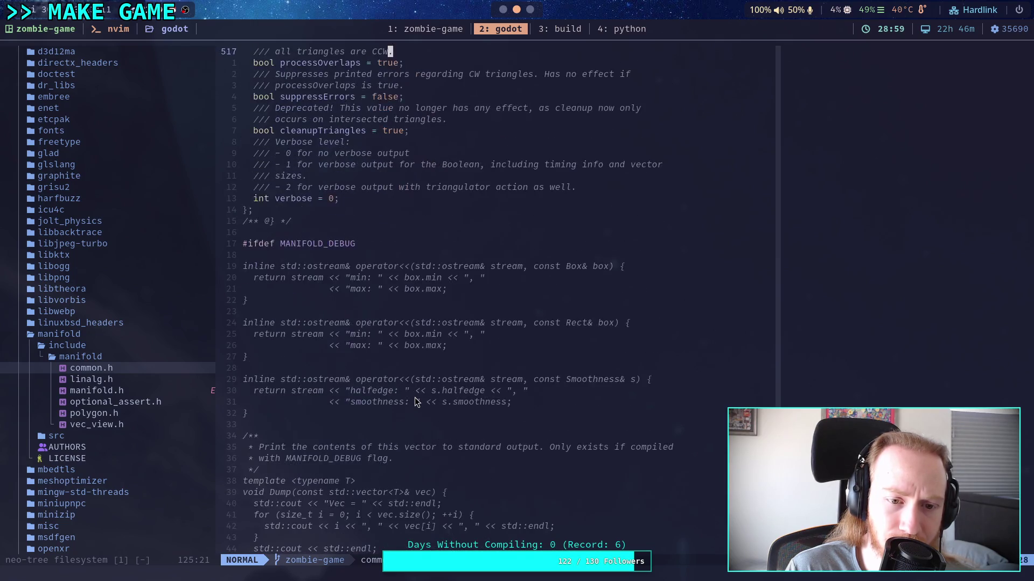
scroll(415, 402, "down", 16)
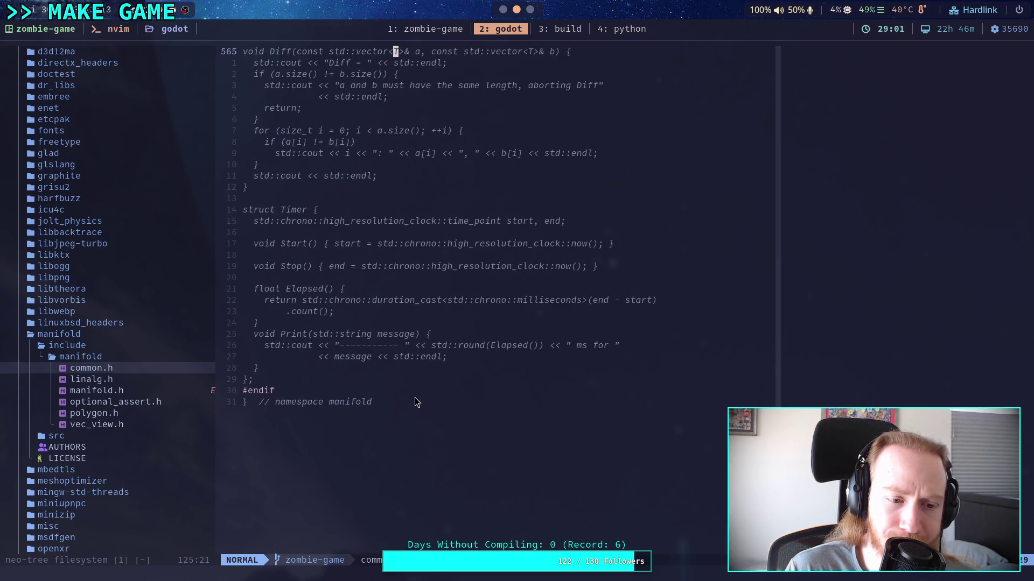
Step: Expand the manifold src folder in the tree and select polygon.cpp
left_click(131, 436)
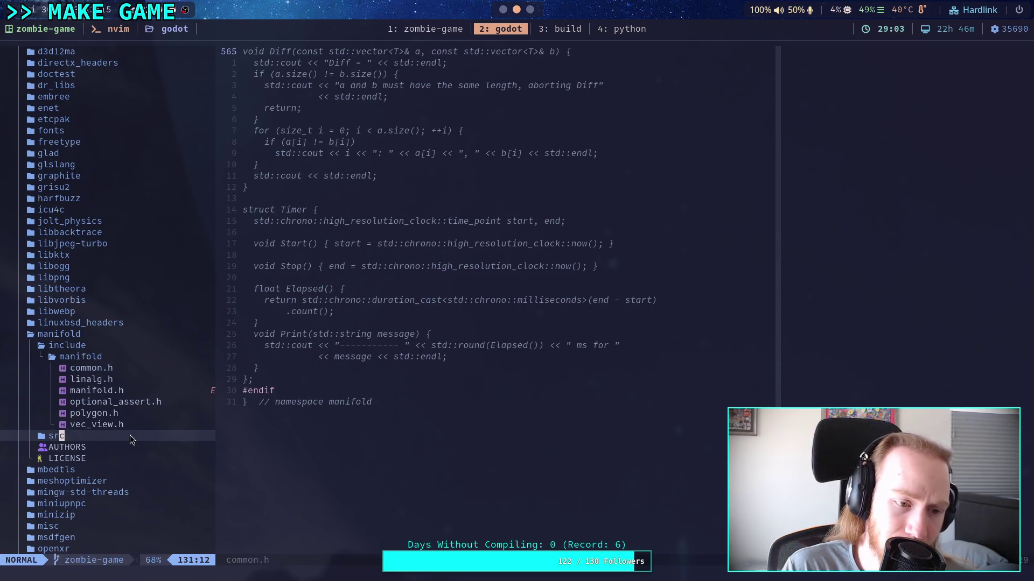
double_click(132, 434)
scroll(107, 439, "down", 5)
scroll(108, 439, "down", 2)
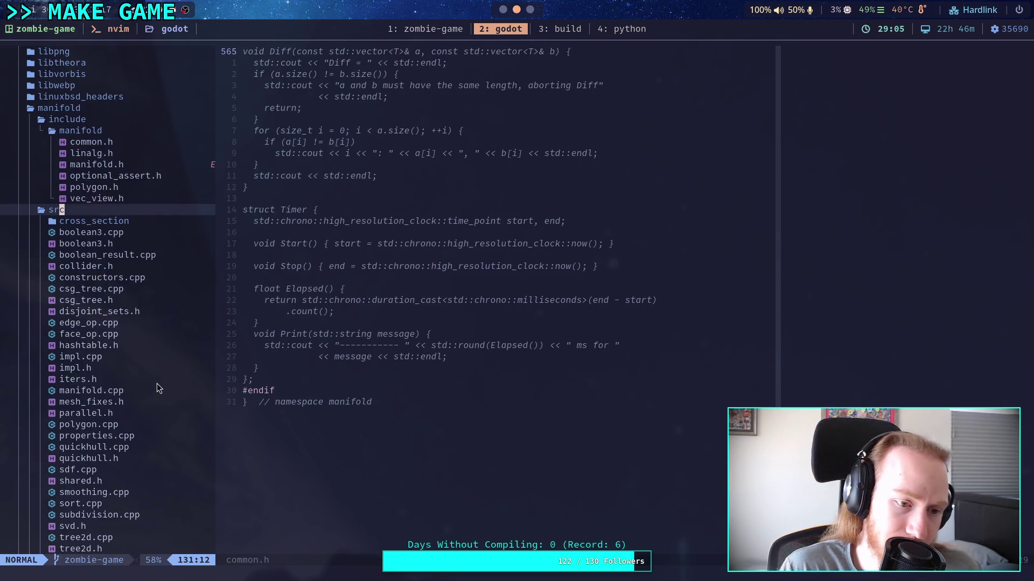
scroll(118, 302, "down", 2)
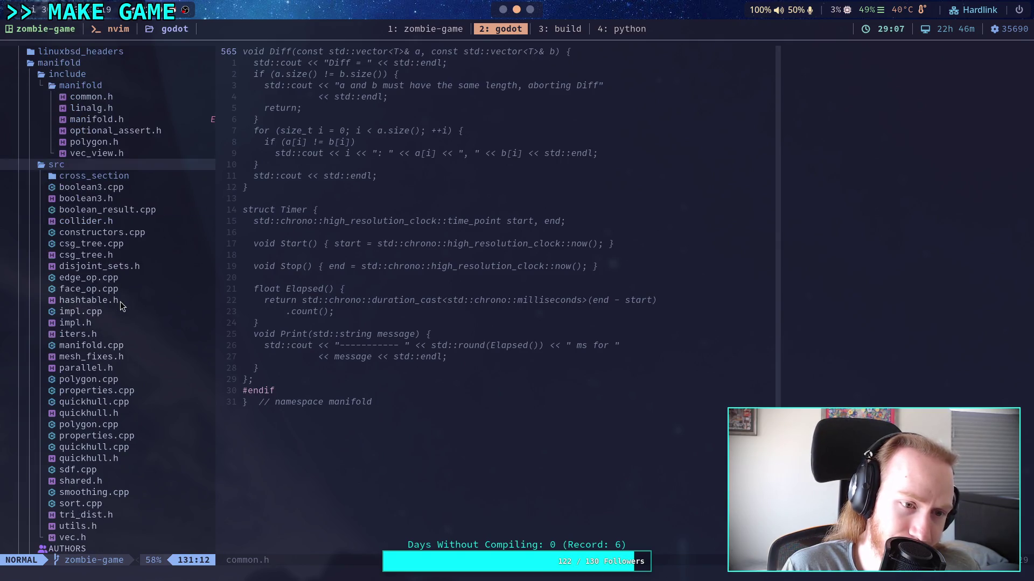
scroll(121, 303, "down", 2)
left_click(124, 333)
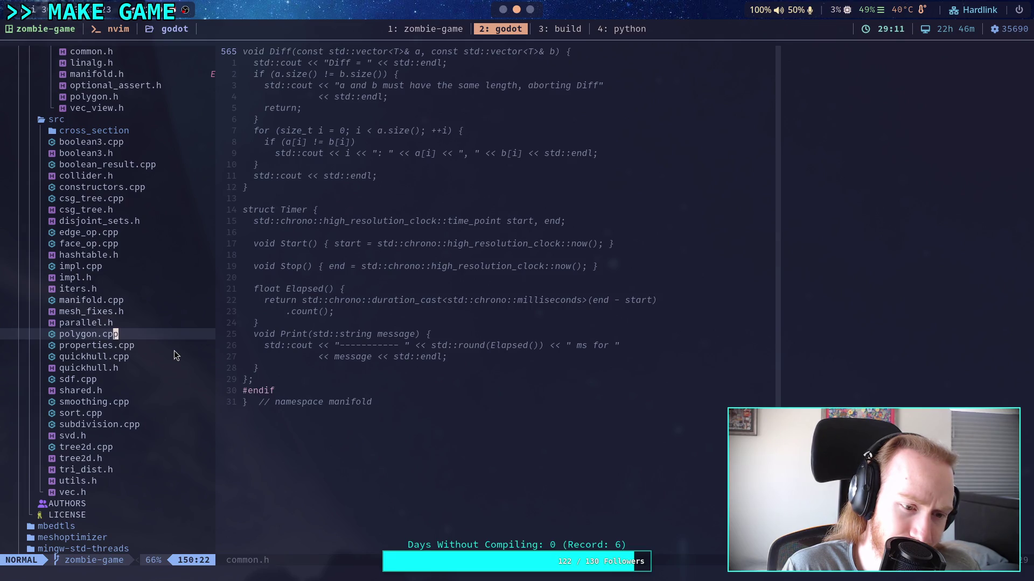
key("Return")
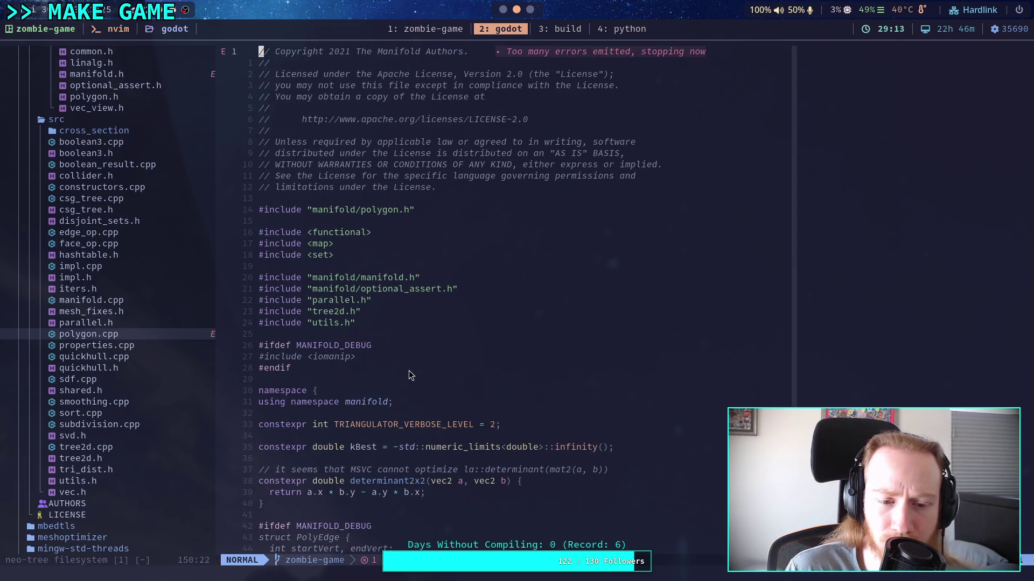
scroll(408, 370, "down", 18)
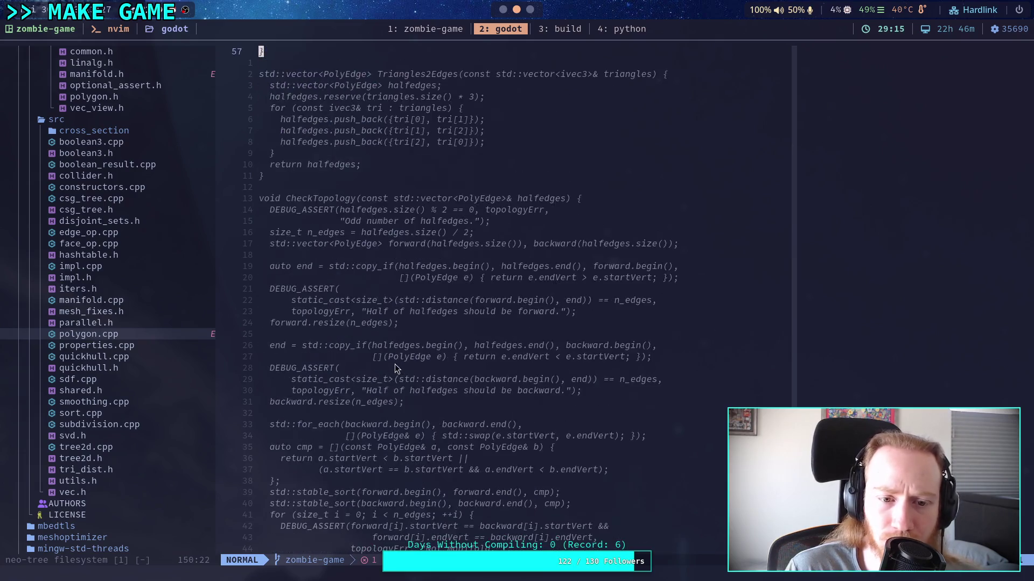
scroll(396, 365, "down", 20)
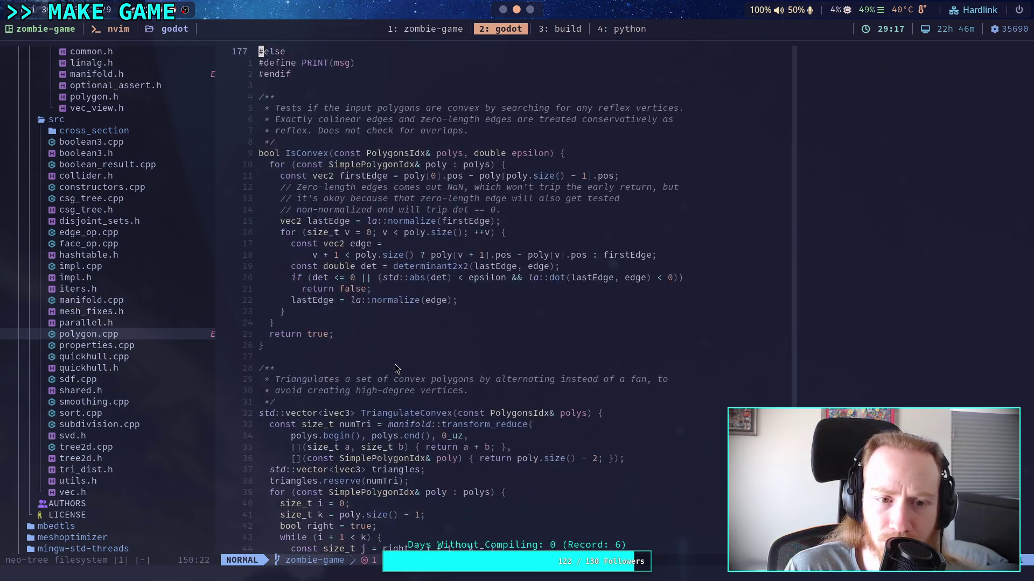
scroll(395, 364, "down", 15)
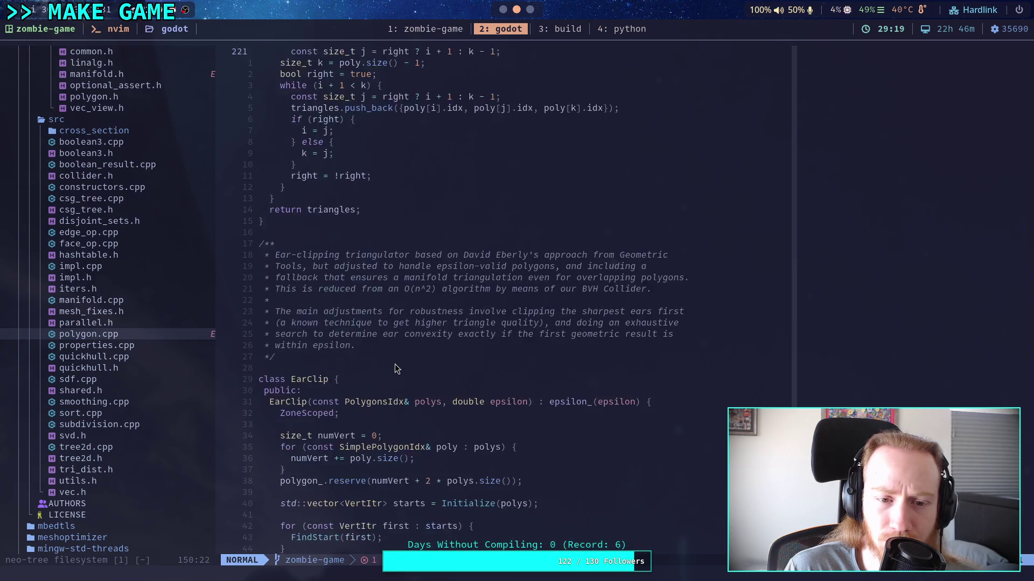
scroll(396, 364, "down", 20)
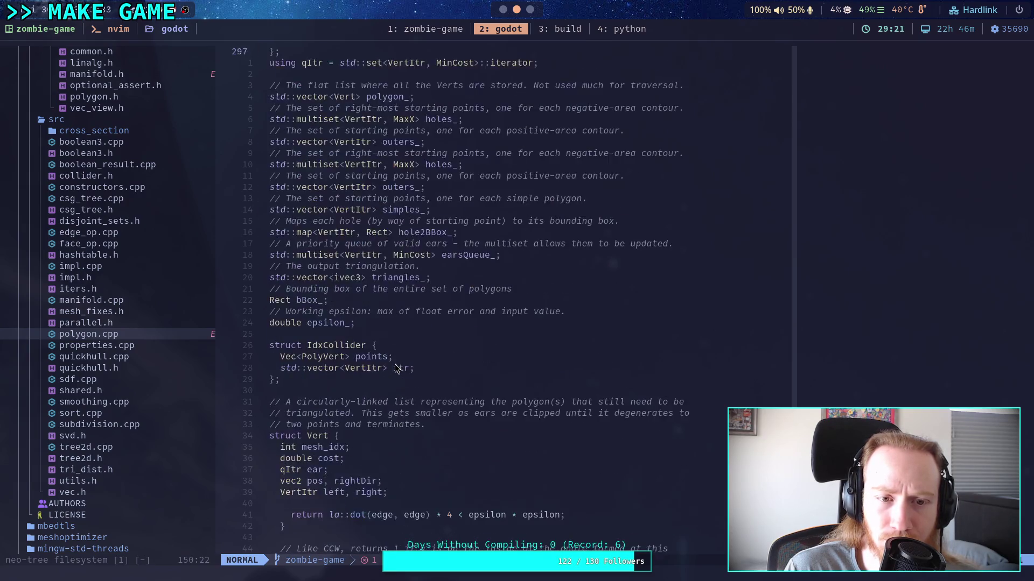
scroll(396, 368, "down", 20)
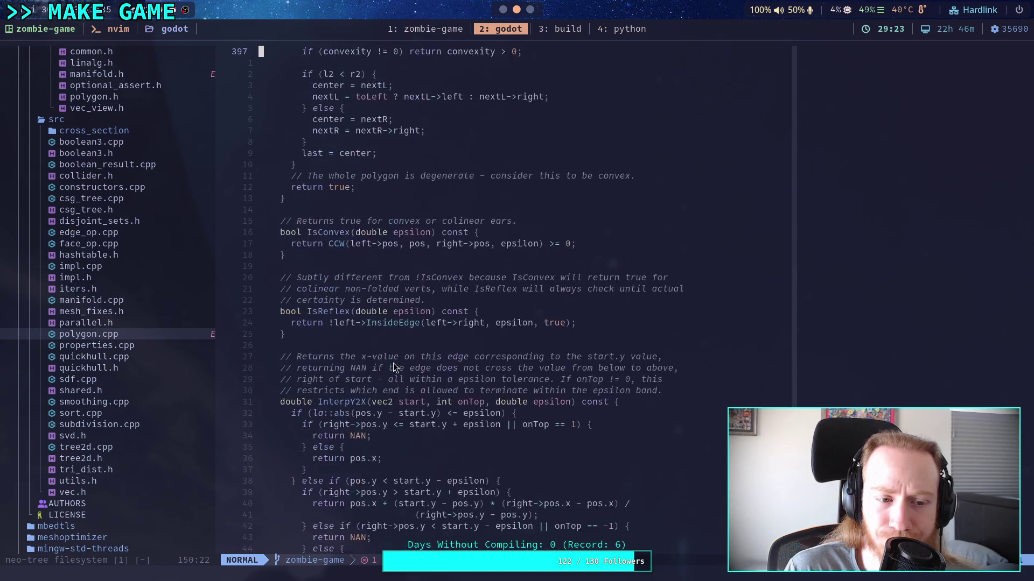
scroll(391, 360, "down", 7)
scroll(388, 359, "up", 9)
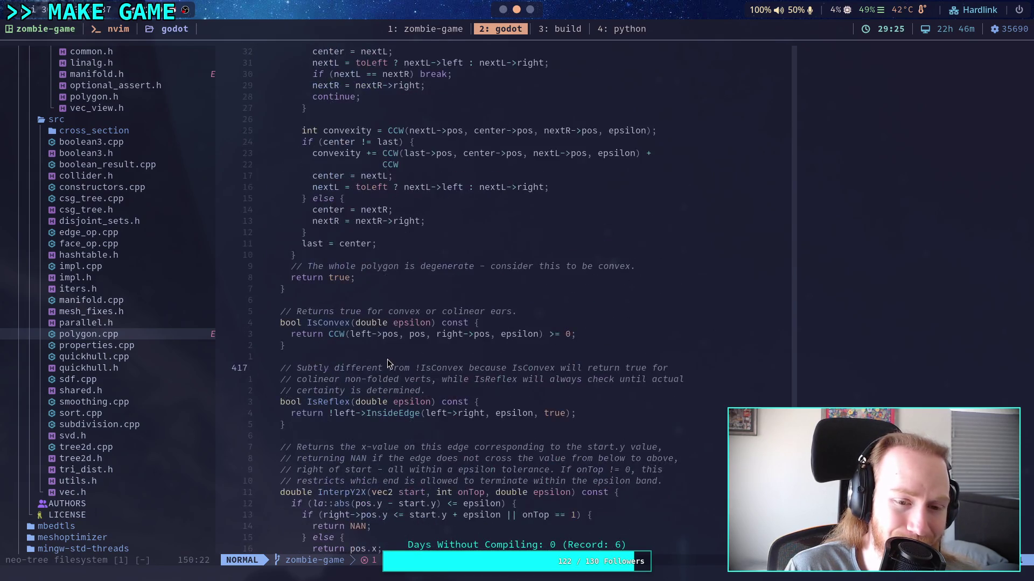
scroll(387, 360, "up", 20)
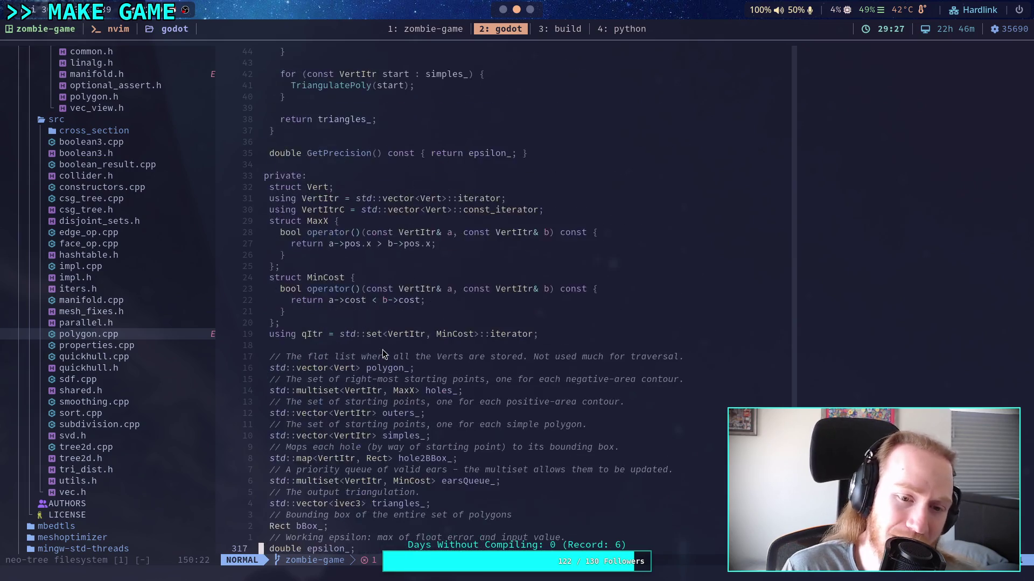
scroll(382, 350, "up", 3)
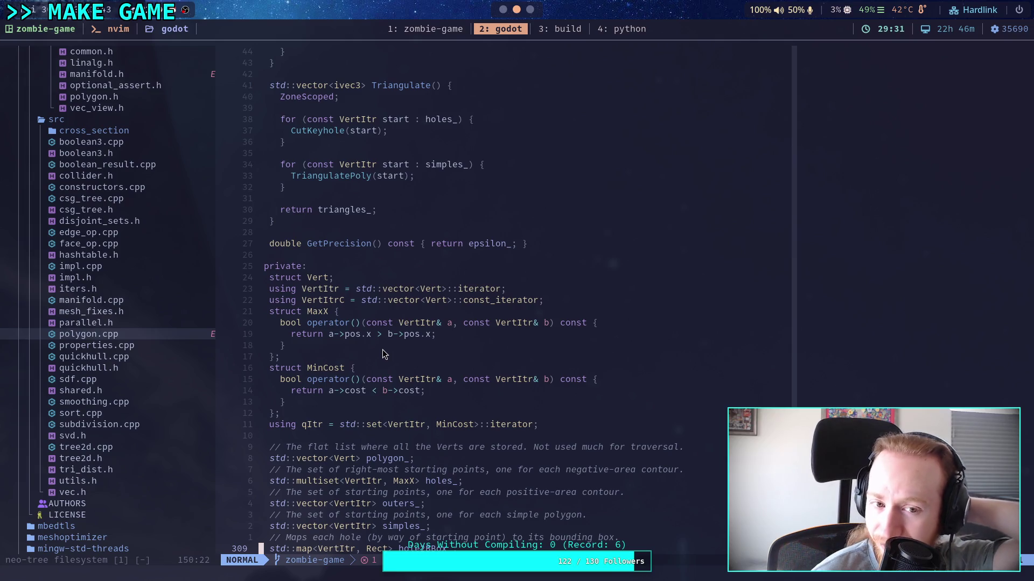
scroll(382, 350, "down", 8)
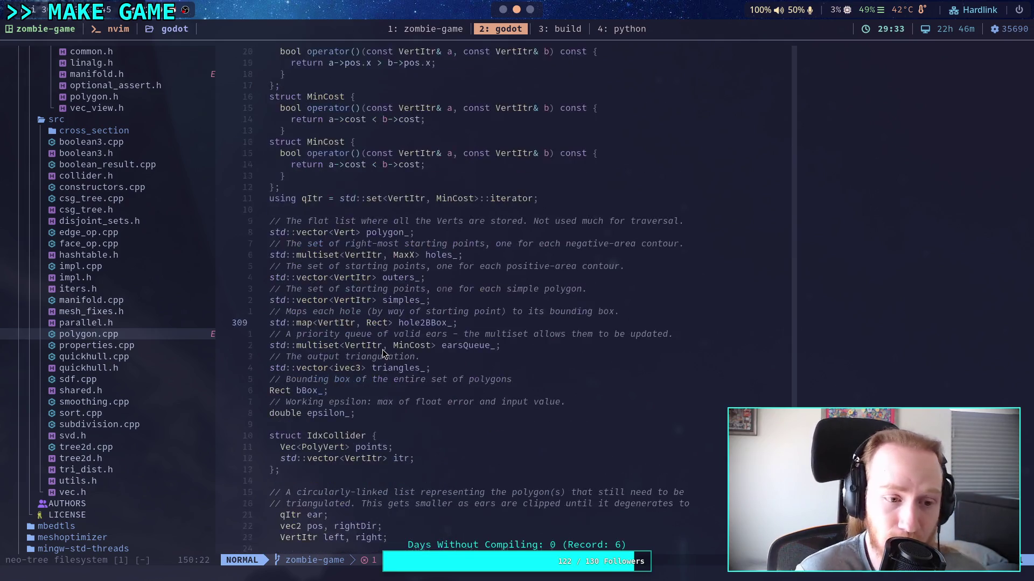
scroll(383, 354, "down", 20)
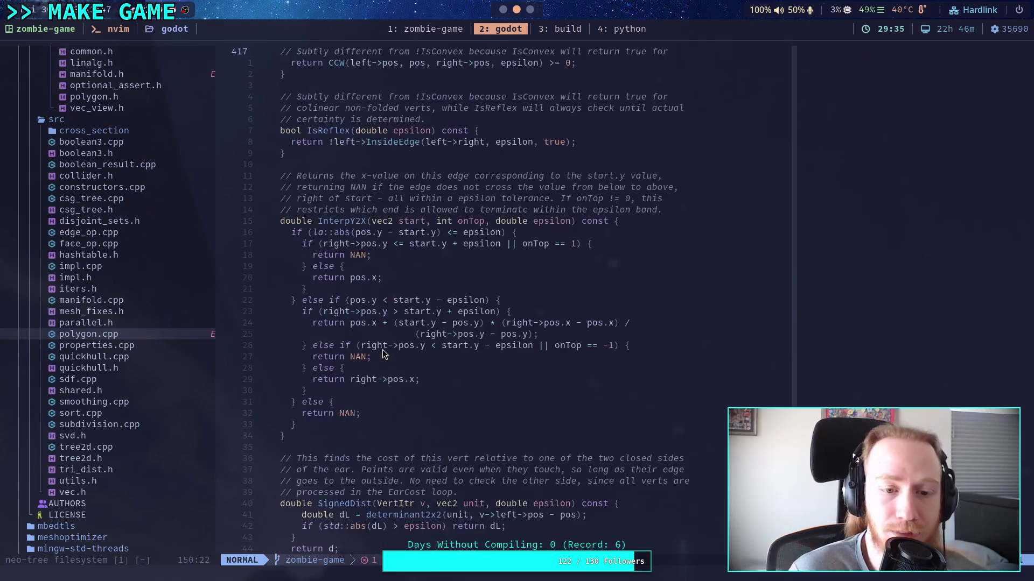
scroll(384, 354, "down", 8)
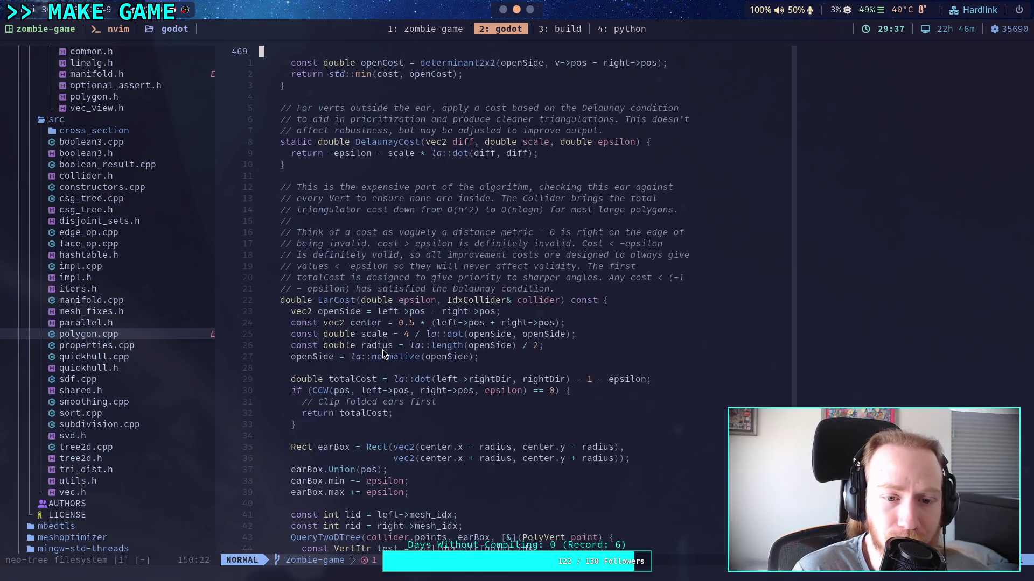
scroll(383, 350, "down", 18)
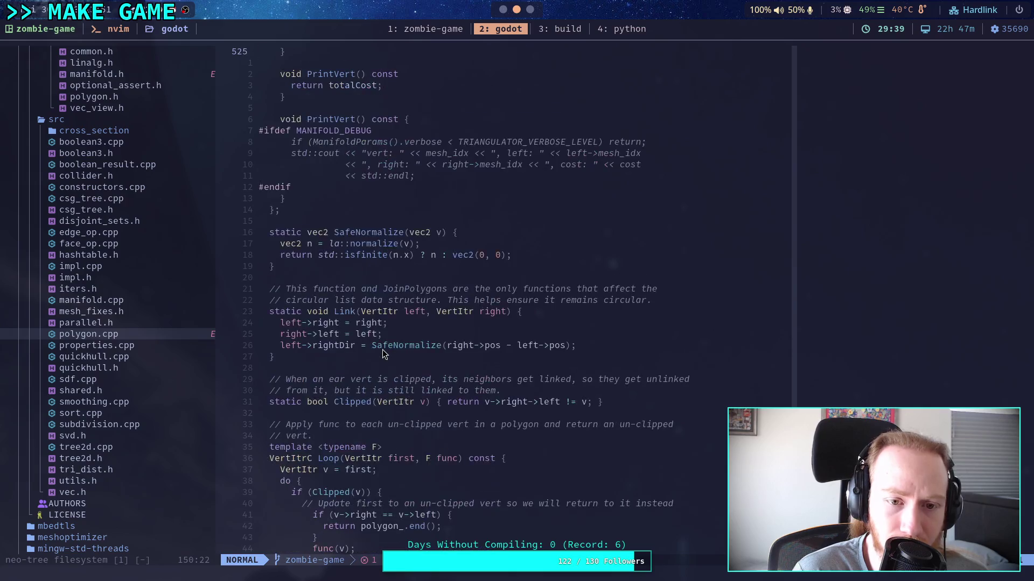
scroll(382, 350, "down", 12)
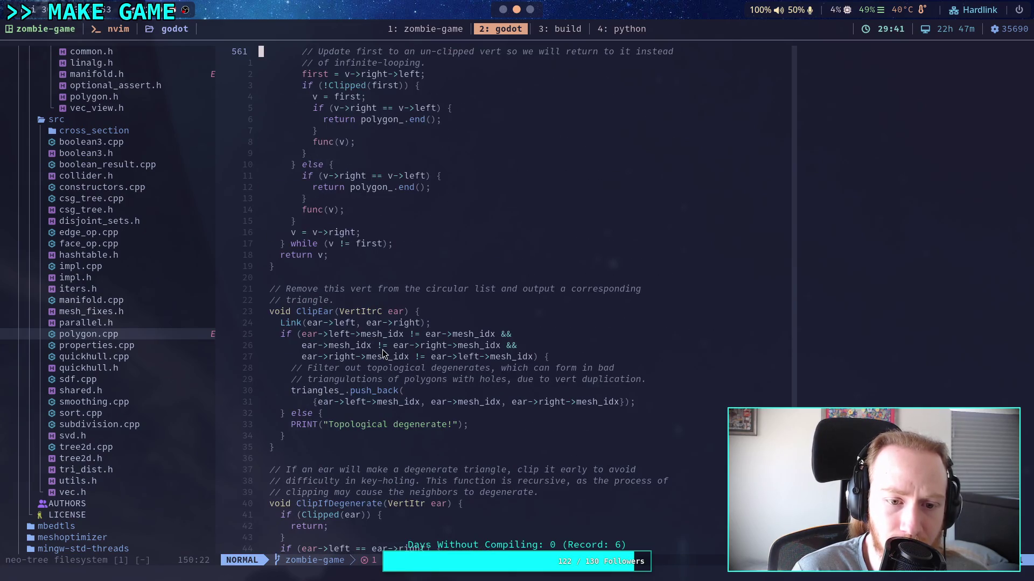
scroll(382, 350, "up", 6)
scroll(383, 350, "down", 6)
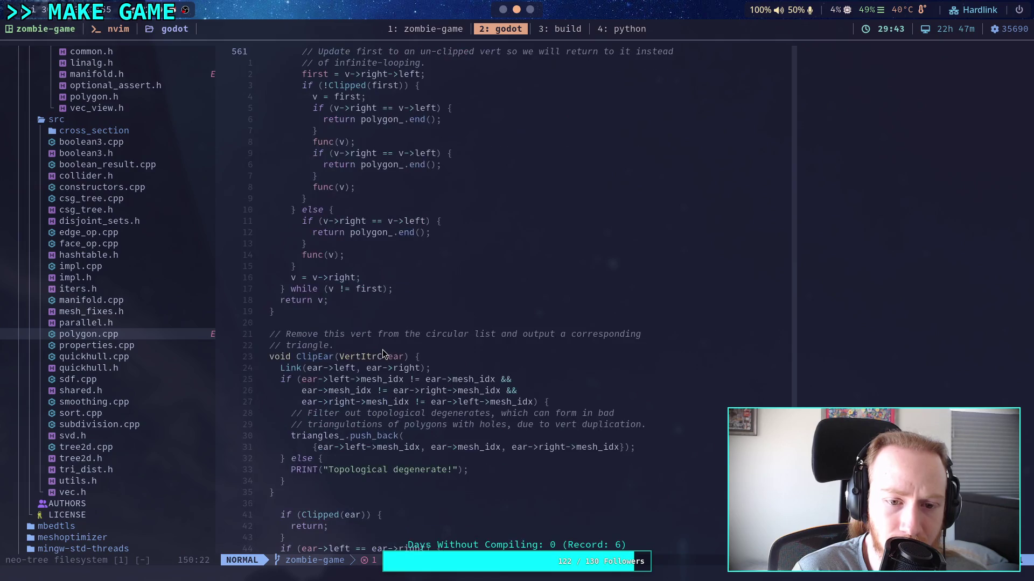
scroll(383, 350, "down", 7)
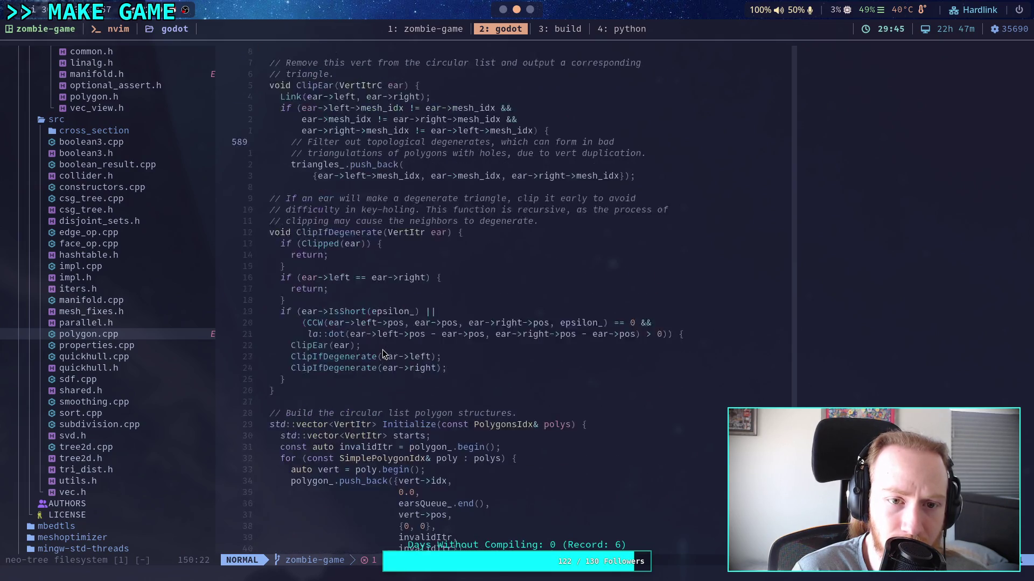
left_click_drag(469, 244, 289, 240)
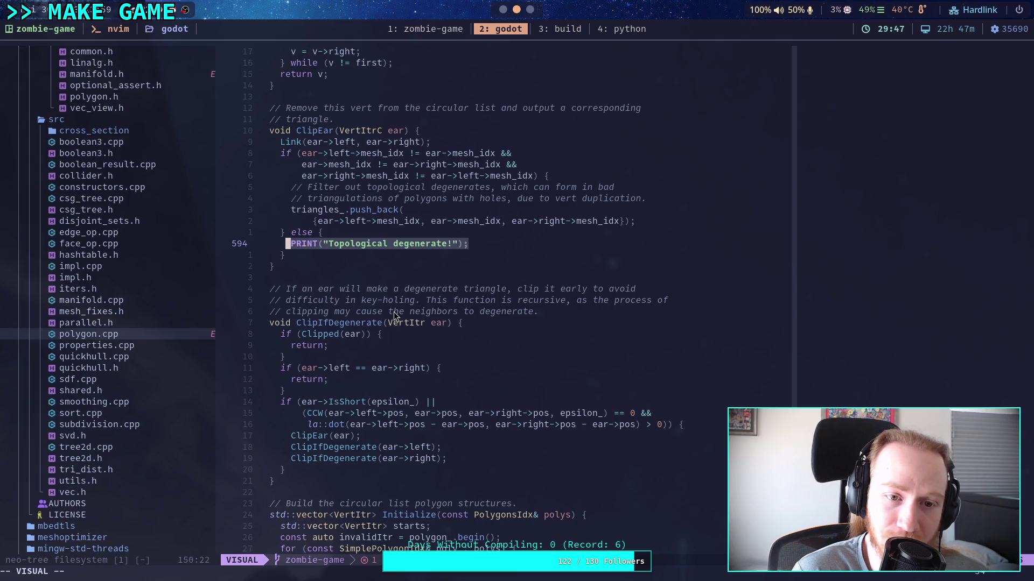
left_click(393, 334)
scroll(393, 334, "down", 7)
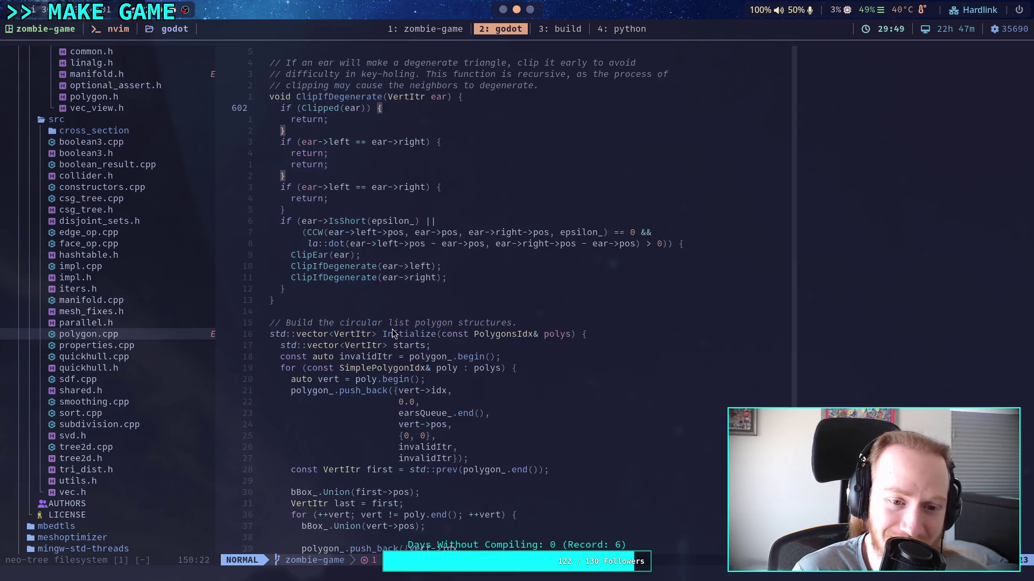
scroll(392, 334, "down", 20)
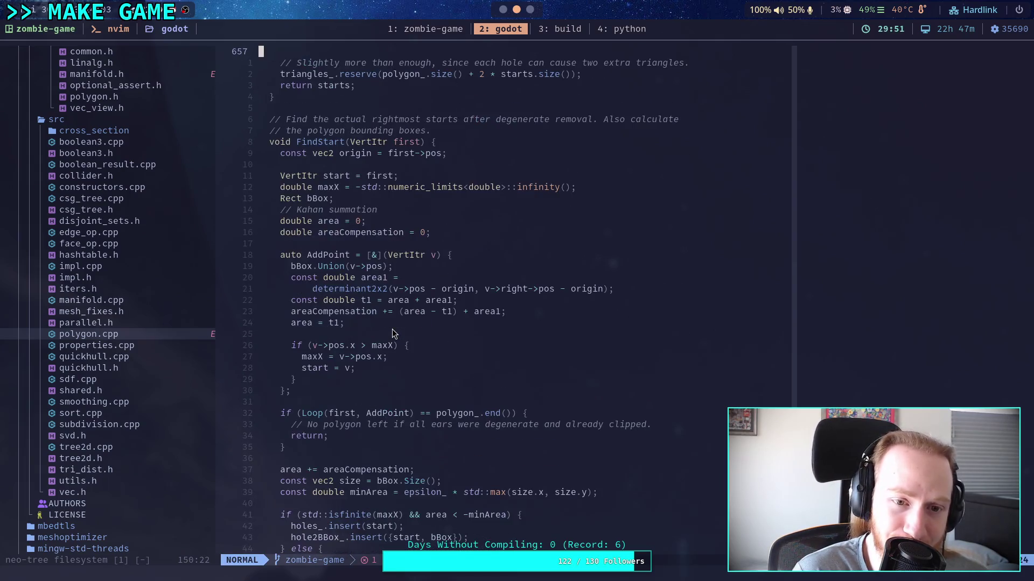
scroll(392, 329, "down", 20)
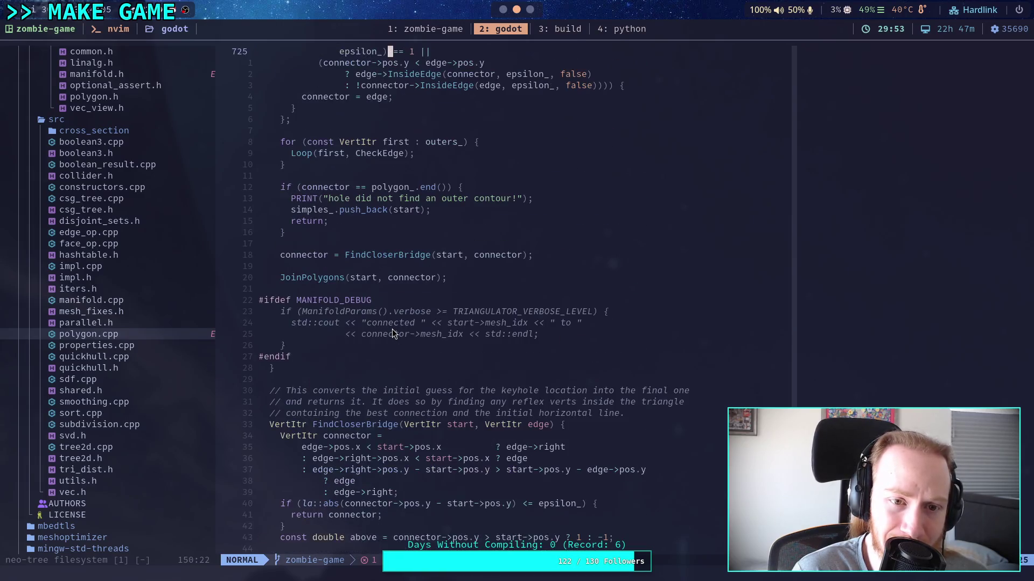
scroll(392, 331, "up", 9)
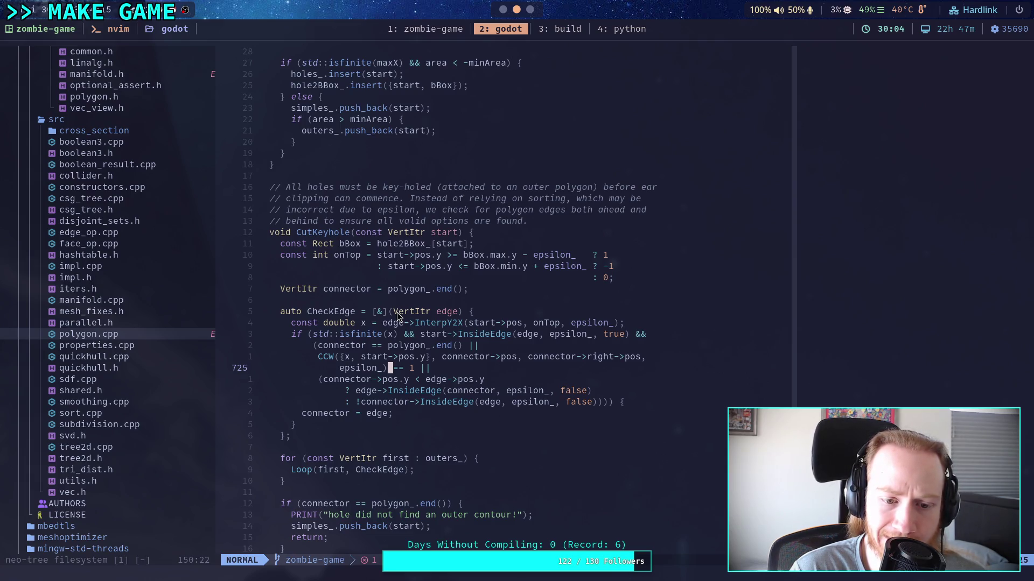
scroll(447, 408, "down", 4)
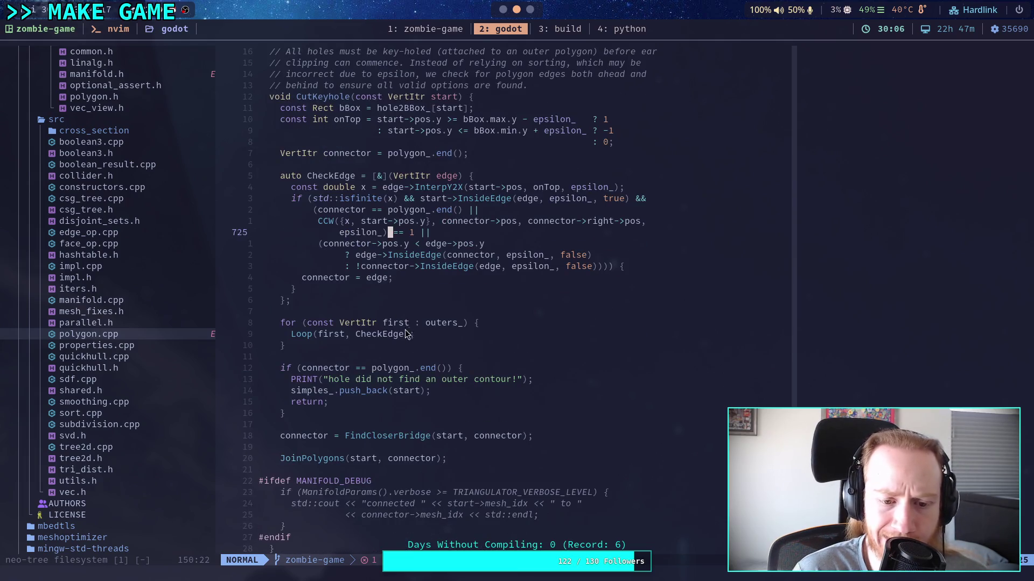
scroll(446, 407, "up", 8)
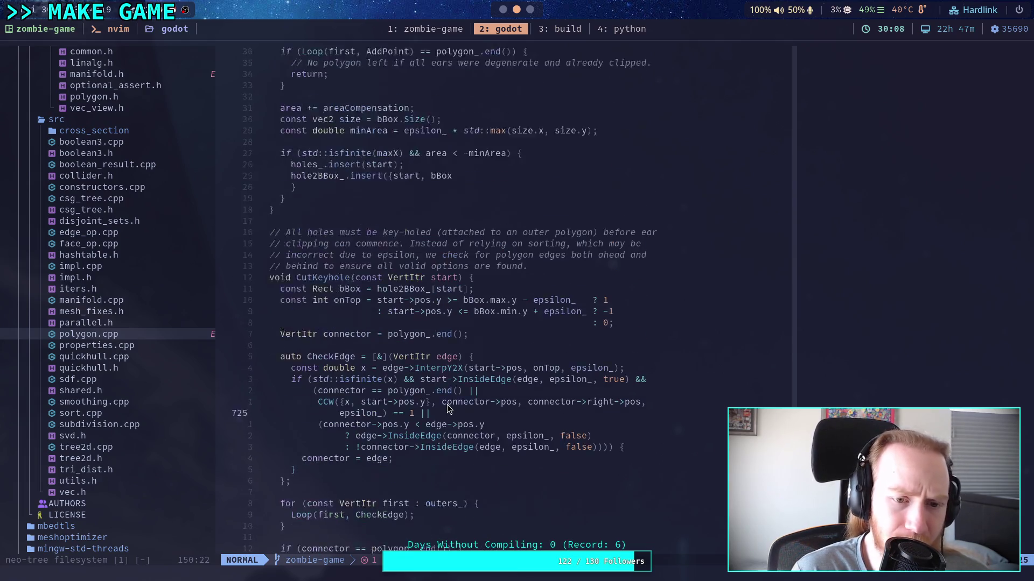
scroll(446, 408, "up", 7)
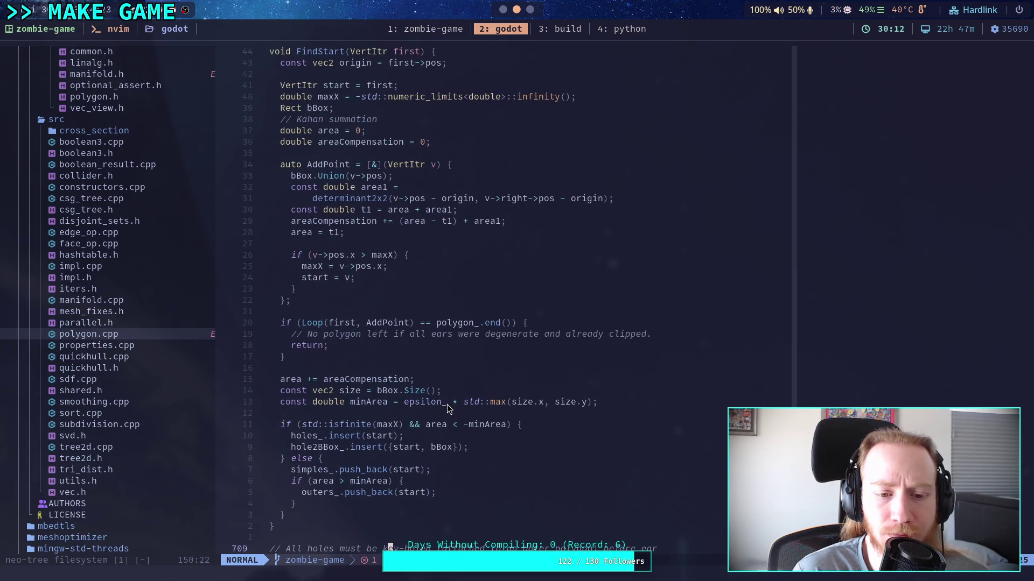
scroll(354, 408, "up", 7)
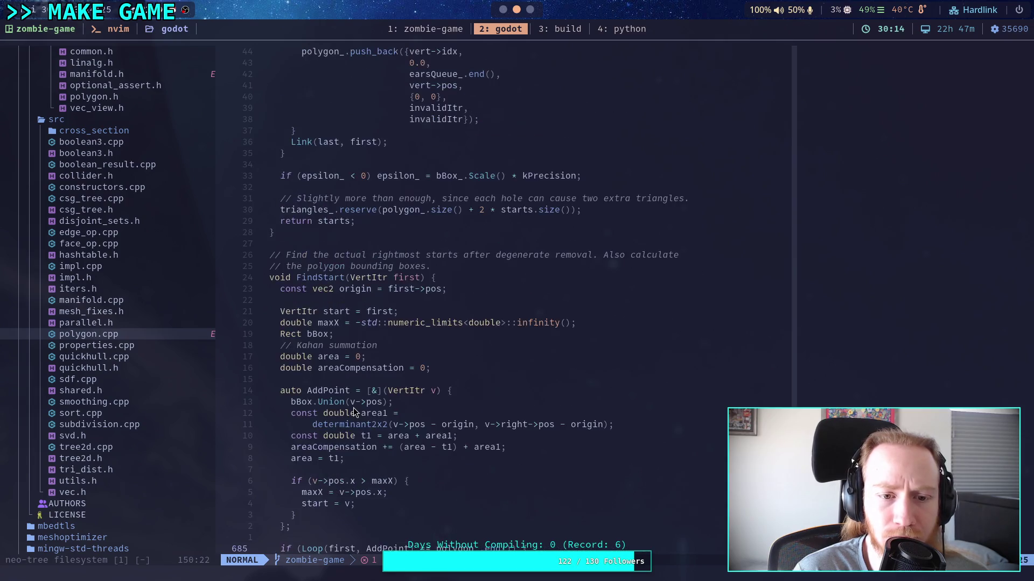
scroll(353, 408, "up", 2)
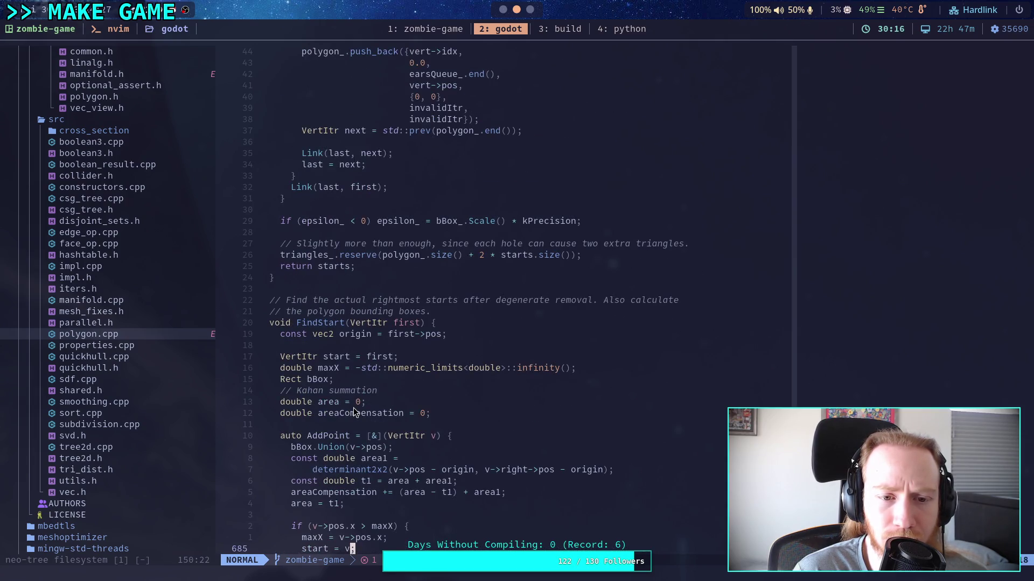
scroll(353, 408, "down", 20)
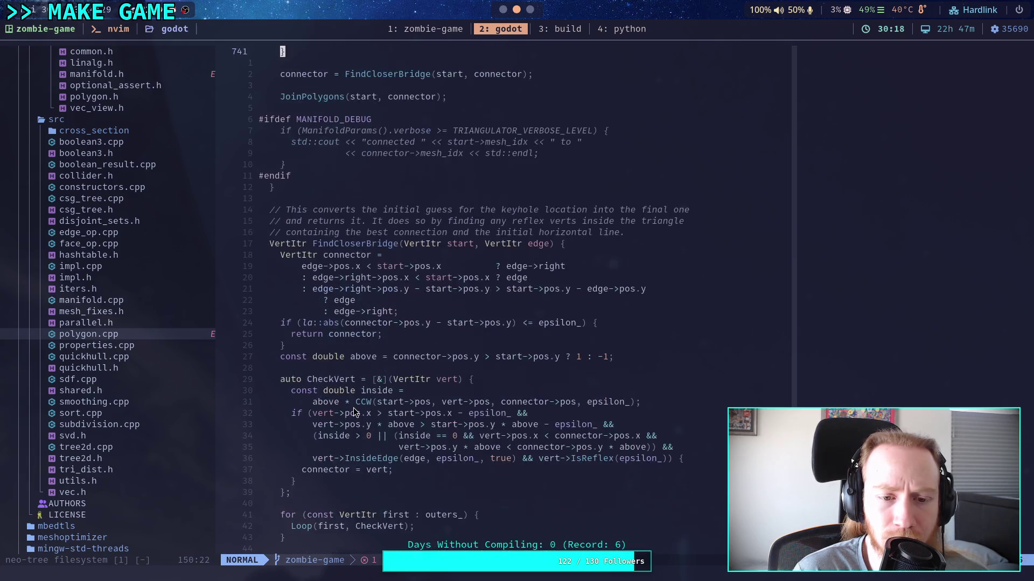
scroll(353, 409, "down", 17)
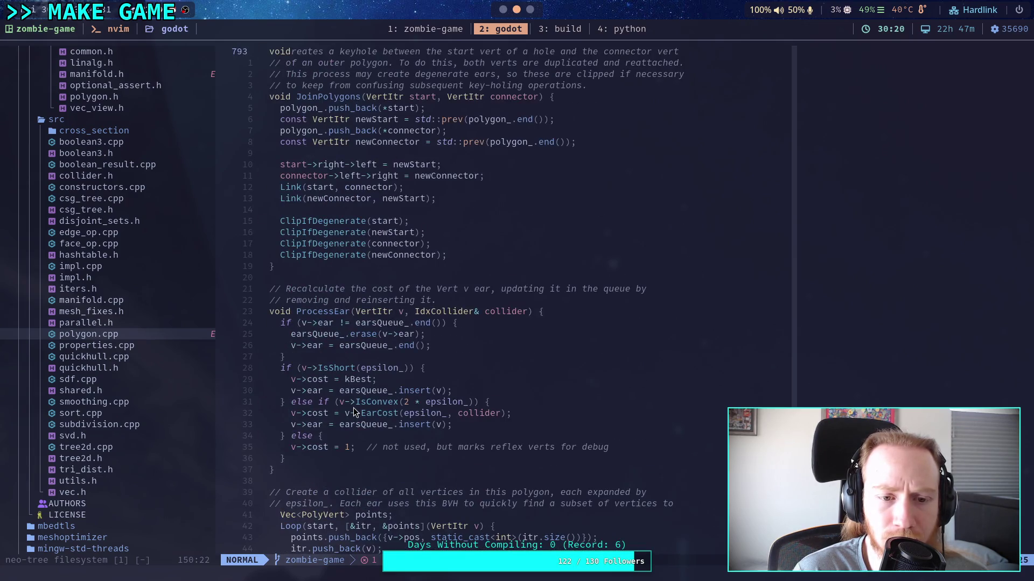
scroll(353, 409, "down", 17)
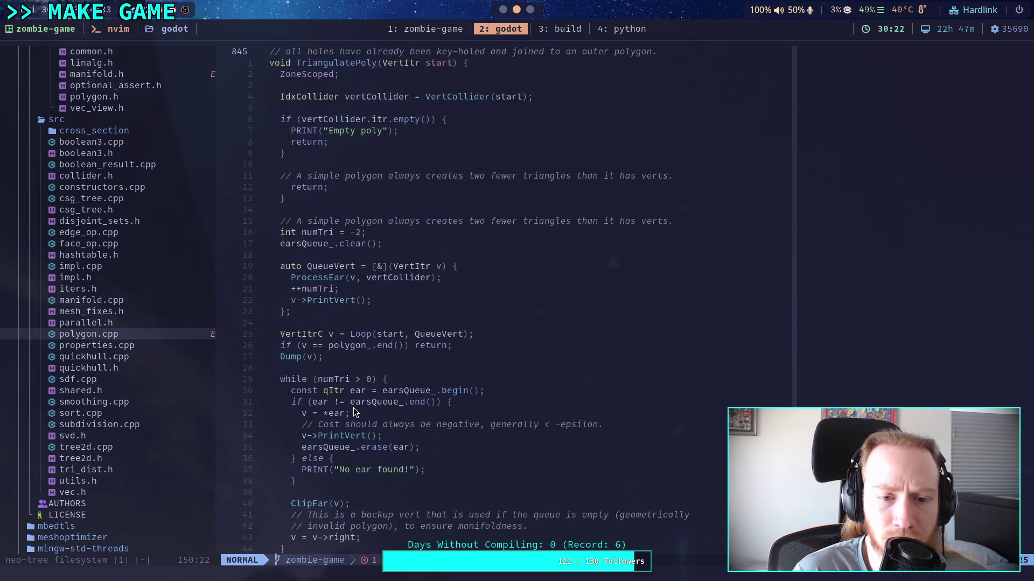
scroll(353, 408, "up", 11)
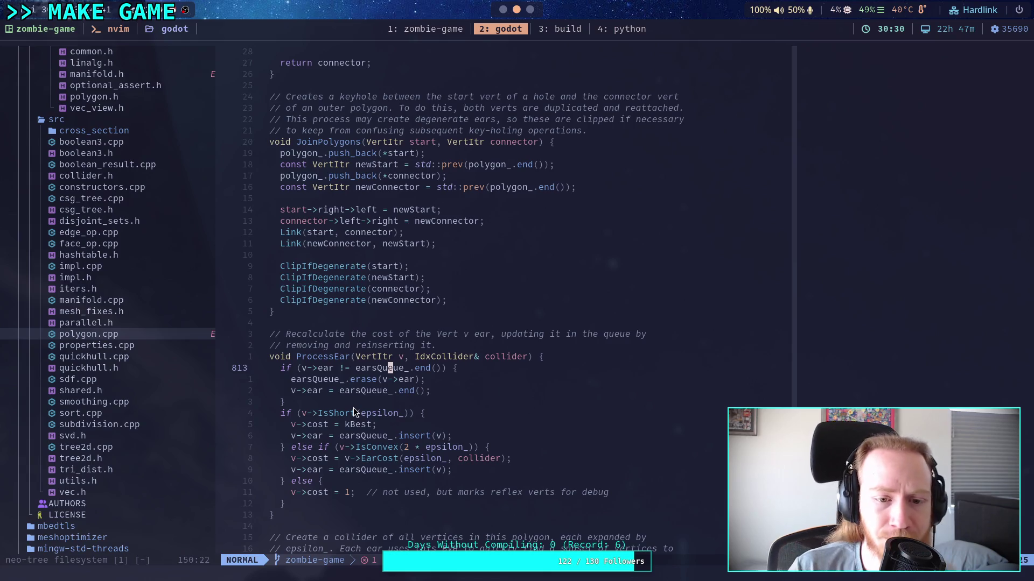
scroll(339, 397, "down", 10)
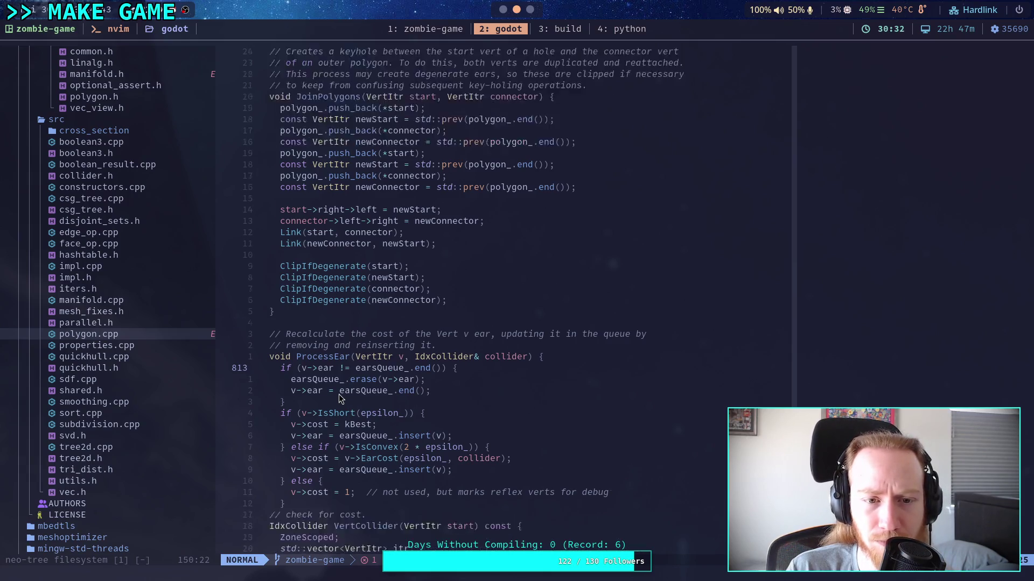
scroll(339, 397, "down", 20)
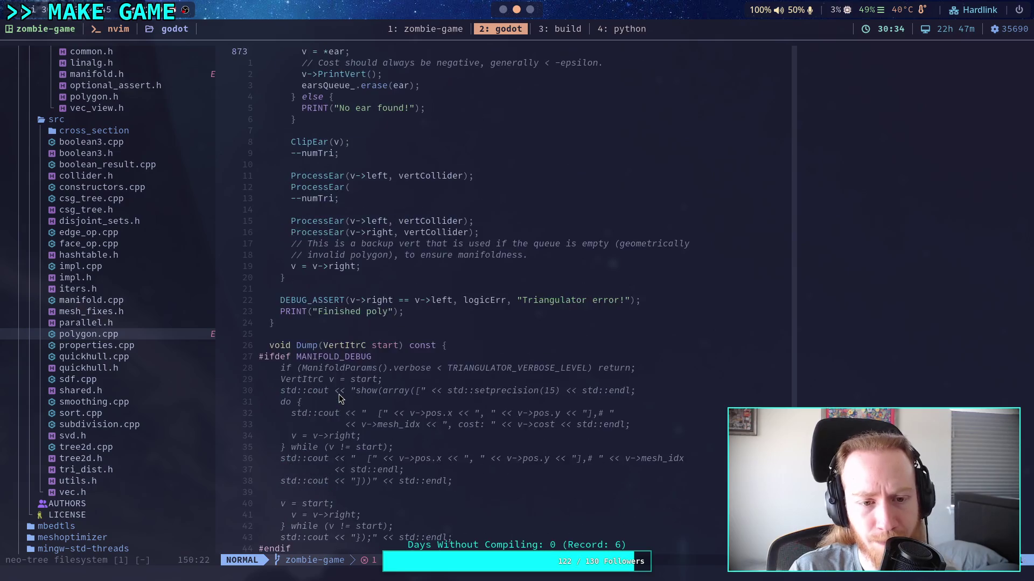
scroll(339, 398, "down", 9)
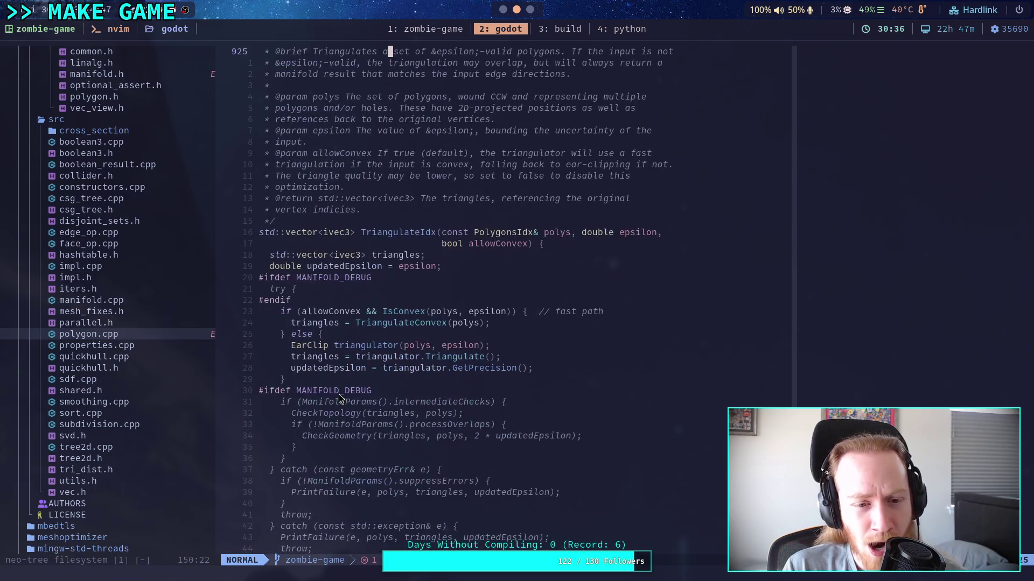
scroll(340, 399, "down", 15)
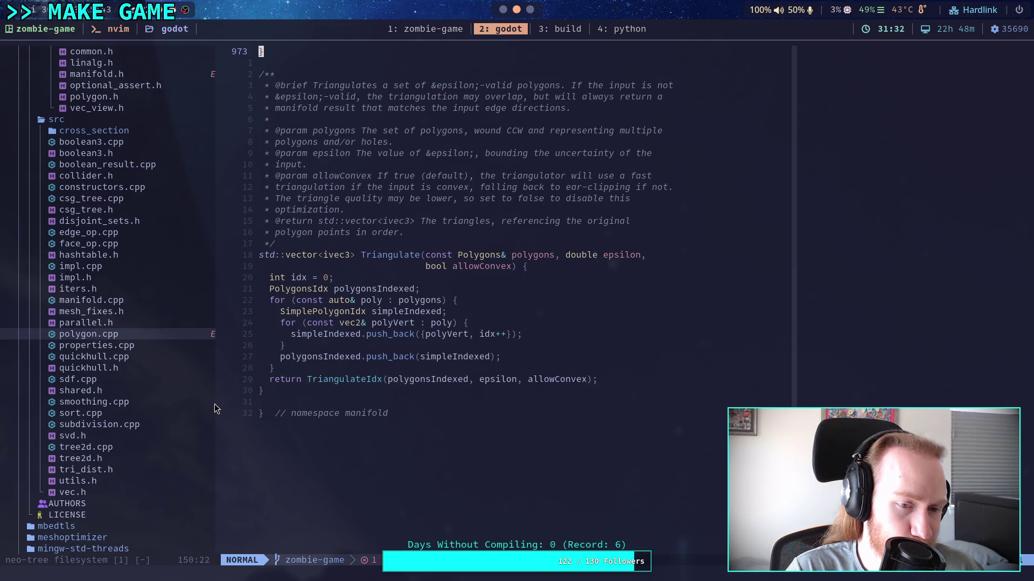
Step: Switch from Neovim to TerrainInstanceRegion.gd in the Godot script editor
key("alt+Tab")
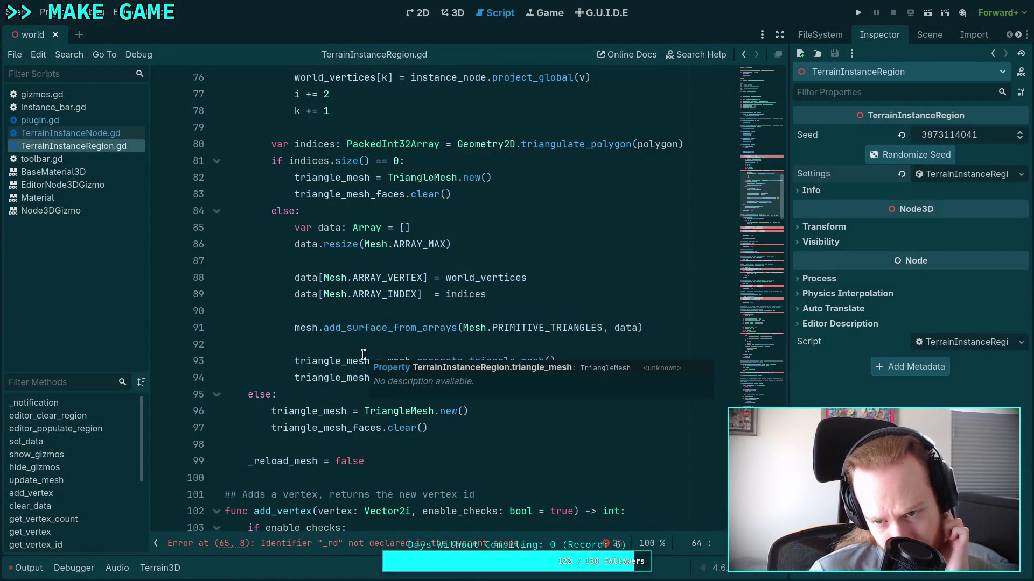
Step: Scroll up to update_mesh in TerrainInstanceRegion.gd, then switch to csg_shape.cpp on GitHub
scroll(359, 356, "up", 6)
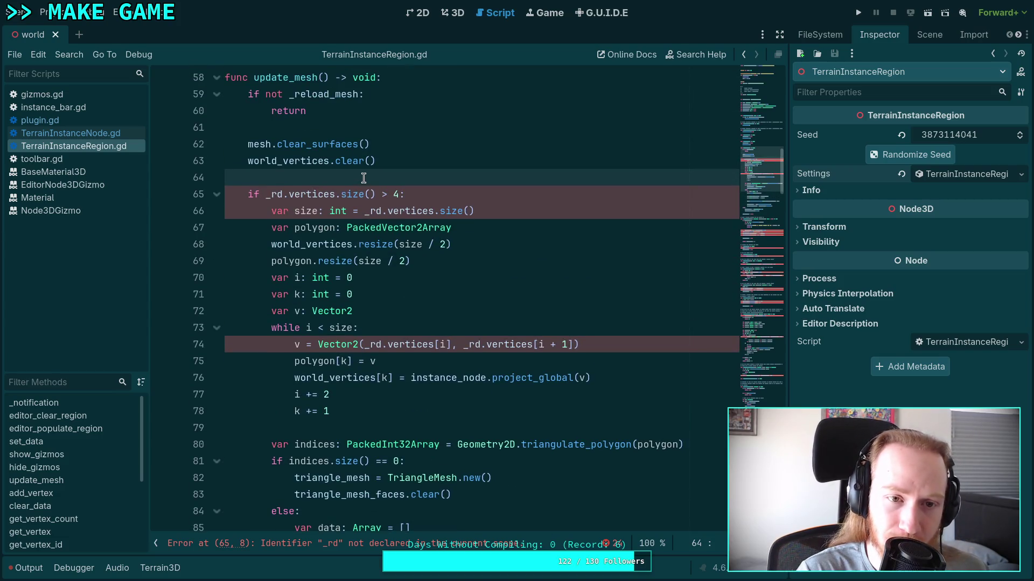
scroll(373, 189, "up", 2)
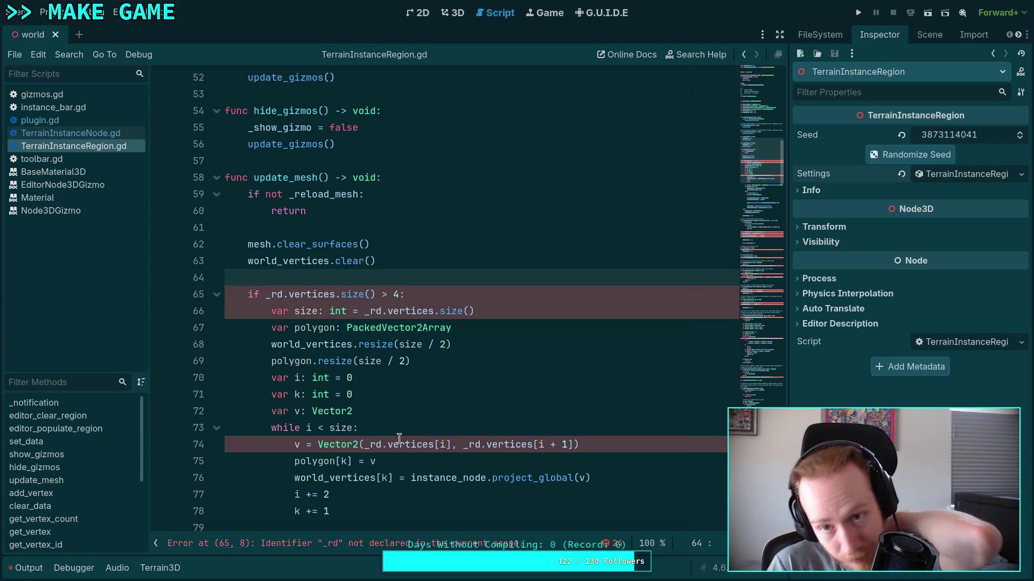
key("alt+Tab")
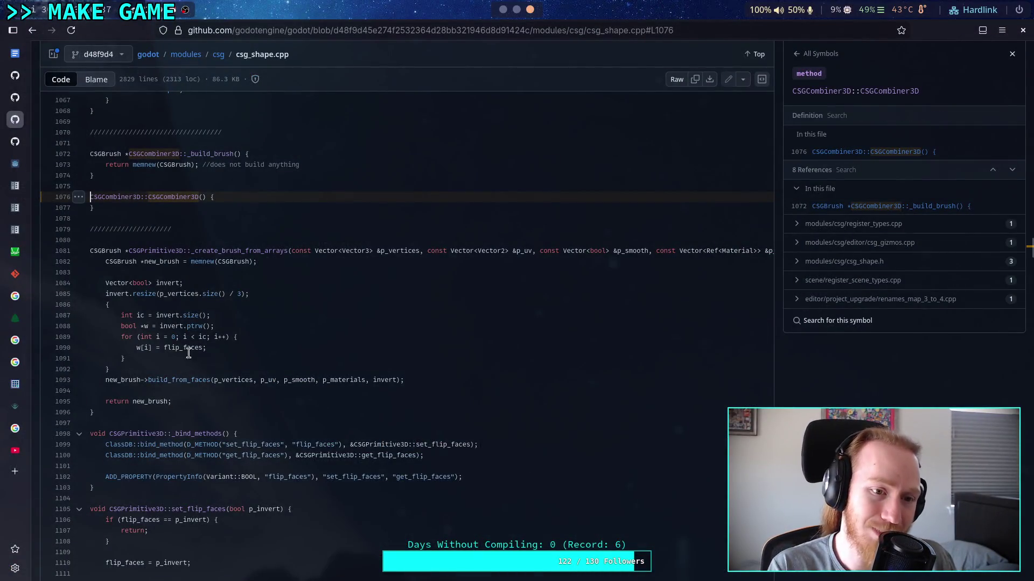
Step: Change the search to 'boolean subtract algorithm 2D polygon' and open Wikipedia's Boolean operations on polygons
left_click(15, 434)
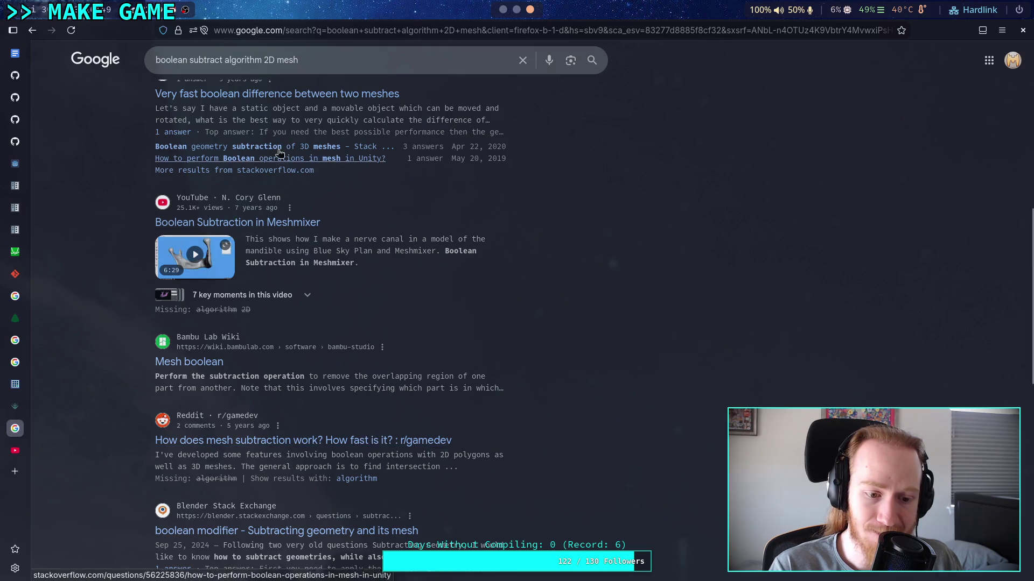
left_click(325, 58)
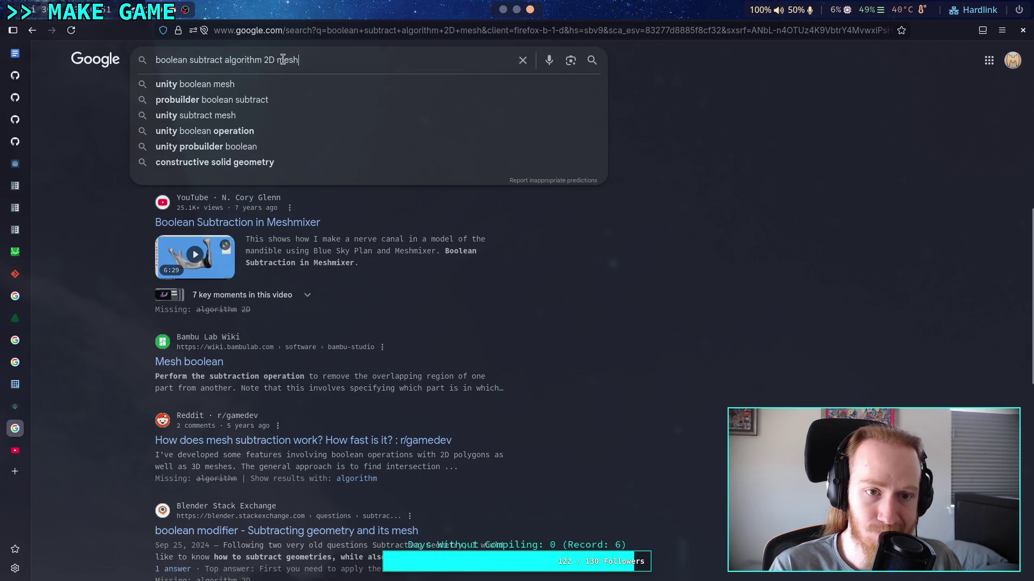
double_click(285, 60)
type("polygon")
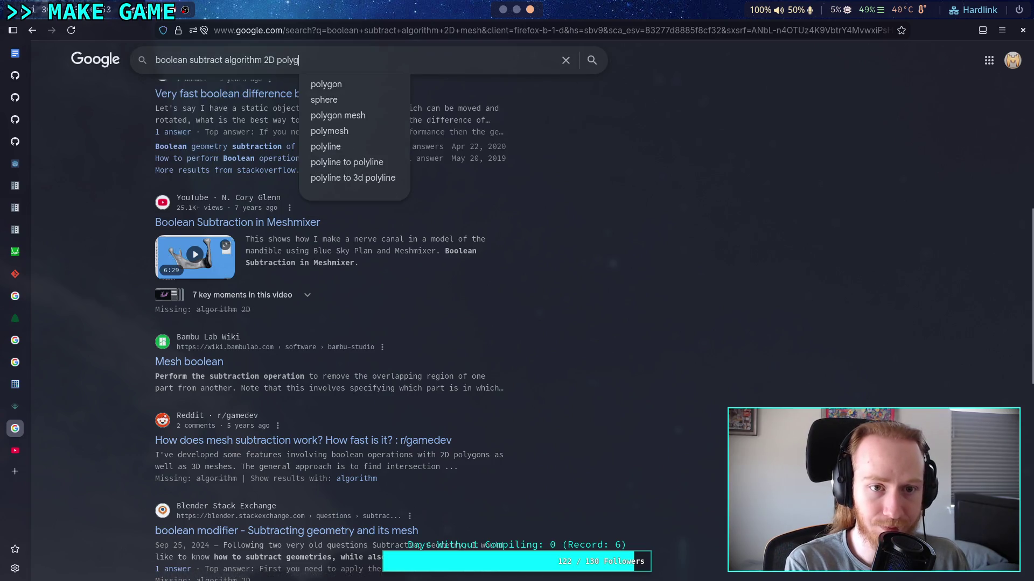
key("Return")
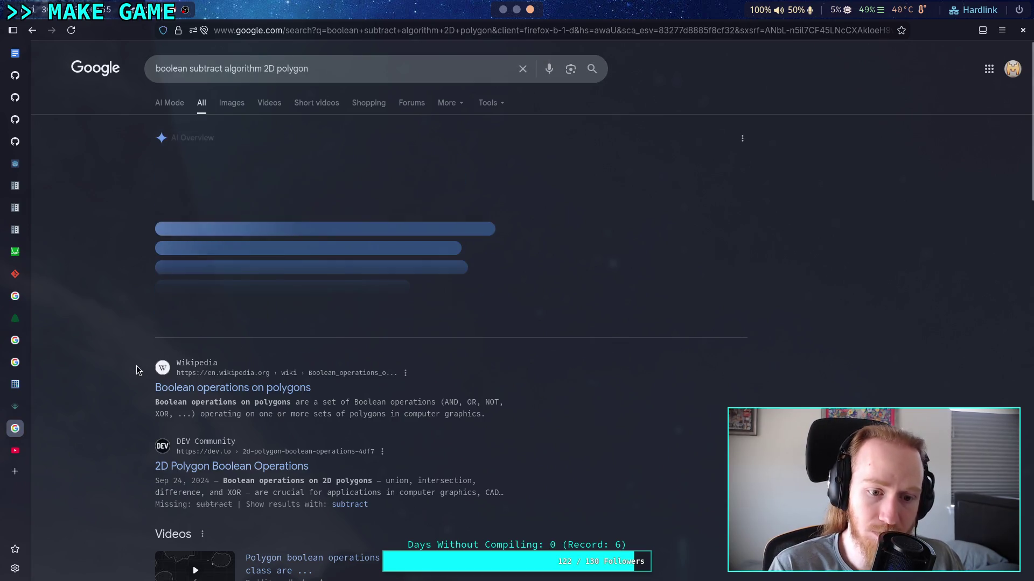
left_click(231, 384)
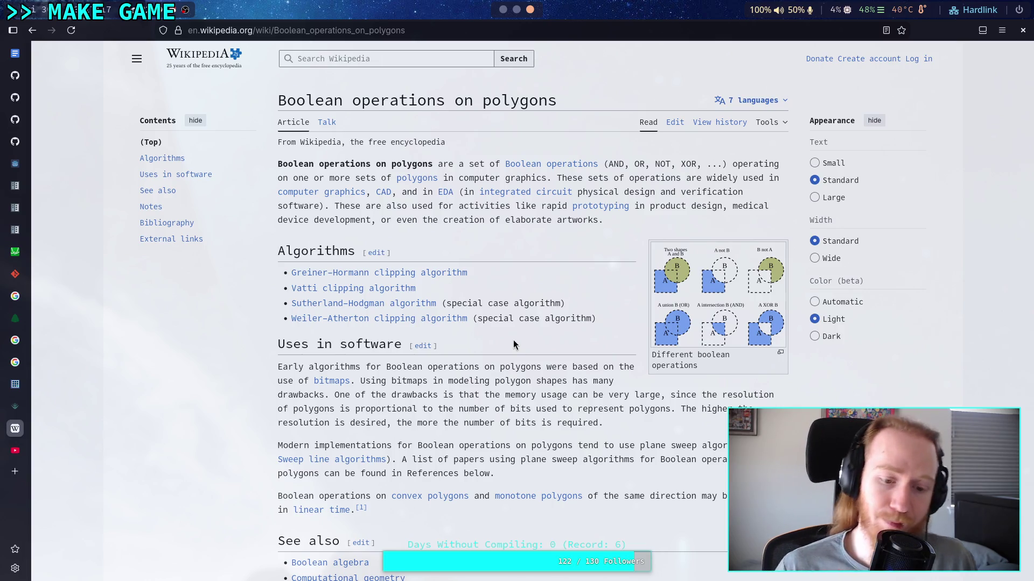
scroll(513, 341, "down", 5)
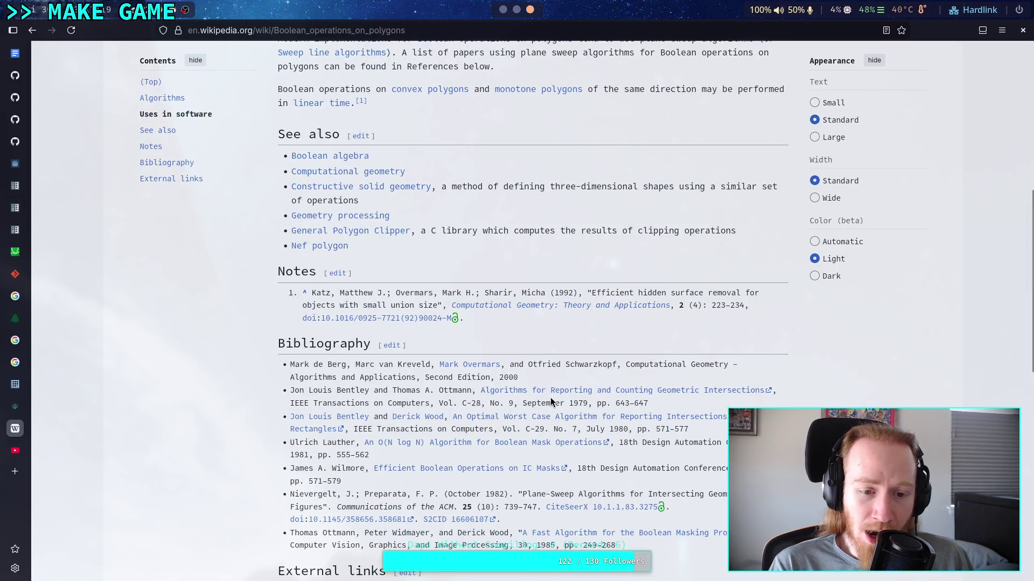
scroll(550, 398, "up", 5)
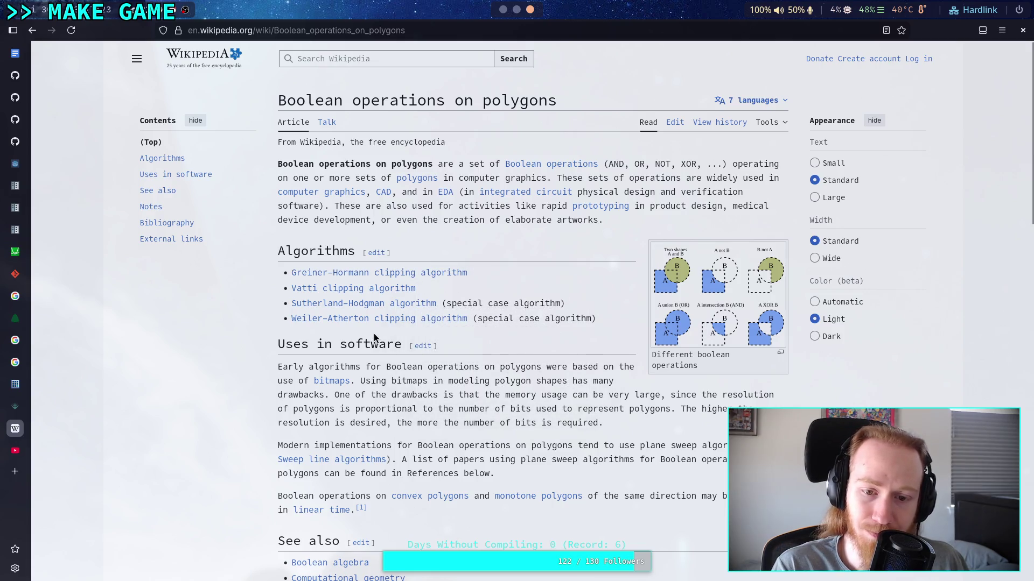
mouse_move(404, 275)
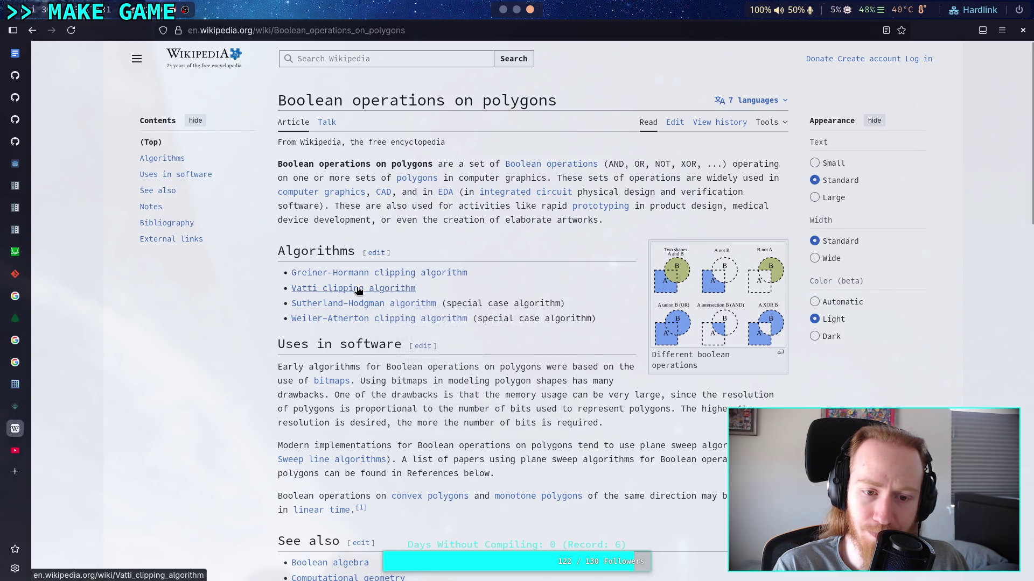
mouse_move(358, 291)
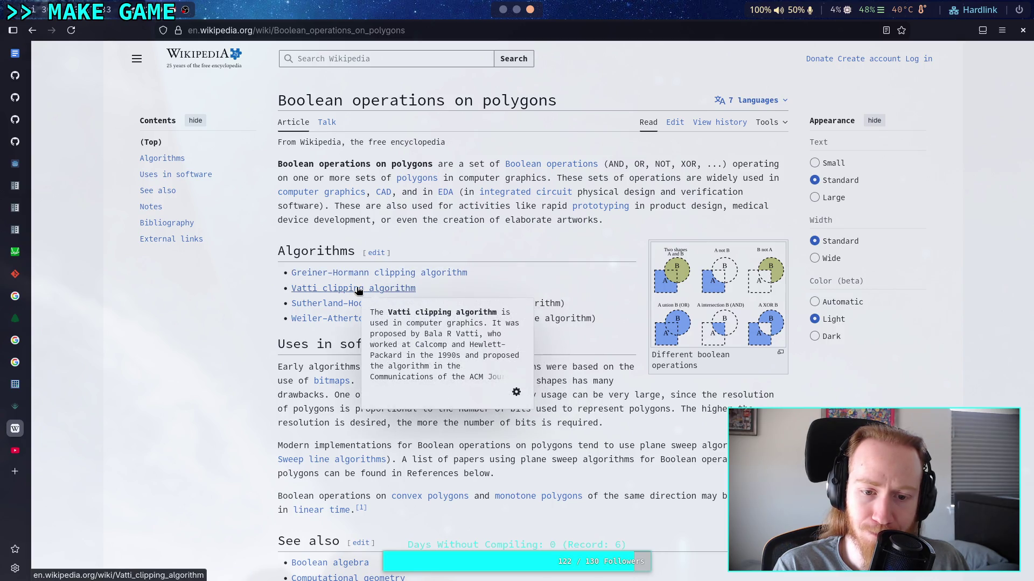
mouse_move(316, 315)
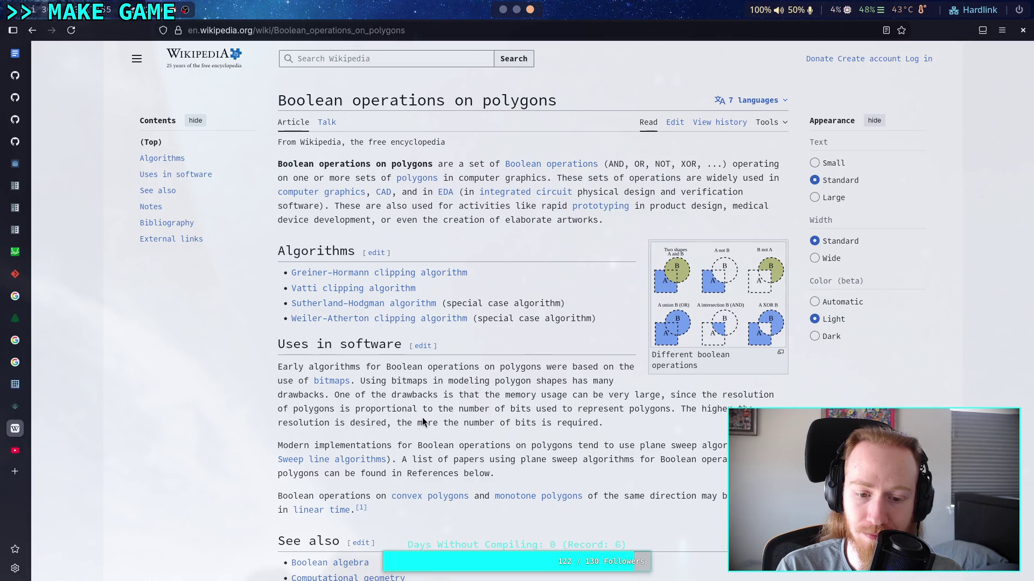
mouse_move(426, 498)
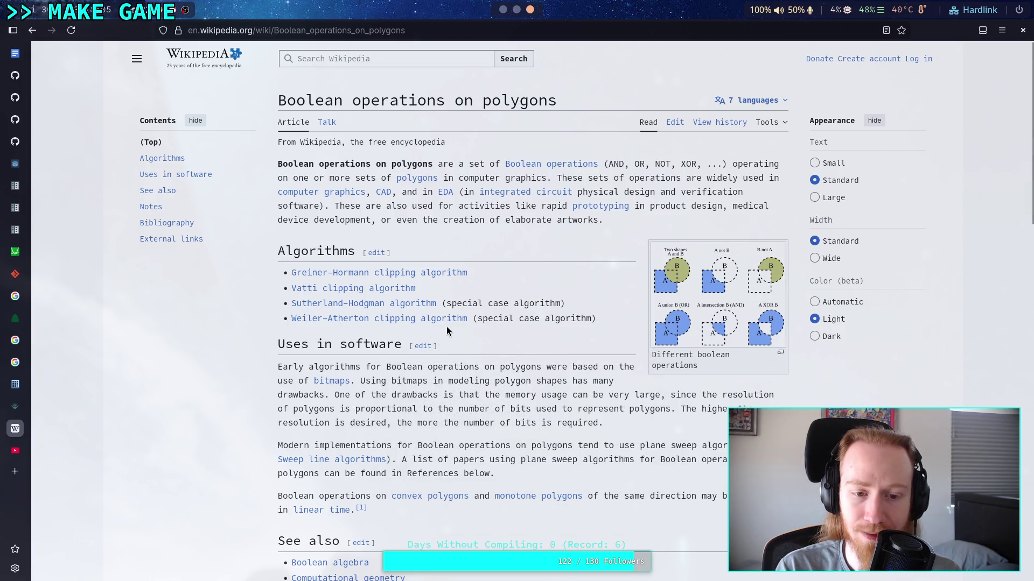
mouse_move(446, 322)
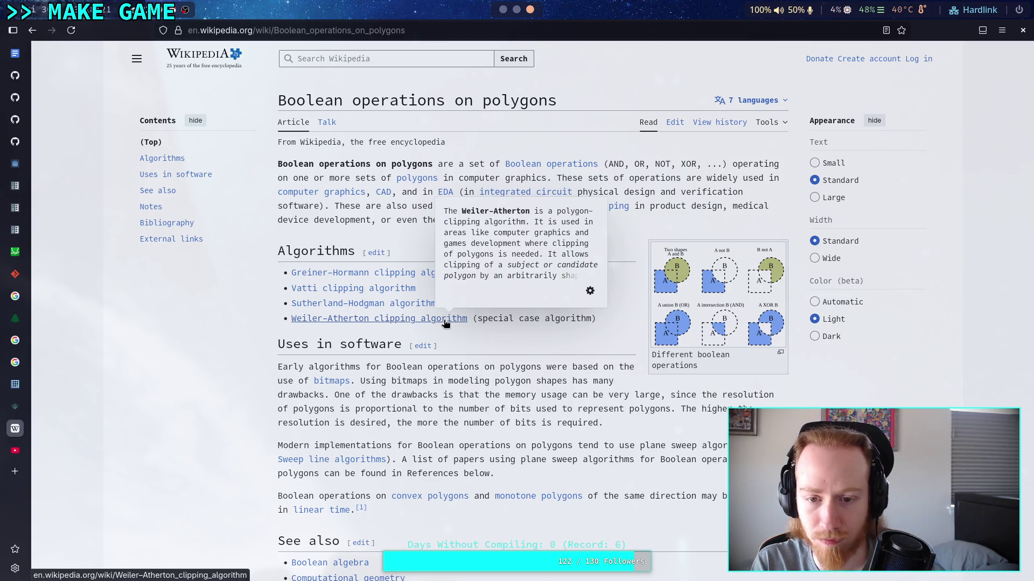
Step: Look over the Weiler–Atherton and Sutherland–Hodgman articles, then open the Vatti clipping algorithm article
left_click(445, 322)
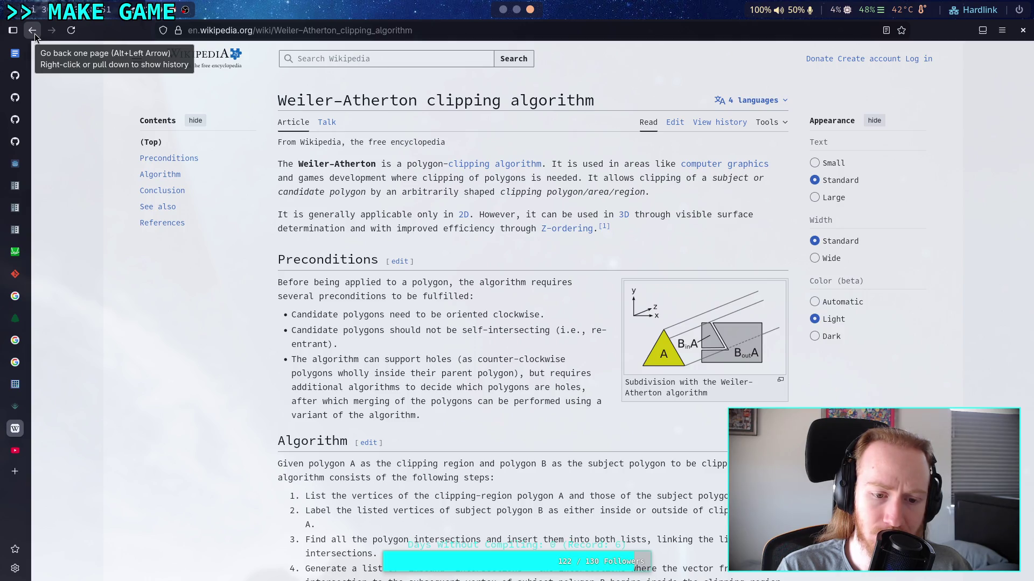
left_click(35, 33)
left_click(340, 302)
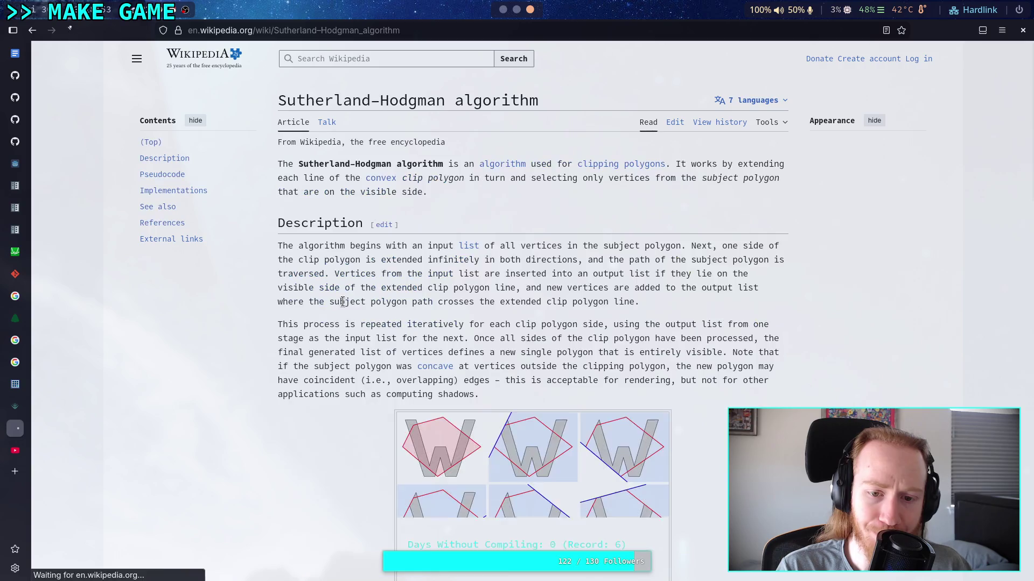
scroll(355, 339, "down", 2)
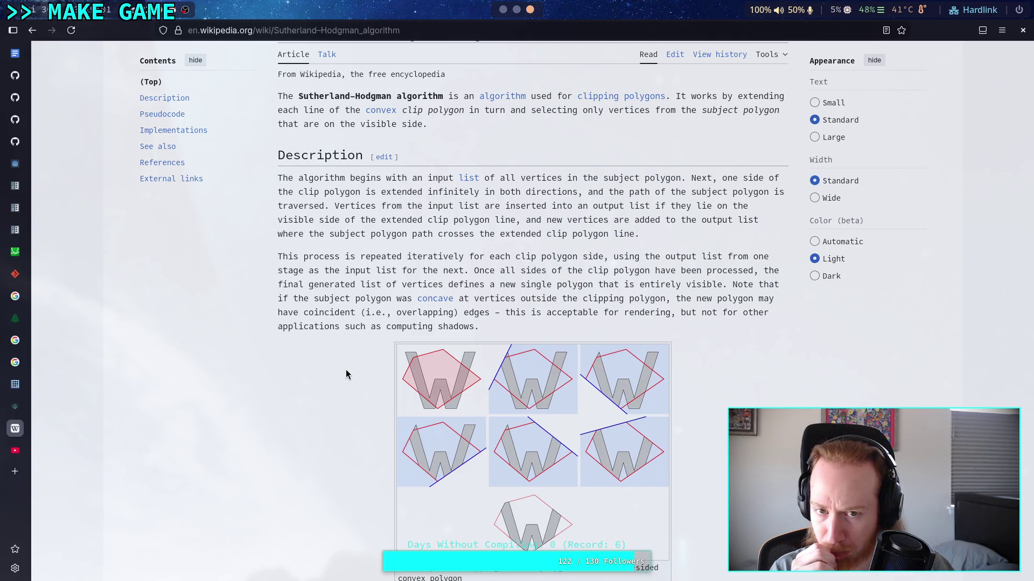
left_click(33, 31)
left_click(328, 287)
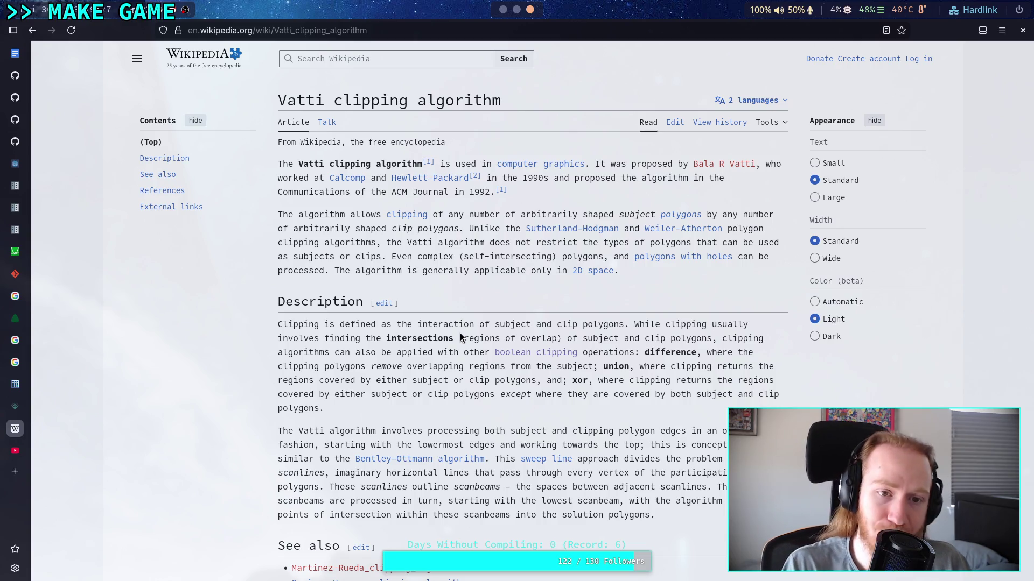
Step: Scroll the Vatti article to External links, then go back to Boolean operations on polygons
scroll(460, 333, "down", 5)
scroll(455, 330, "up", 3)
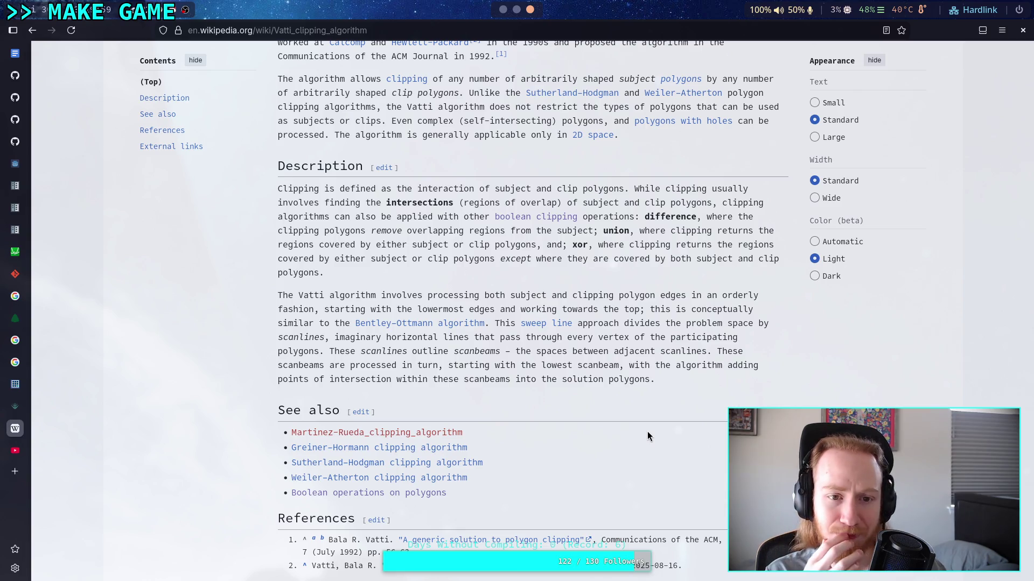
scroll(606, 403, "down", 3)
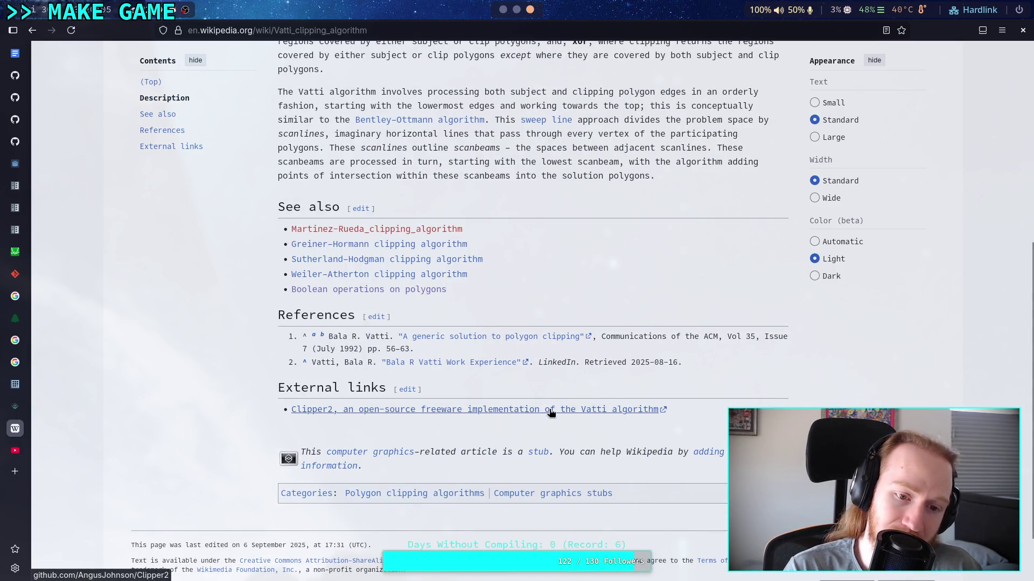
scroll(550, 412, "up", 5)
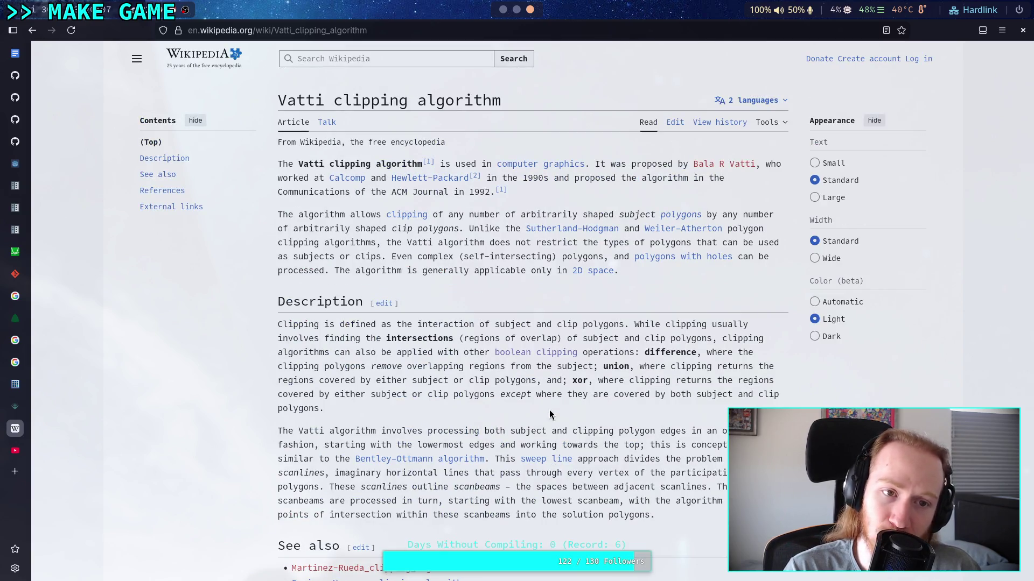
scroll(550, 412, "down", 3)
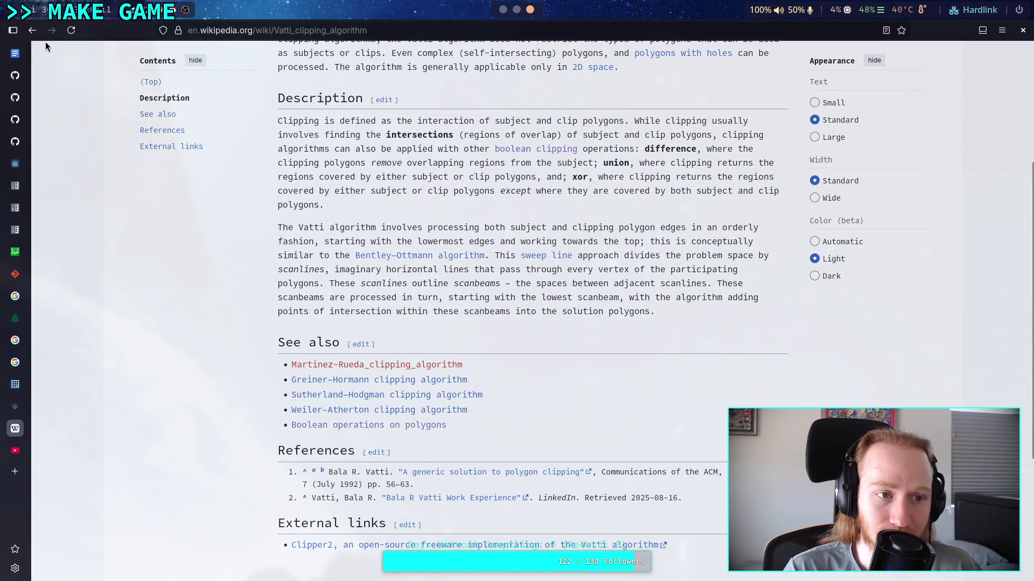
left_click(33, 30)
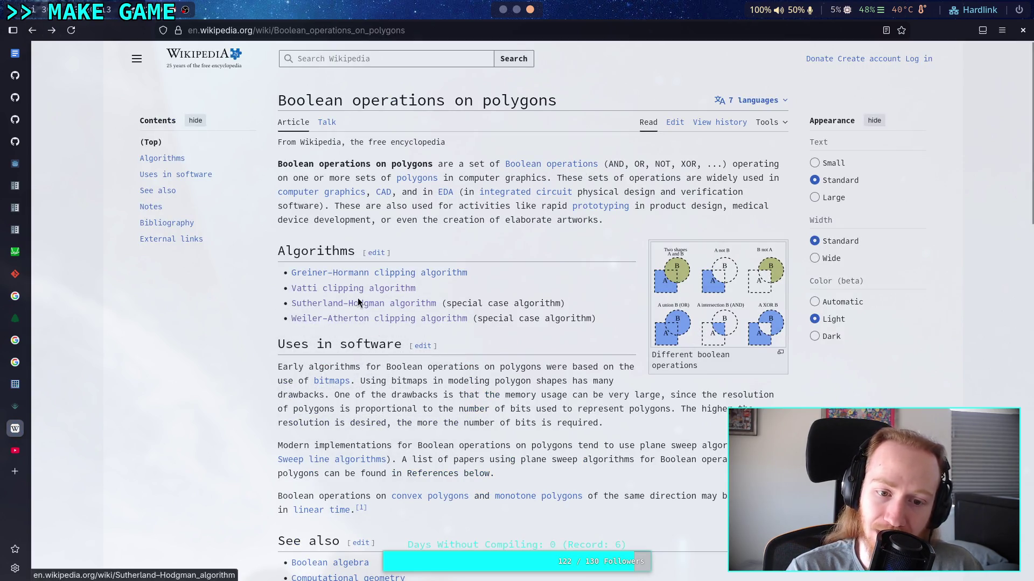
Step: Skim the Sutherland–Hodgman algorithm article, then return to the Boolean operations page
left_click(357, 303)
scroll(445, 309, "down", 8)
scroll(425, 304, "down", 4)
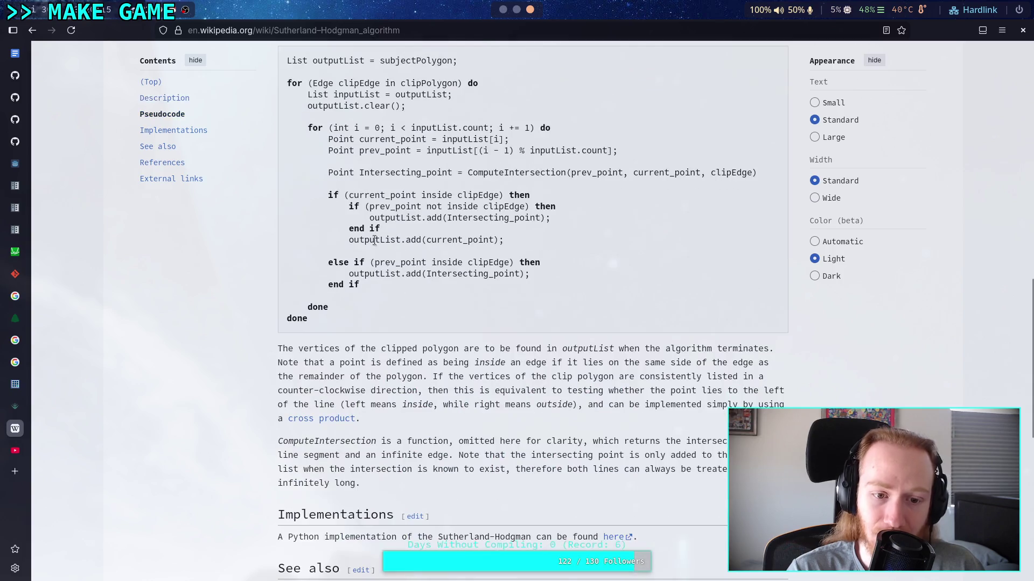
left_click(32, 30)
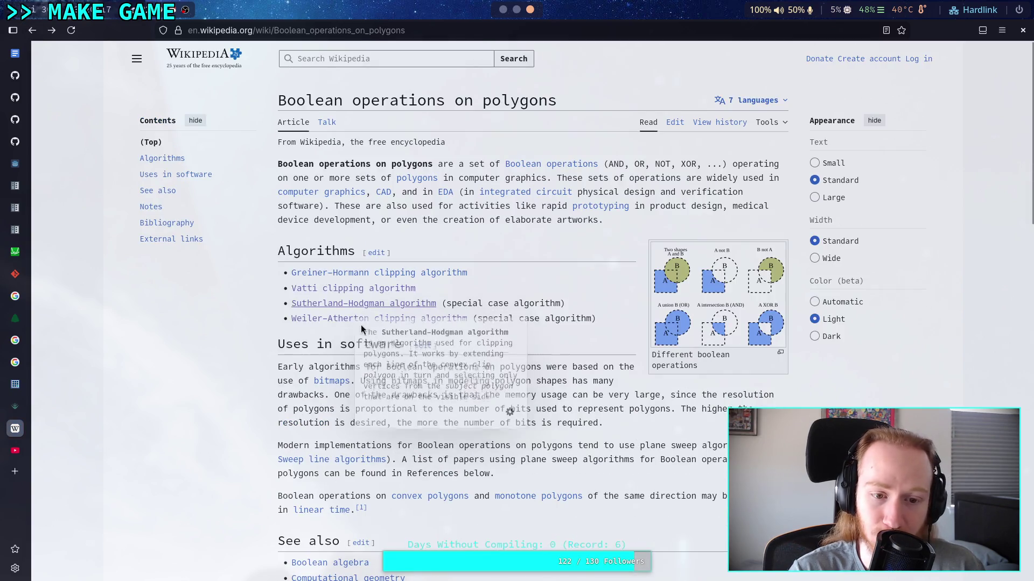
Step: Read the Weiler–Atherton clipping algorithm steps, then return to the Boolean operations page
left_click(312, 318)
scroll(312, 315, "down", 5)
left_click_drag(313, 315, 285, 156)
left_click(224, 189)
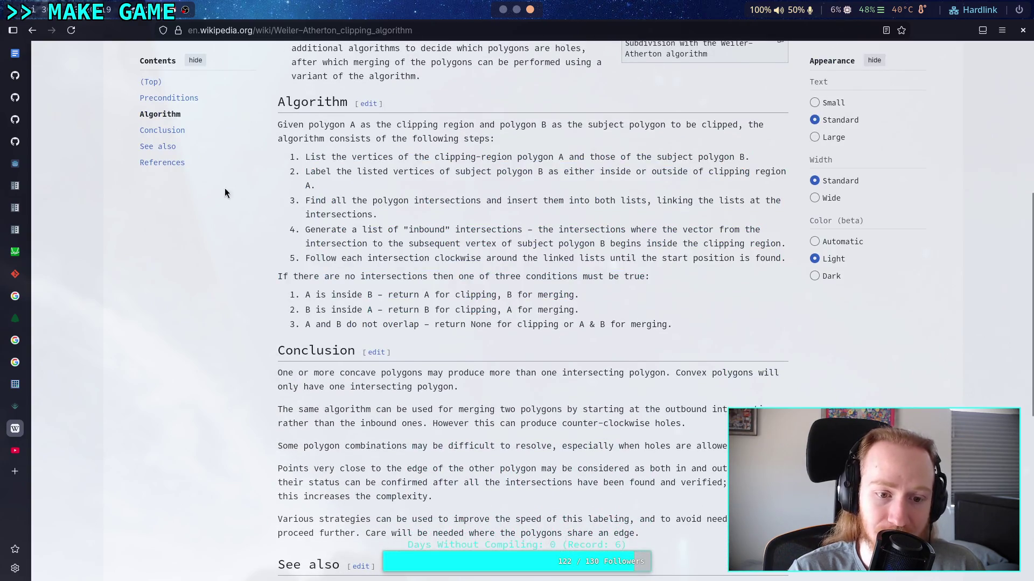
key("alt+Left")
Step: Read through the Greiner–Hormann clipping algorithm article and its phase bullets
left_click(350, 273)
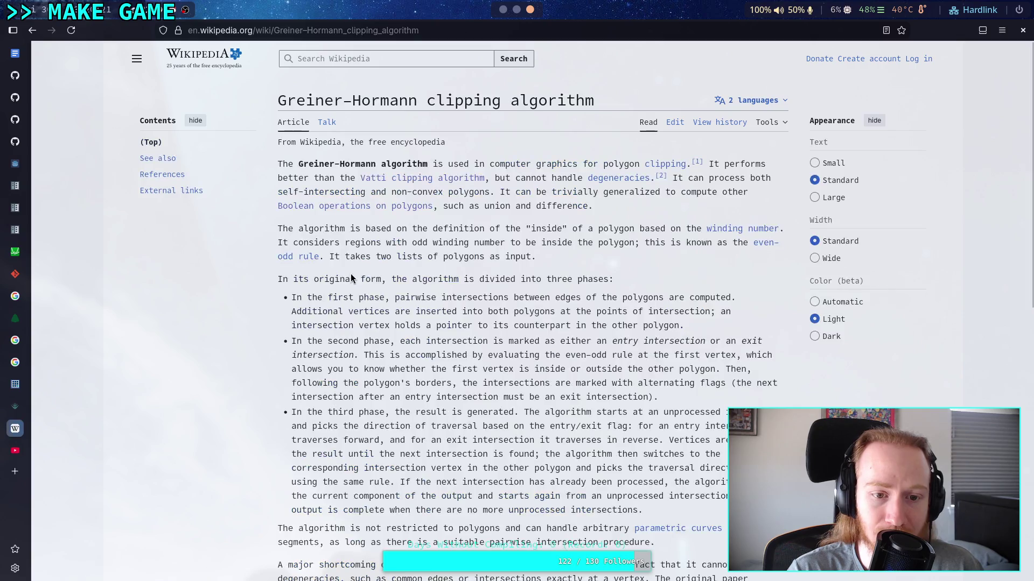
scroll(431, 319, "down", 8)
scroll(432, 319, "up", 5)
scroll(432, 320, "up", 3)
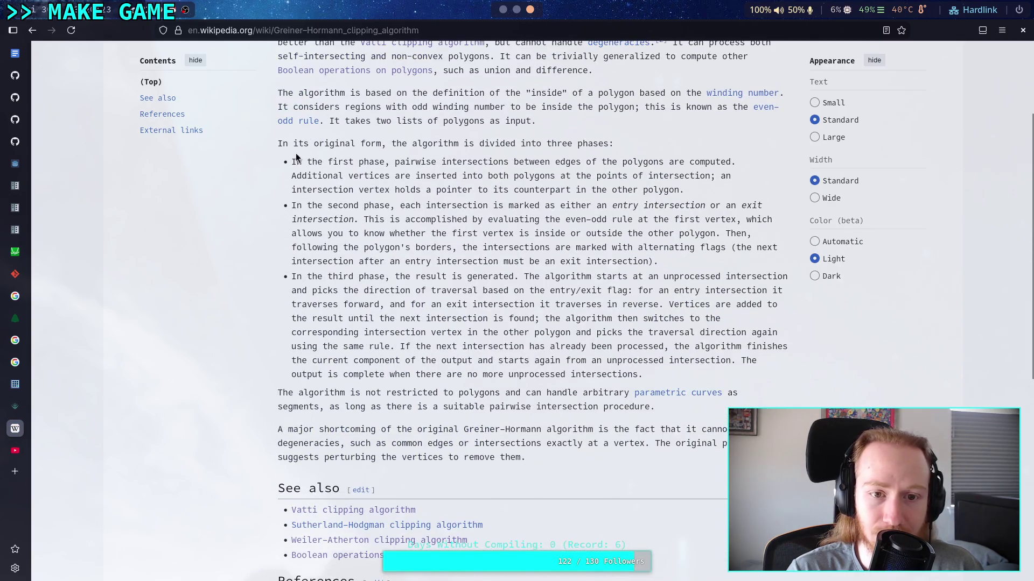
mouse_move(293, 160)
left_mouse_down()
mouse_move(463, 196)
mouse_move(664, 361)
mouse_move(357, 190)
left_mouse_up()
left_click(620, 335)
left_click(357, 189)
left_click_drag(736, 162, 613, 393)
left_click(614, 393)
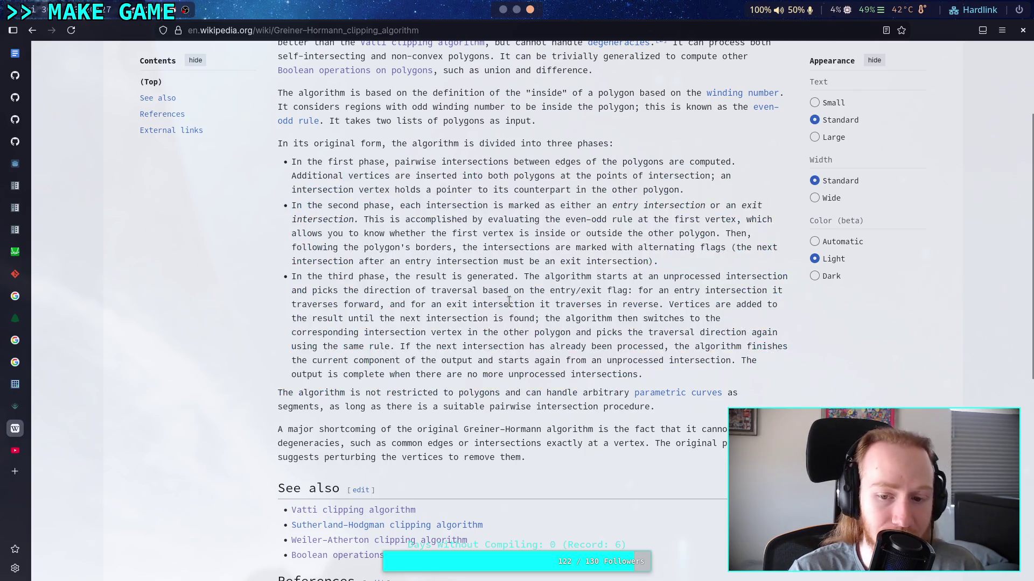
scroll(377, 269, "down", 6)
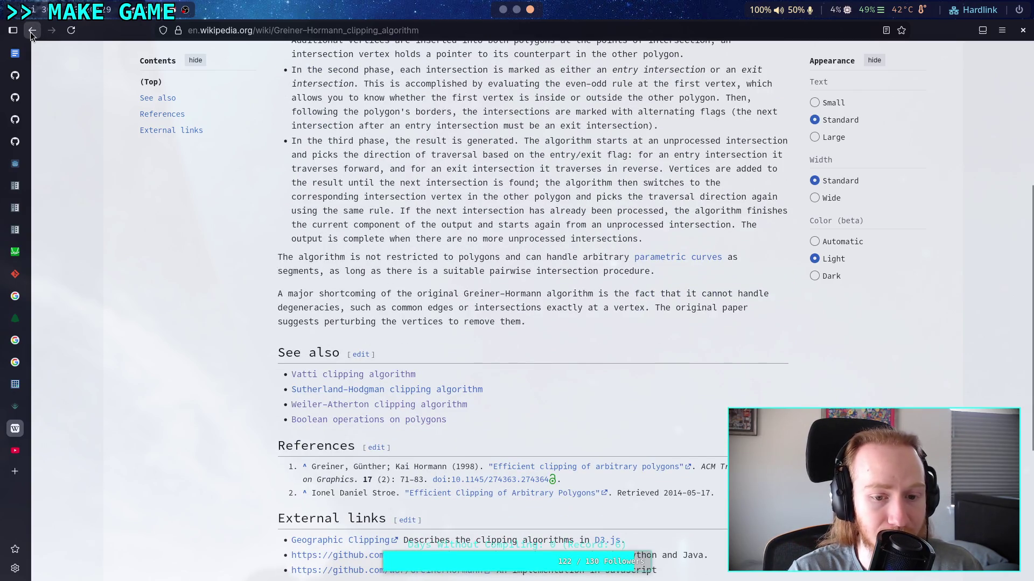
Step: Check Sutherland–Hodgman from See also, then open the Vatti clipping article's Clipper2 external link area
left_click(415, 389)
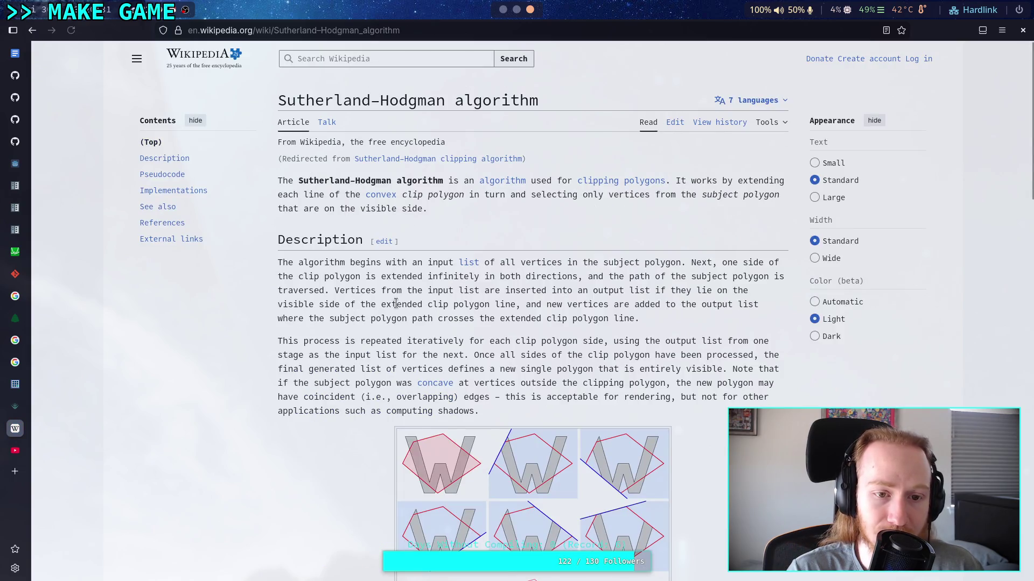
left_click(33, 31)
left_click(34, 30)
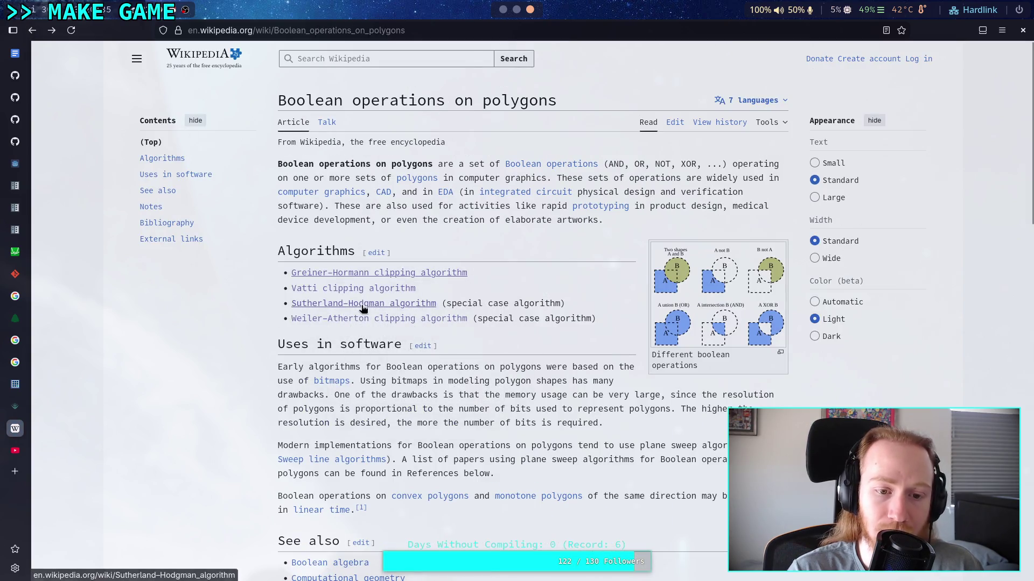
left_click(364, 288)
scroll(377, 302, "down", 5)
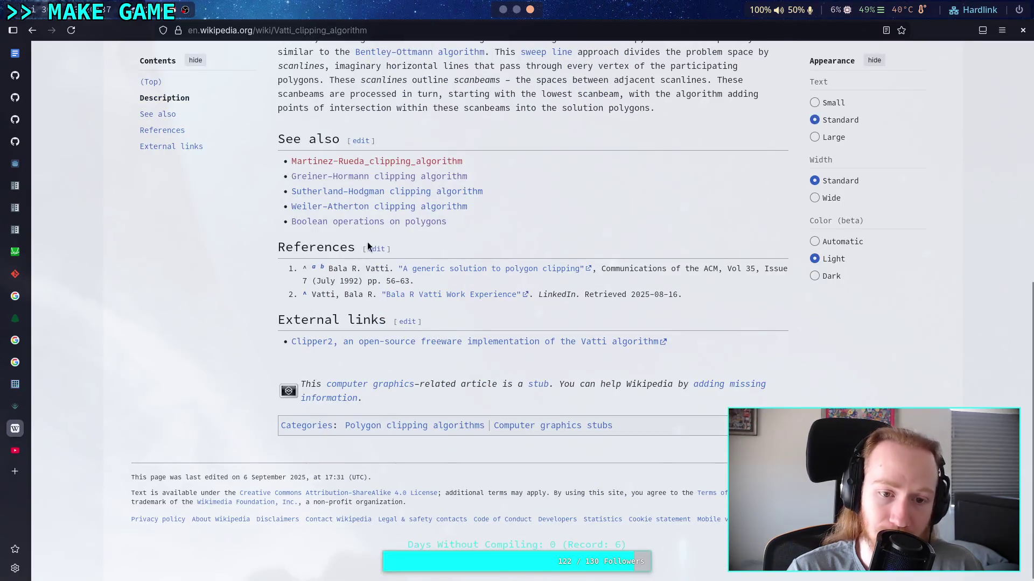
left_click(345, 221)
left_click(13, 31)
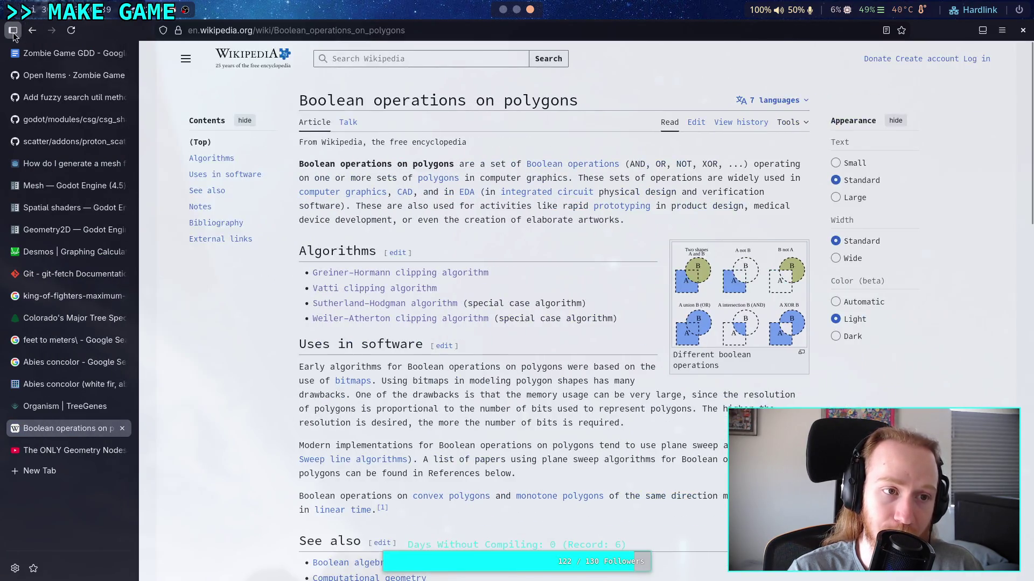
left_click(13, 30)
left_click(32, 30)
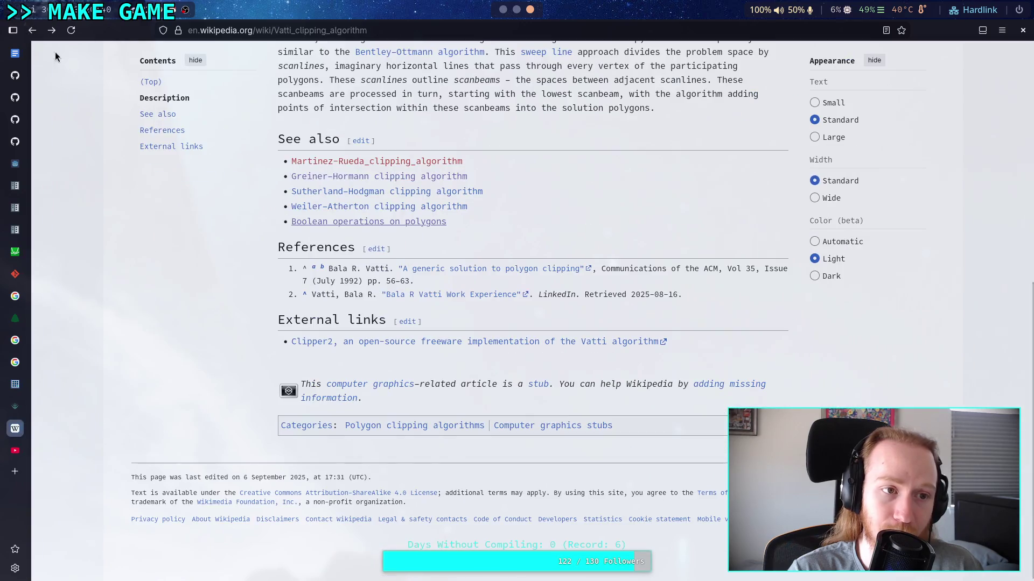
Step: Open the Clipper2 repository and scroll down into its README
left_click(355, 346)
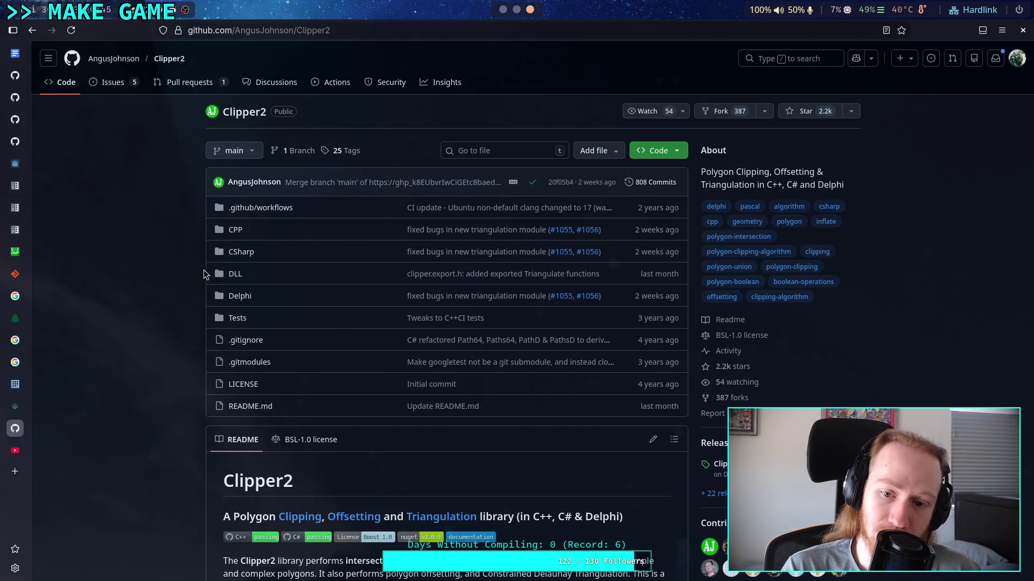
mouse_move(203, 270)
left_mouse_down()
mouse_move(667, 272)
mouse_move(660, 280)
left_mouse_up()
left_click(636, 279)
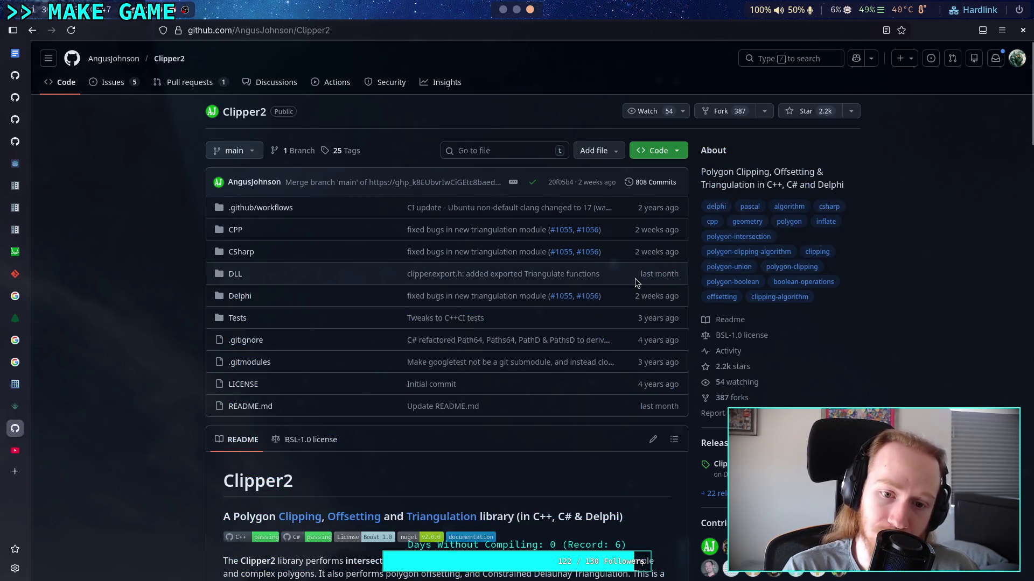
scroll(635, 279, "down", 8)
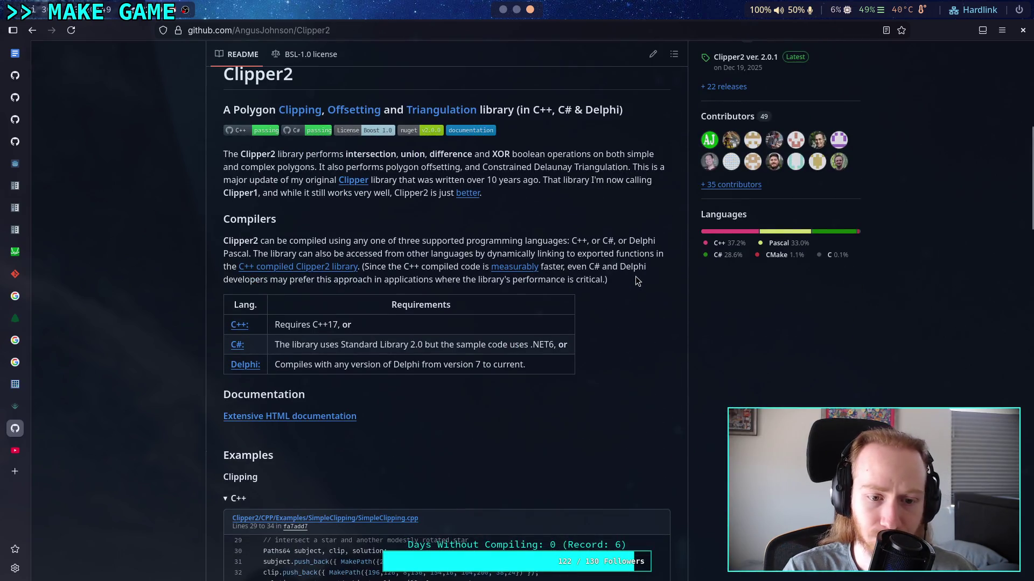
scroll(635, 277, "down", 1)
scroll(637, 281, "down", 5)
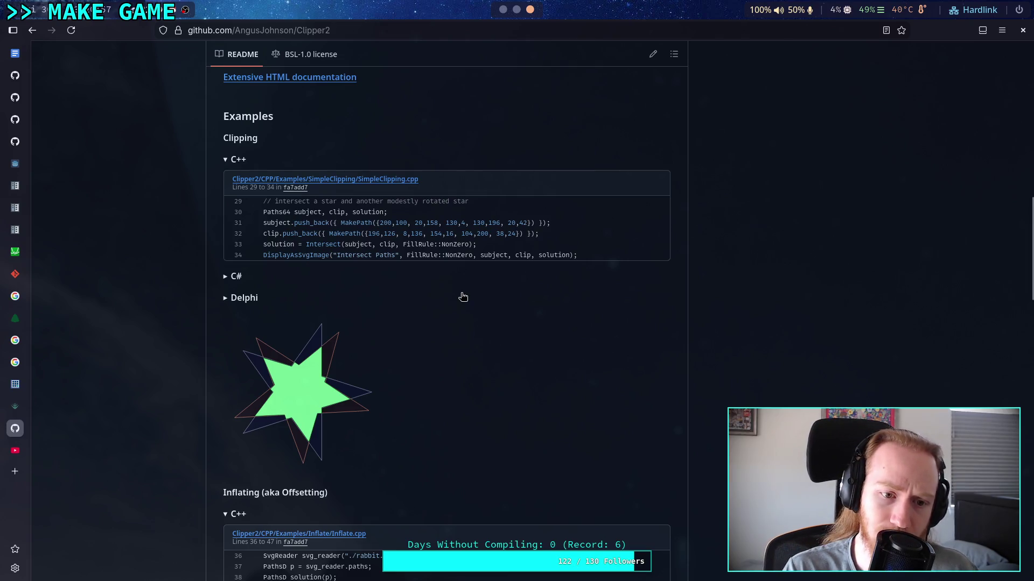
Step: Study the Clipping example's subject and clip path lines, then scroll to the Inflating rabbit example
left_click(249, 298)
left_click(245, 295)
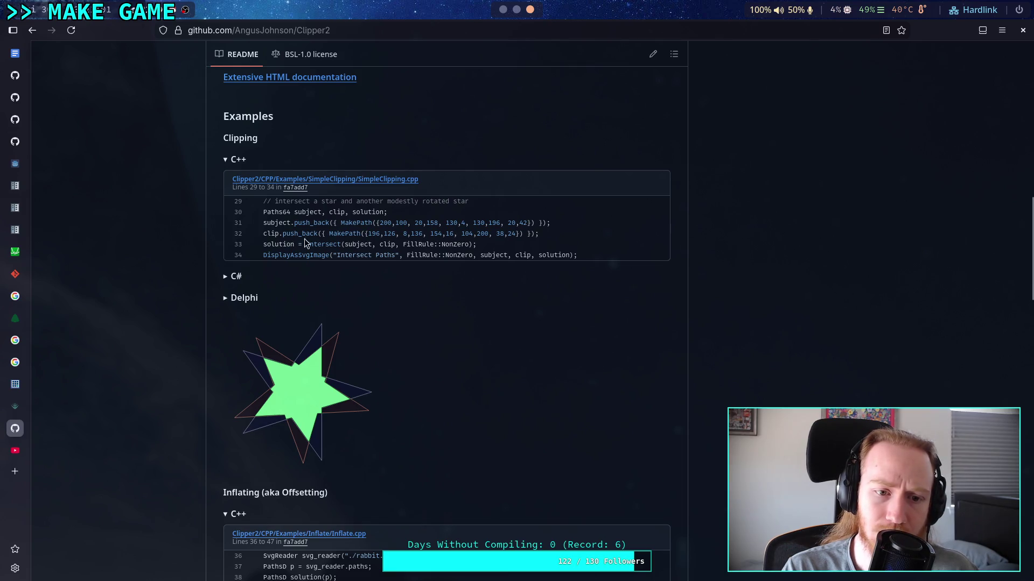
left_click_drag(285, 234, 505, 233)
left_click(505, 232)
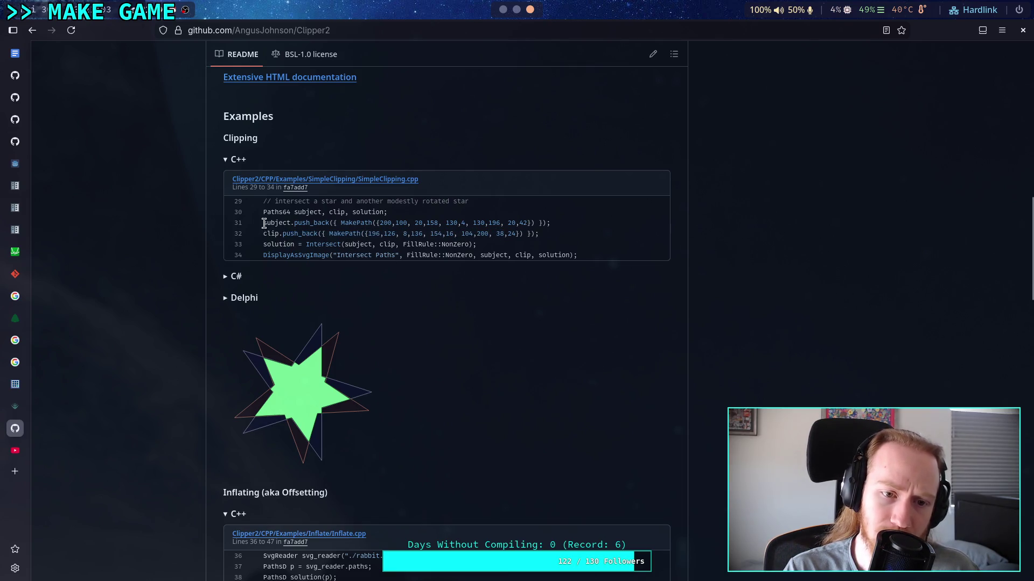
mouse_move(264, 223)
left_mouse_down()
mouse_move(327, 223)
mouse_move(297, 244)
mouse_move(468, 244)
left_mouse_up()
left_click(469, 244)
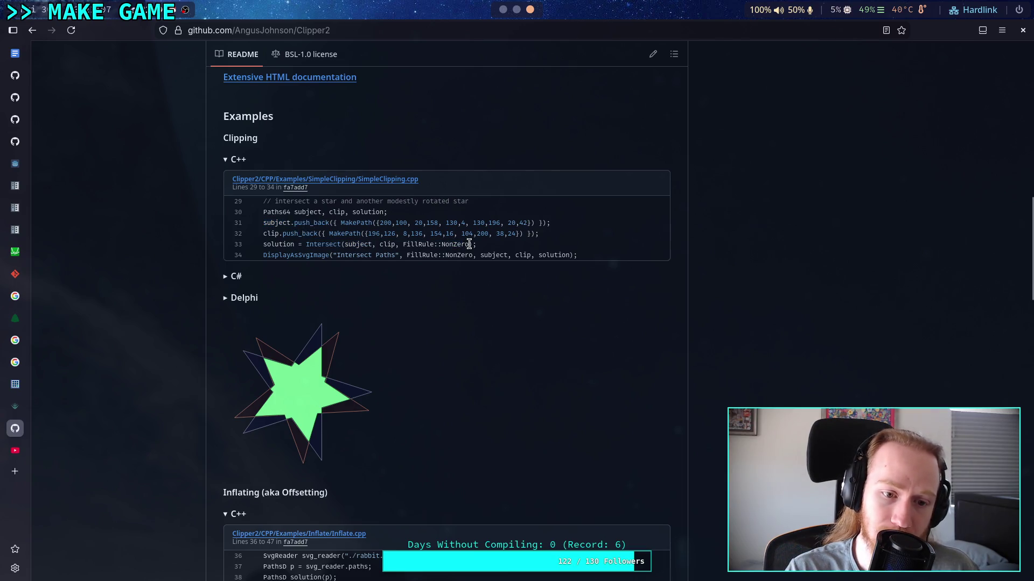
scroll(434, 240, "down", 5)
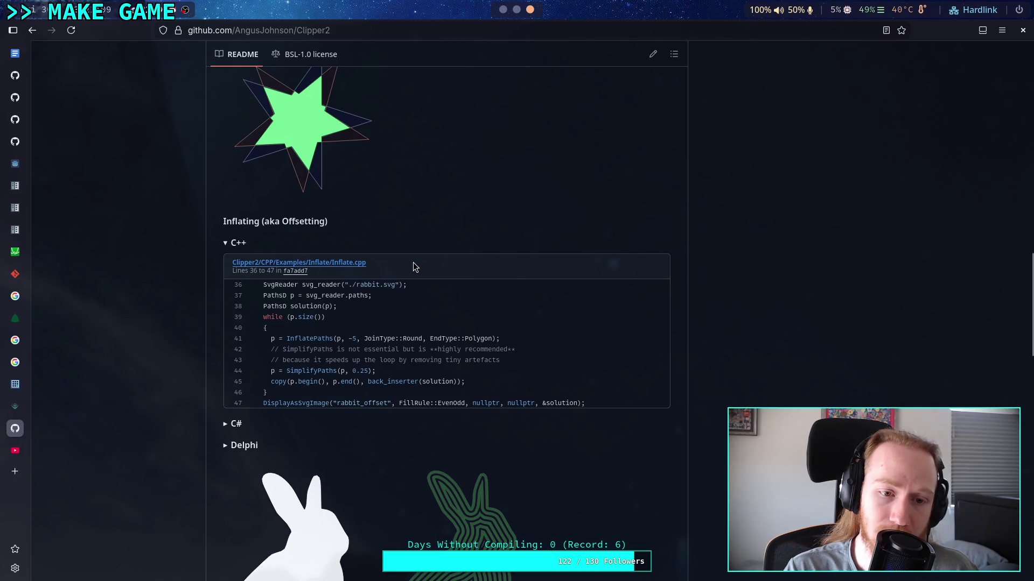
scroll(412, 263, "down", 3)
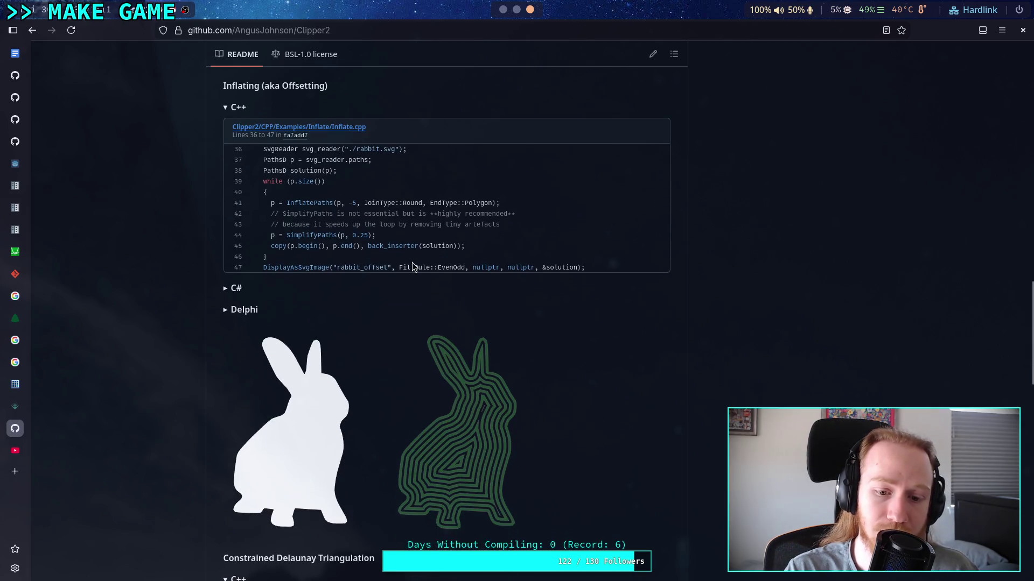
scroll(410, 262, "down", 1)
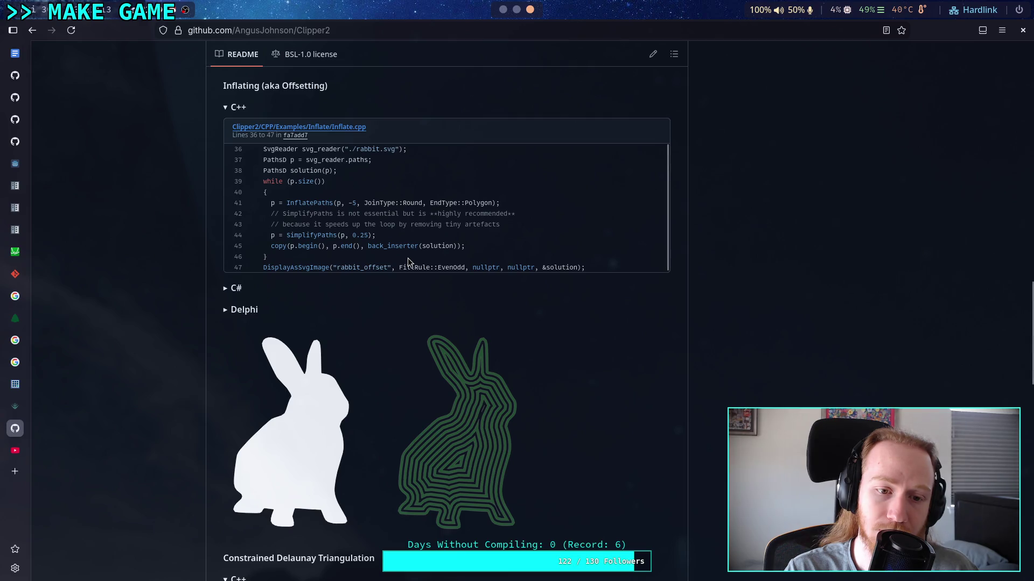
Step: Read the Triangulation example code, highlighting sr.paths and subject on lines 136–137
scroll(470, 363, "down", 3)
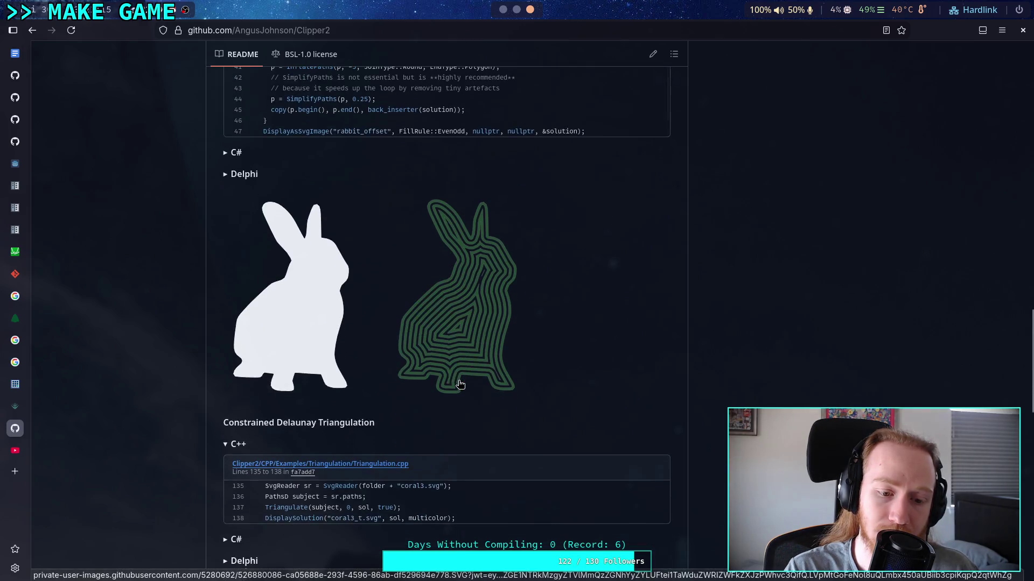
scroll(470, 361, "down", 7)
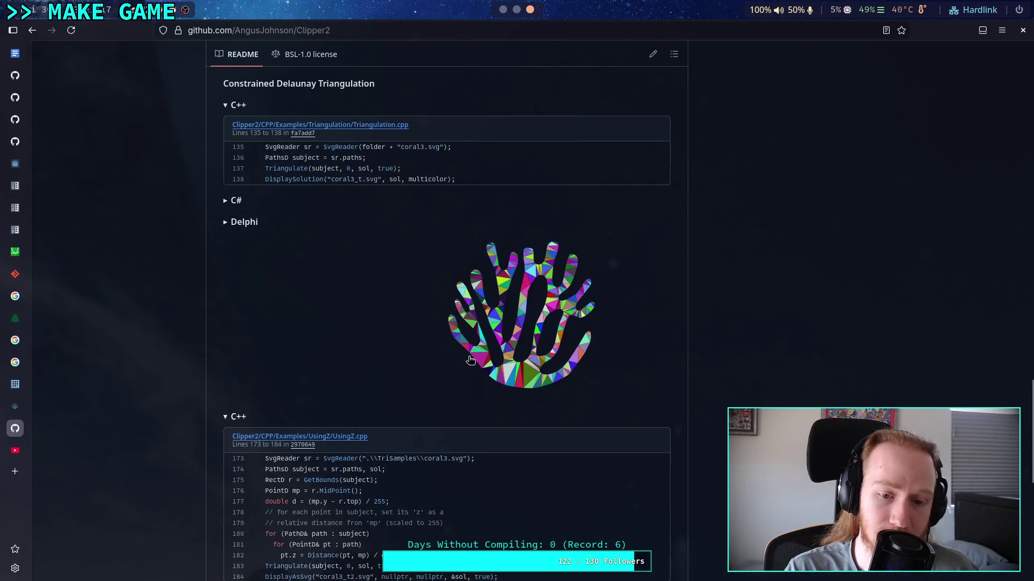
scroll(470, 361, "up", 1)
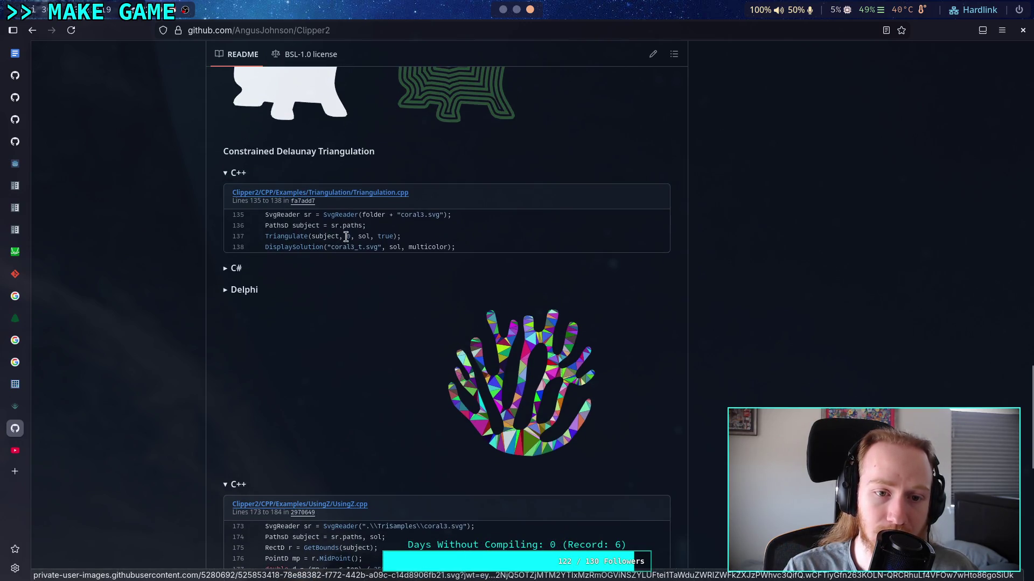
scroll(346, 233, "up", 6)
scroll(360, 265, "down", 4)
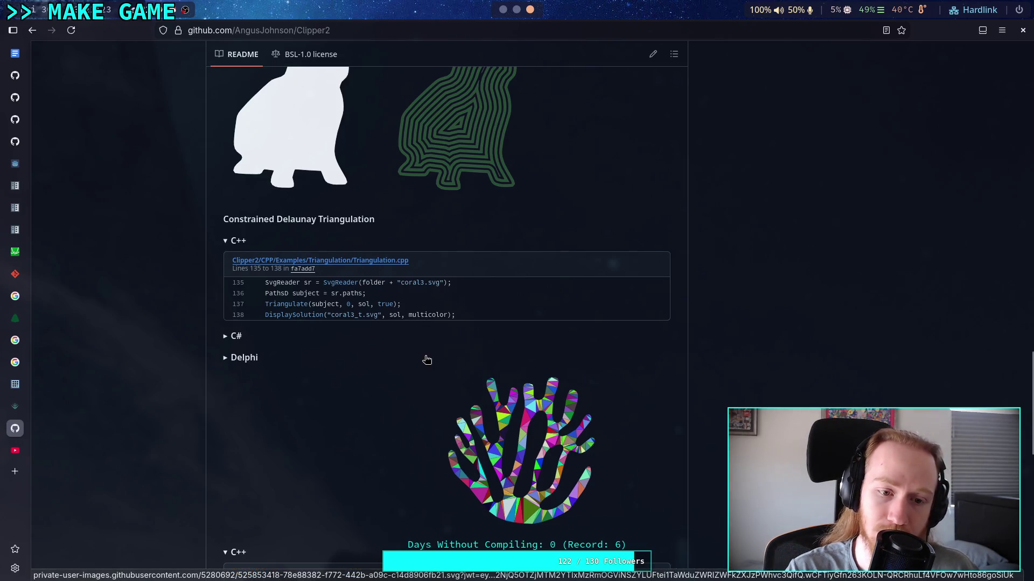
mouse_move(325, 293)
left_mouse_down()
mouse_move(379, 296)
mouse_move(360, 304)
left_mouse_up()
left_click(338, 293)
double_click(336, 305)
left_click(315, 305)
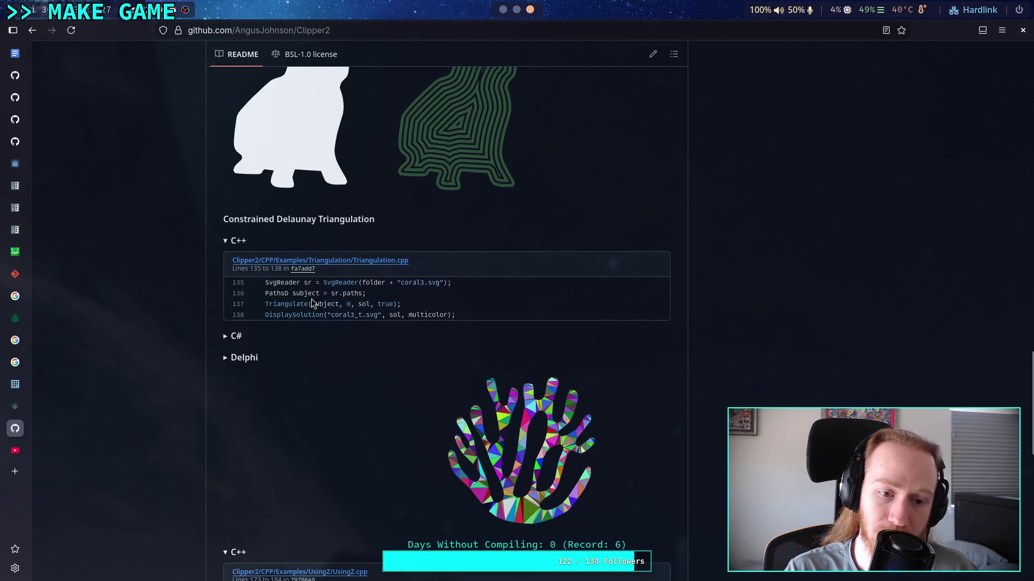
Step: Scroll through the Ports table, then back up to the repository's top-level folders
scroll(312, 299, "down", 3)
scroll(312, 297, "down", 2)
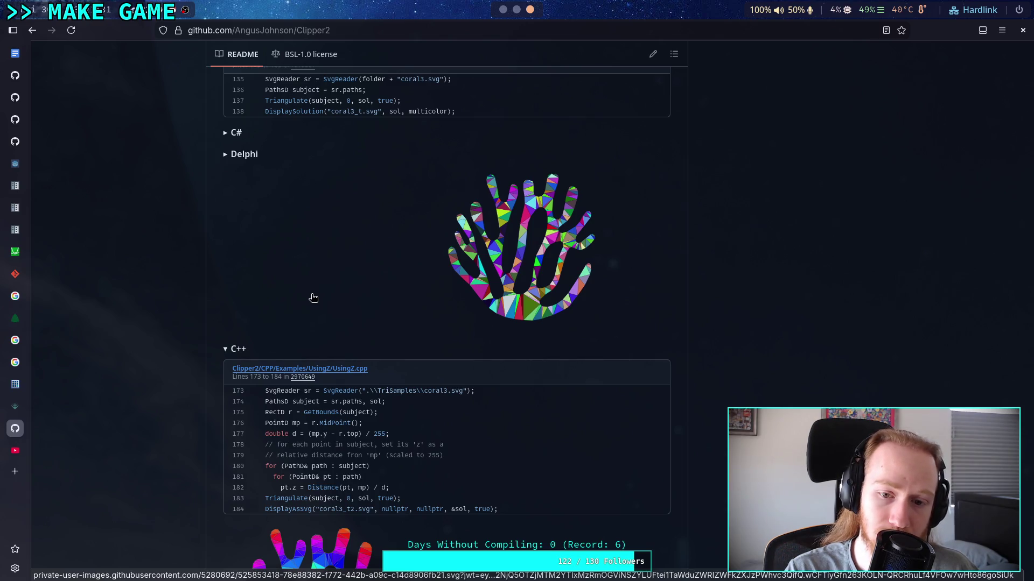
scroll(322, 294, "down", 8)
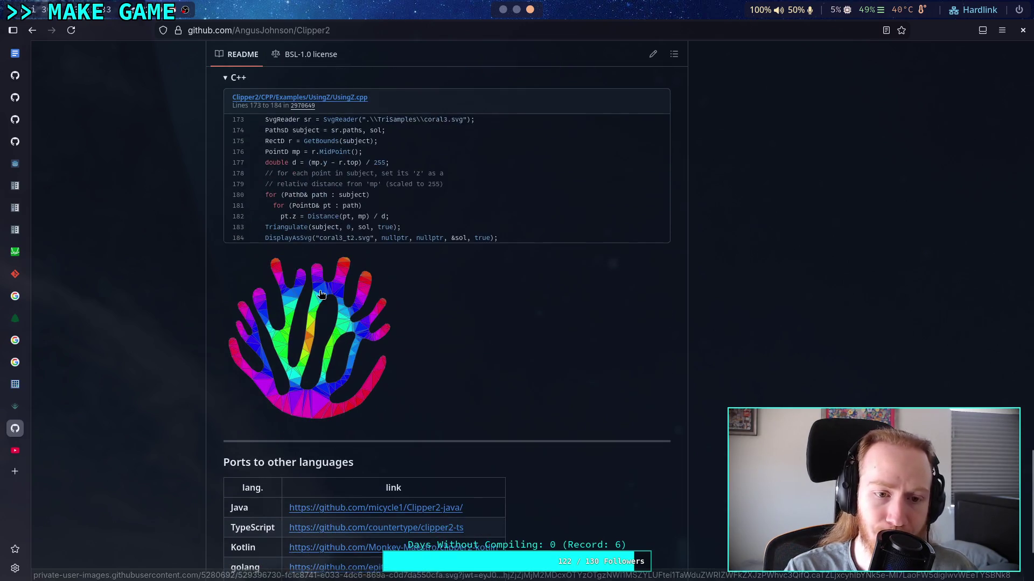
scroll(322, 293, "up", 7)
scroll(323, 291, "up", 3)
scroll(322, 290, "down", 8)
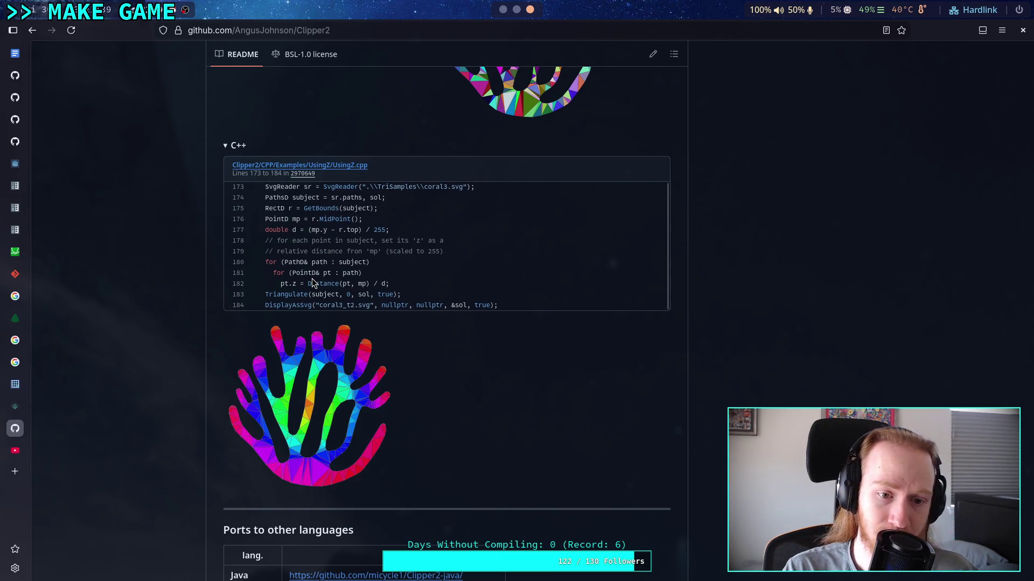
scroll(445, 301, "down", 5)
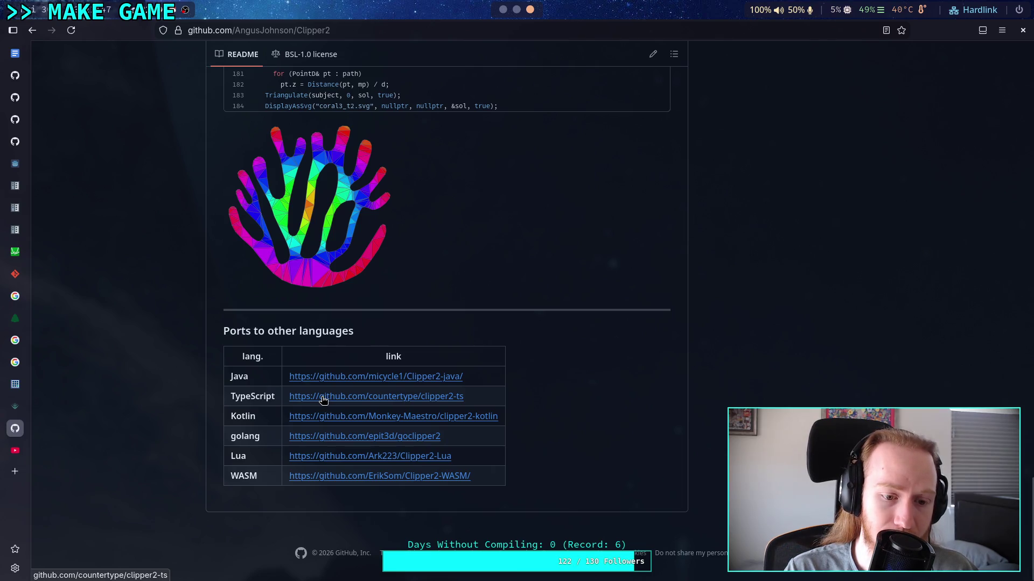
scroll(320, 397, "up", 15)
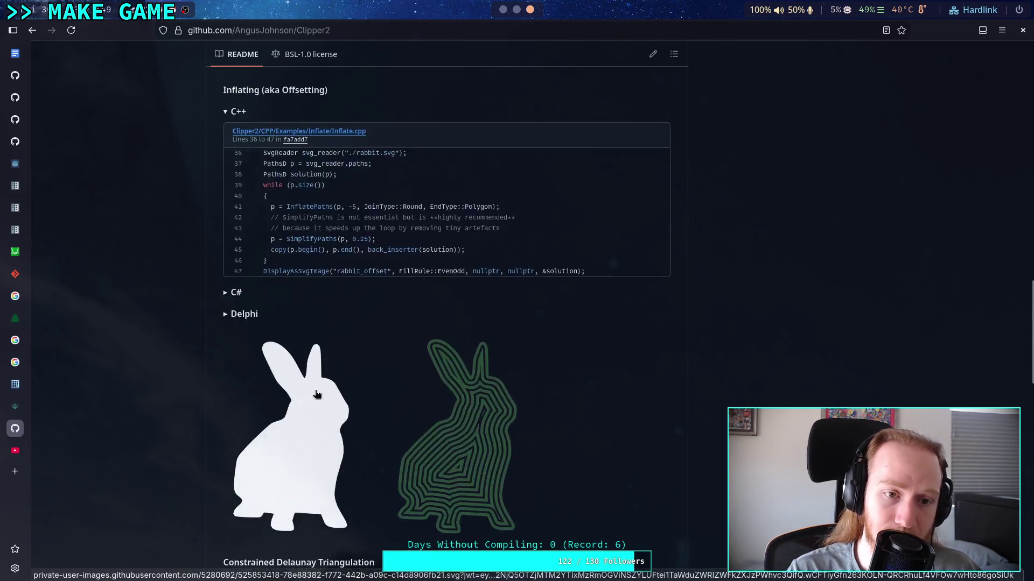
scroll(315, 391, "up", 10)
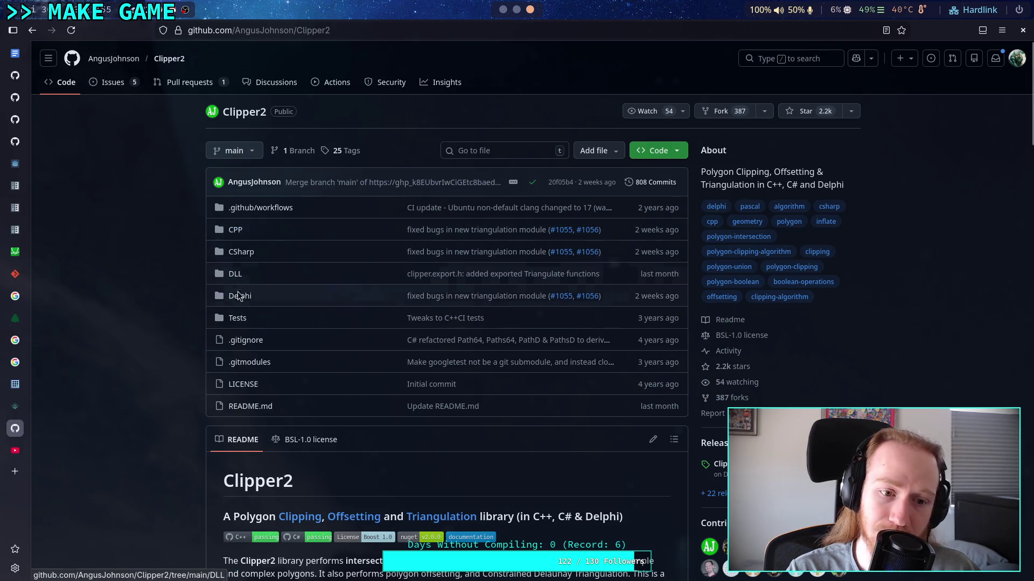
Step: Go to CPP/Clipper2Lib/src and view clipper.engine.cpp, noting its line count
left_click(237, 231)
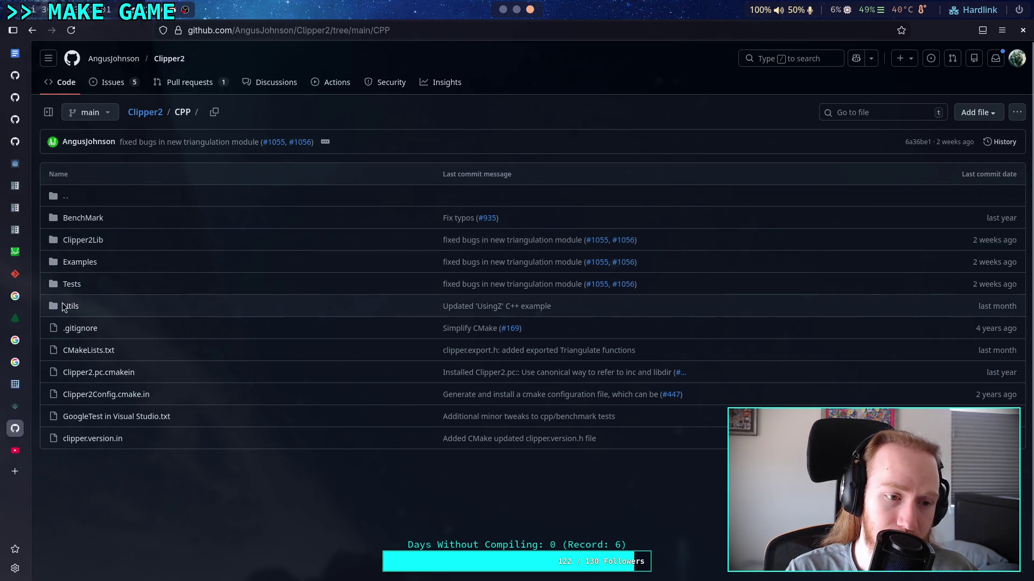
left_click(88, 240)
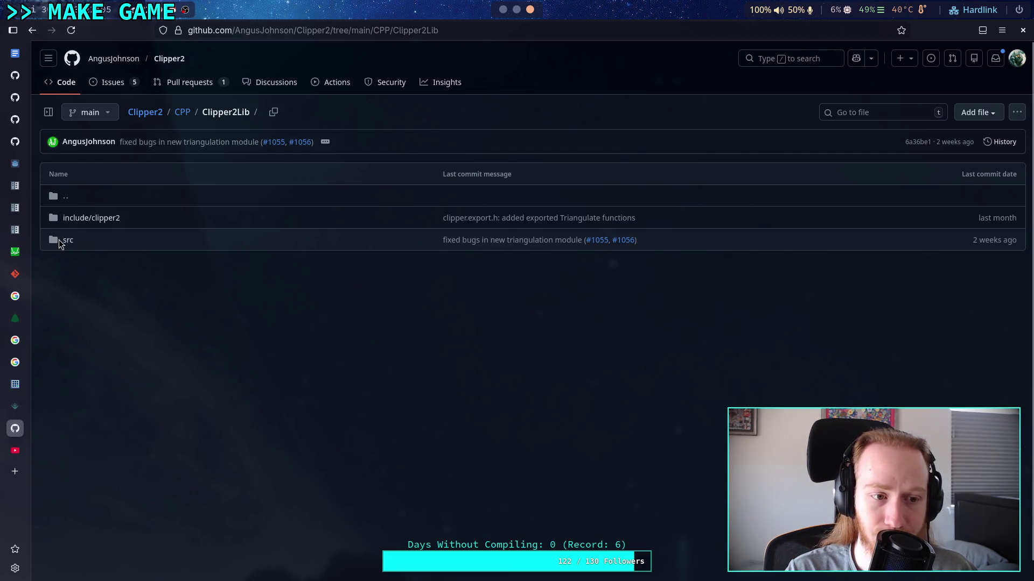
left_click(59, 240)
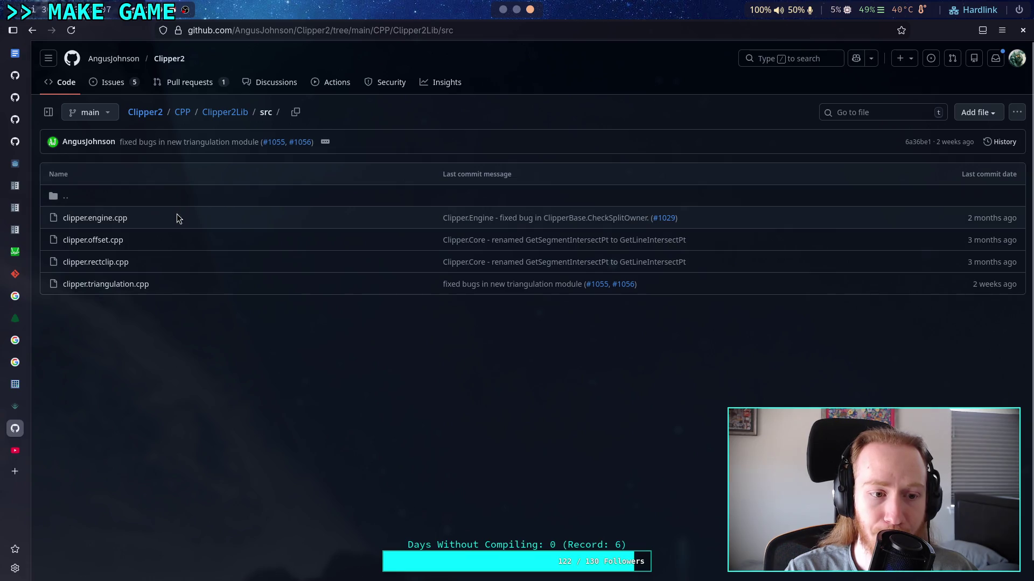
left_click(96, 221)
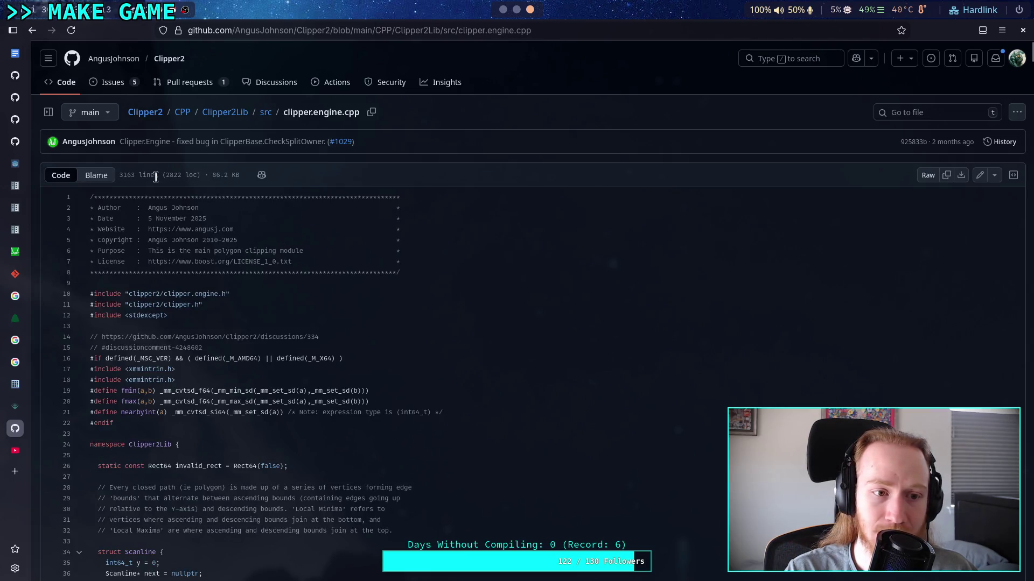
left_click_drag(117, 174, 166, 175)
left_click(30, 36)
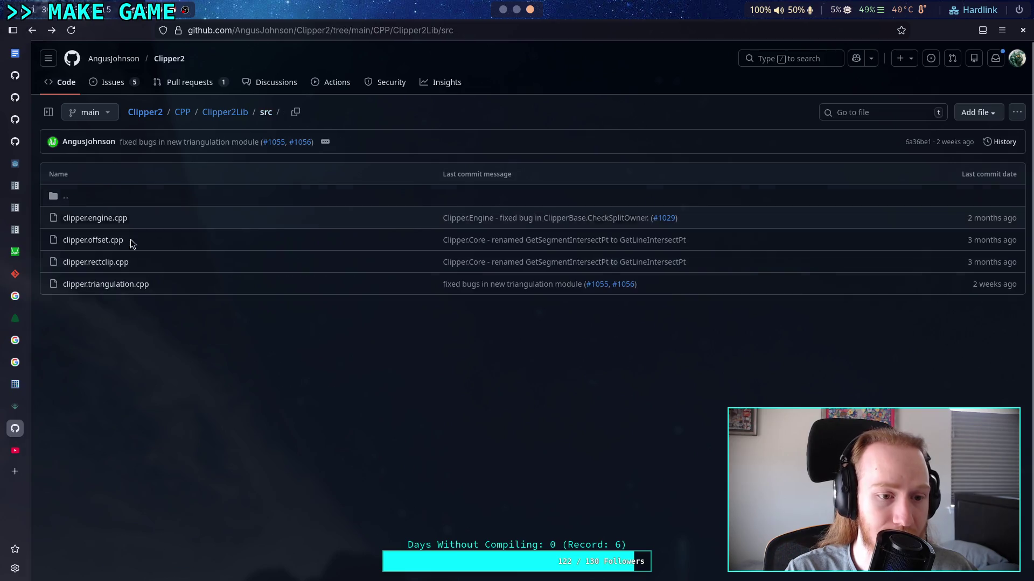
Step: View clipper.offset.cpp, clipper.rectclip.cpp and clipper.triangulation.cpp, then close the Clipper2 tab
left_click(105, 237)
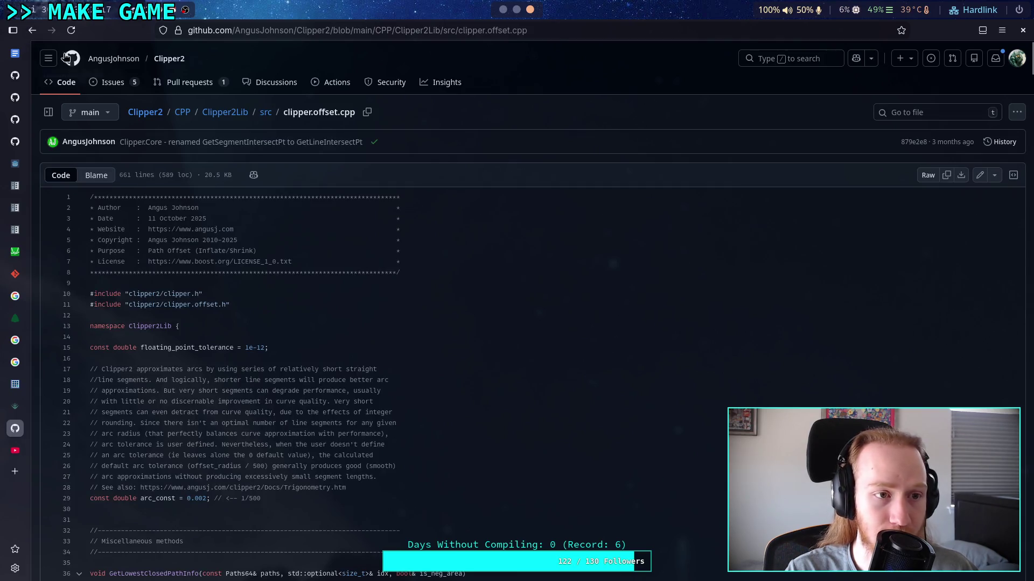
left_click(33, 30)
left_click(114, 263)
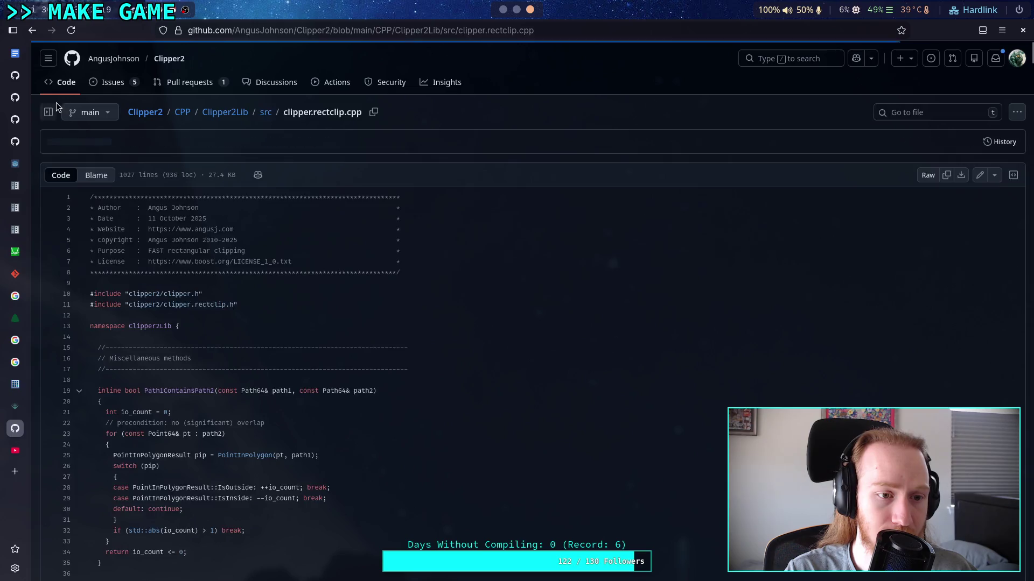
left_click(33, 30)
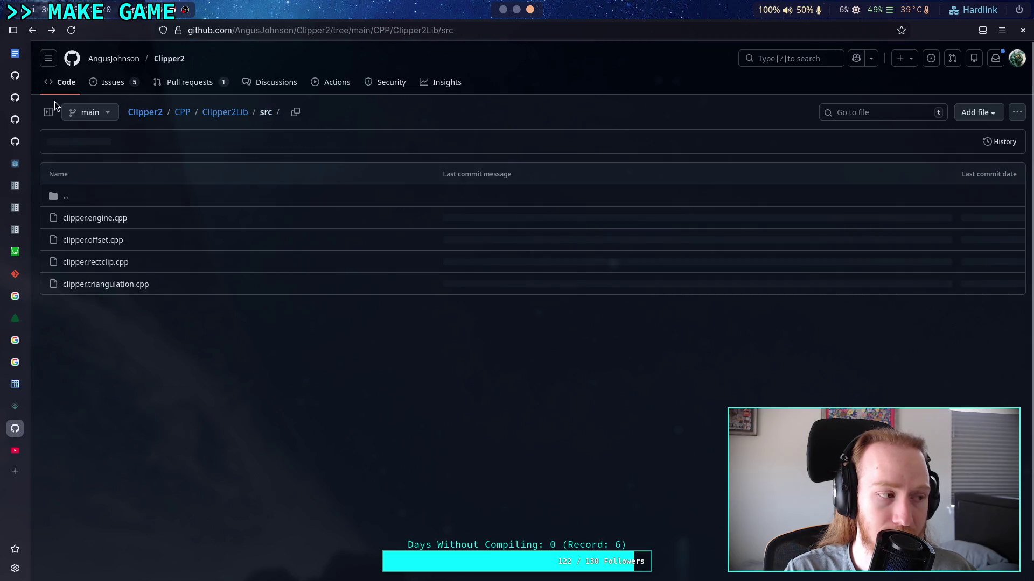
left_click(104, 284)
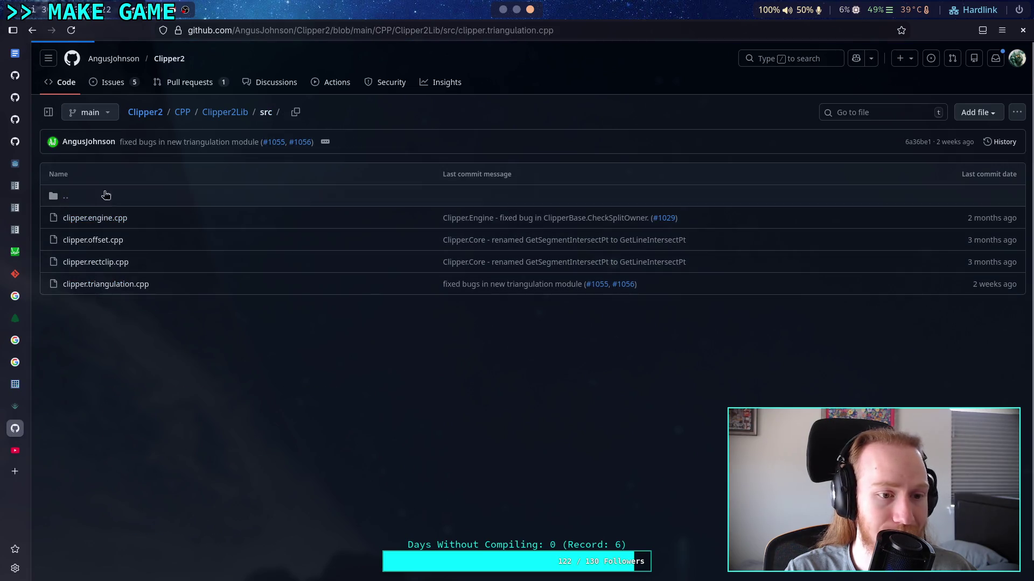
left_click(32, 30)
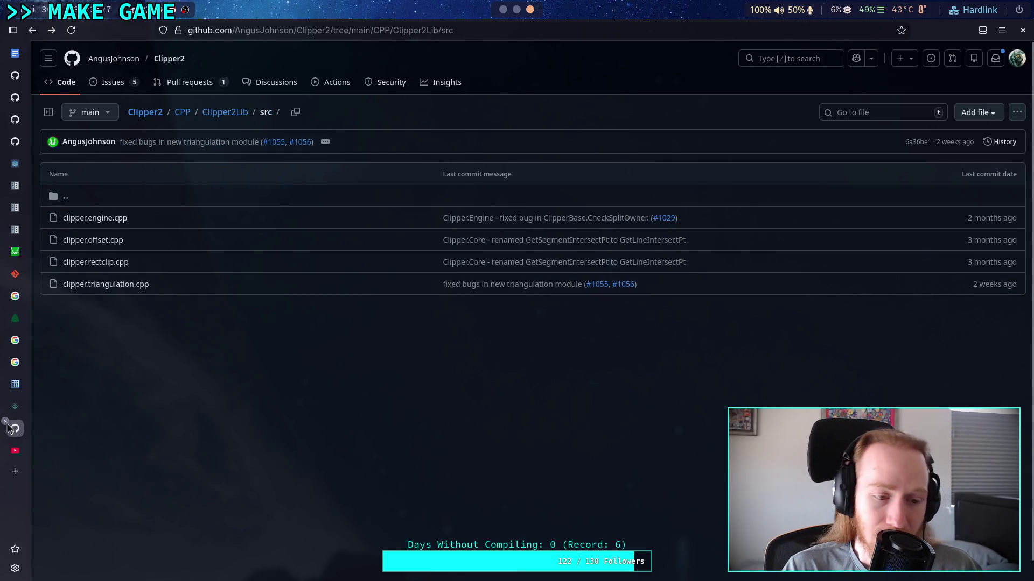
key("ctrl+w")
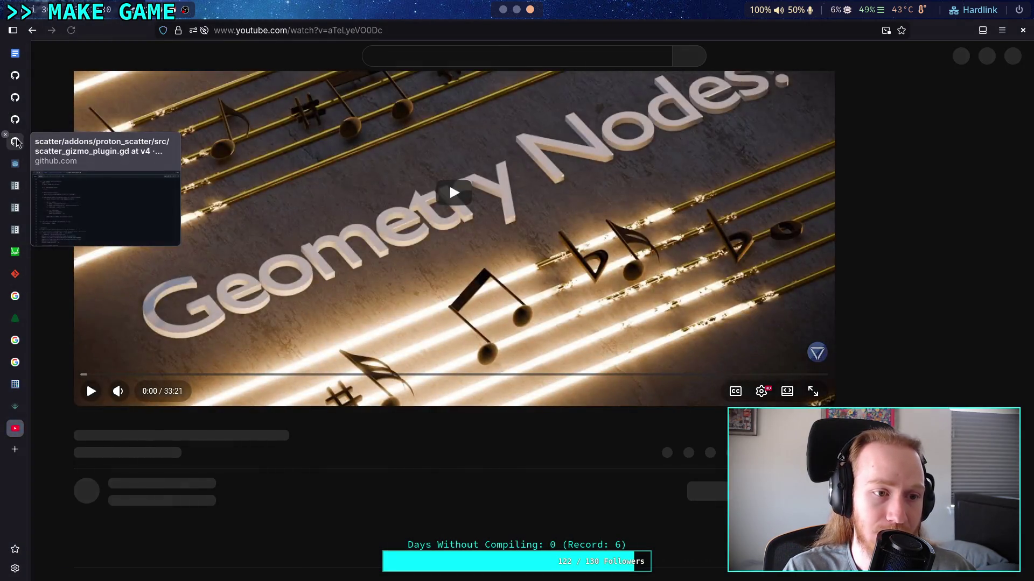
left_click(15, 141)
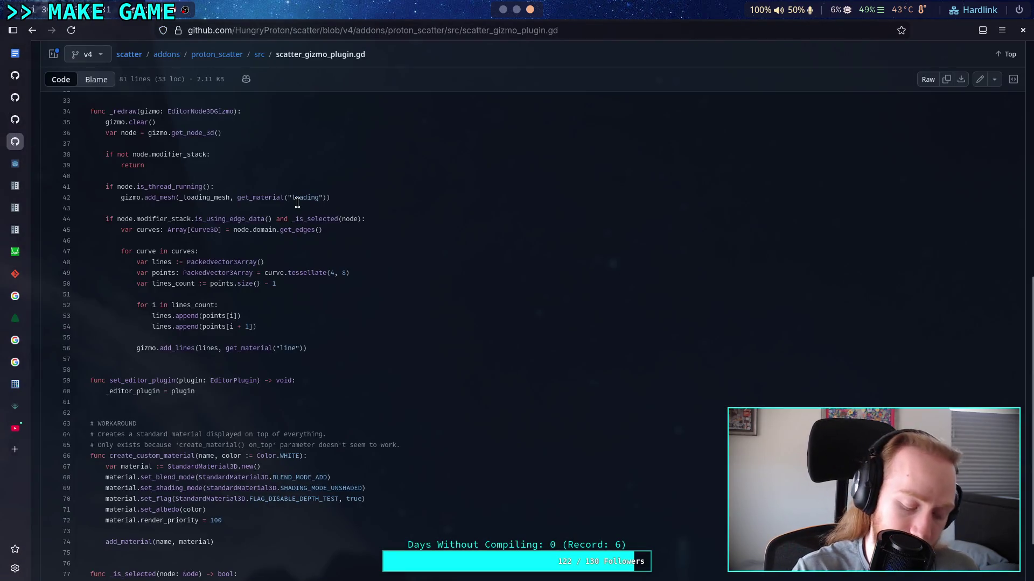
Step: Switch from the browser back to TerrainInstanceRegion.gd in Godot's script editor
key("alt+Tab")
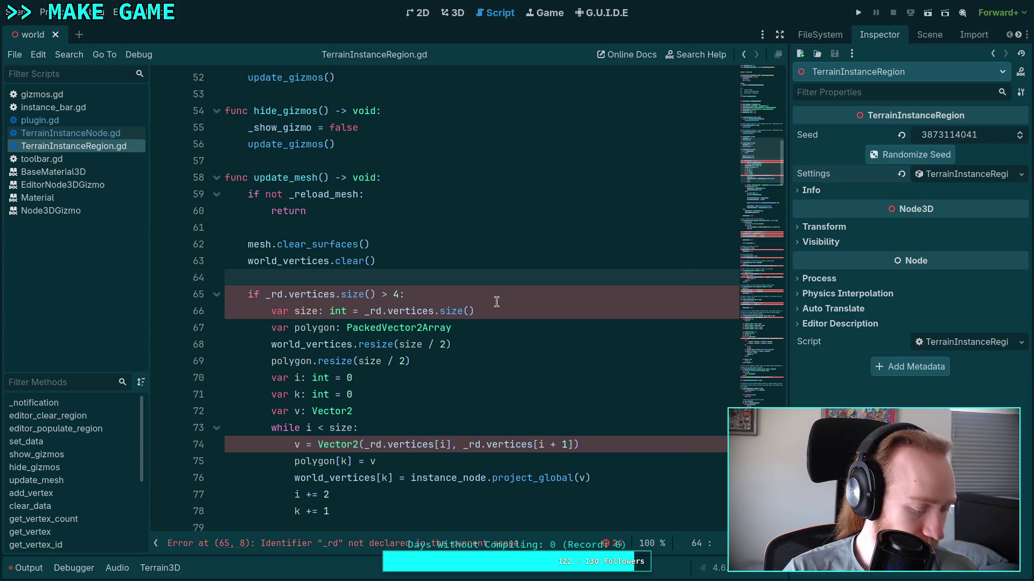
left_click(527, 291)
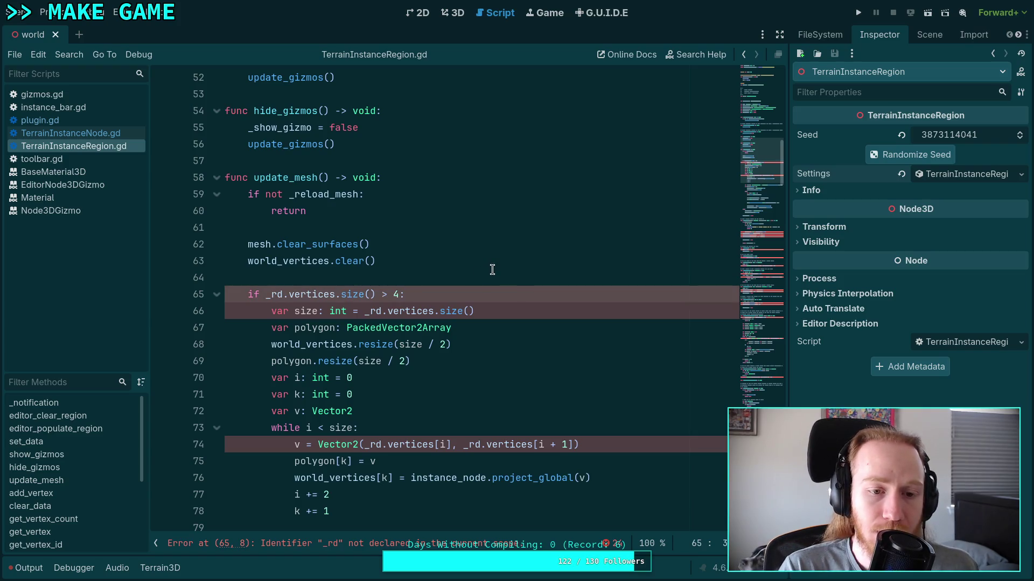
scroll(489, 270, "up", 1)
scroll(489, 271, "up", 15)
scroll(458, 302, "down", 4)
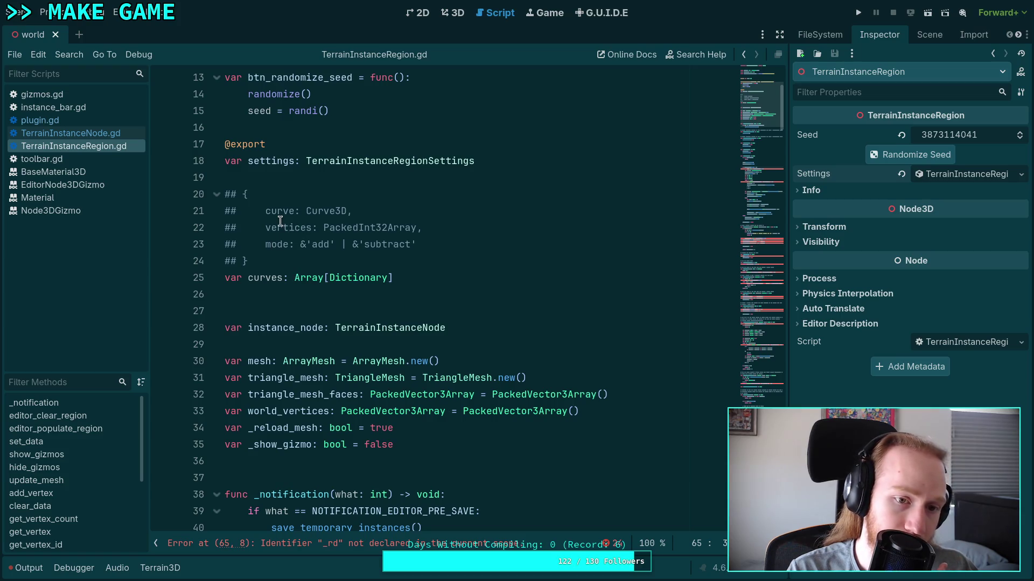
Step: Rewrite the curves comment into a nested Curve3D: { vertices, mode } block and save
left_click_drag(305, 210, 266, 211)
key("BackSpace")
left_click(359, 210)
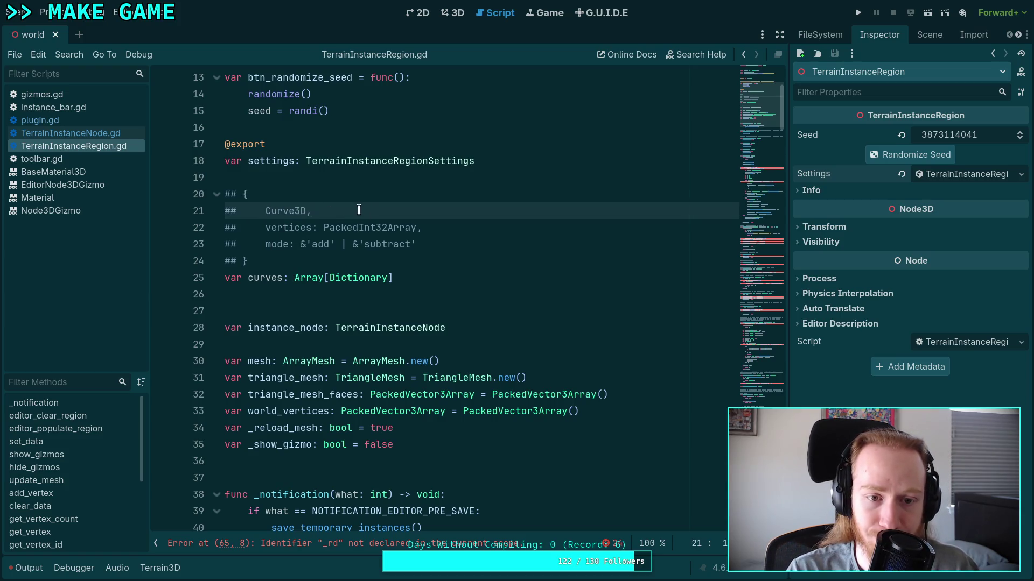
key("BackSpace")
type(": {")
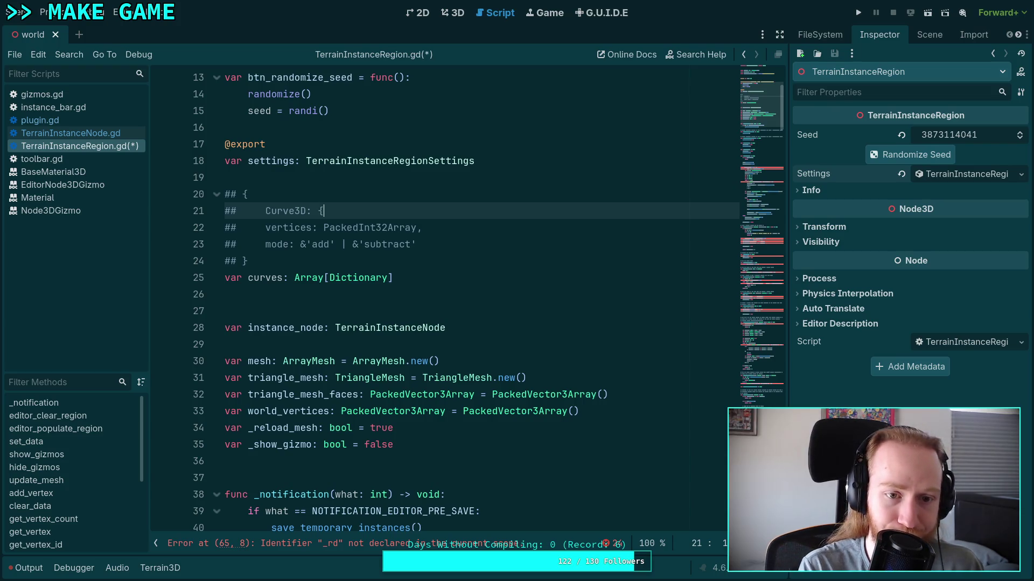
key("Down")
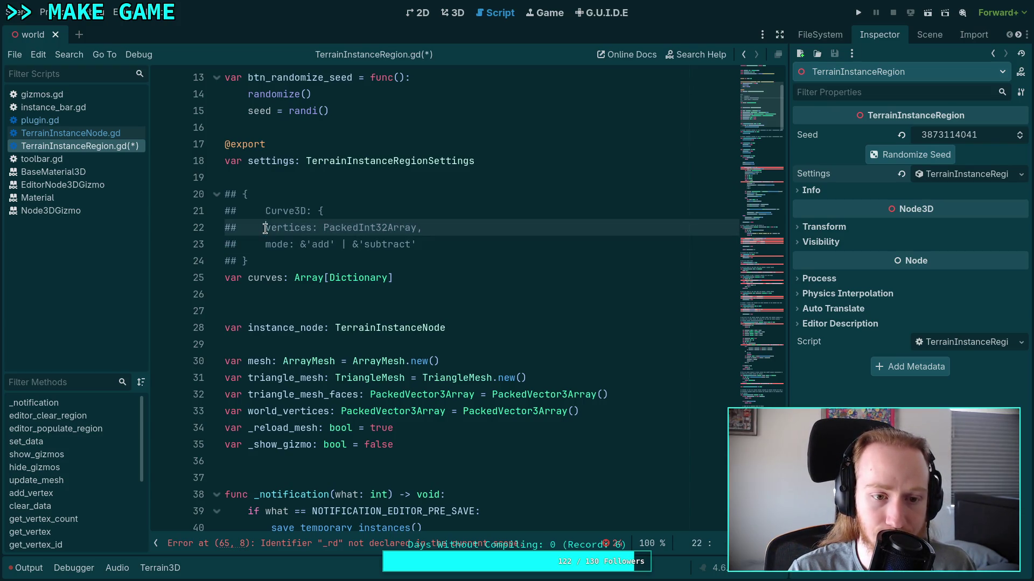
key("Down")
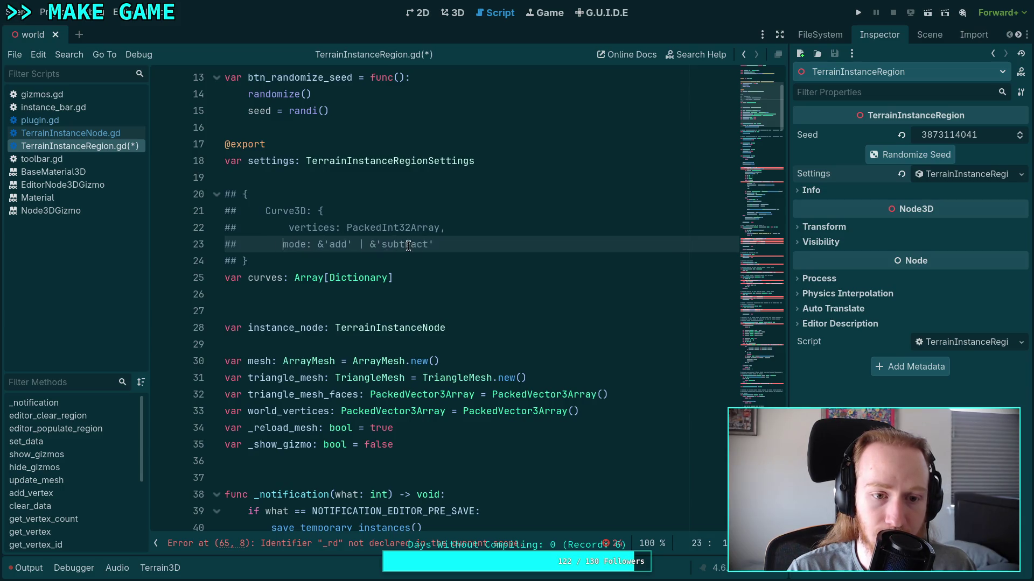
key("Return")
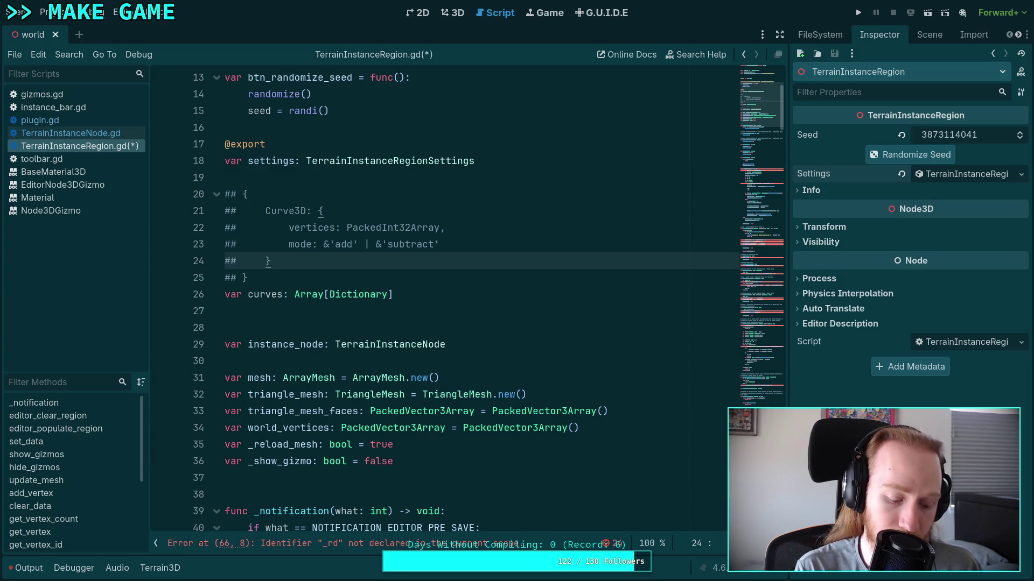
key("ctrl+s")
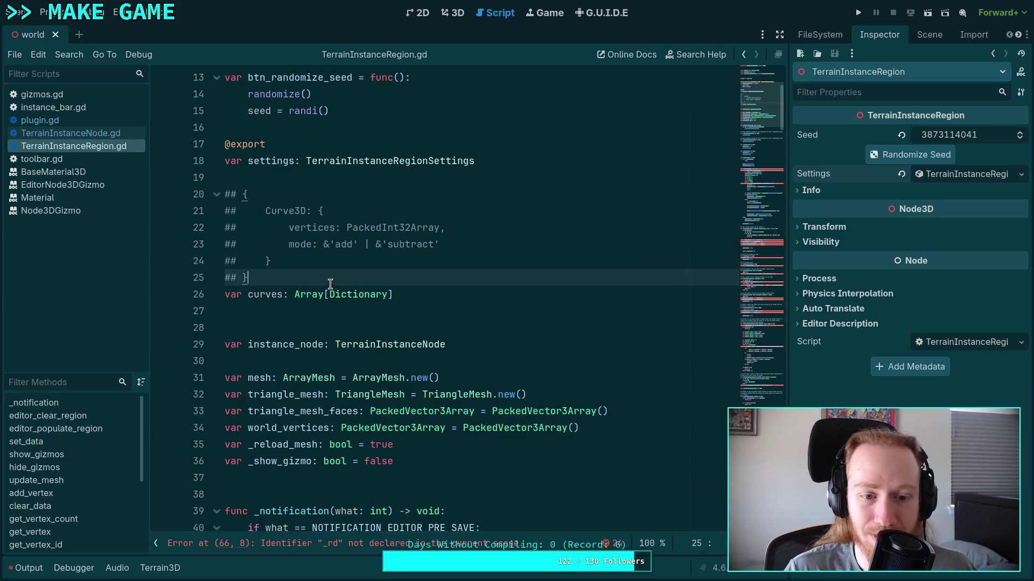
Step: Change the curves type from Array[Dictionary] to Dictionary[Curve3D, Dictionary] and save
double_click(299, 295)
key("Delete")
key("Delete")
key("End")
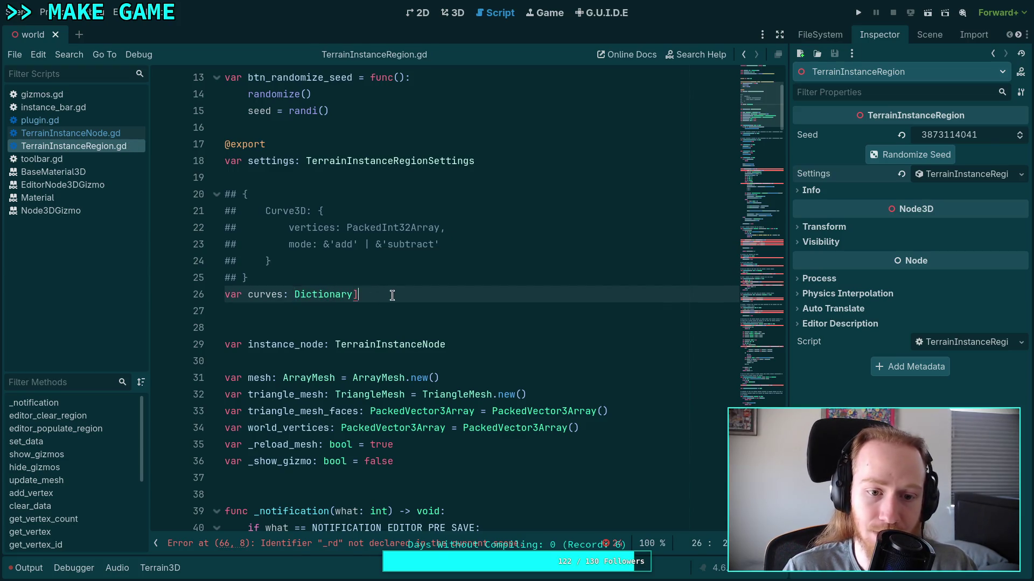
key("BackSpace")
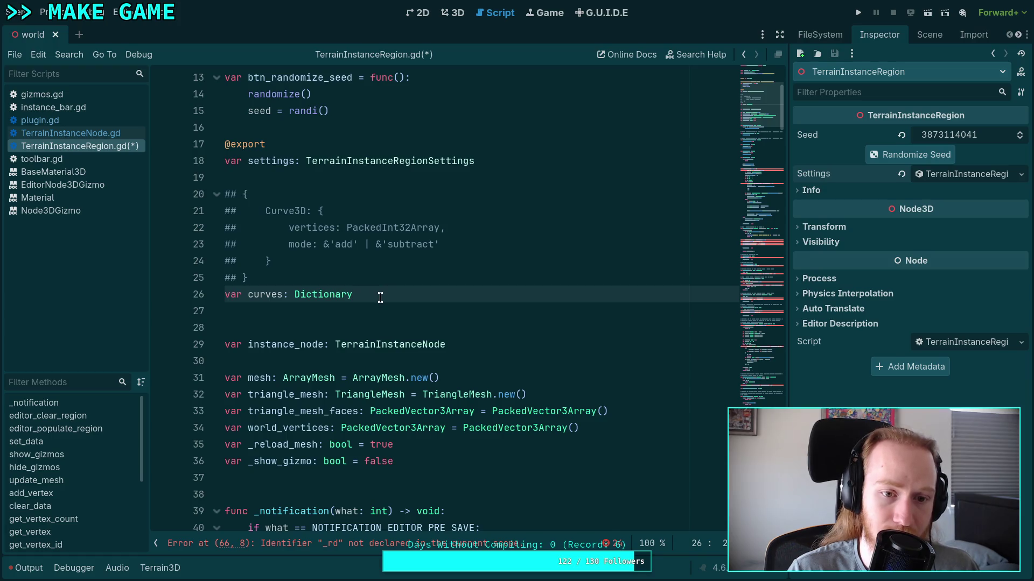
type("[C")
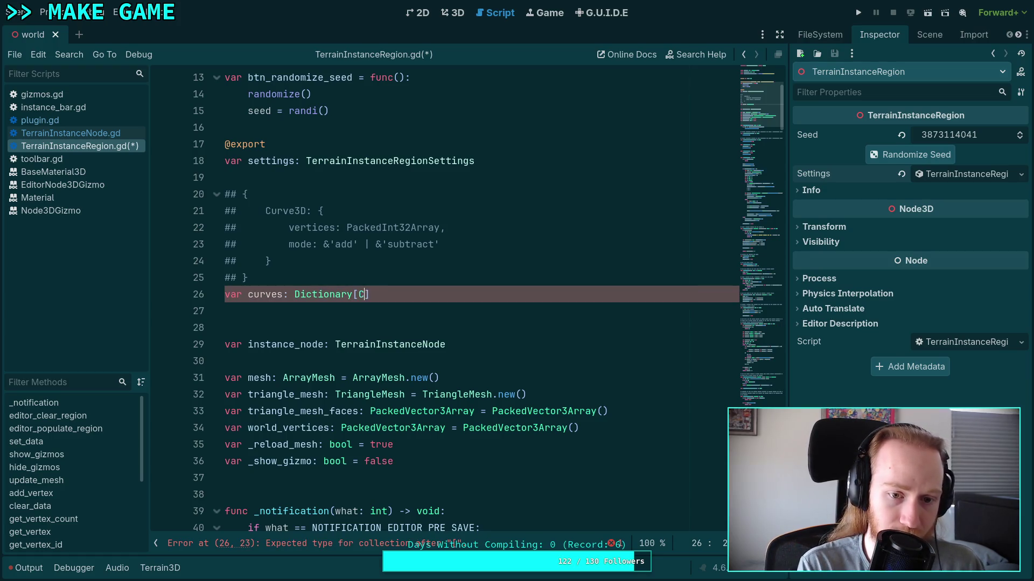
type("urve3D, Dic")
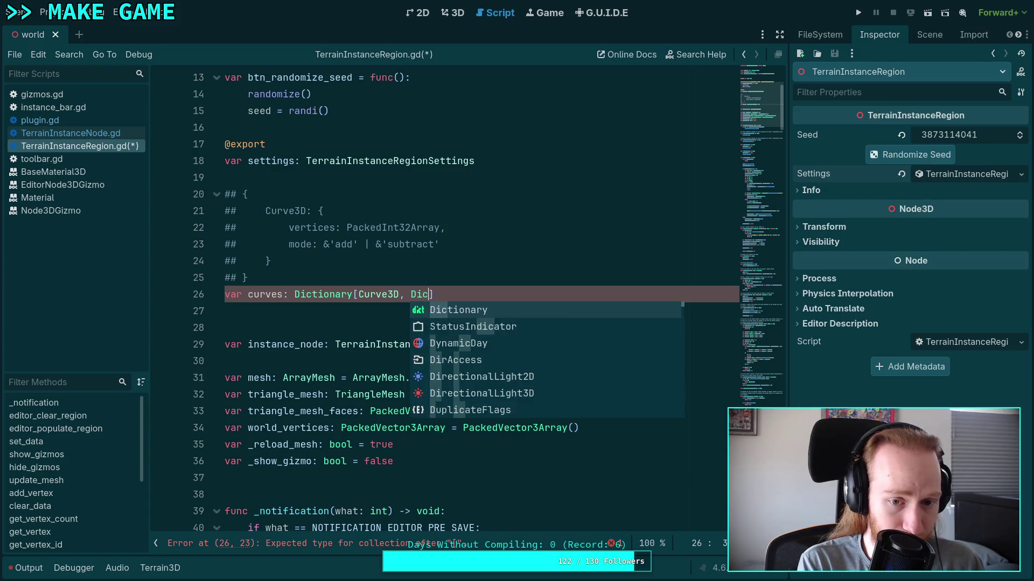
type("tionar")
key("Return")
key("ctrl+s")
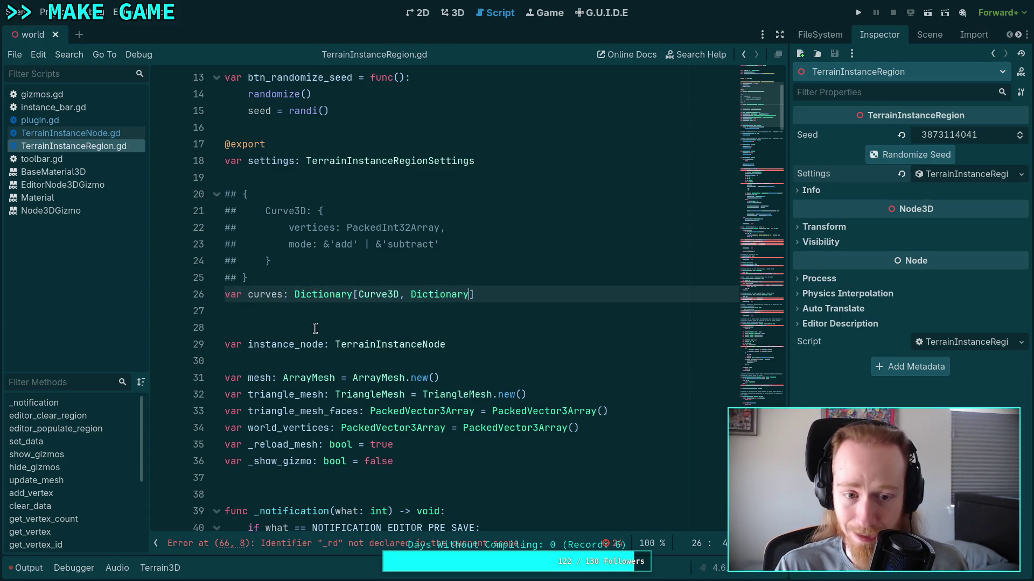
key("Down")
scroll(367, 284, "down", 2)
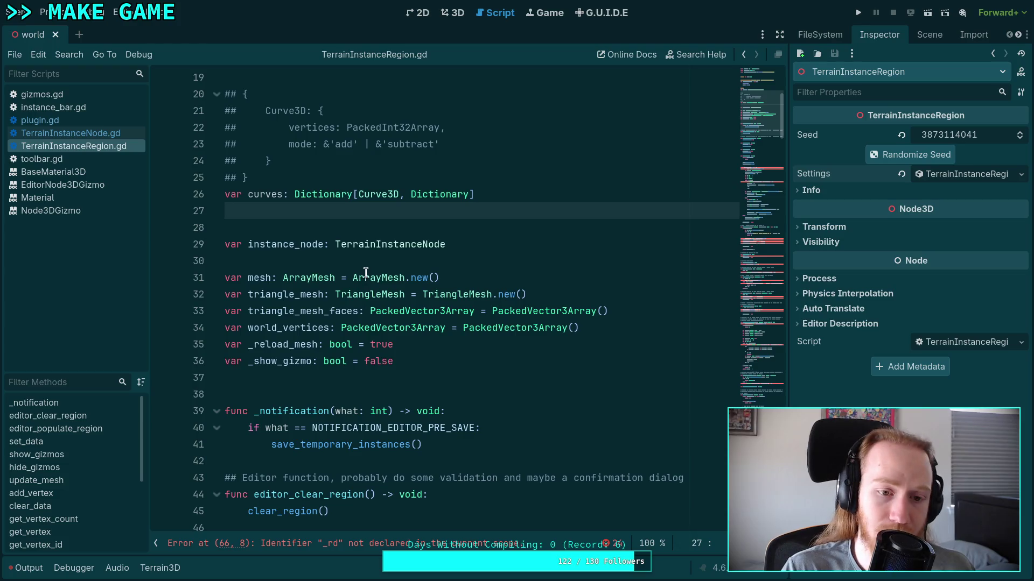
scroll(373, 283, "up", 4)
scroll(396, 271, "down", 7)
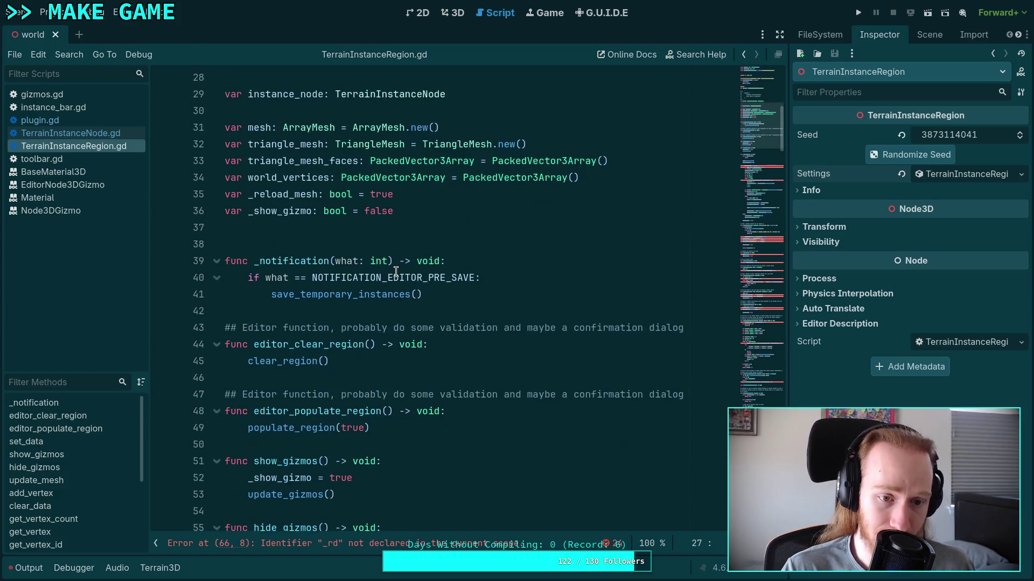
scroll(345, 318, "down", 2)
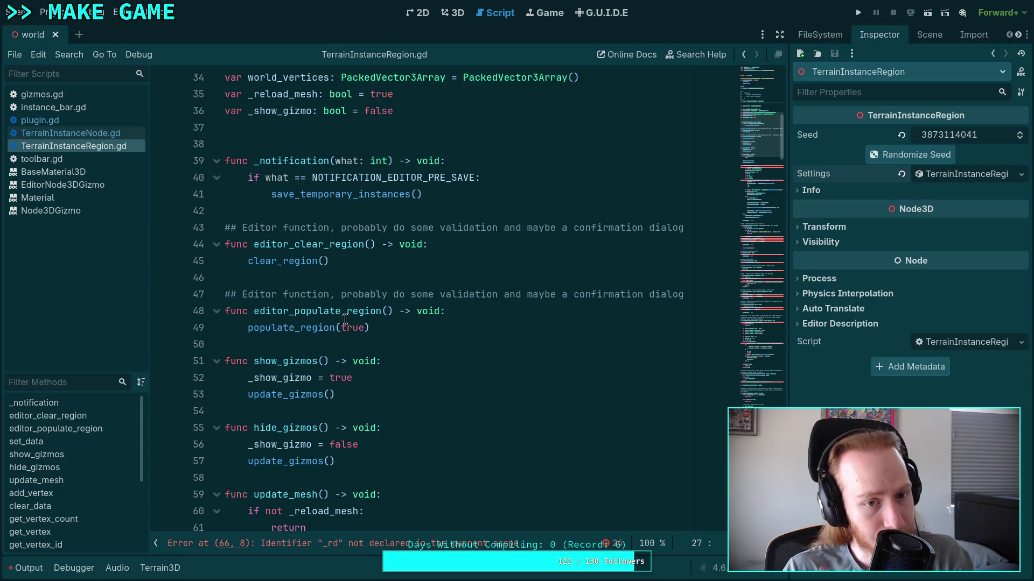
scroll(357, 299, "down", 5)
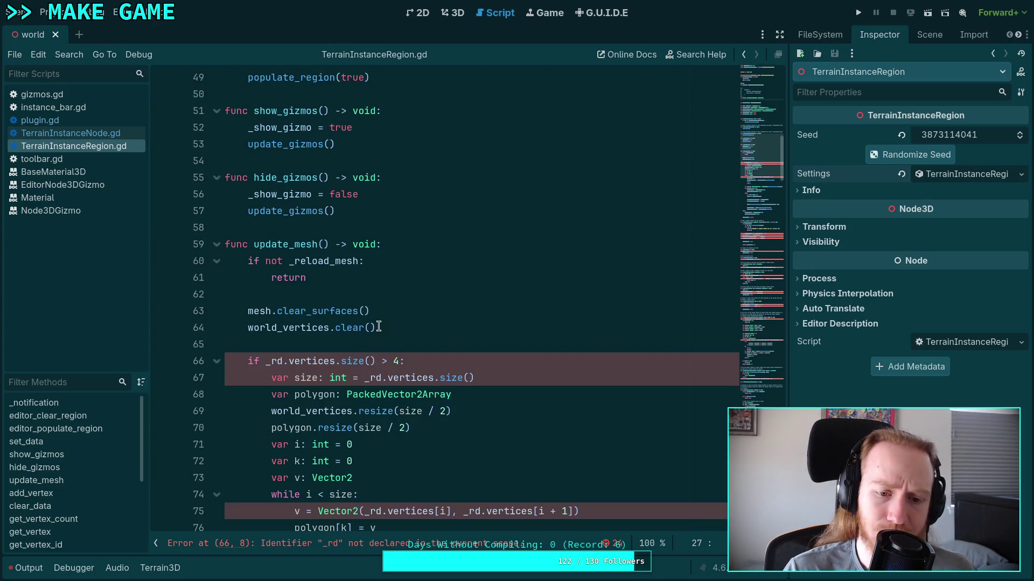
scroll(378, 327, "down", 3)
left_click(461, 199)
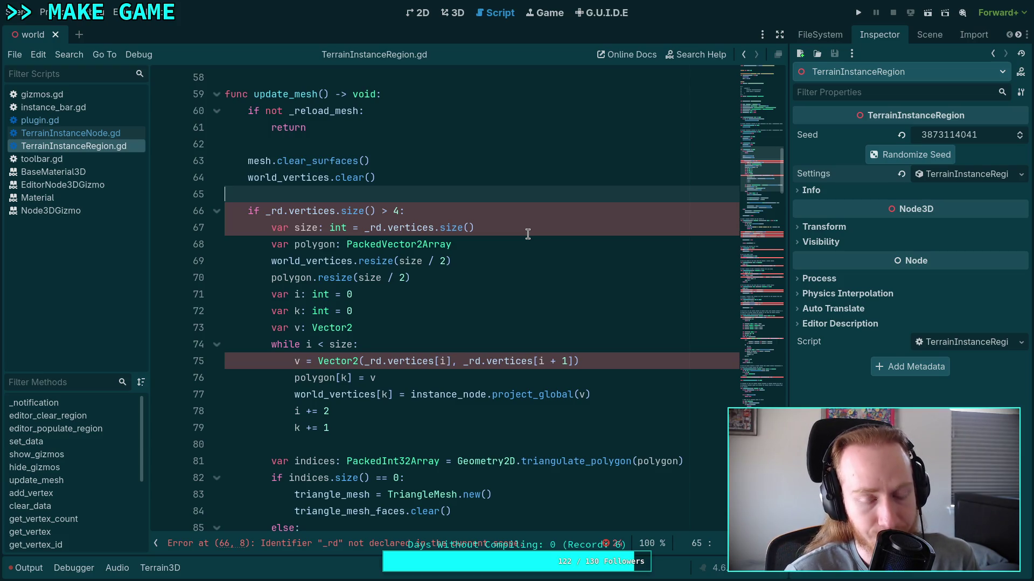
scroll(548, 244, "up", 1)
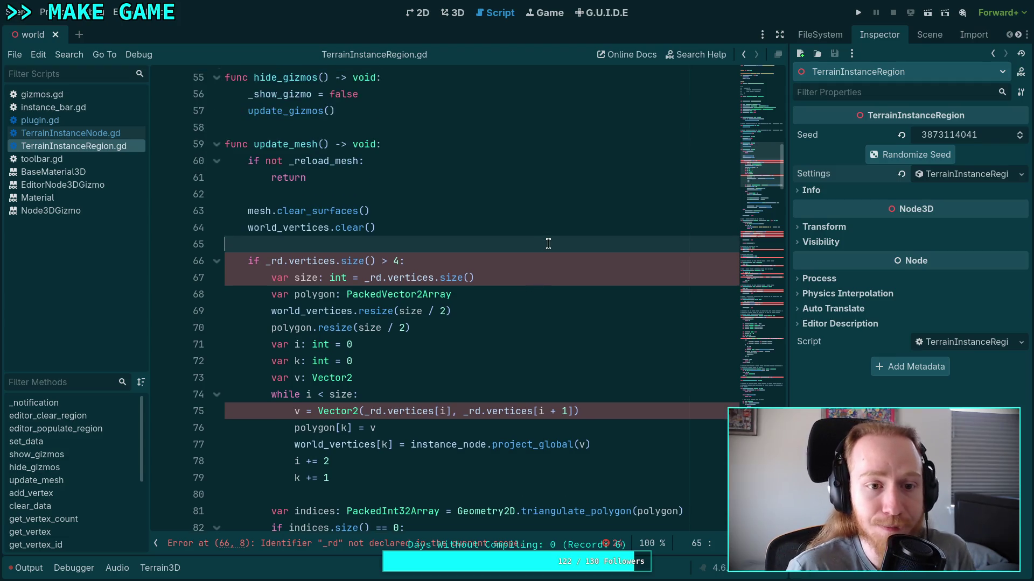
scroll(504, 279, "down", 1)
scroll(504, 273, "down", 7)
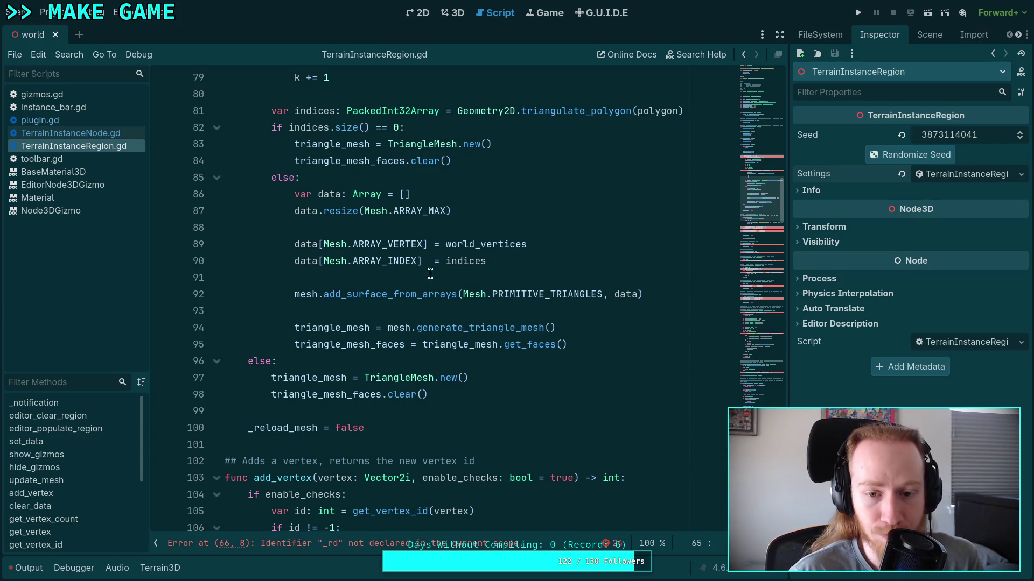
mouse_move(376, 294)
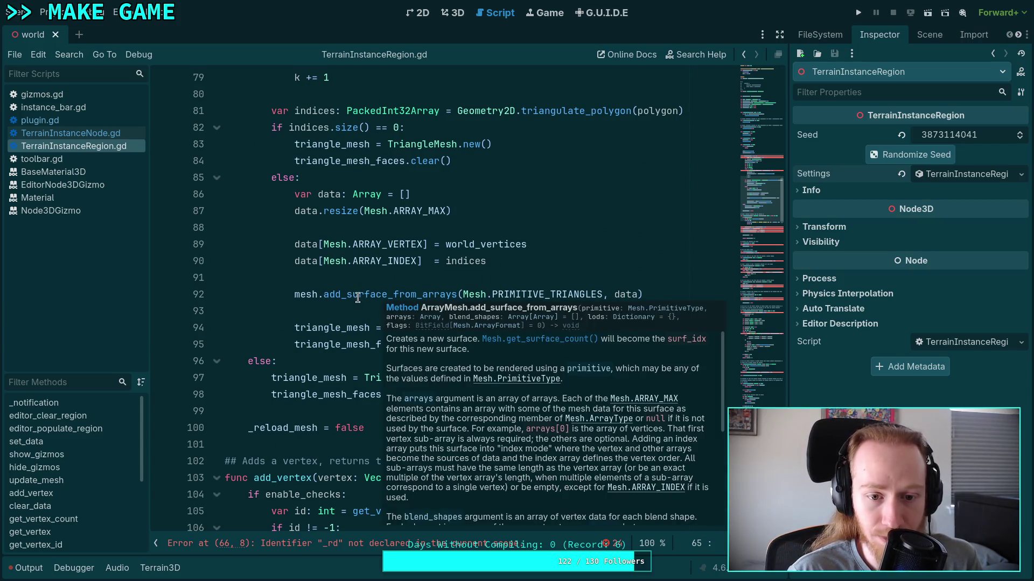
double_click(358, 295)
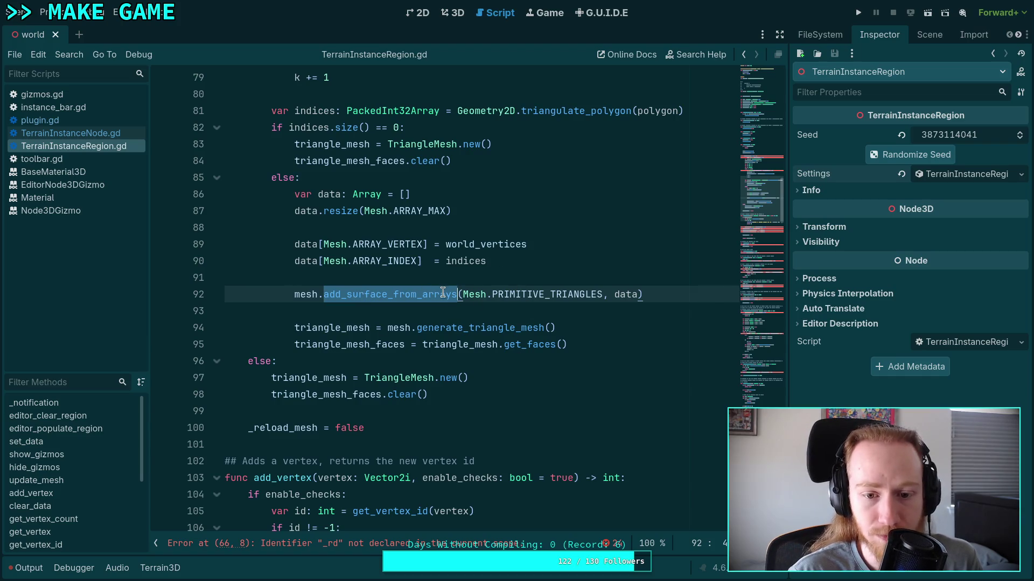
scroll(377, 297, "up", 5)
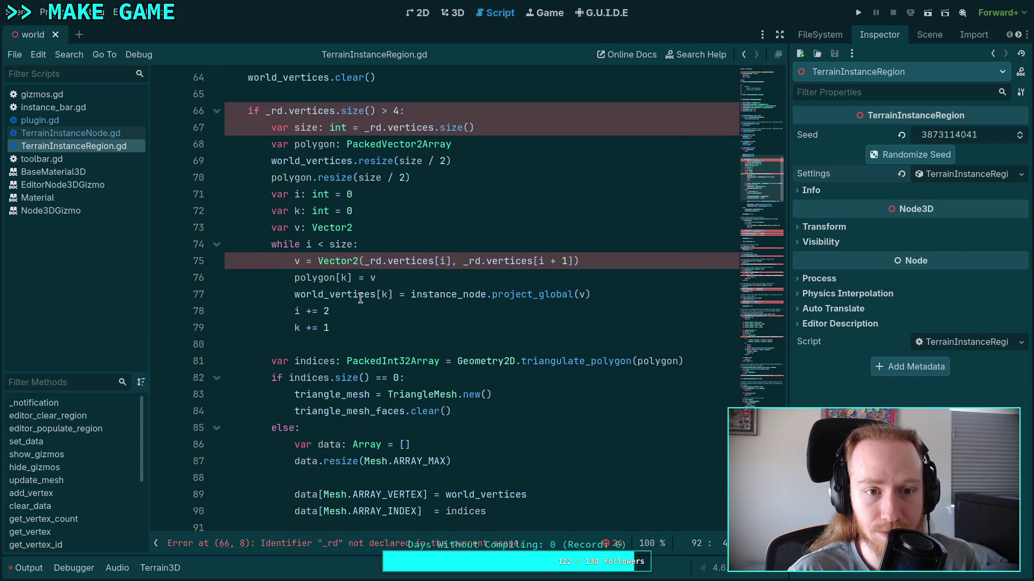
scroll(360, 298, "down", 3)
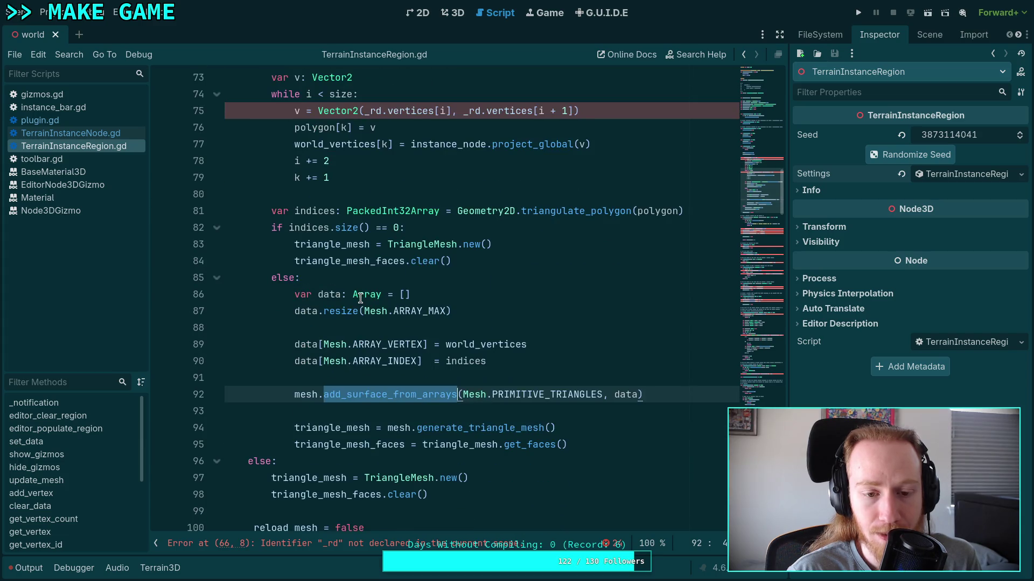
mouse_move(360, 299)
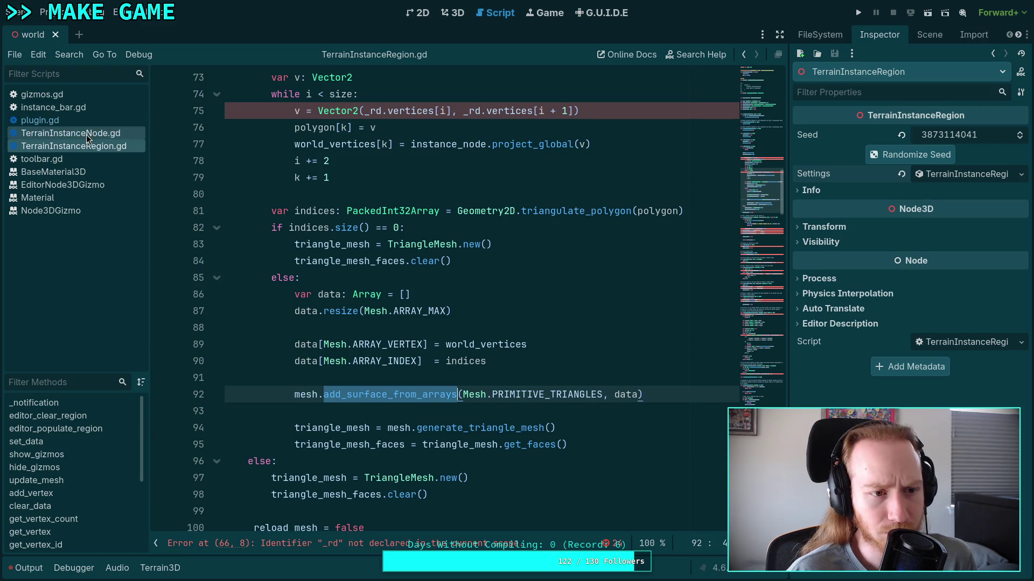
Step: Look through gizmos.gd, highlighting collision_mesh uses, then switch to the browser's scatter_gizmo_plugin.gd
left_click(86, 95)
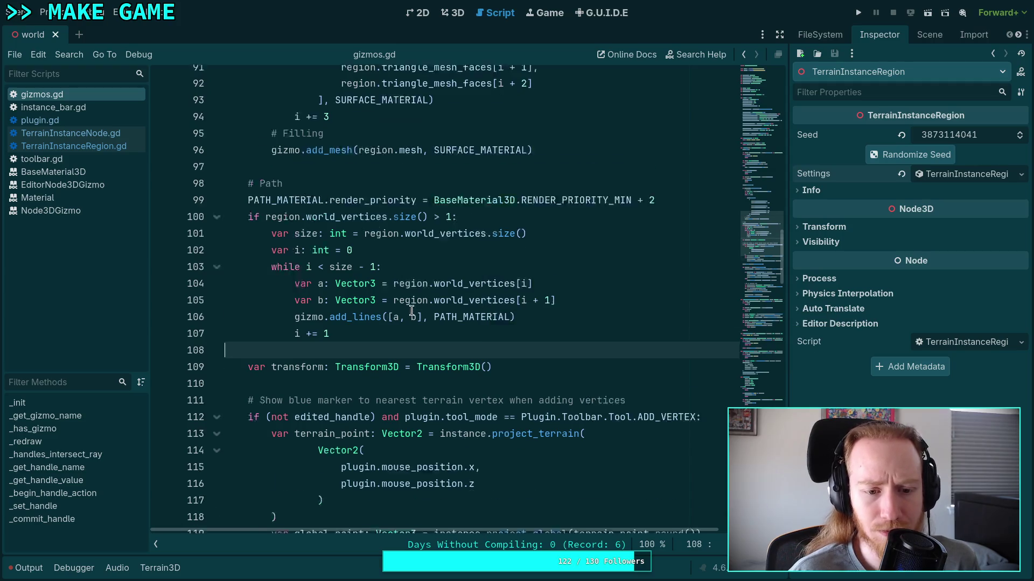
scroll(412, 311, "down", 4)
scroll(412, 310, "down", 5)
scroll(414, 306, "up", 7)
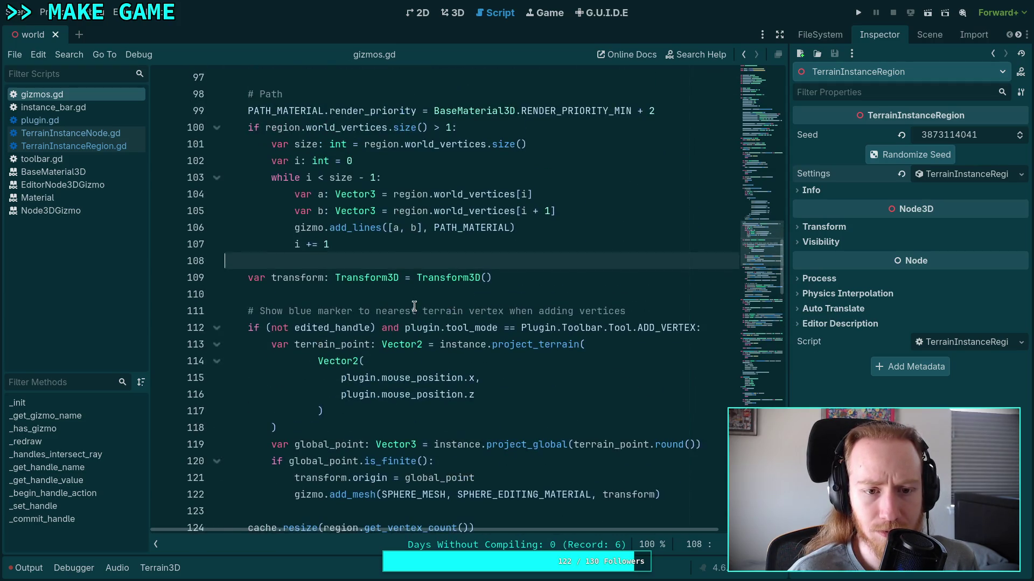
scroll(414, 307, "down", 8)
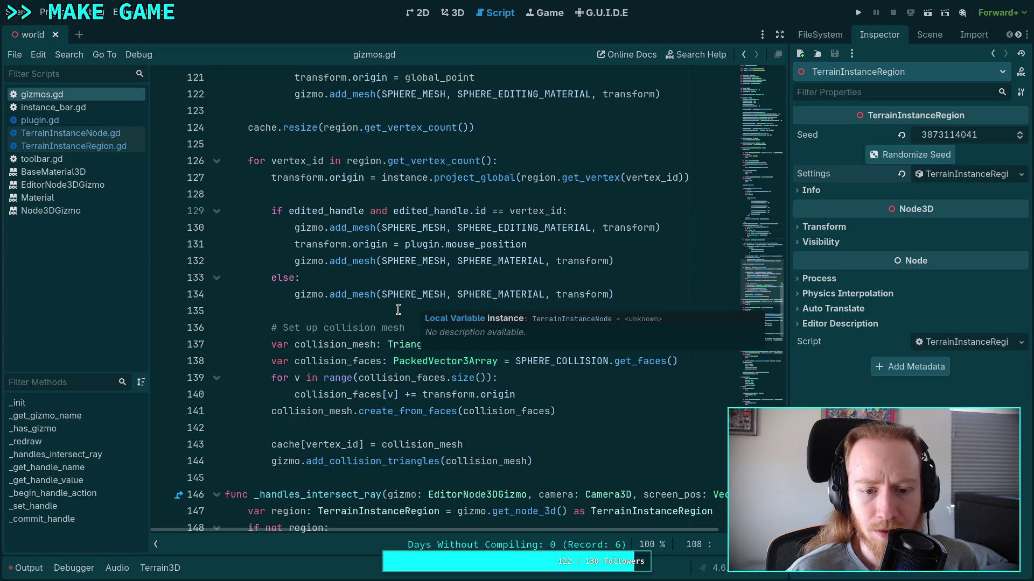
scroll(398, 309, "down", 1)
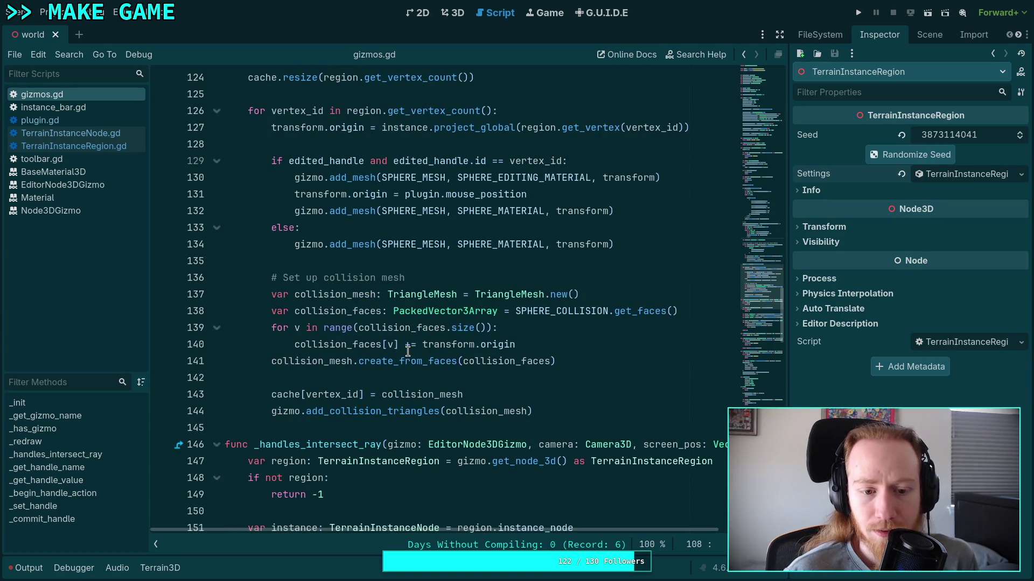
double_click(487, 411)
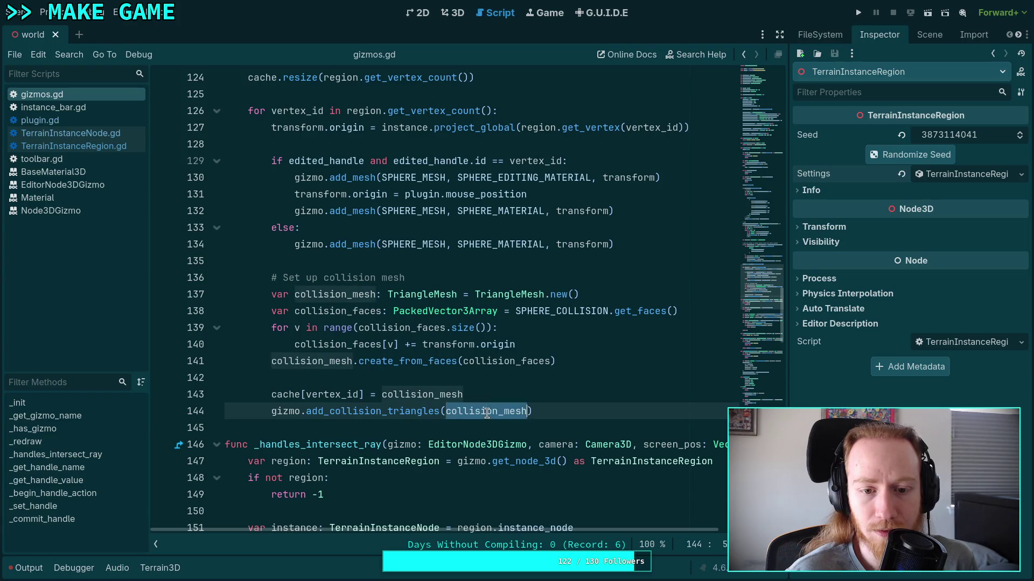
scroll(180, 157, "up", 18)
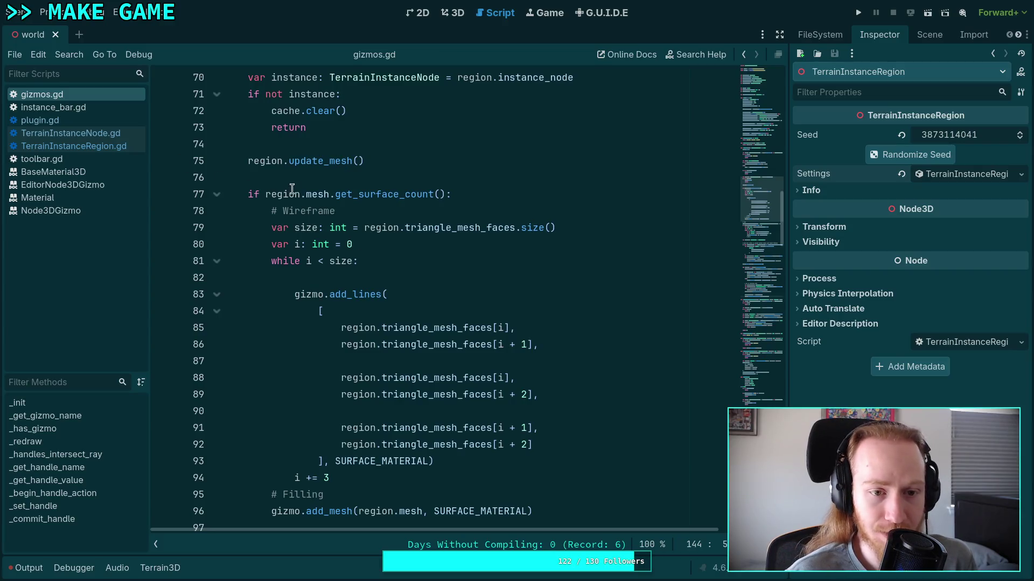
left_click(318, 177)
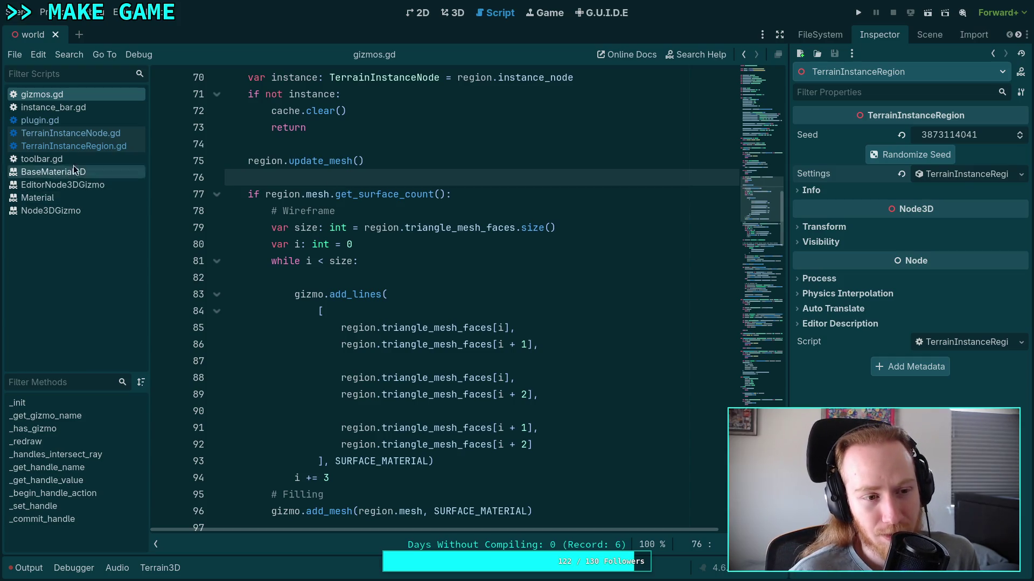
key("alt+Tab")
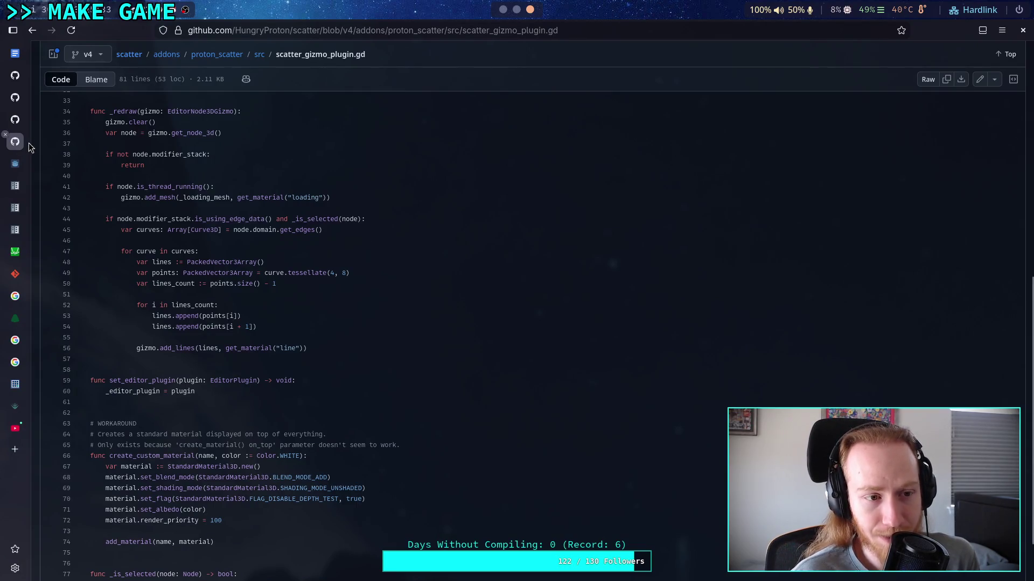
Step: From the csg_shape.cpp page, go up to Godot's modules folder and scroll its listing
mouse_move(24, 127)
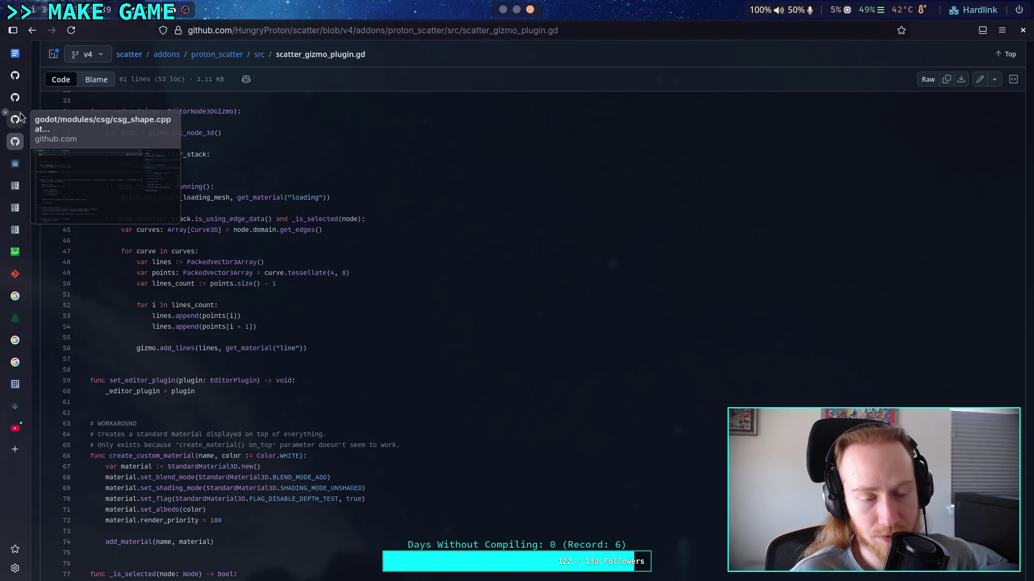
left_click(20, 114)
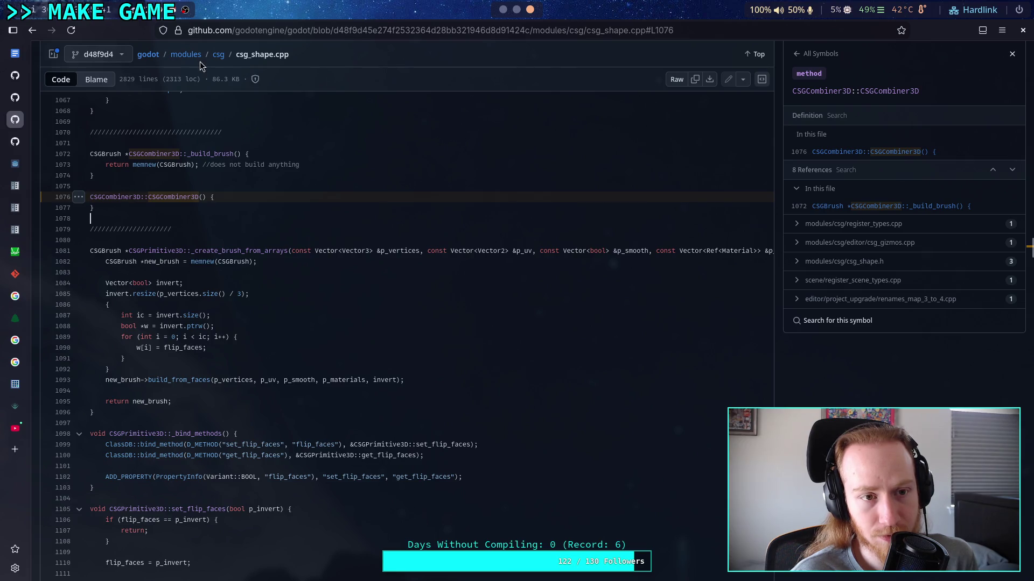
left_click(184, 55)
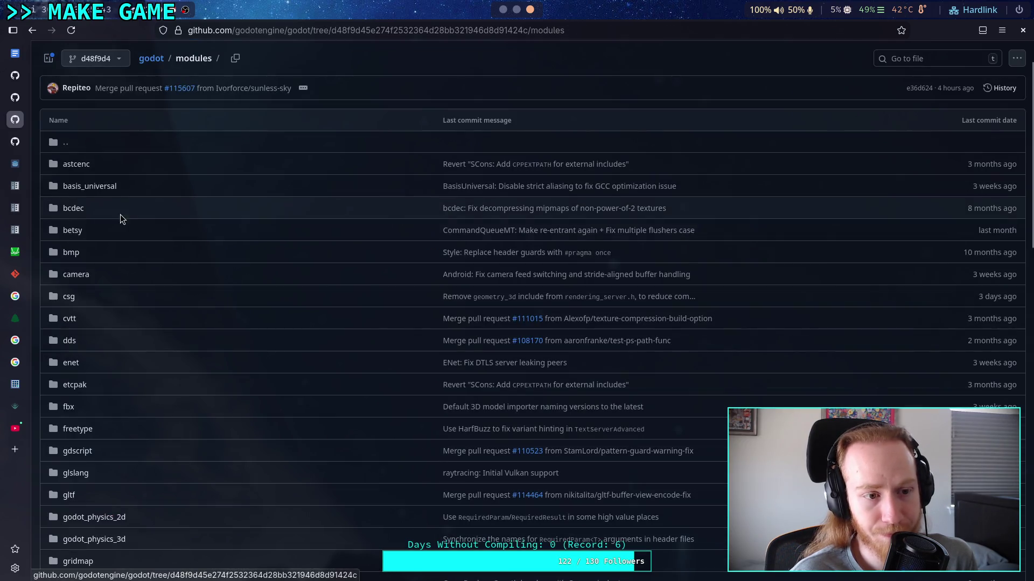
scroll(127, 294, "down", 3)
scroll(136, 322, "down", 5)
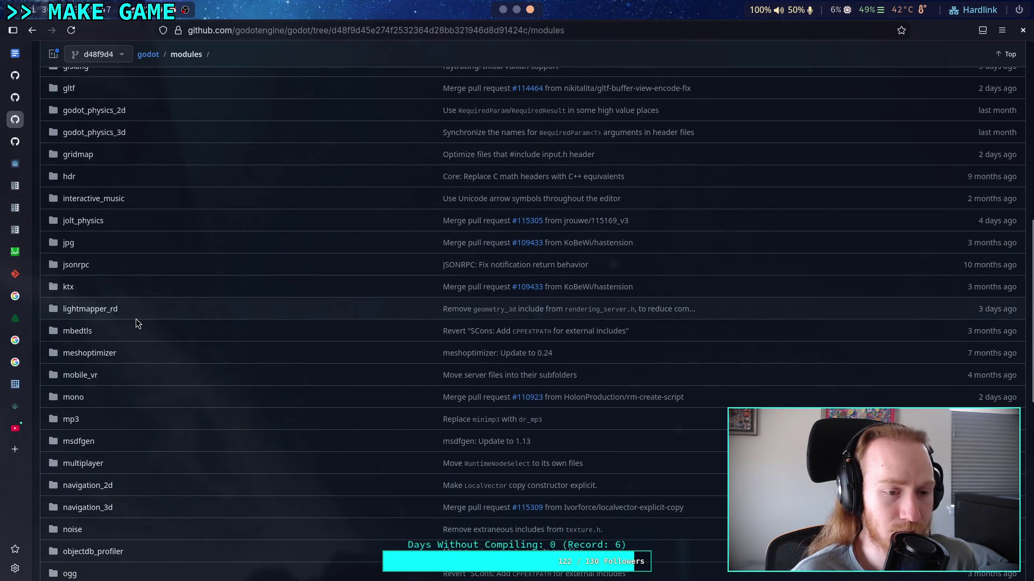
scroll(136, 319, "down", 3)
scroll(135, 321, "down", 3)
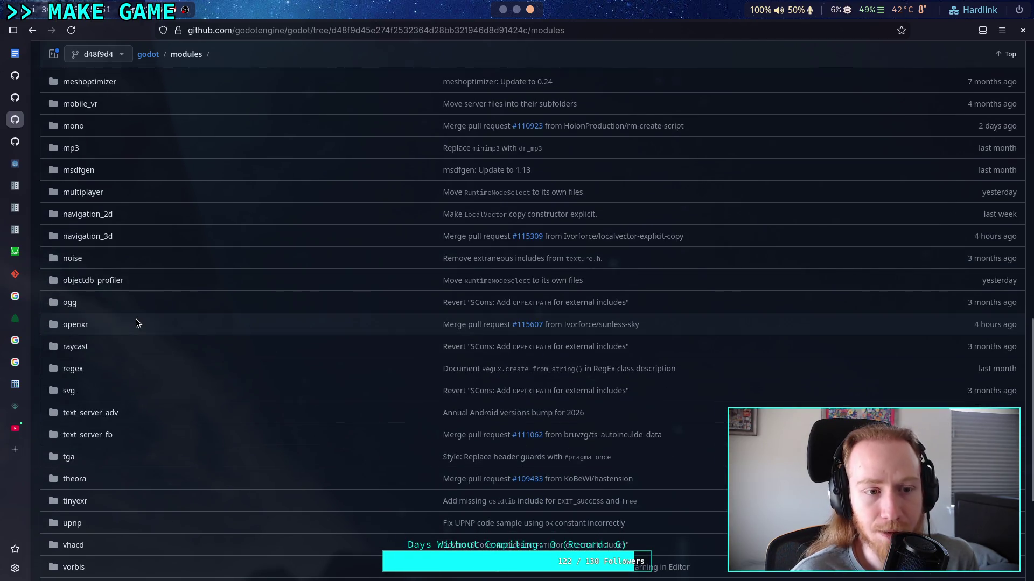
scroll(136, 324, "down", 4)
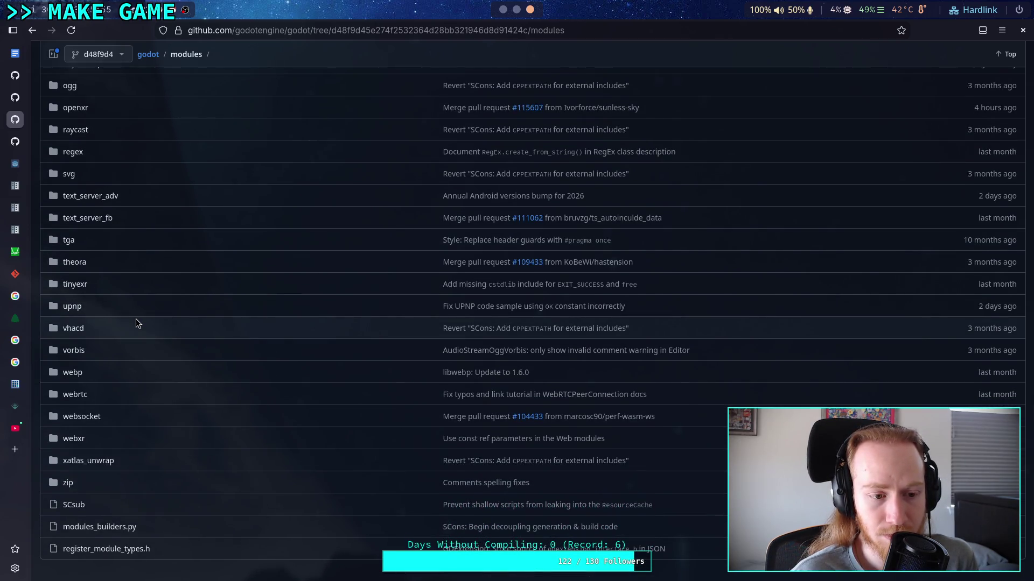
scroll(136, 323, "up", 11)
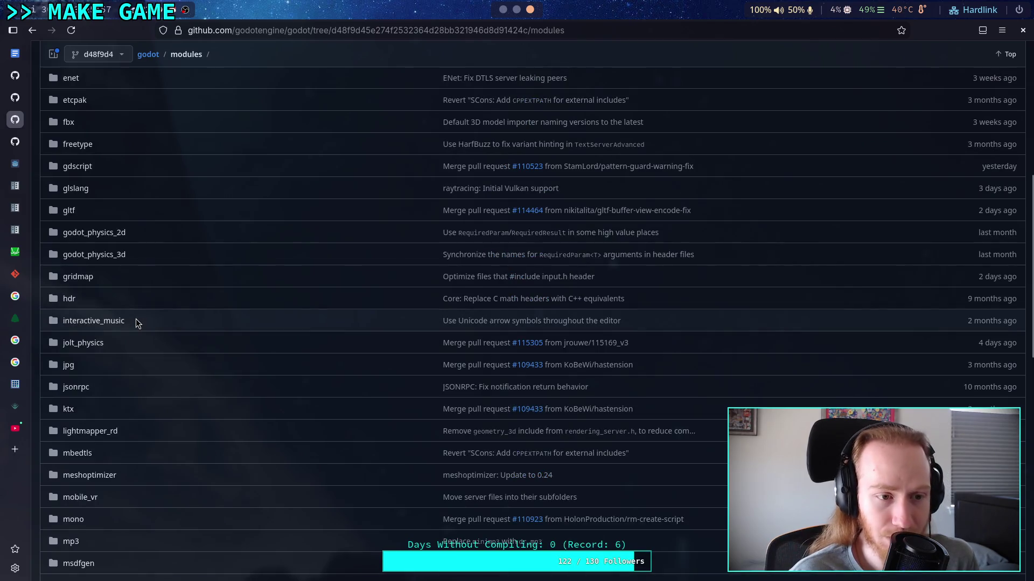
scroll(136, 322, "up", 3)
scroll(136, 322, "up", 3)
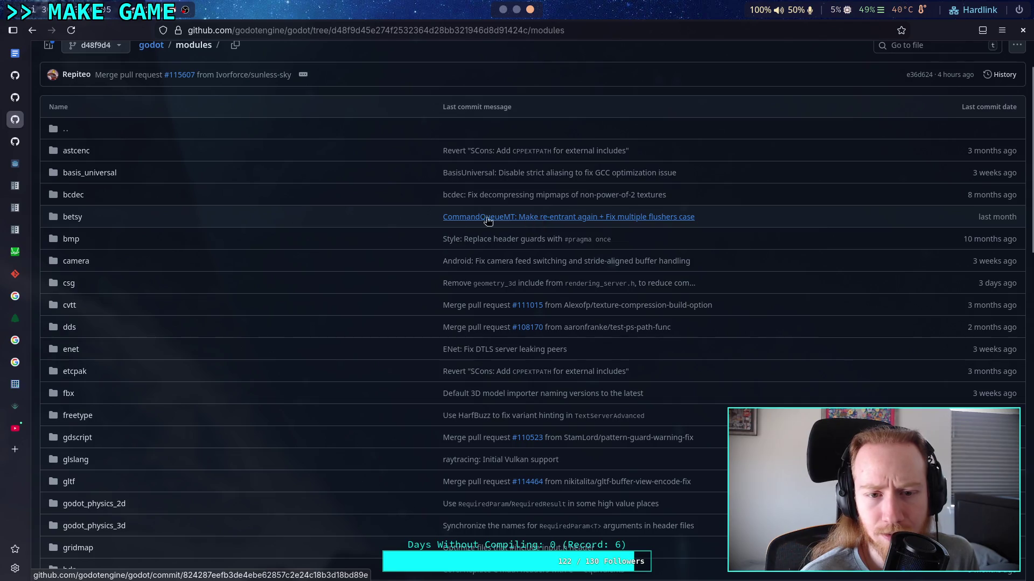
Step: Peek into the betsy and csg module folders, then go to the godot repository root
left_click(80, 217)
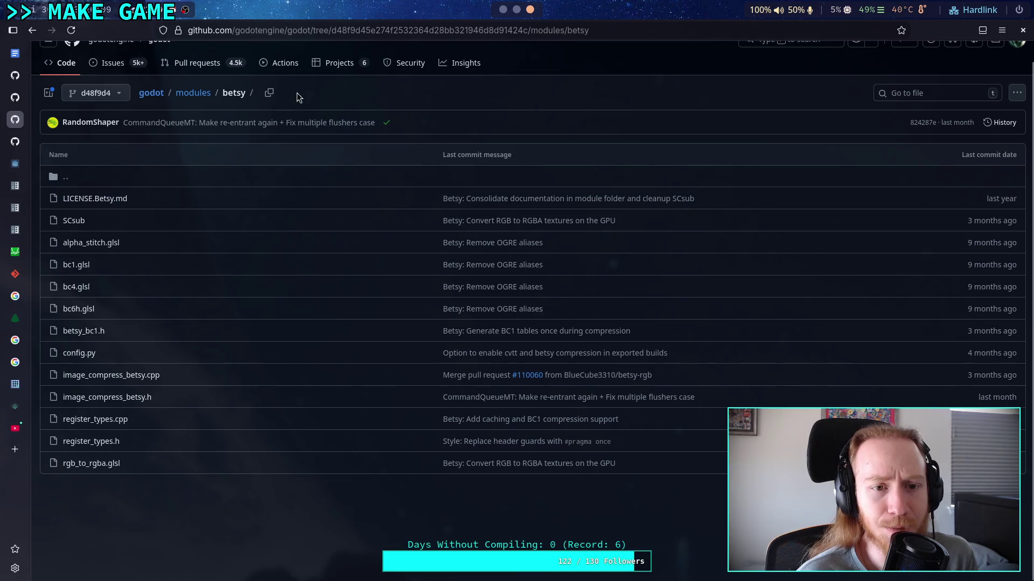
left_click(185, 93)
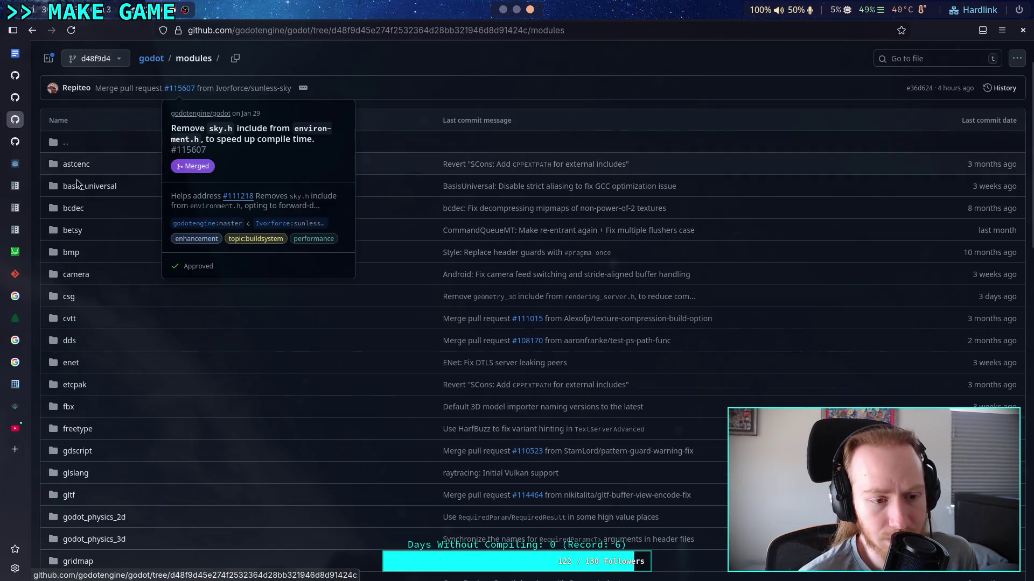
left_click(73, 300)
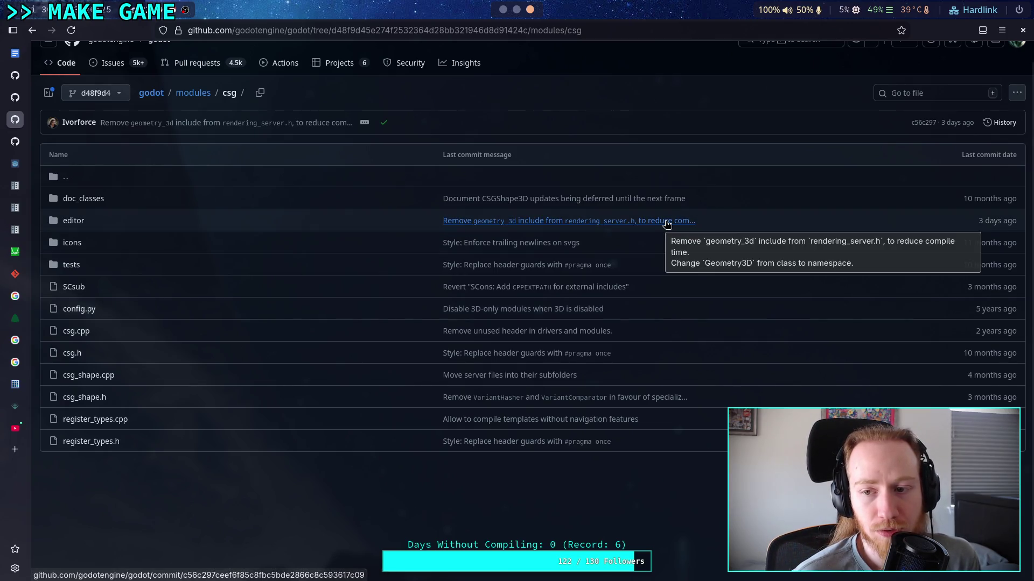
left_click(151, 93)
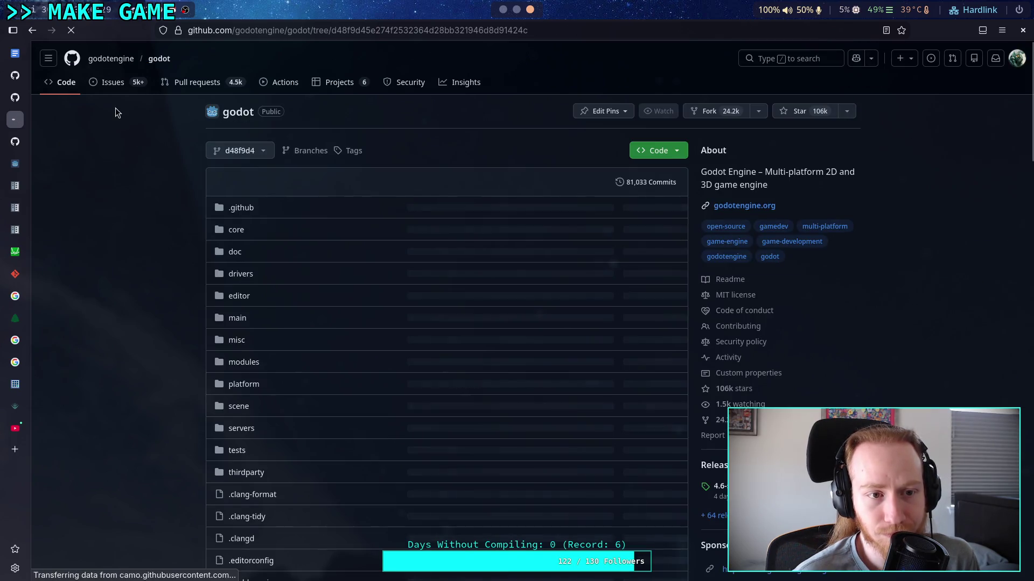
Step: Switch the godot repository view to the 4.6-stable tag
left_click(237, 151)
left_click(272, 218)
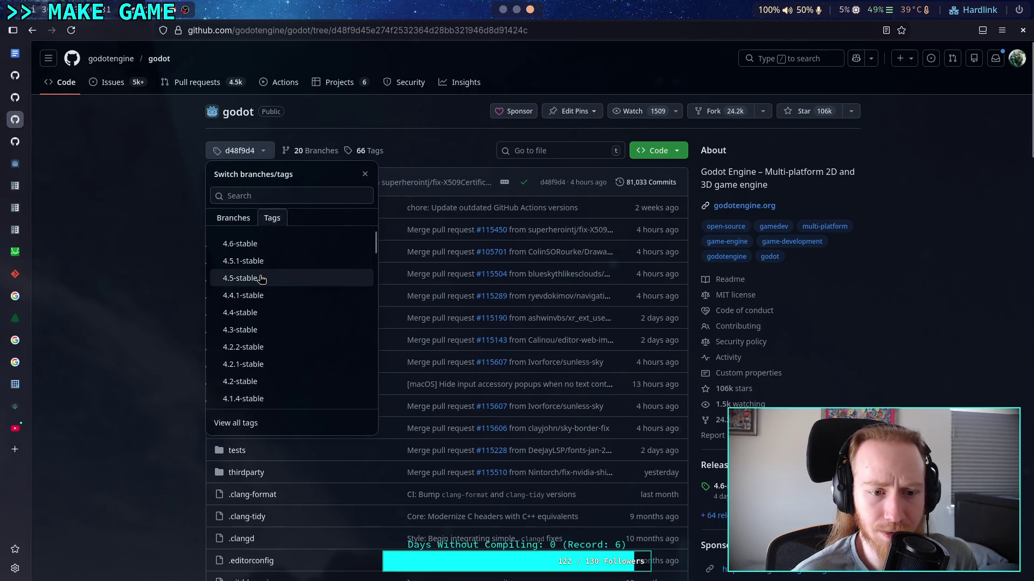
left_click(268, 251)
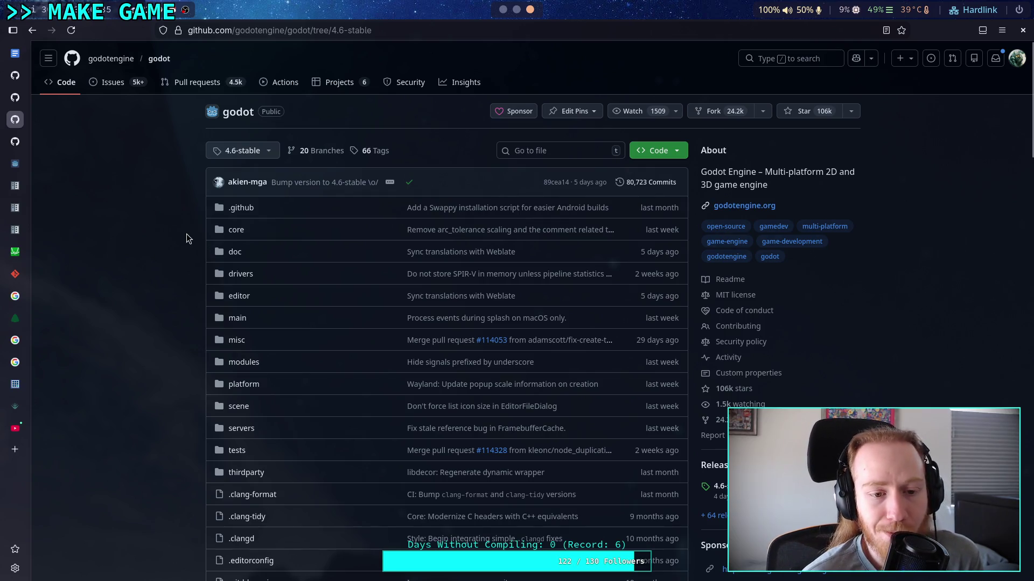
Step: Open core/math and scroll down to the triangulate.cpp and triangle_mesh.cpp files
left_click(233, 230)
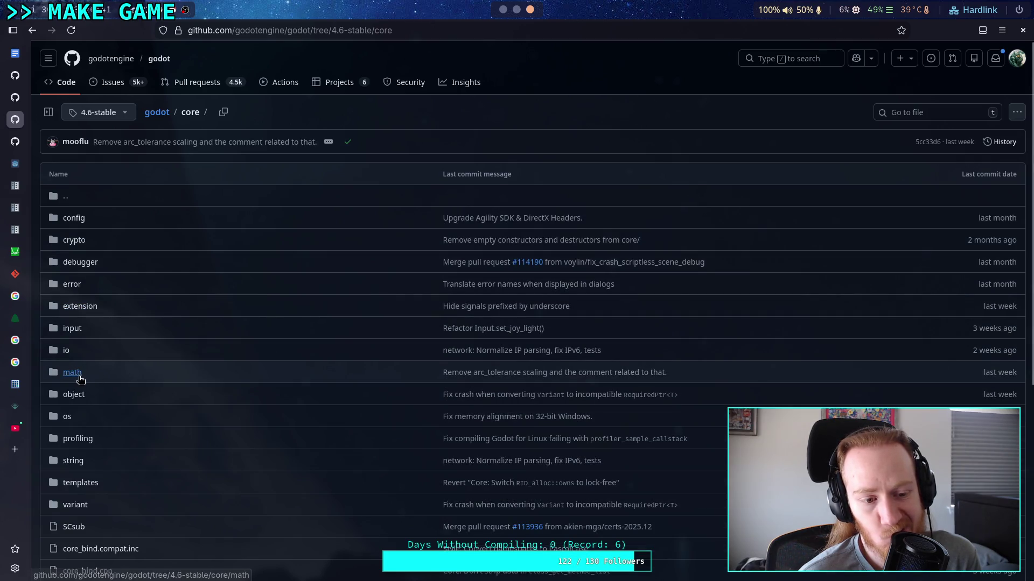
left_click(70, 373)
scroll(294, 391, "down", 9)
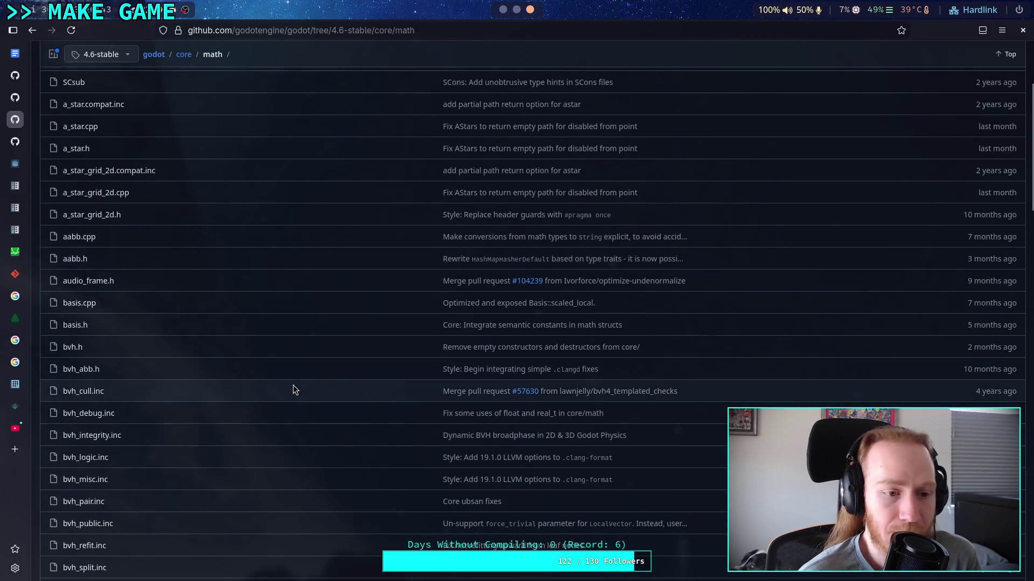
scroll(229, 369, "down", 6)
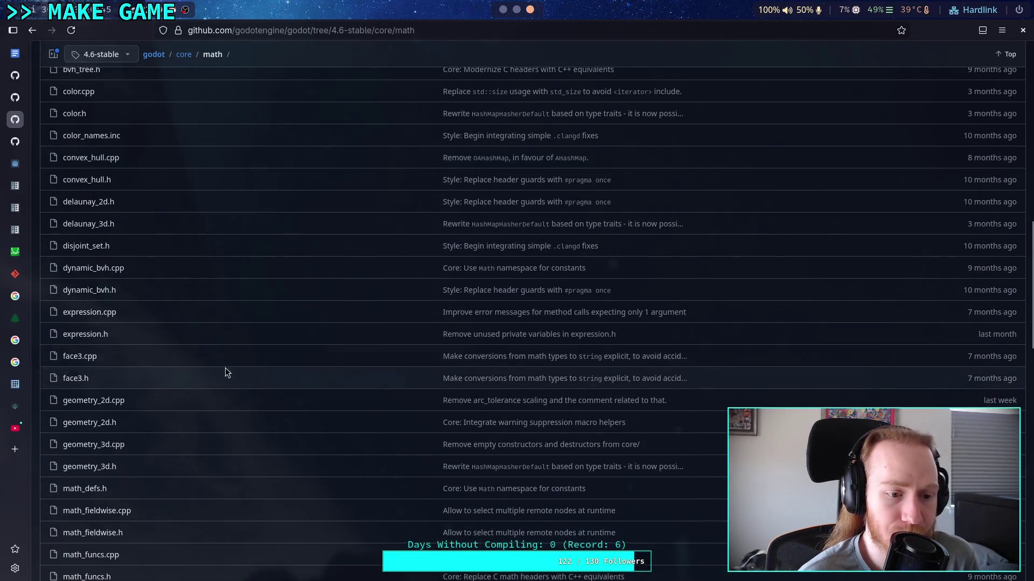
scroll(229, 370, "down", 6)
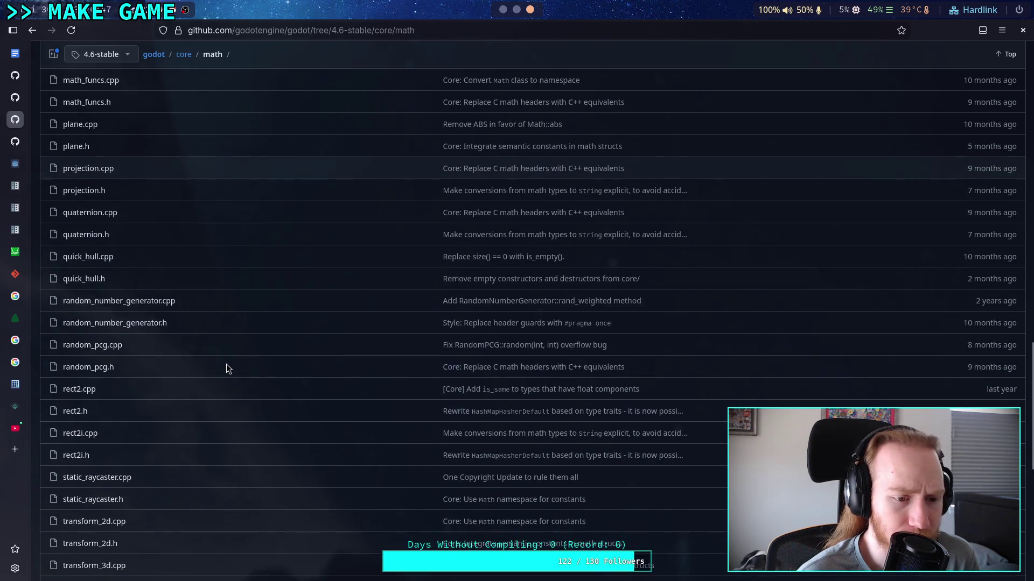
scroll(226, 368, "down", 5)
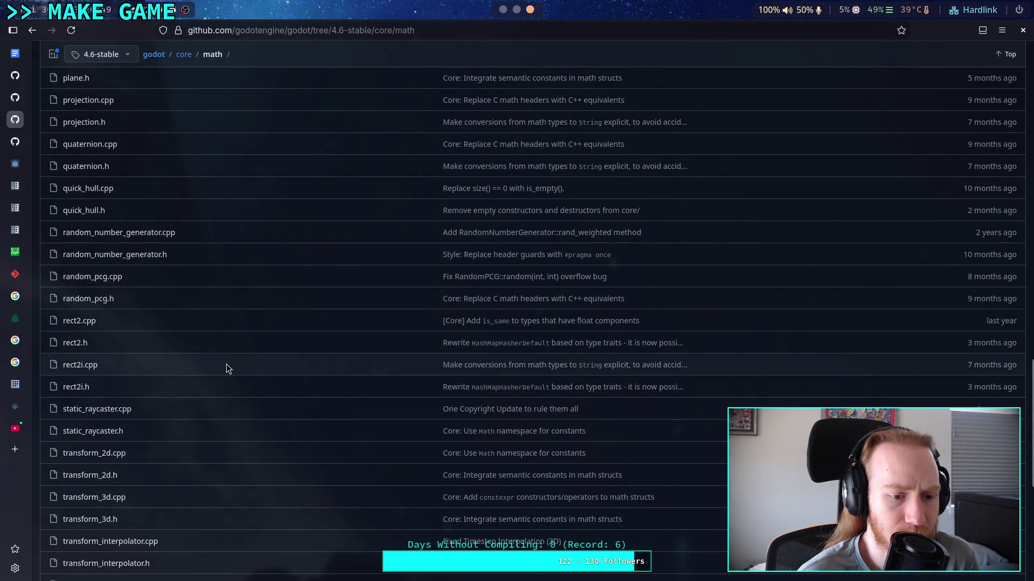
scroll(226, 364, "down", 2)
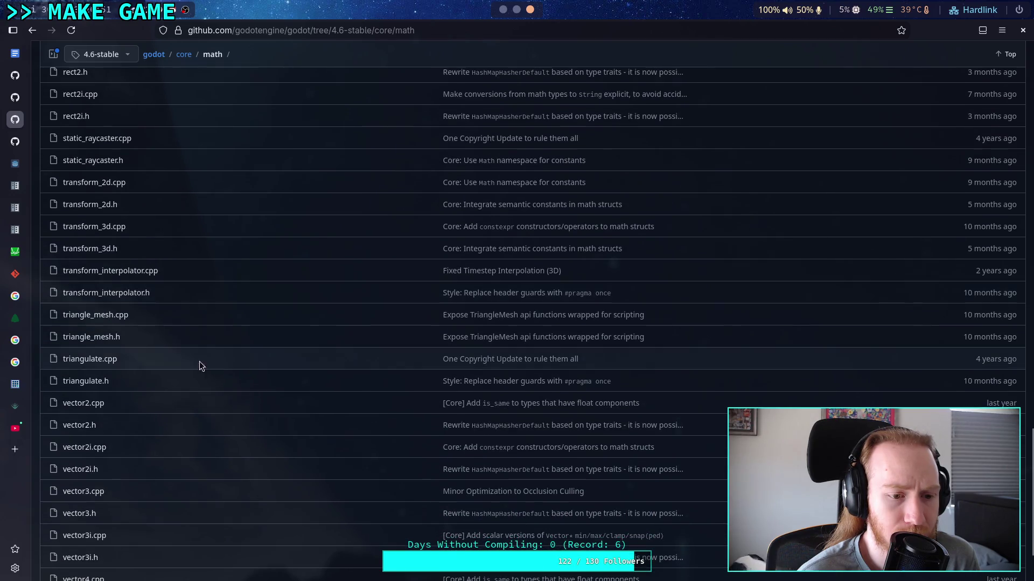
left_click(86, 382)
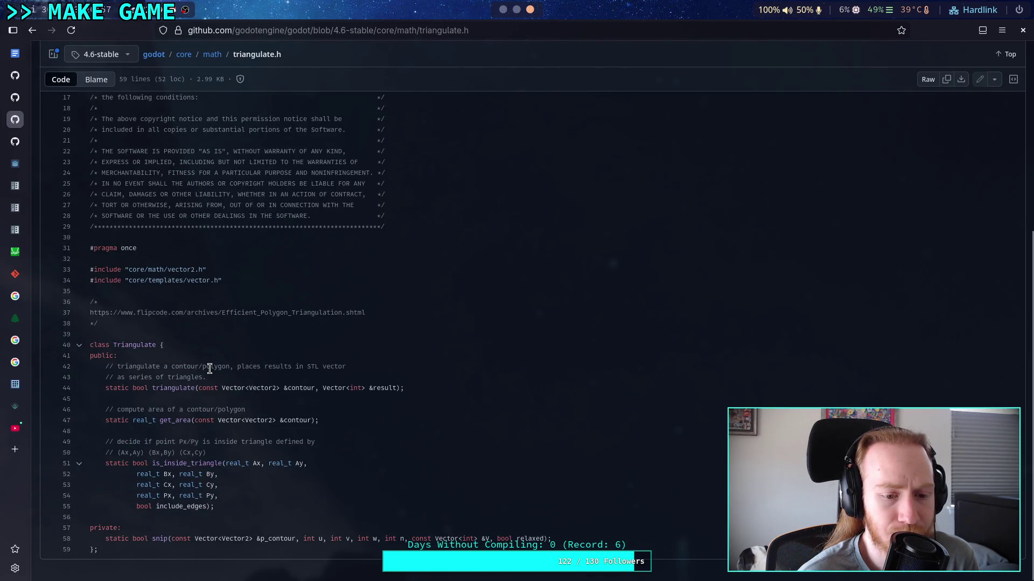
left_click(36, 31)
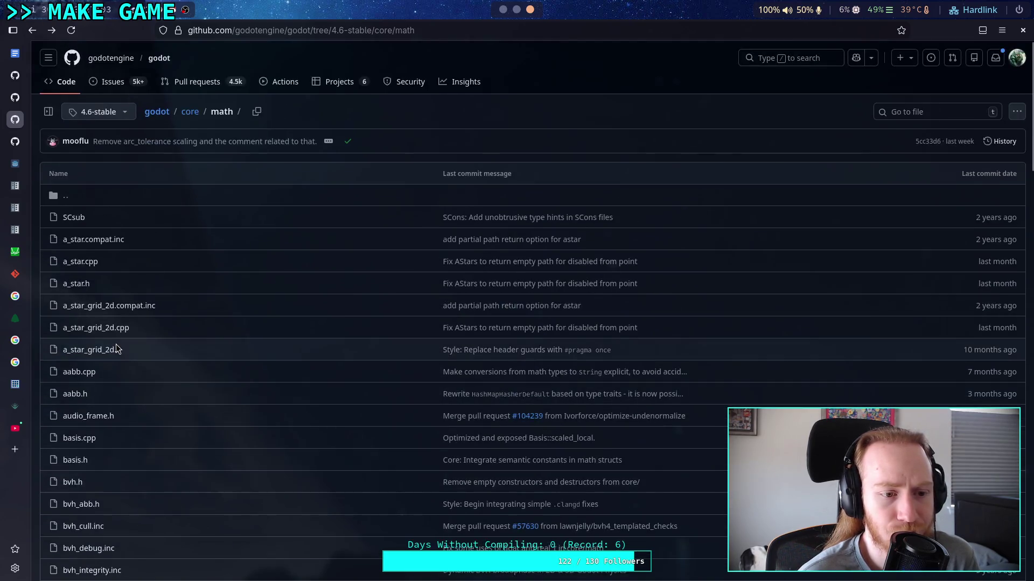
scroll(115, 344, "down", 15)
scroll(116, 346, "down", 4)
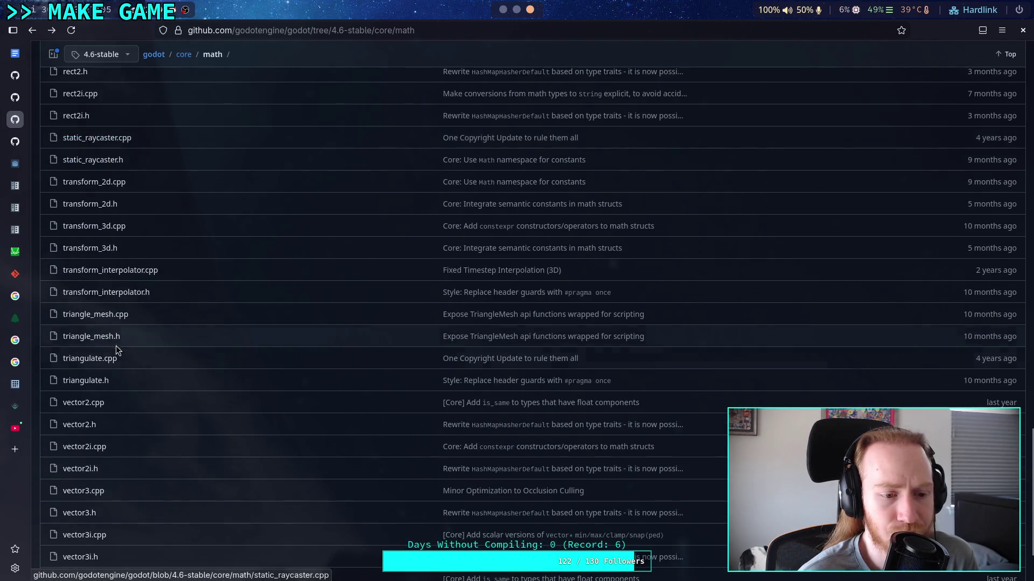
left_click(102, 337)
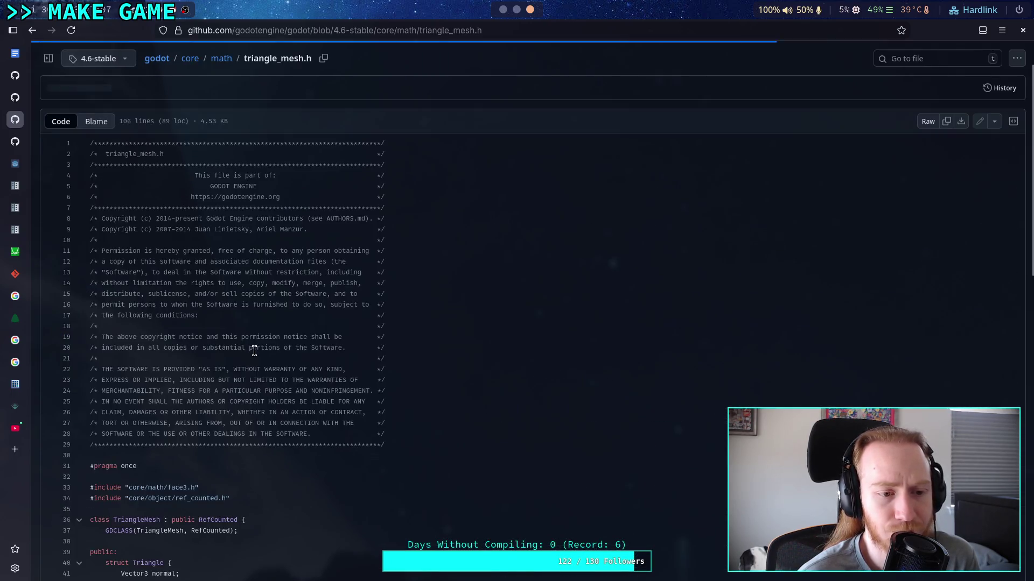
scroll(254, 351, "down", 6)
scroll(254, 351, "down", 6)
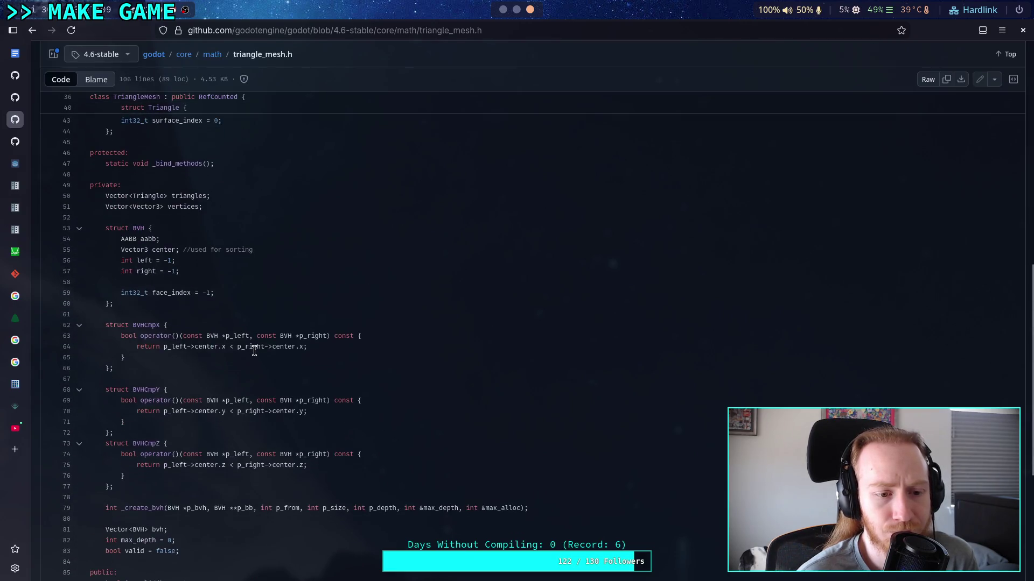
scroll(254, 351, "down", 1)
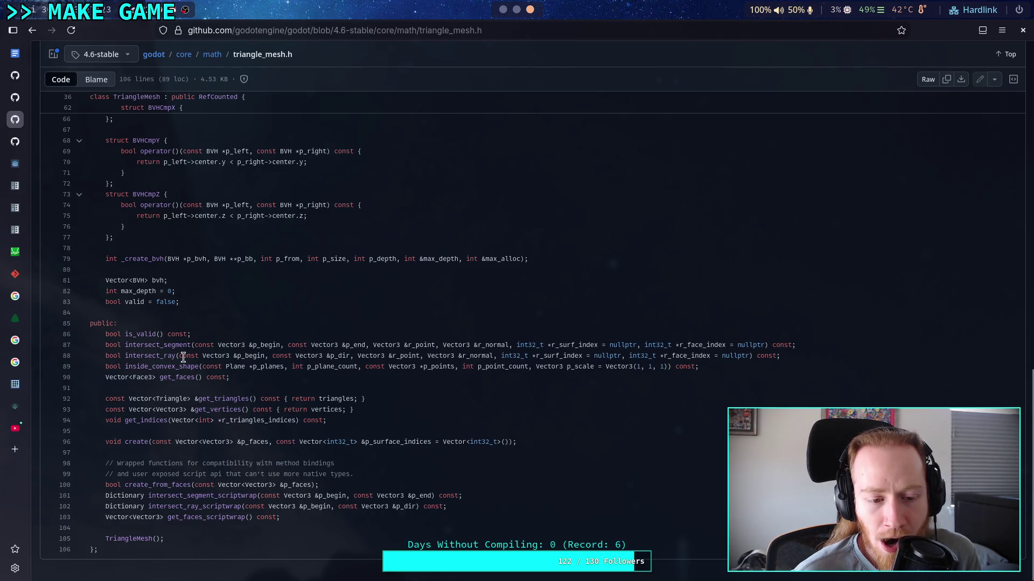
left_click(31, 32)
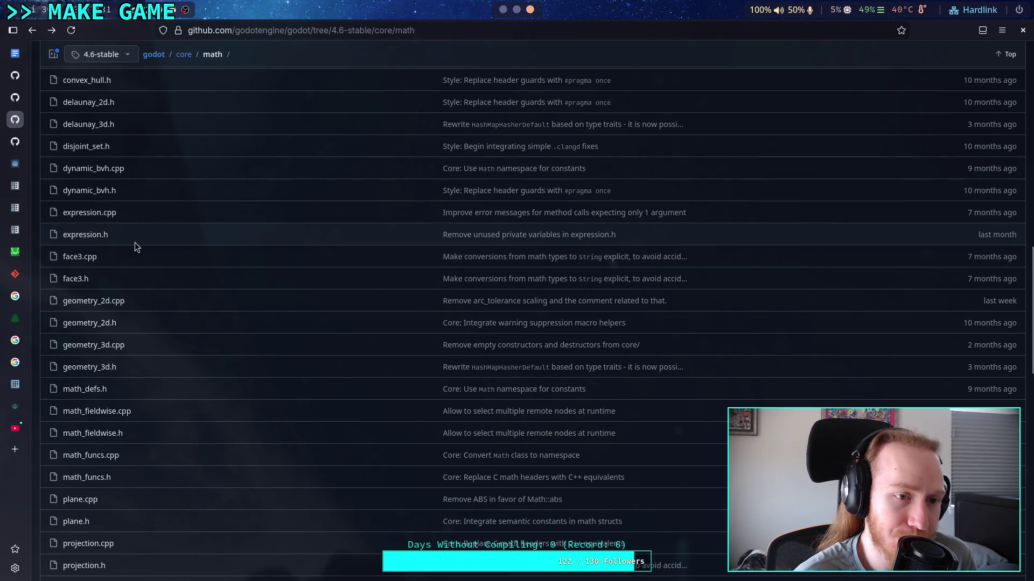
scroll(135, 243, "up", 1)
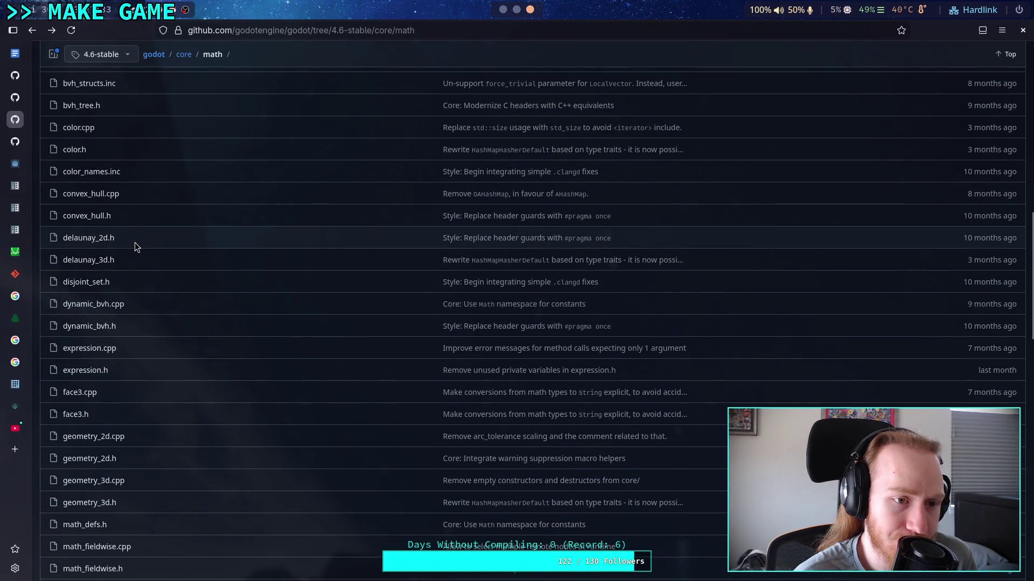
scroll(134, 247, "up", 3)
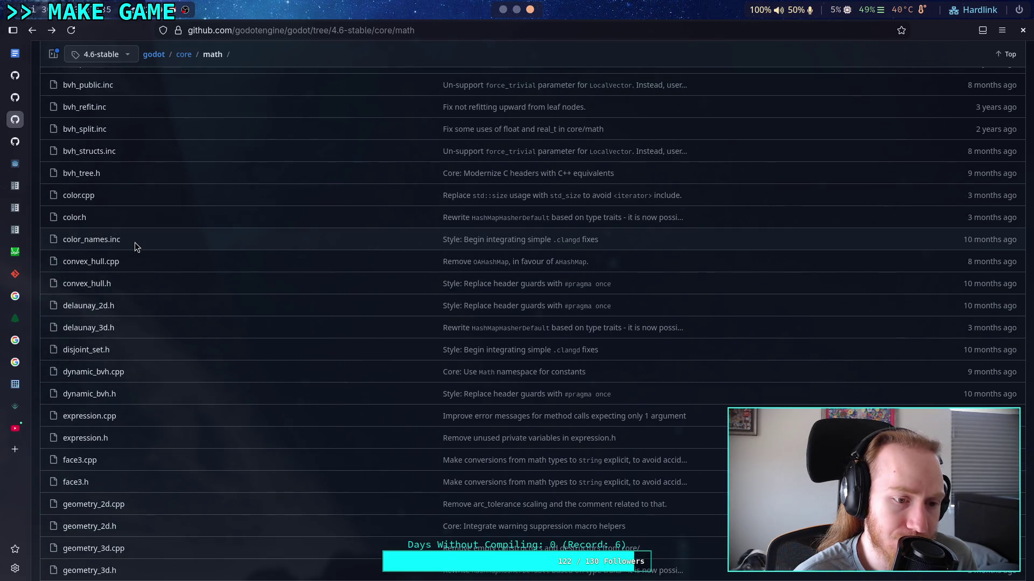
left_click(103, 306)
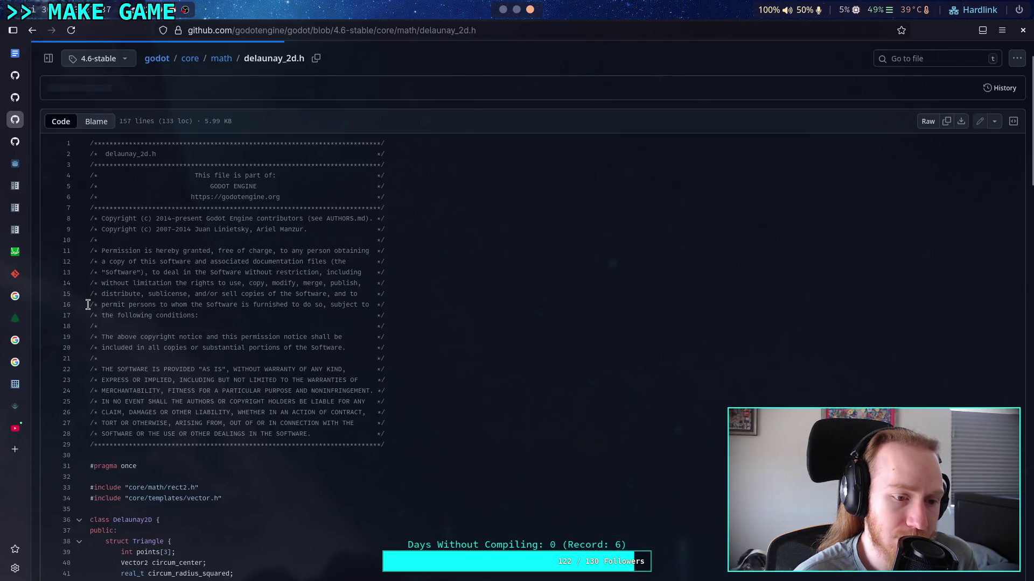
scroll(197, 337, "down", 5)
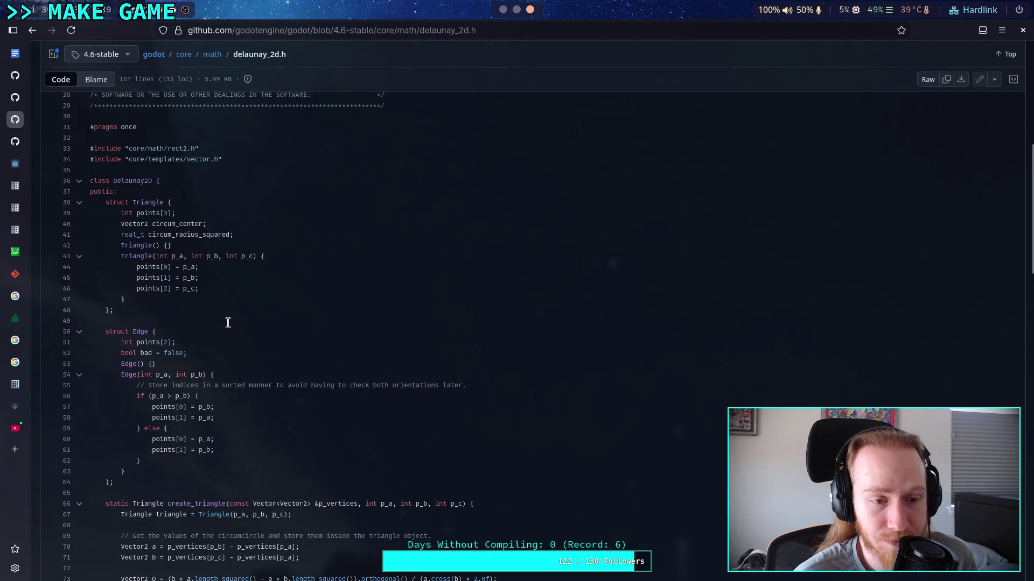
scroll(228, 322, "down", 6)
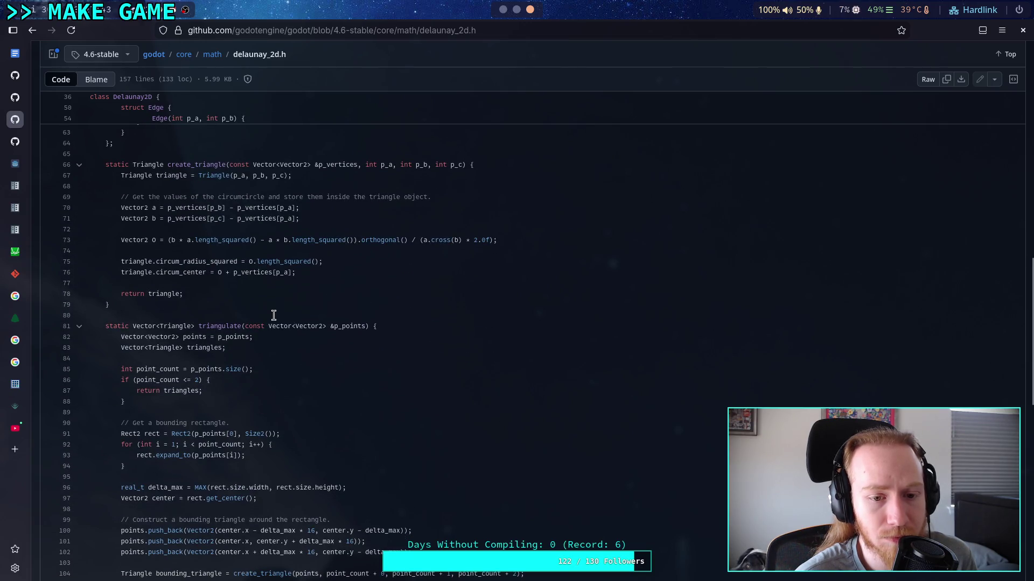
scroll(274, 315, "down", 9)
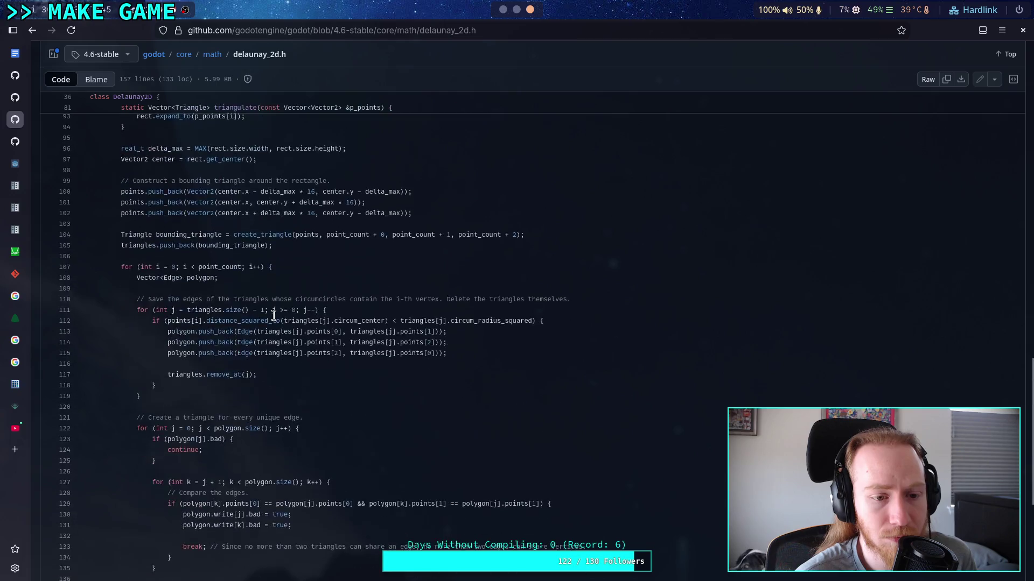
scroll(274, 315, "up", 1)
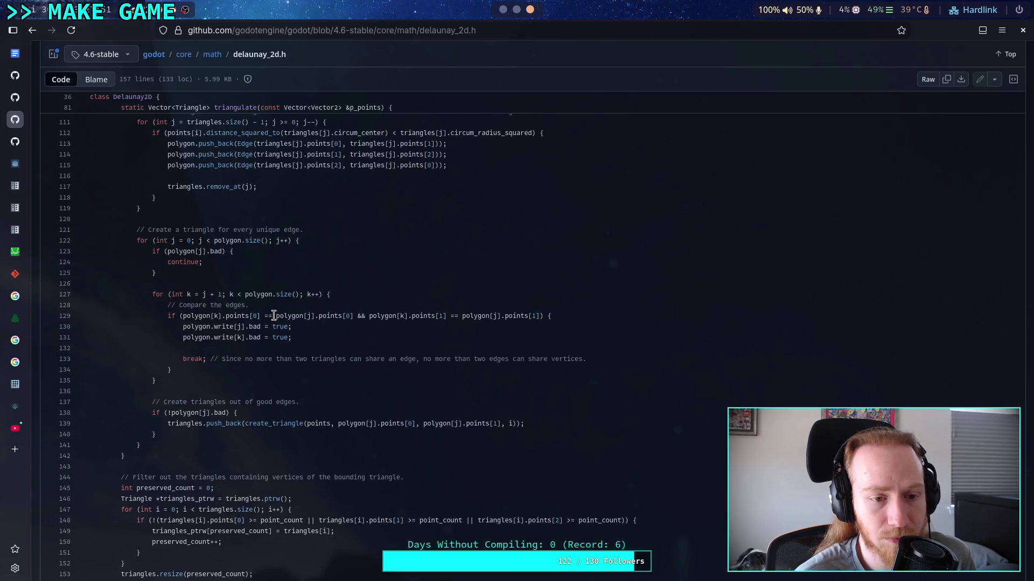
left_click_drag(223, 252, 210, 254)
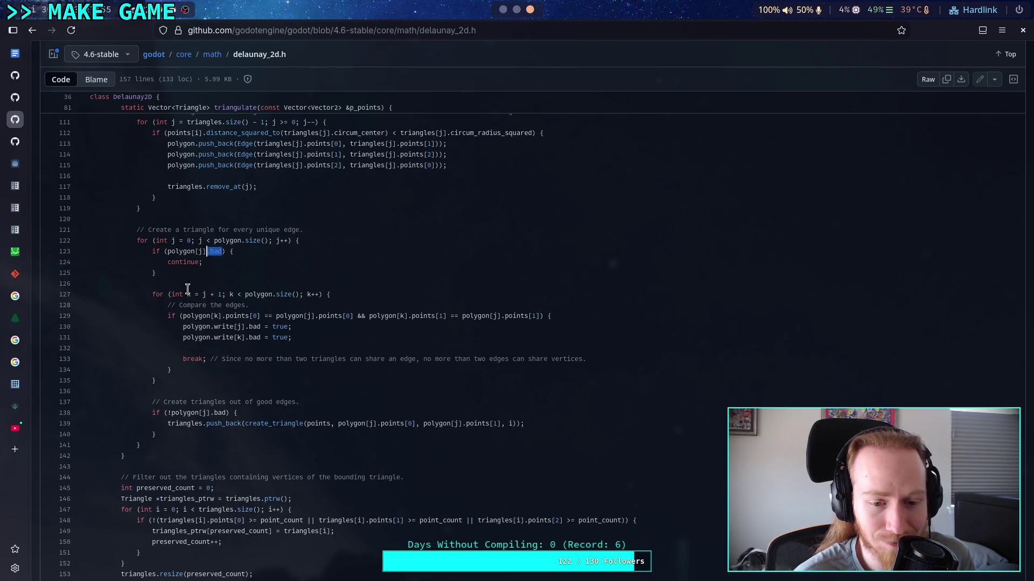
scroll(188, 289, "up", 4)
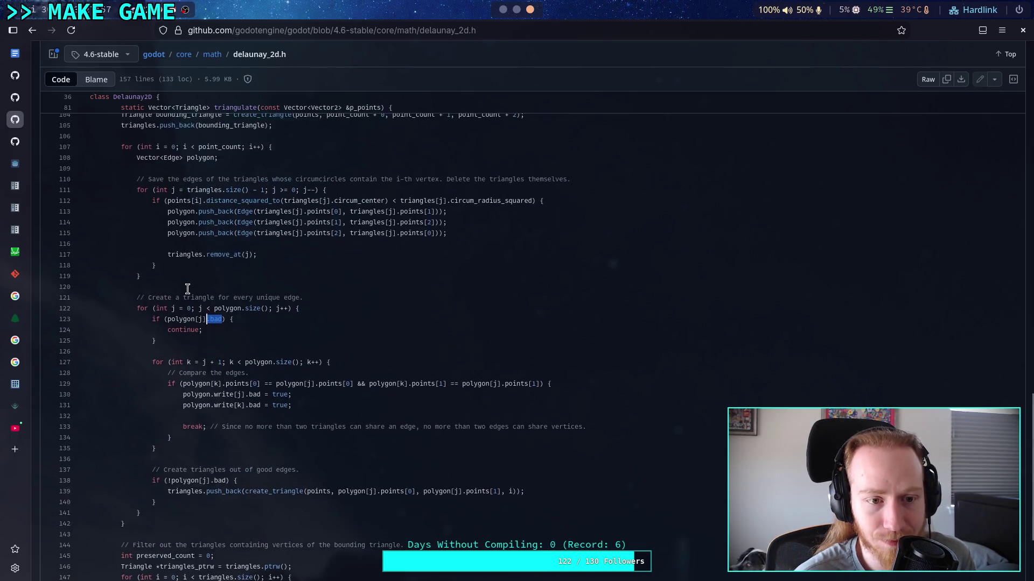
scroll(187, 290, "up", 4)
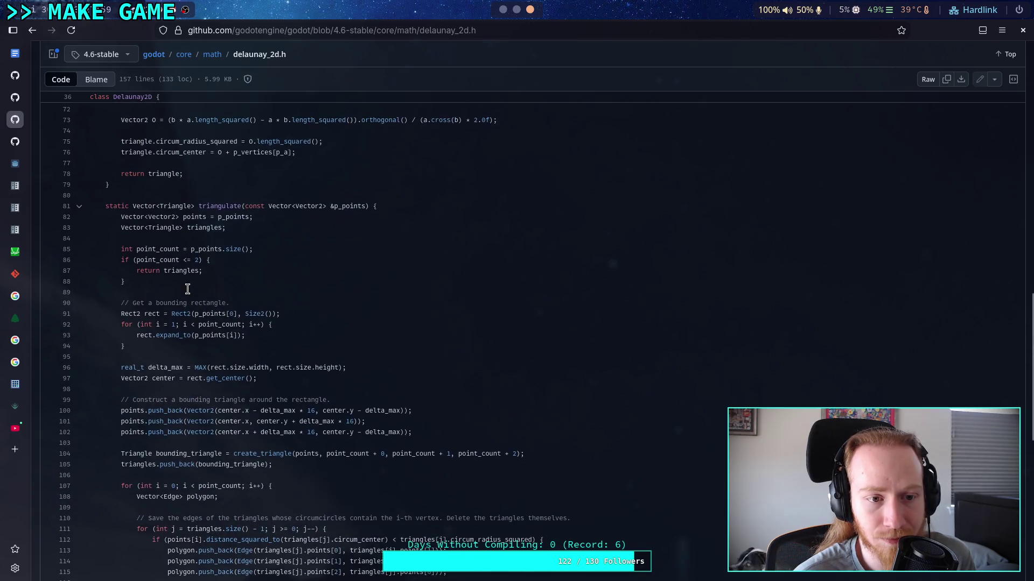
scroll(188, 289, "down", 4)
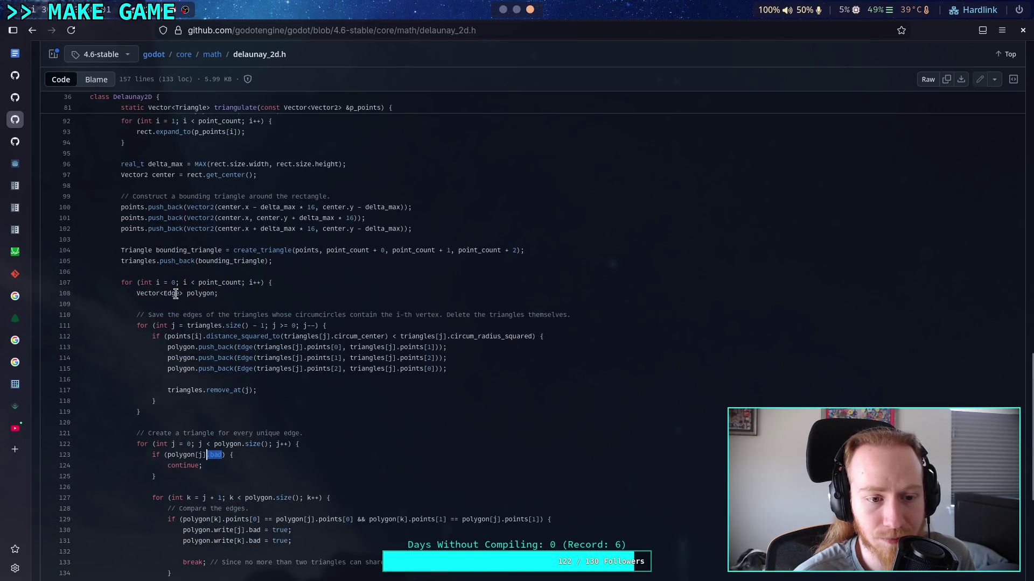
left_click(166, 303)
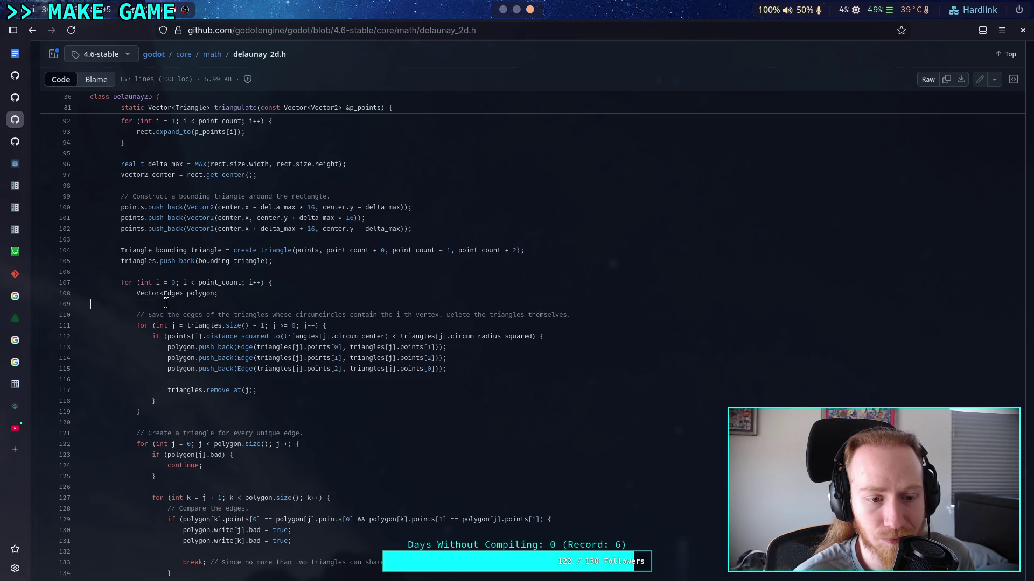
scroll(167, 304, "up", 15)
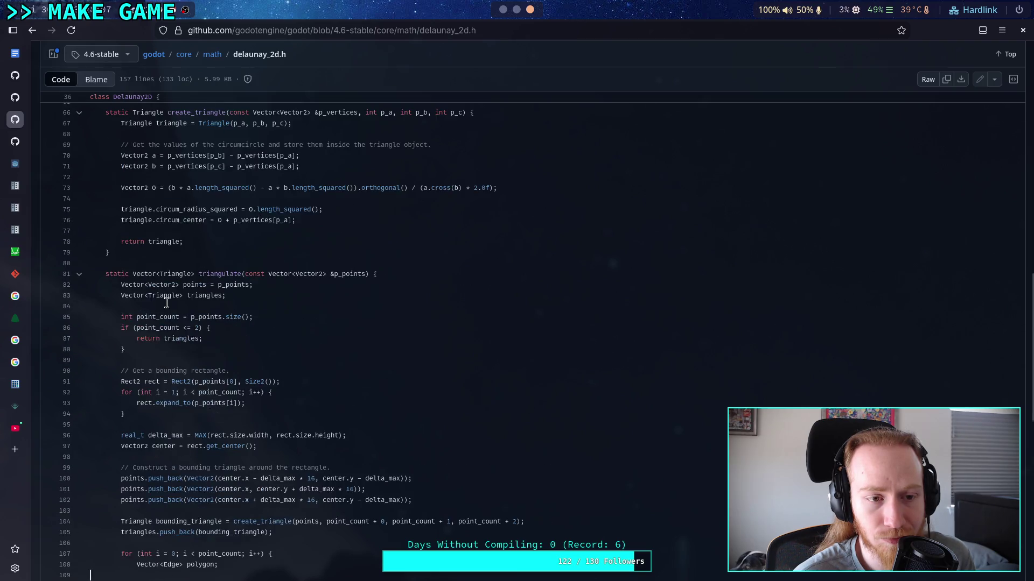
scroll(167, 303, "down", 5)
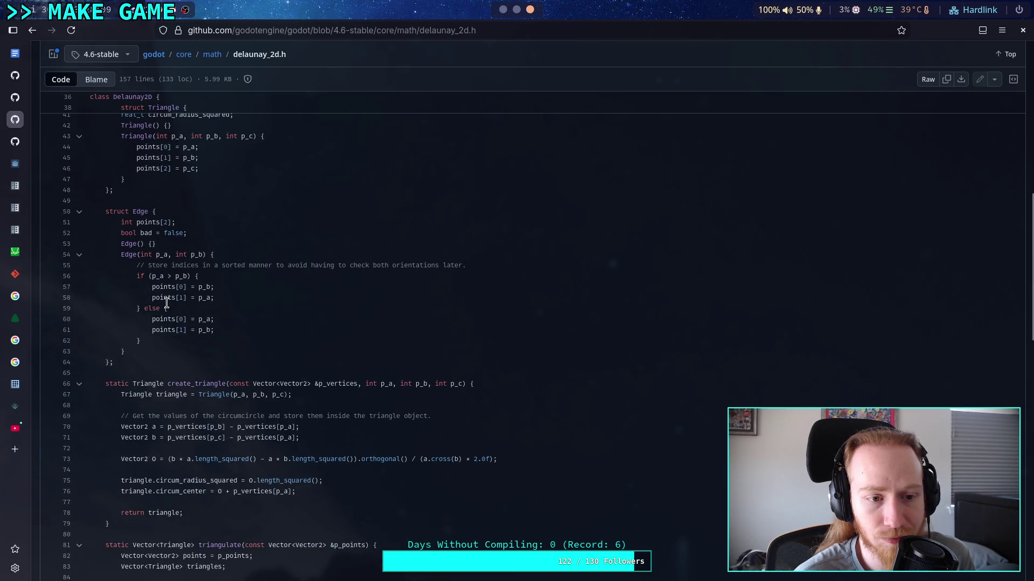
left_click(33, 30)
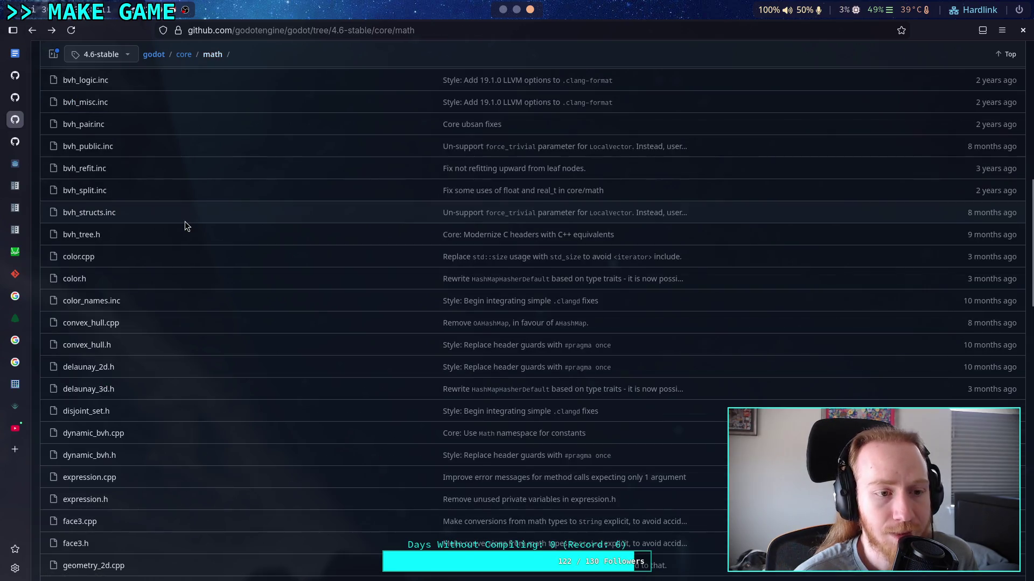
scroll(193, 257, "up", 3)
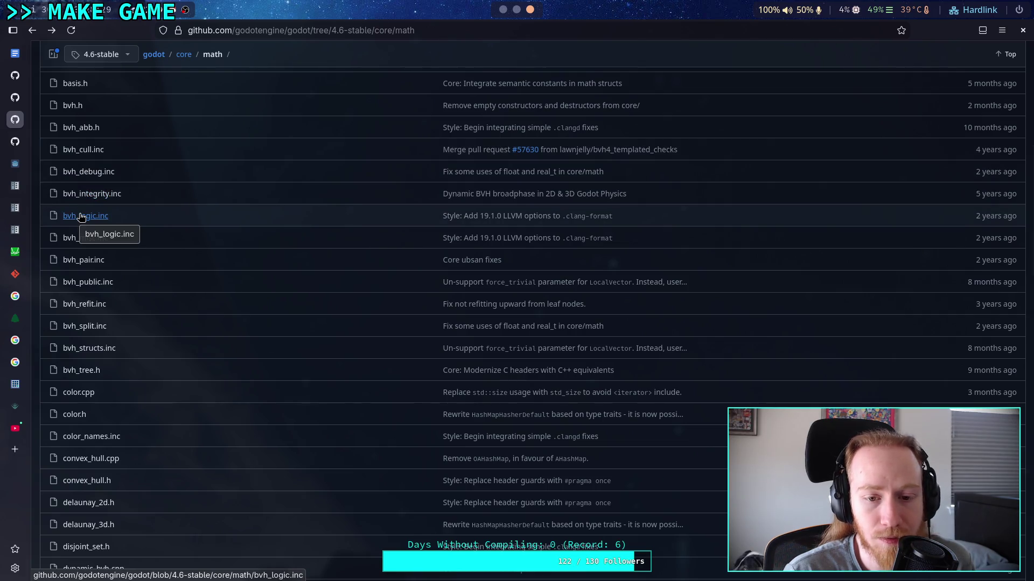
mouse_move(162, 162)
left_mouse_down()
mouse_move(160, 221)
mouse_move(197, 331)
left_mouse_up()
left_click(180, 261)
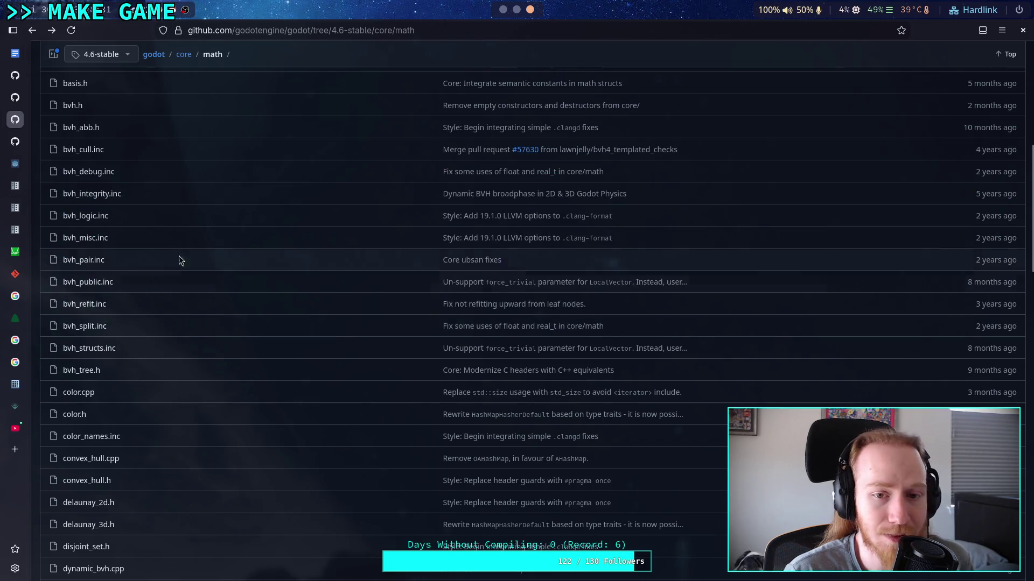
left_click_drag(172, 172, 236, 376)
left_click(244, 329)
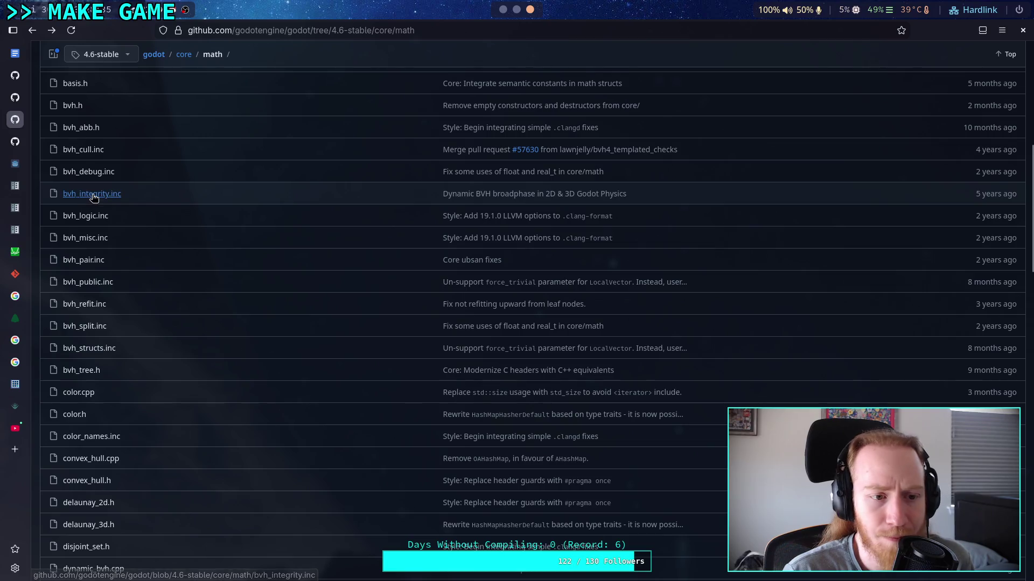
left_click(86, 151)
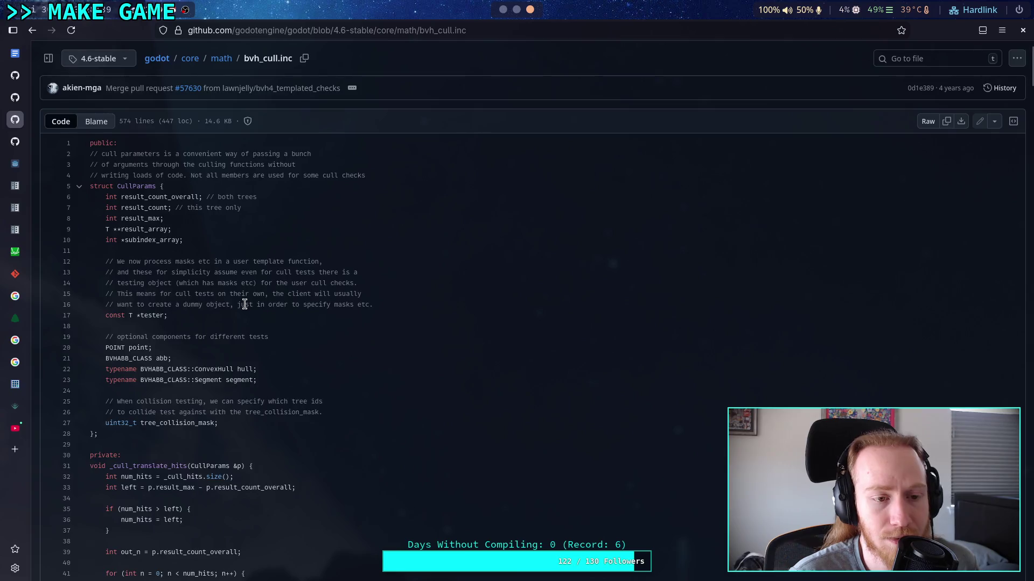
scroll(244, 304, "down", 3)
scroll(245, 304, "down", 20)
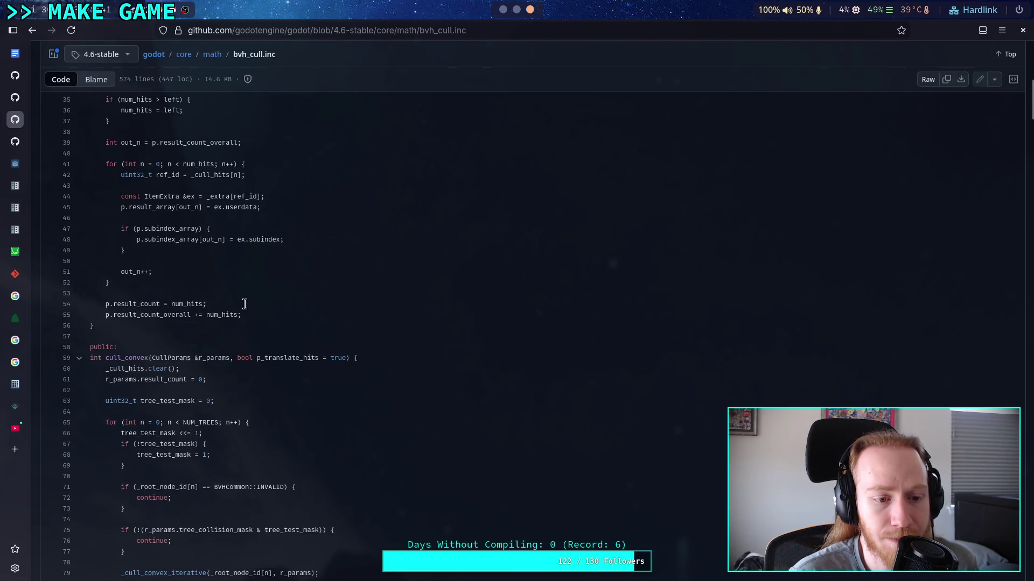
scroll(210, 283, "down", 20)
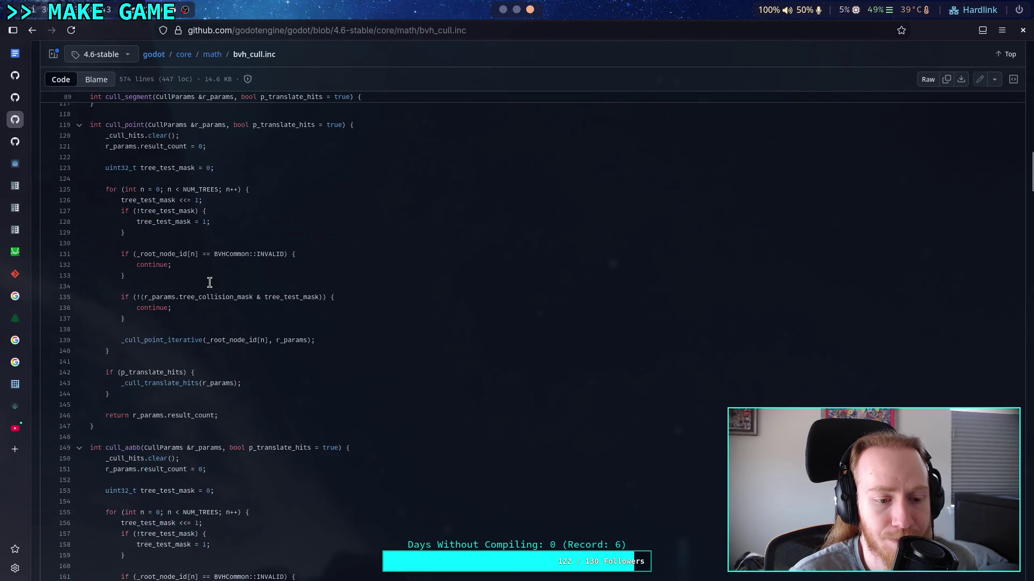
scroll(210, 283, "down", 5)
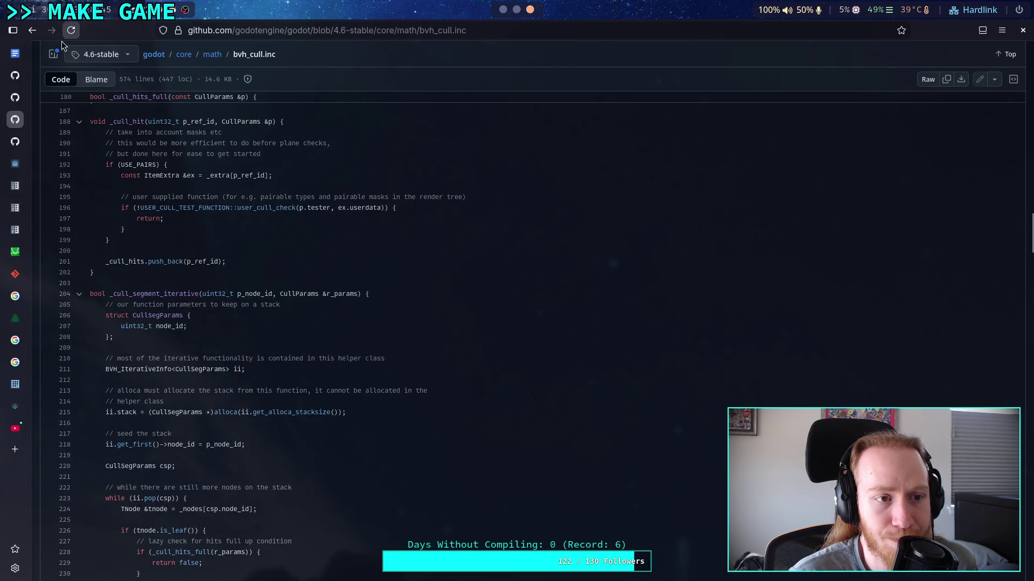
left_click(40, 33)
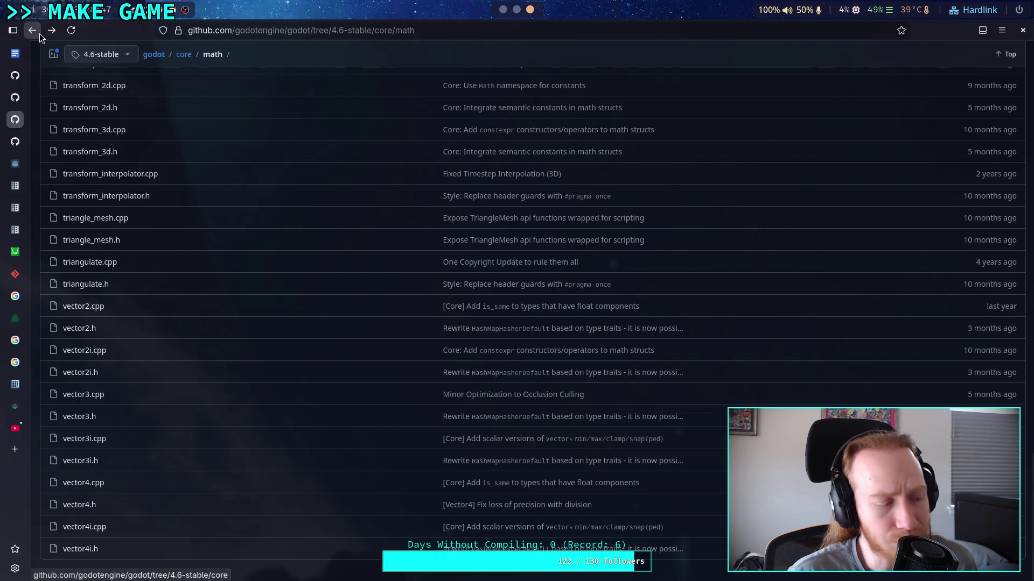
Step: Navigate from core back to the repository root, then into modules/csg
left_click(40, 33)
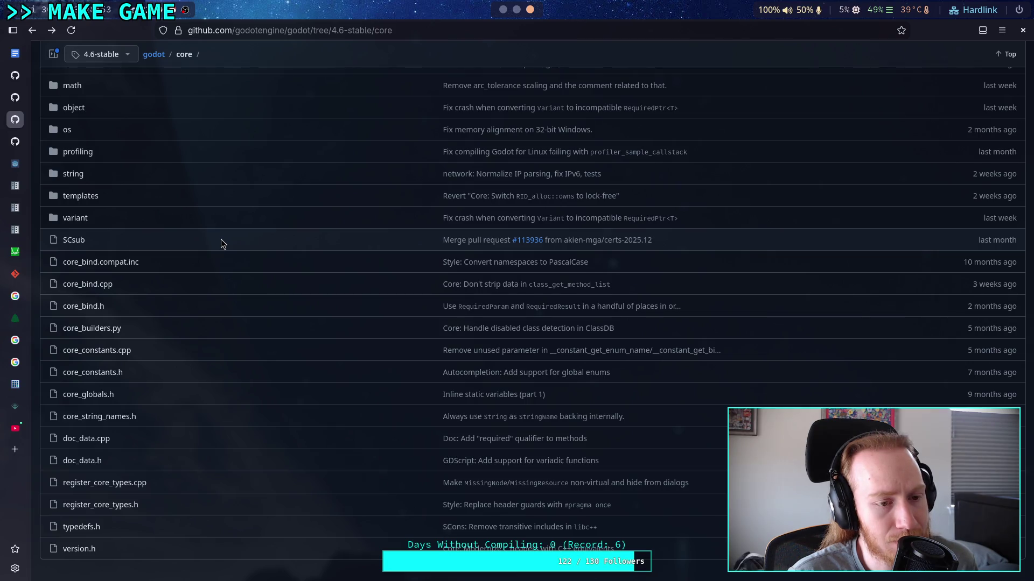
scroll(221, 244, "up", 5)
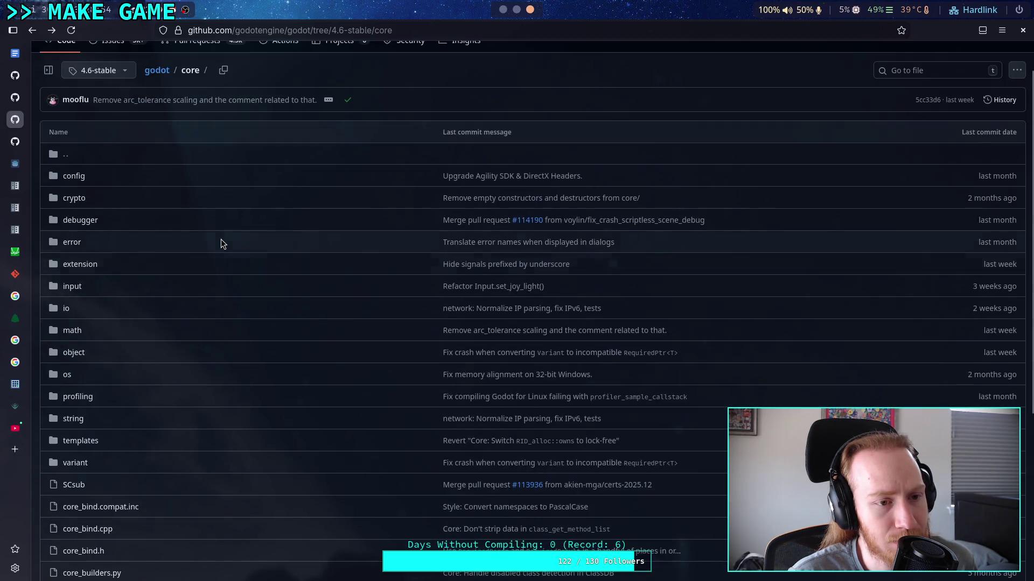
left_click(164, 71)
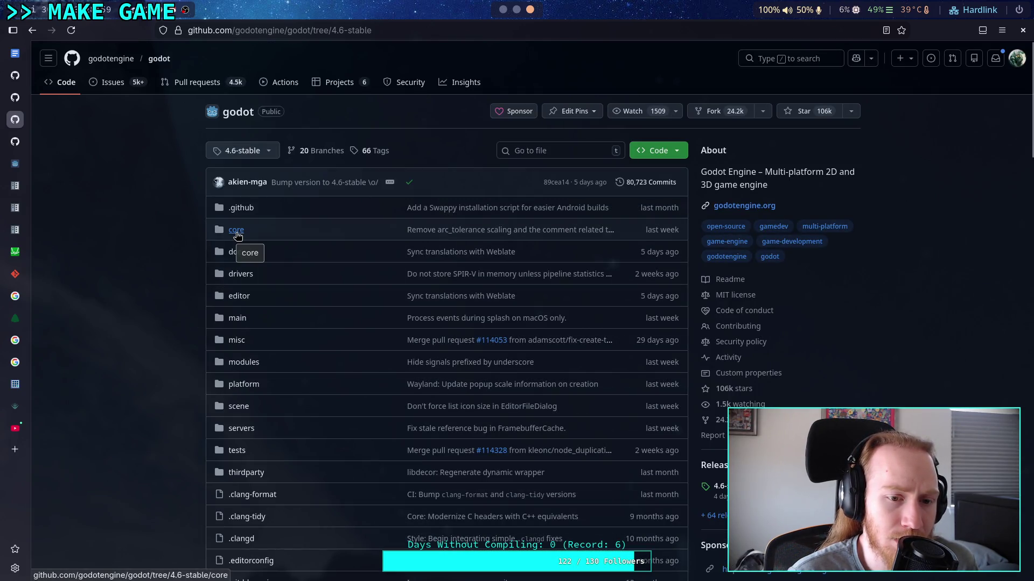
left_click(252, 368)
left_click(71, 350)
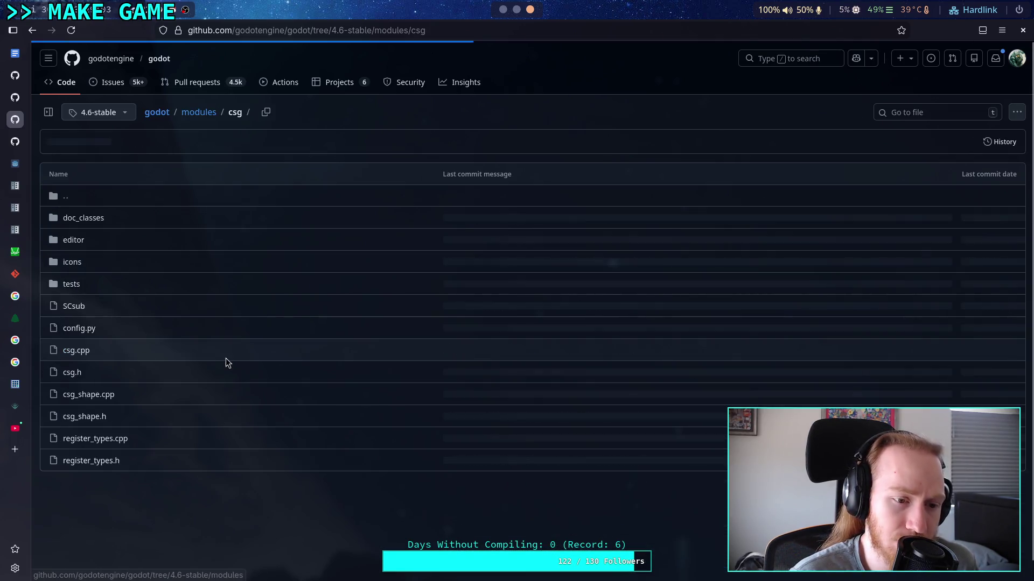
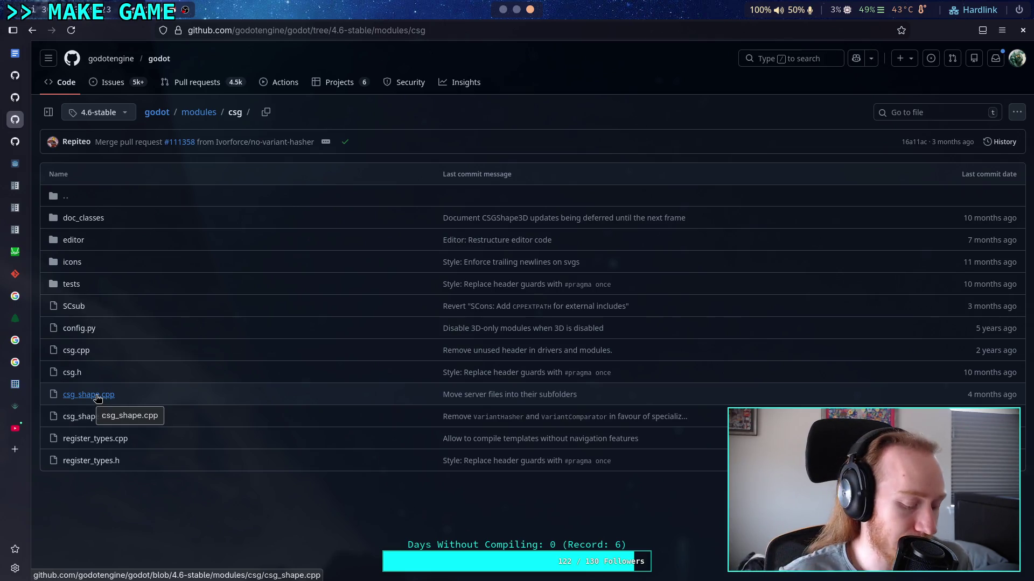
Step: Return to Godot's 3D view of the world scene and browse the FileSystem dock's folders
key("alt+Tab")
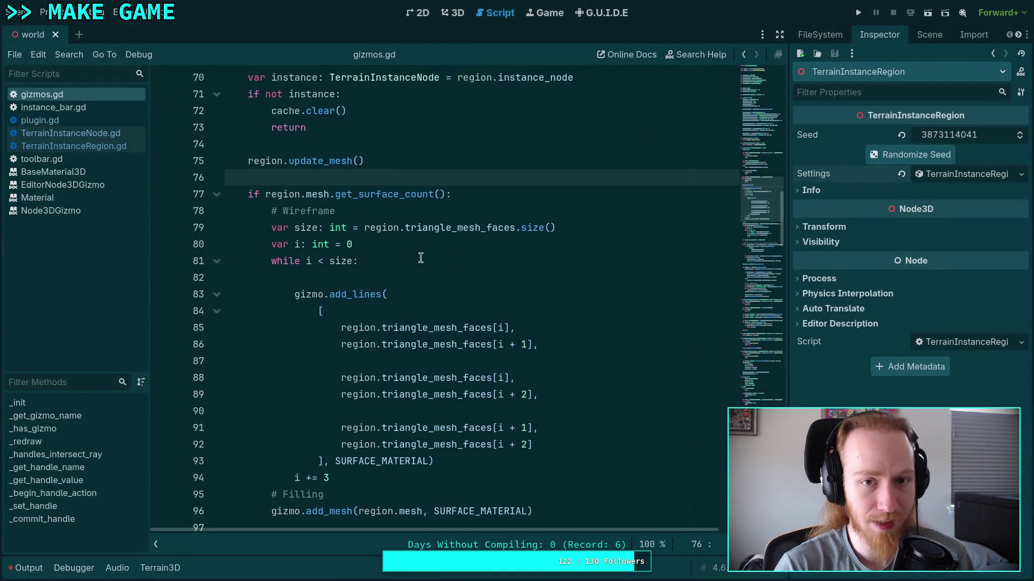
left_click(453, 16)
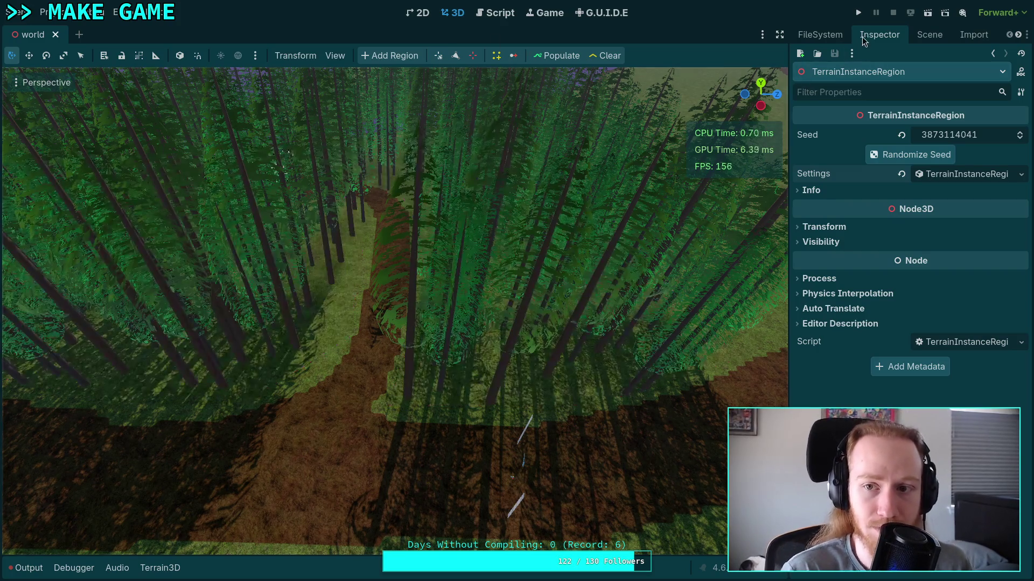
left_click(923, 35)
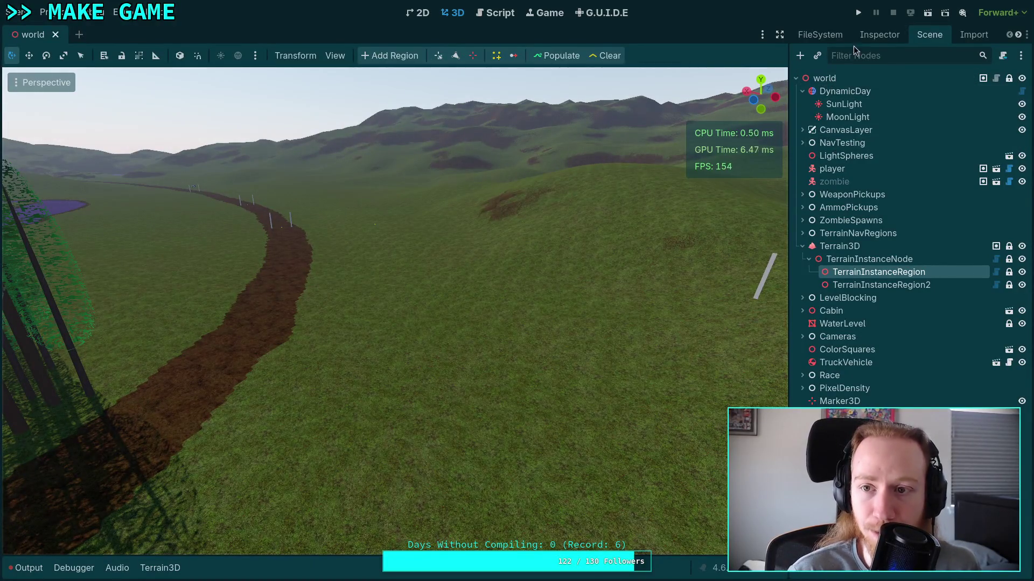
left_click(879, 34)
left_click(831, 35)
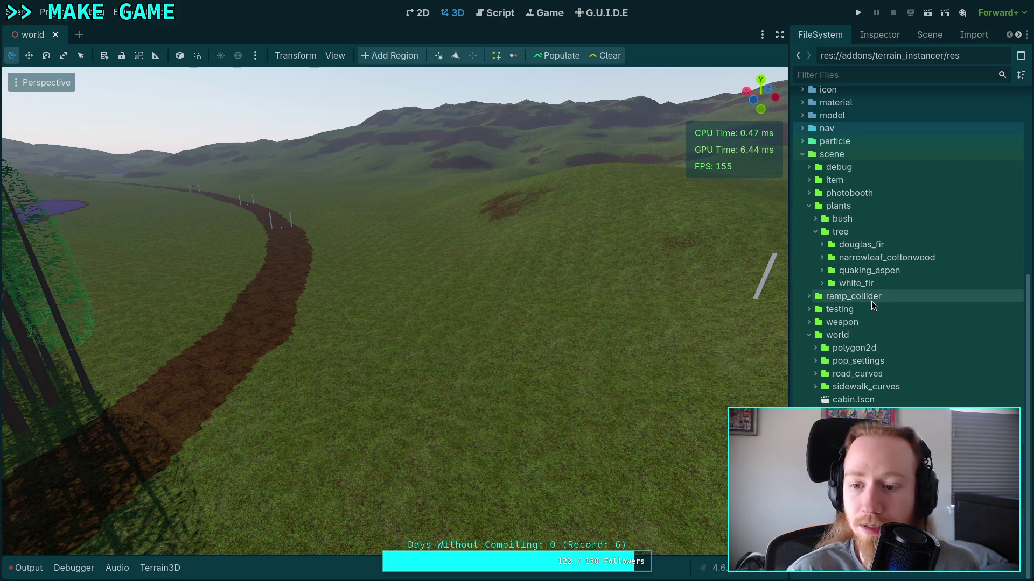
Step: Create a new 3D scene named csg_test in the world folder
left_click(820, 349)
left_click(815, 348)
left_click(815, 349)
left_click(833, 337)
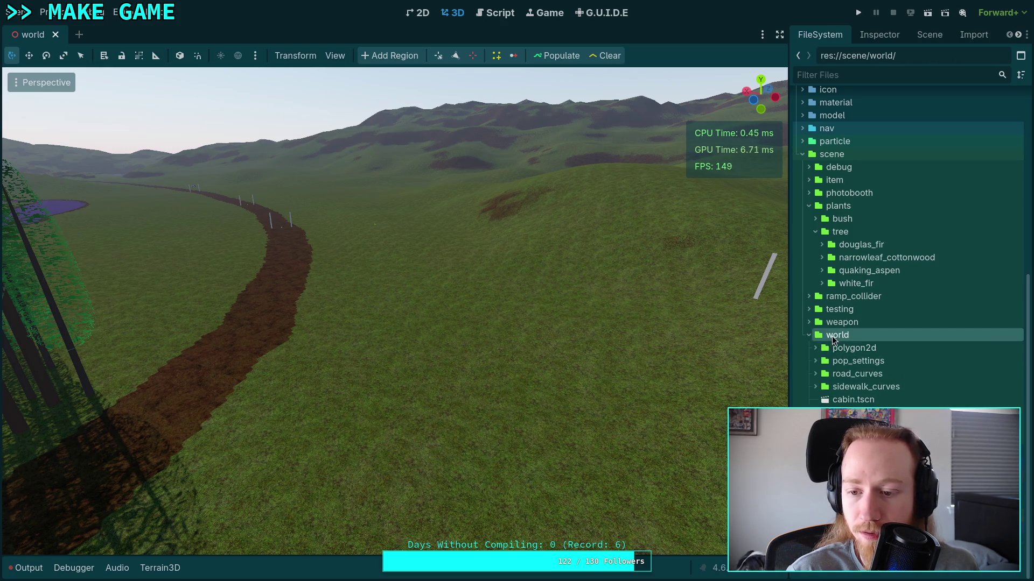
right_click(833, 339)
mouse_move(856, 347)
left_click(790, 357)
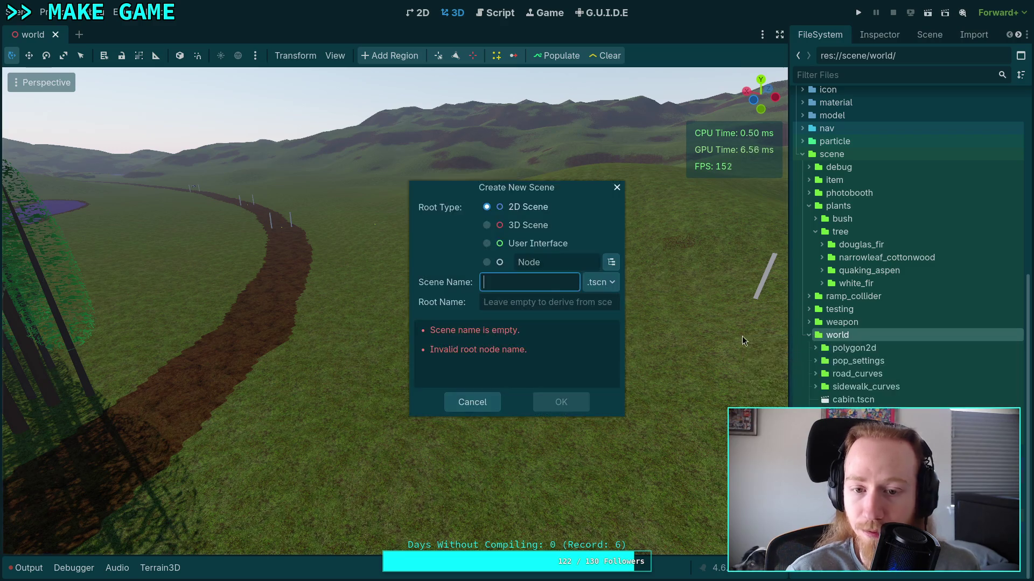
left_click(511, 225)
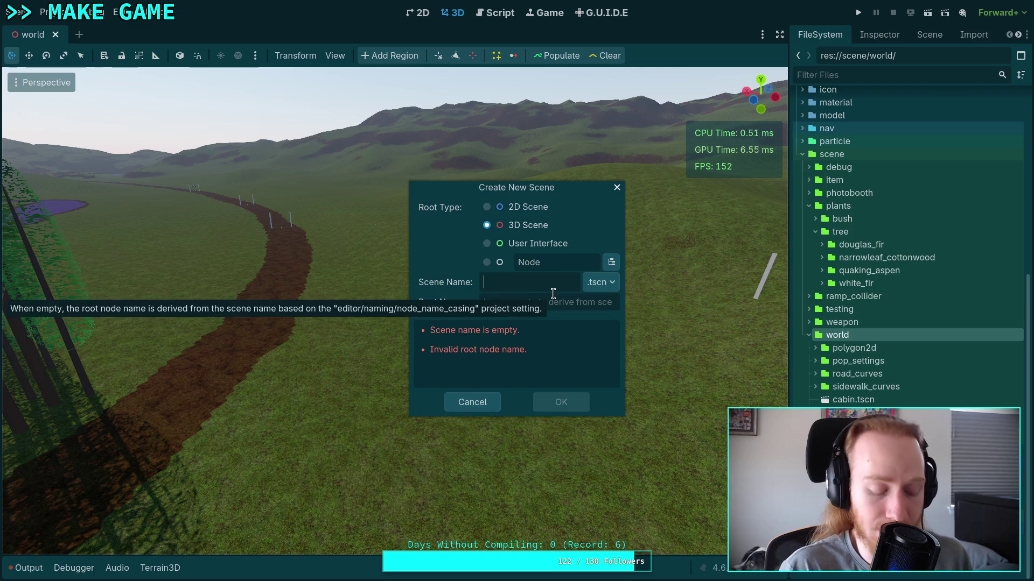
type("cs")
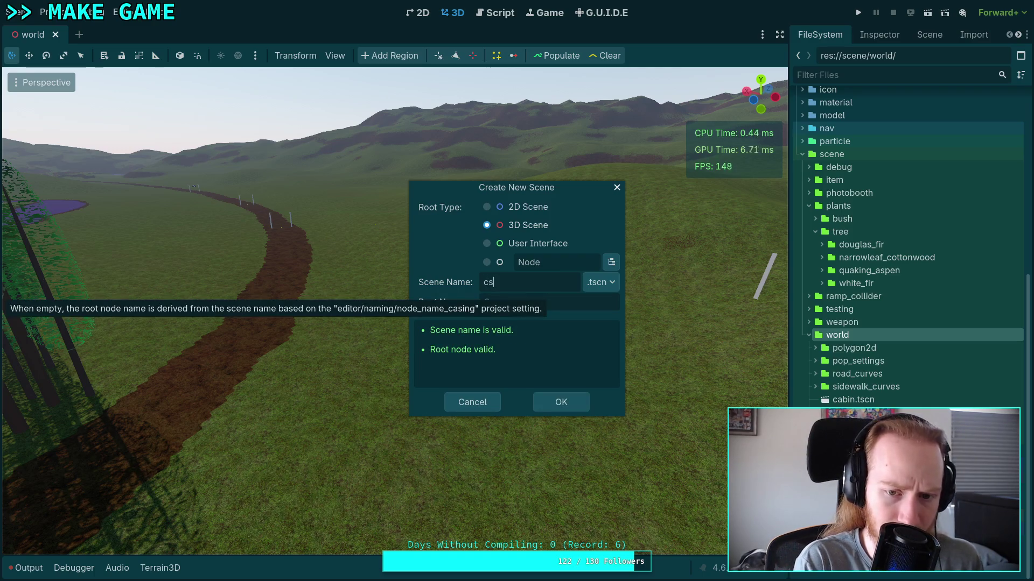
type("g_test")
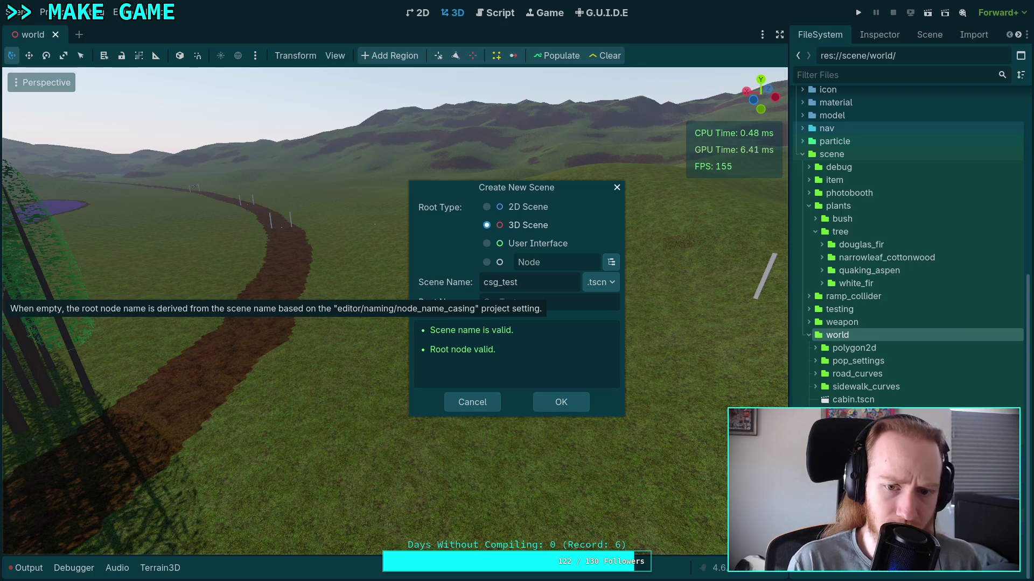
left_click(560, 403)
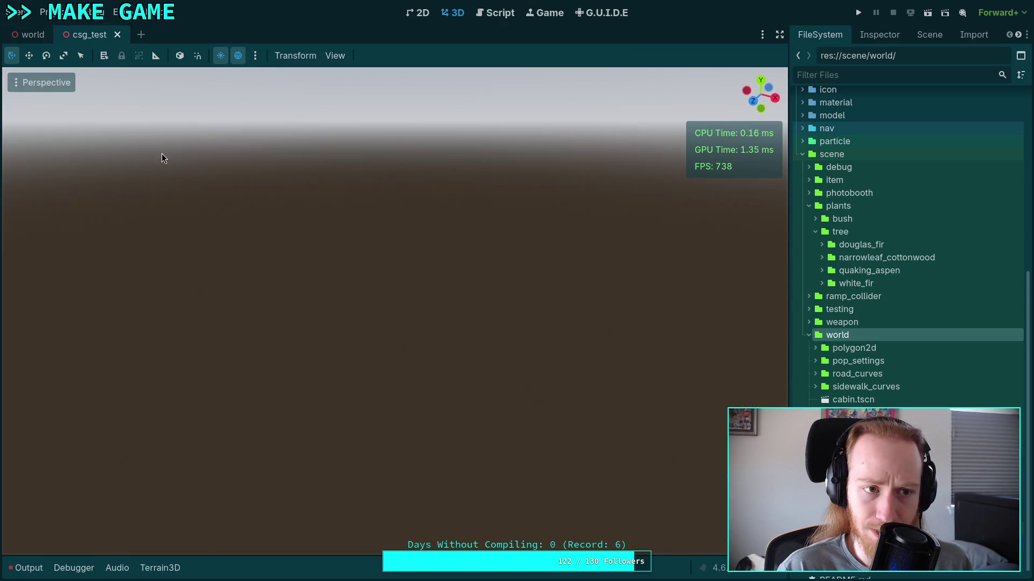
Step: Close the world scene, leaving csg_test's node tree shown
left_click(46, 35)
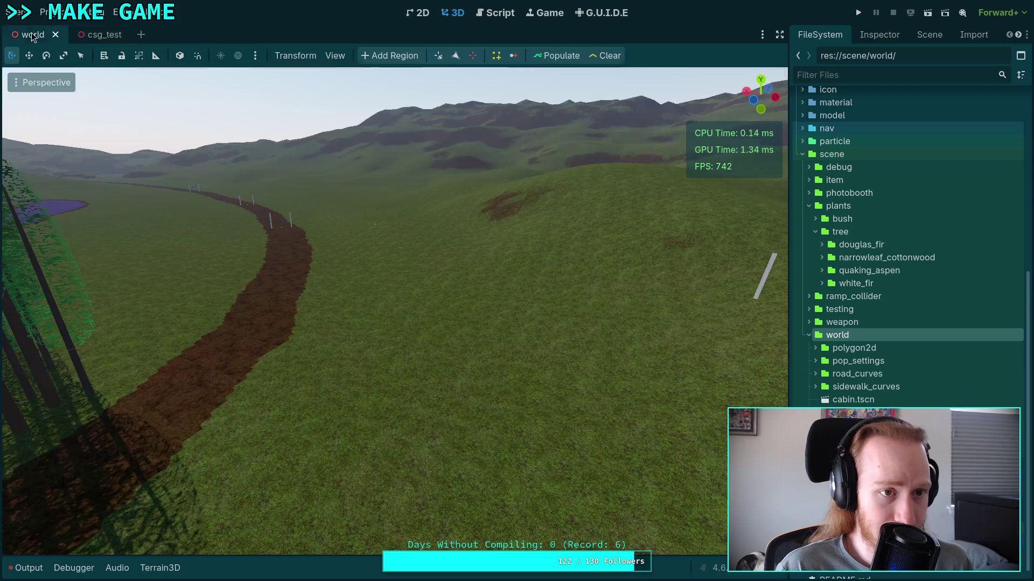
left_click(57, 35)
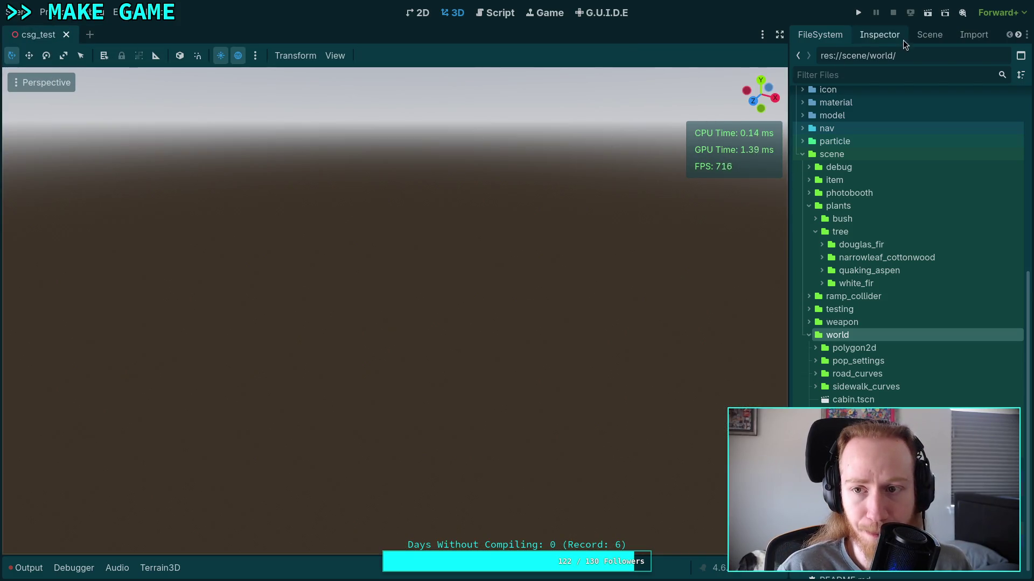
left_click(920, 35)
Step: Add a CSGCombiner3D child under the CsgTest root and view its properties
left_click(800, 56)
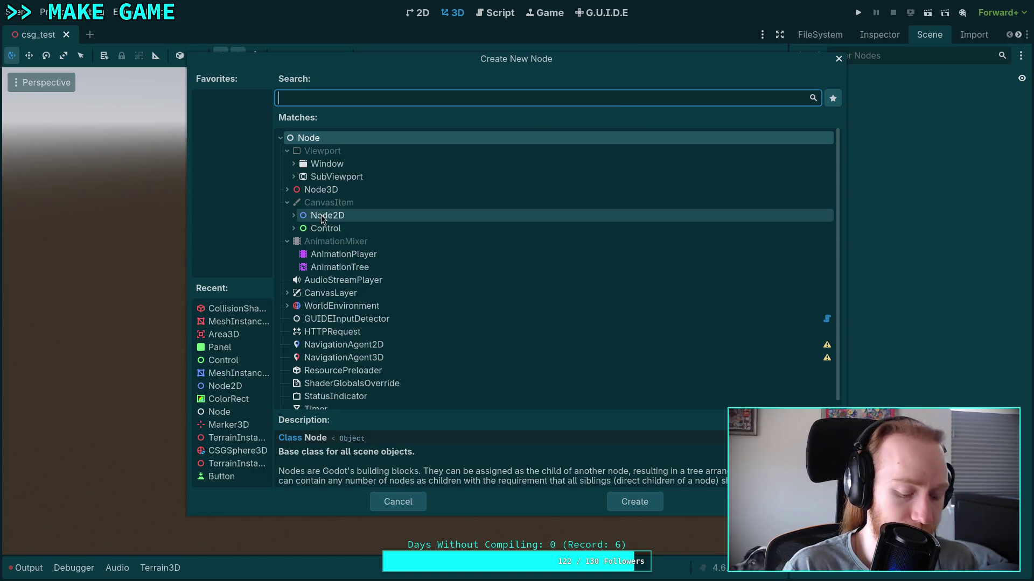
type("csg")
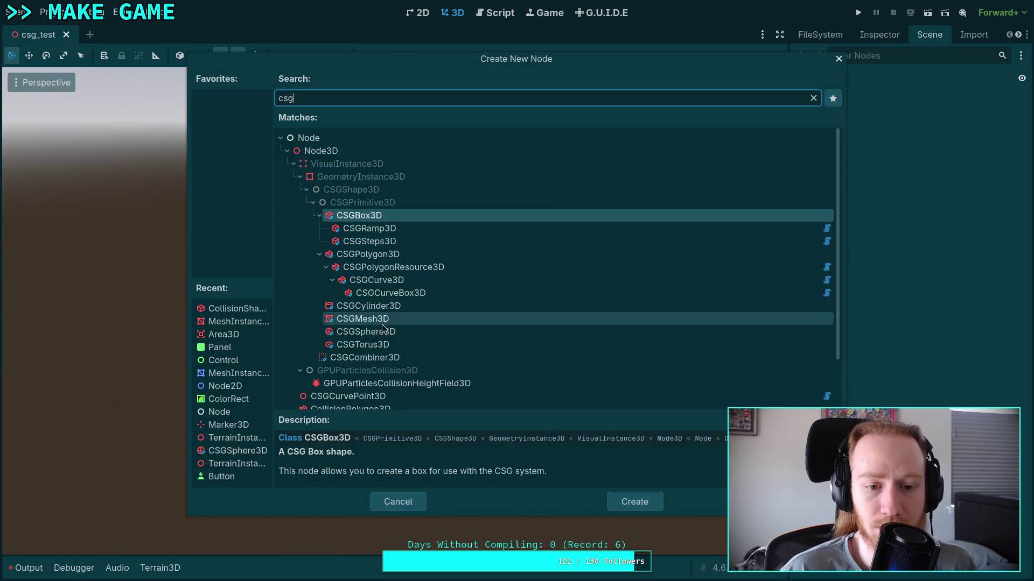
left_click(360, 359)
left_click(634, 498)
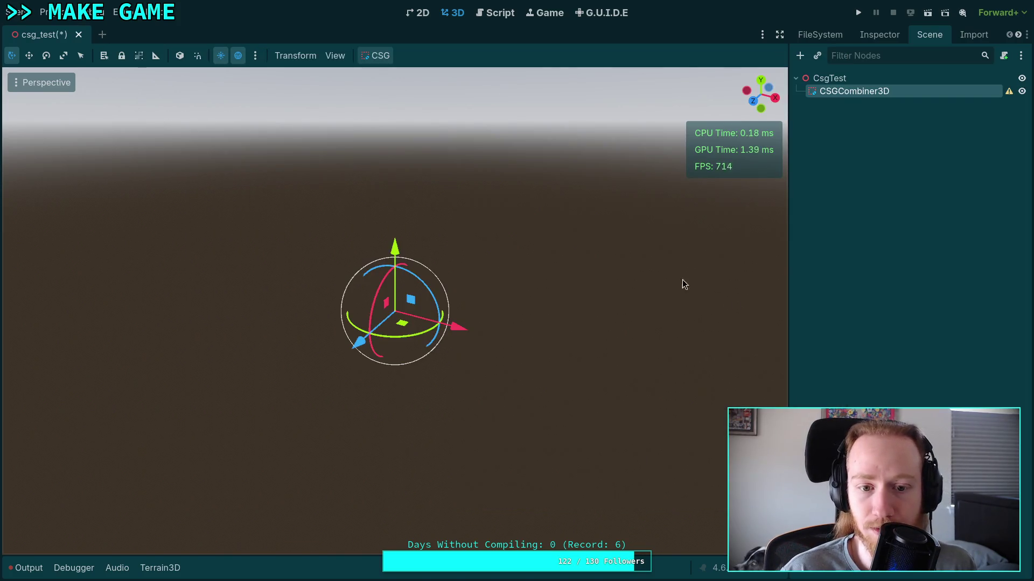
left_click(873, 36)
Step: Compare the CSGPolygon3D, CSGCurve3D, CSGCurveBox3D and CSGPolygonResource3D node descriptions
left_click(929, 35)
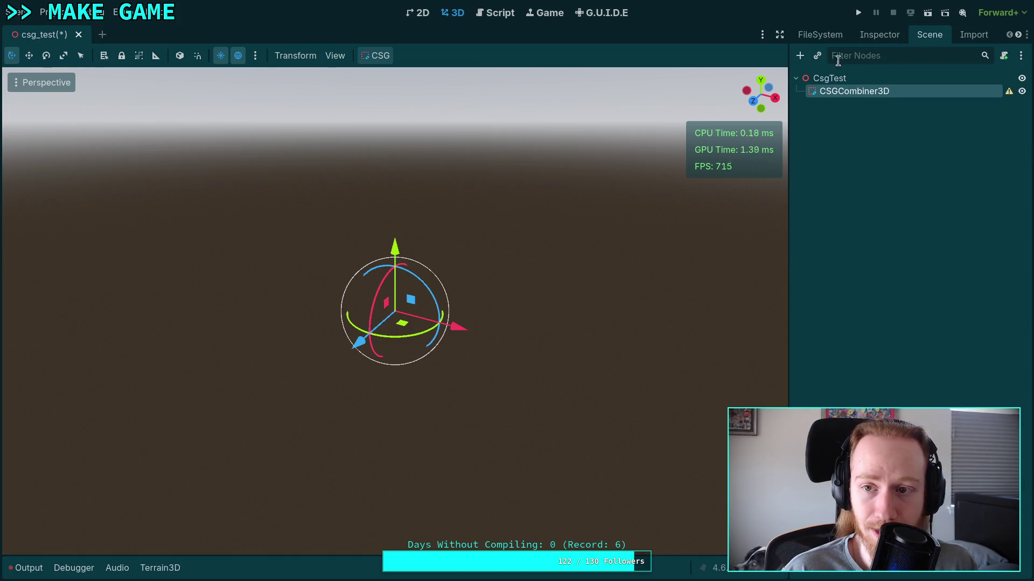
left_click(801, 54)
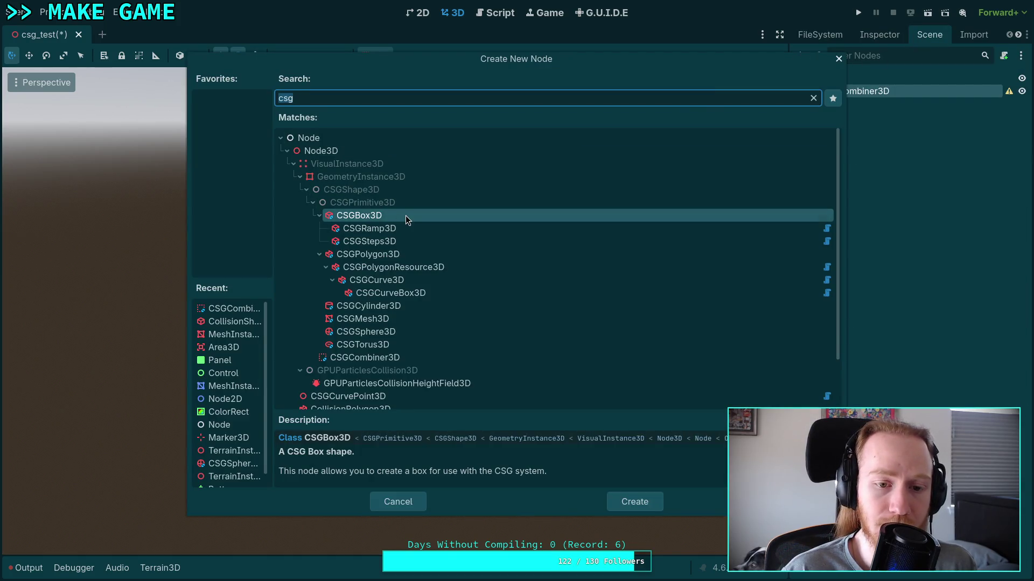
left_click(411, 256)
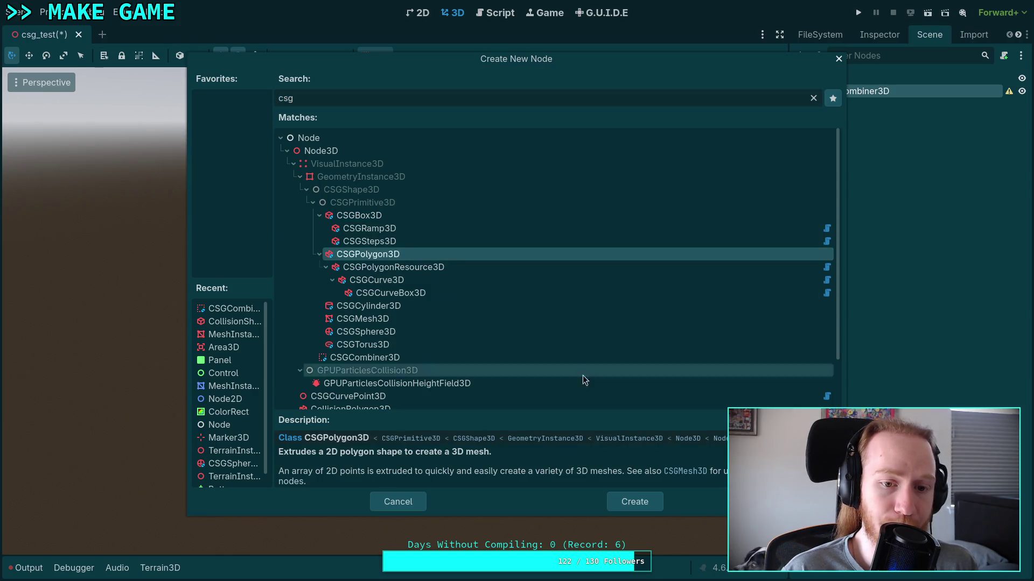
left_click(418, 280)
left_click(420, 254)
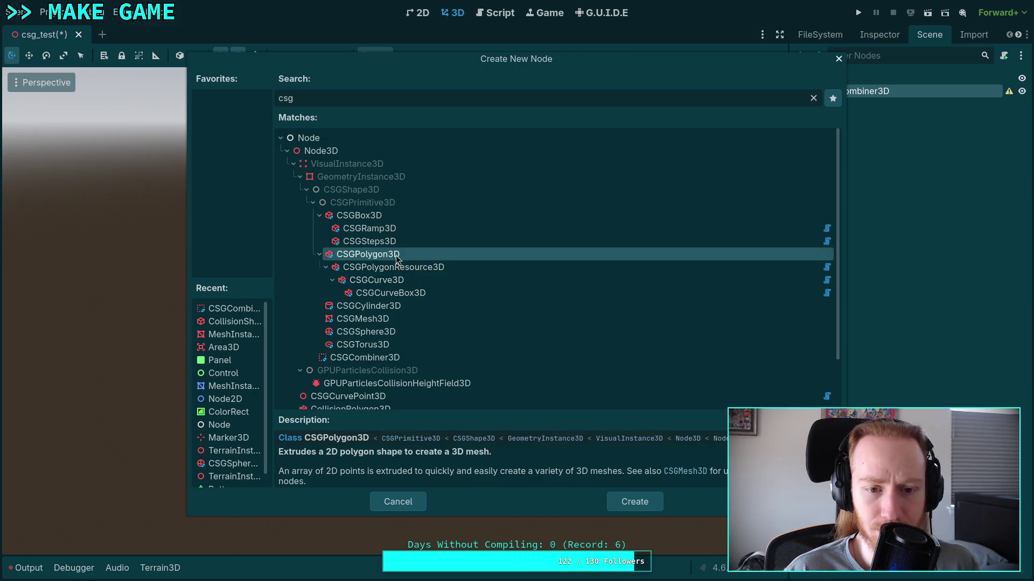
left_click(421, 280)
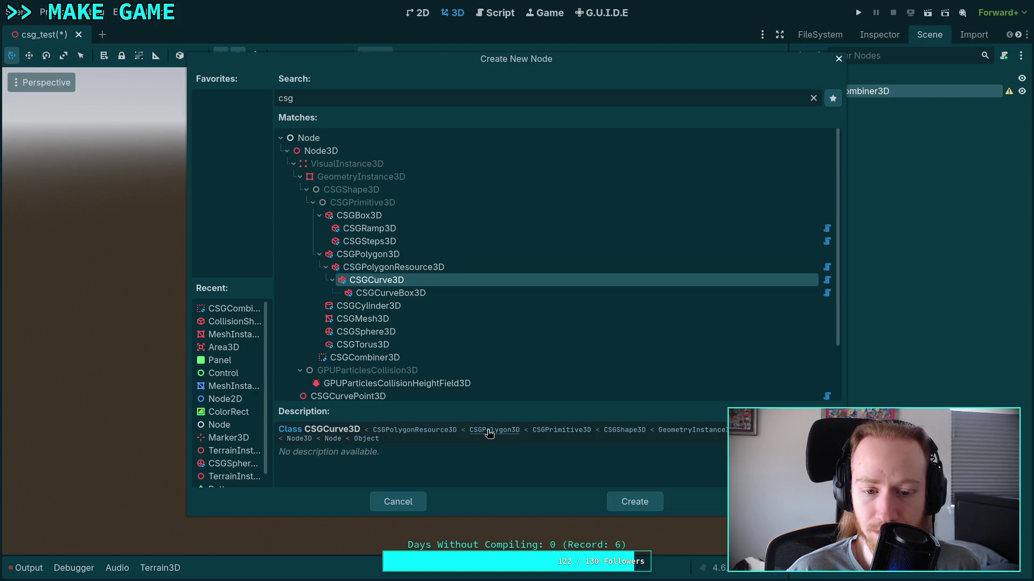
left_click(533, 254)
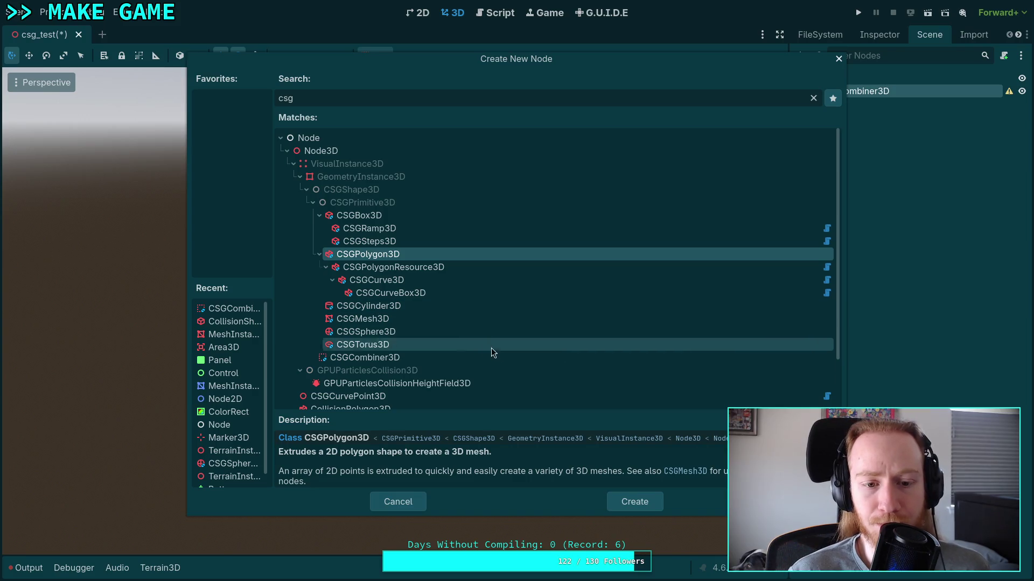
left_click(376, 281)
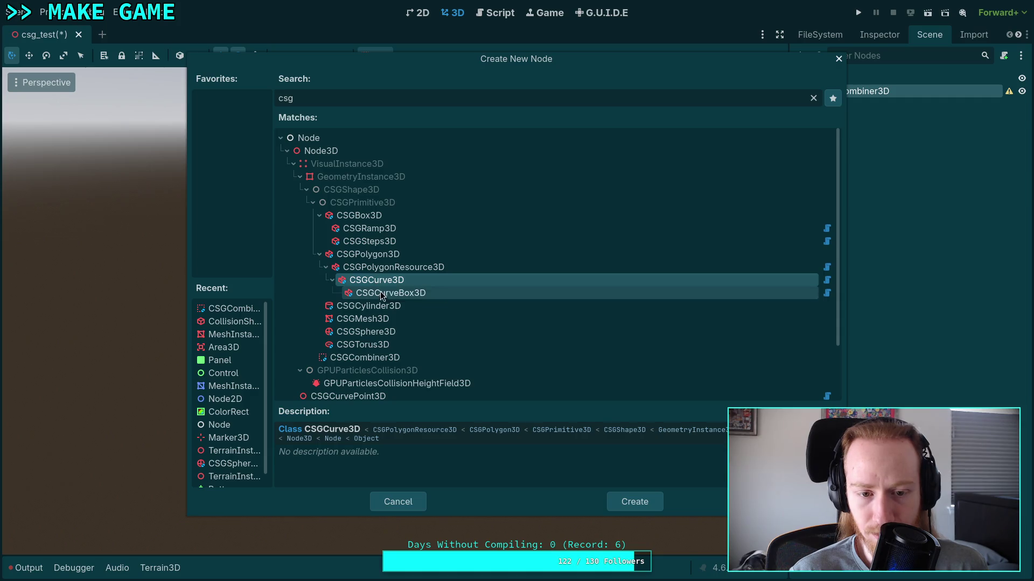
left_click(388, 293)
left_click(391, 281)
left_click(389, 267)
left_click(383, 254)
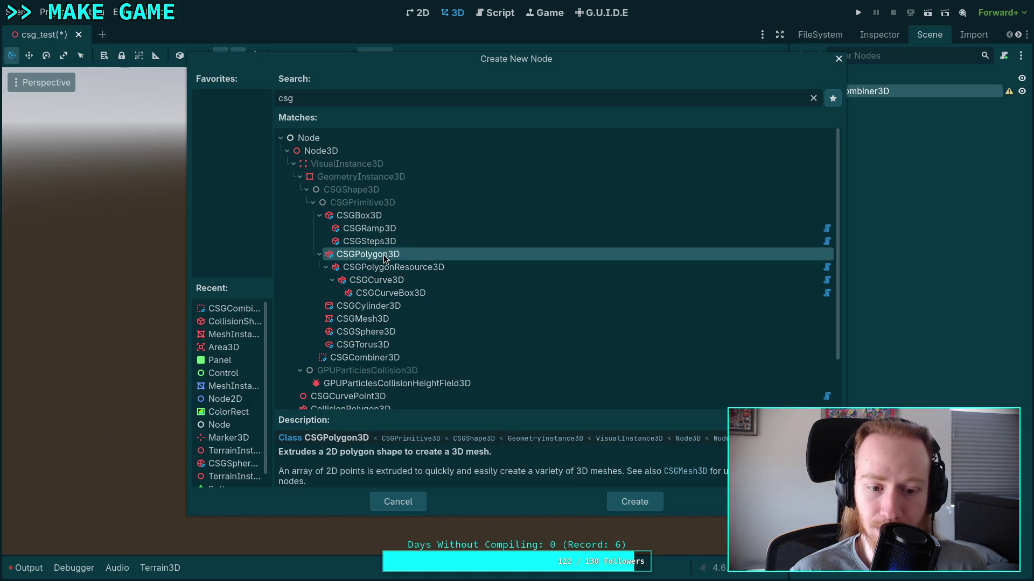
left_click(378, 281)
left_click(392, 269)
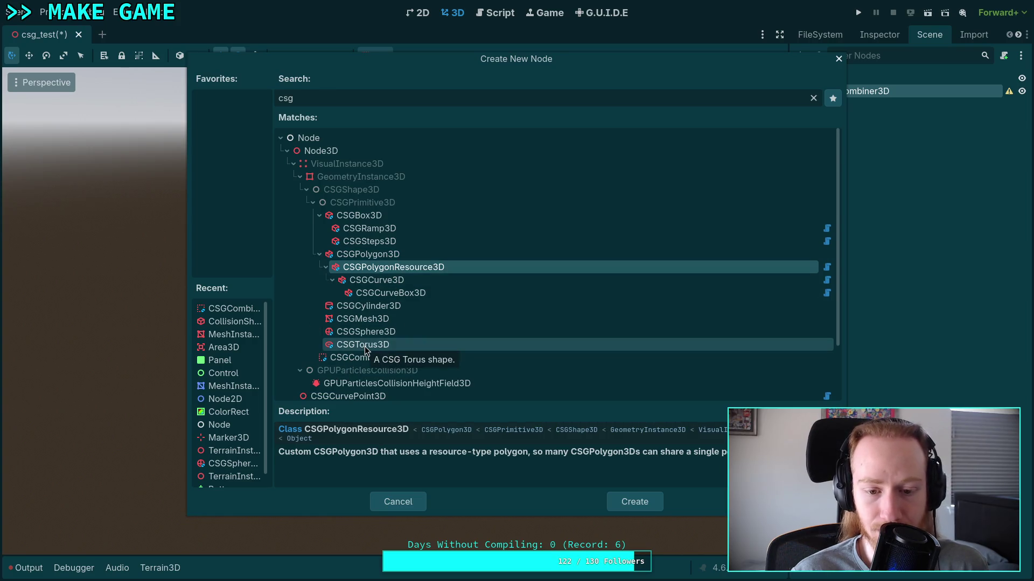
Step: Create a CSGPolygon3D child under the CSGCombiner3D
left_click(355, 255)
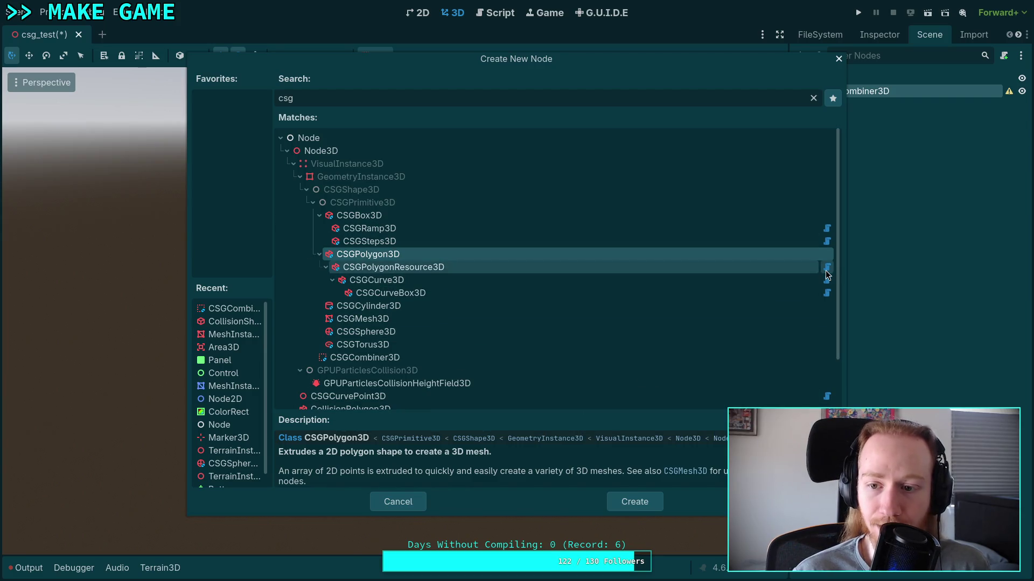
mouse_move(828, 275)
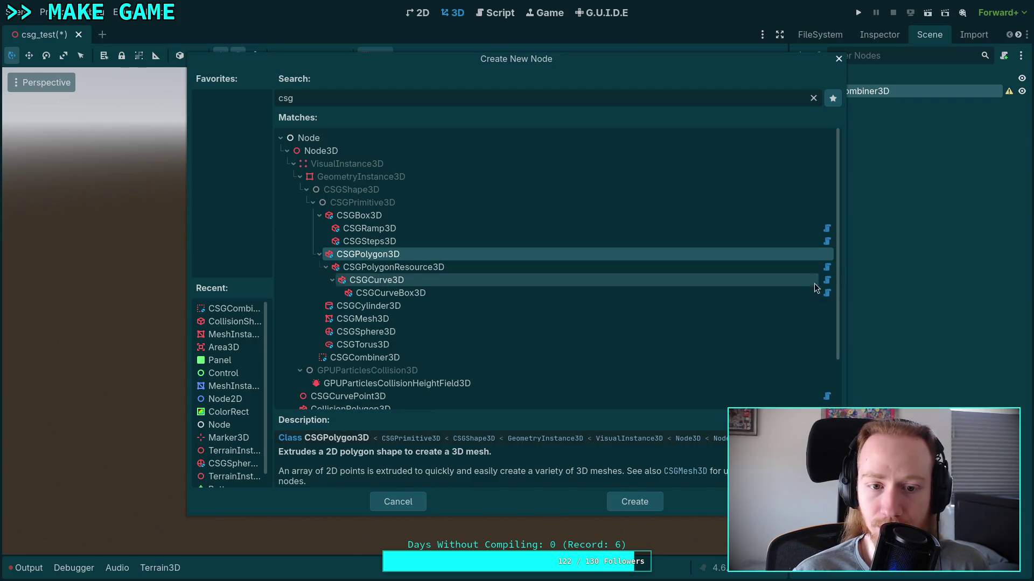
left_click(647, 503)
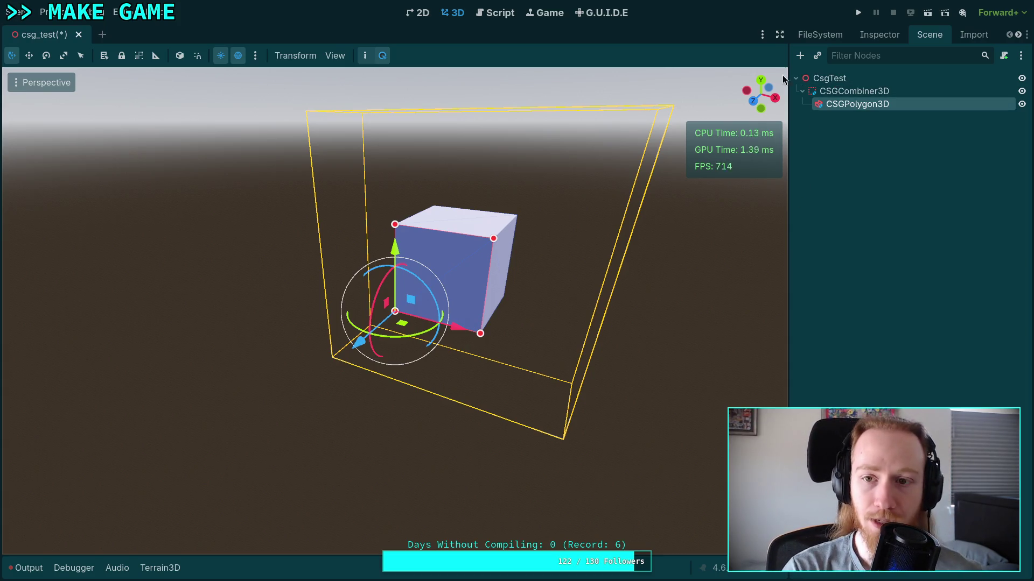
Step: In front orthographic view, drag the polygon's top-right corner up and right into a slanted quadrilateral
left_click(751, 102)
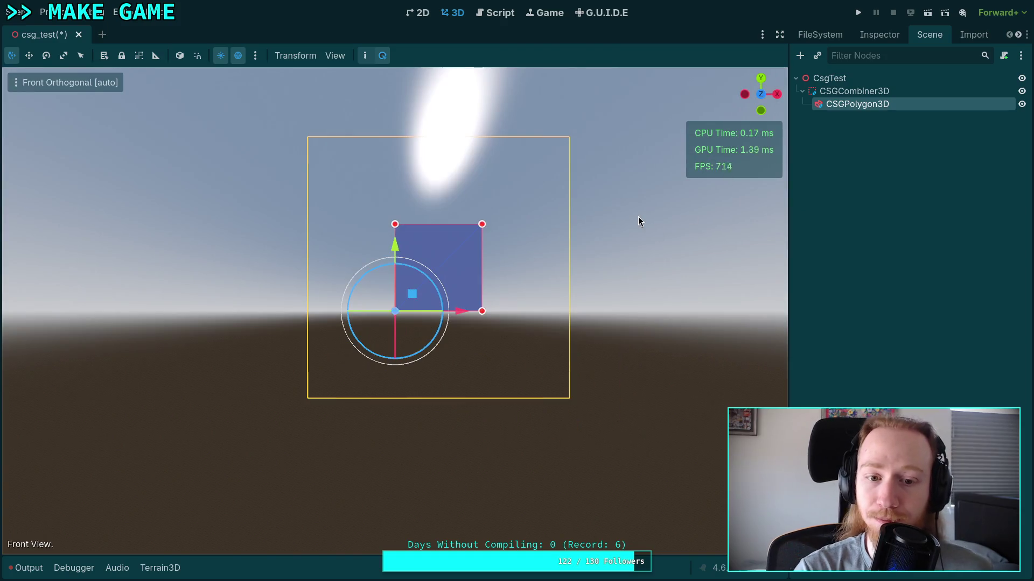
left_click(880, 35)
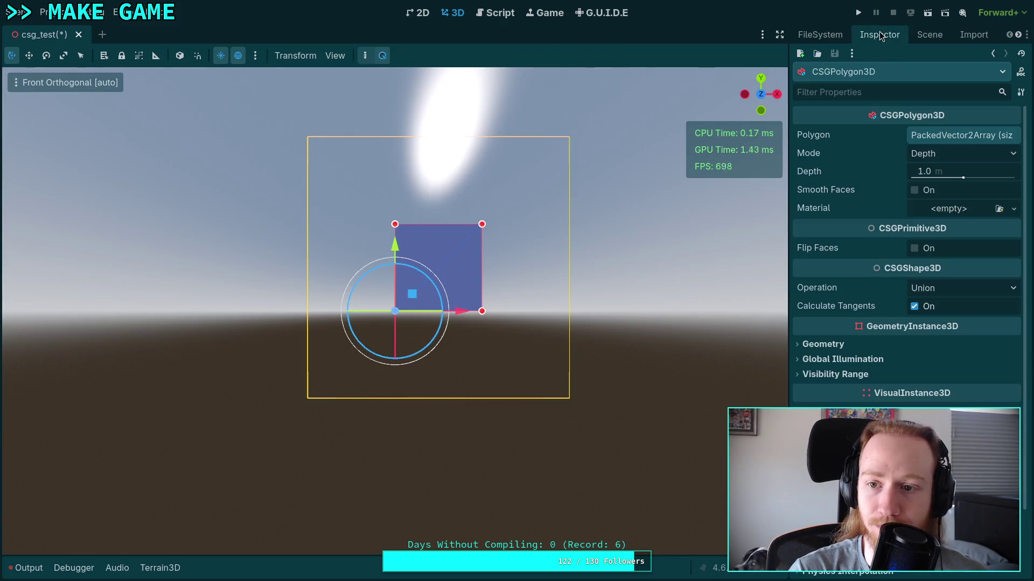
left_click(930, 36)
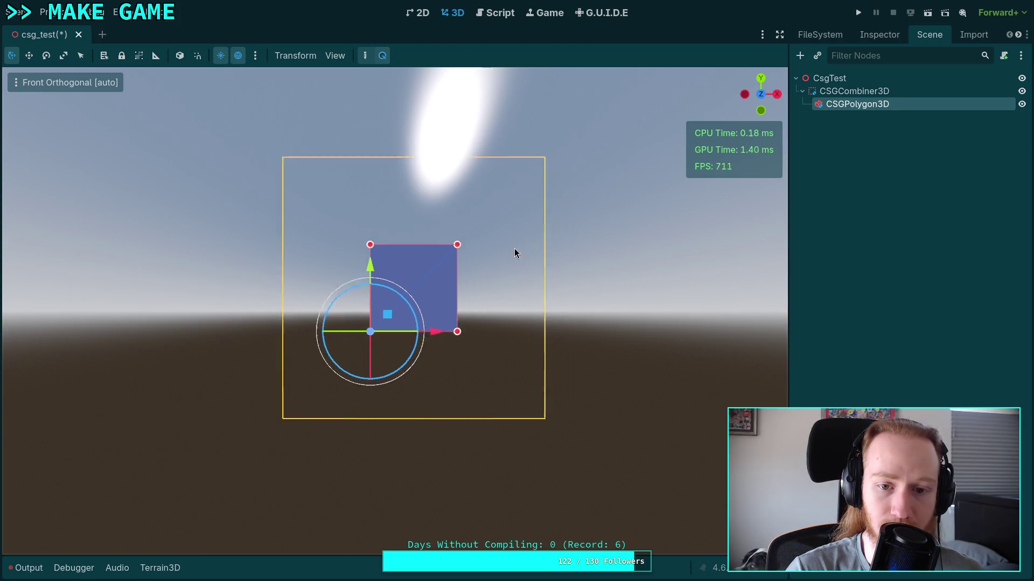
left_click_drag(397, 307, 473, 272)
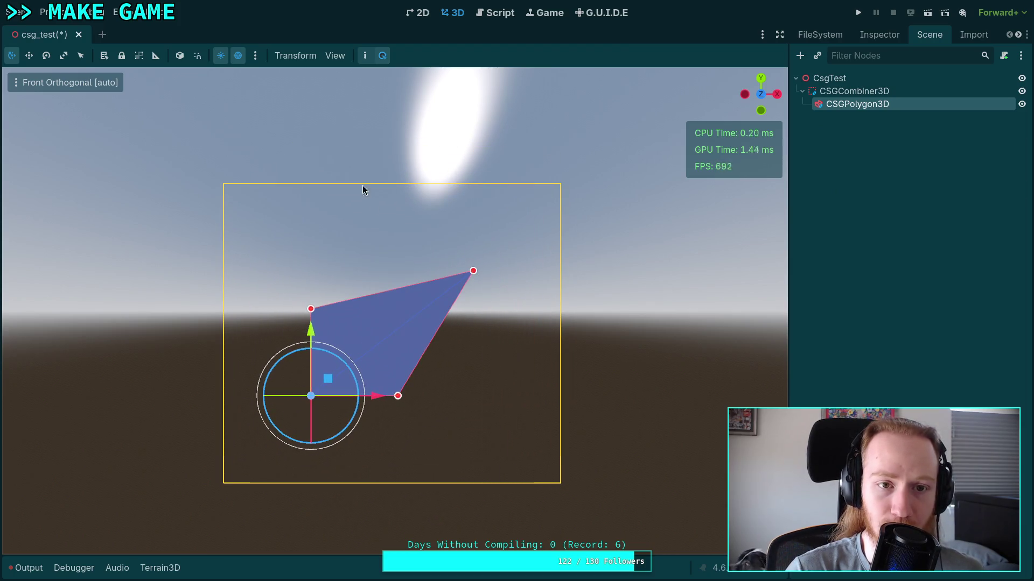
left_click(367, 56)
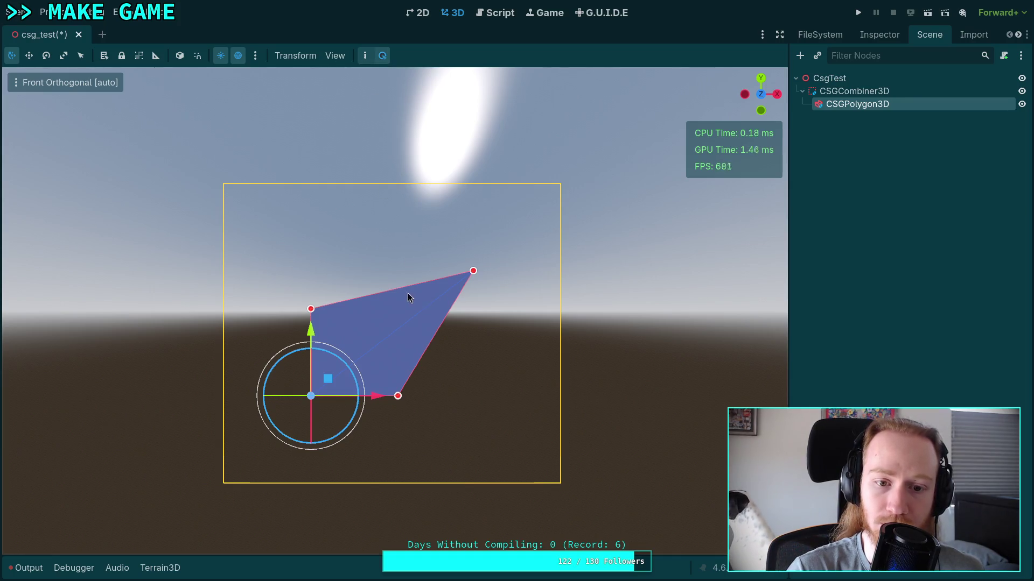
left_click_drag(398, 292, 391, 283)
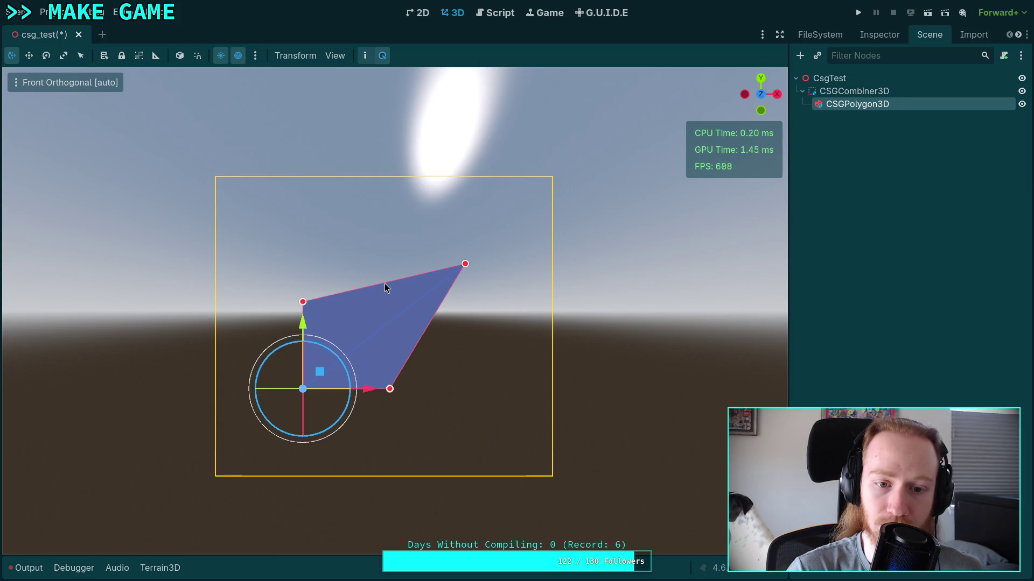
left_click(385, 283)
left_click(383, 283)
mouse_move(386, 286)
left_mouse_down()
mouse_move(376, 269)
mouse_move(387, 281)
left_mouse_up()
key("KP_5")
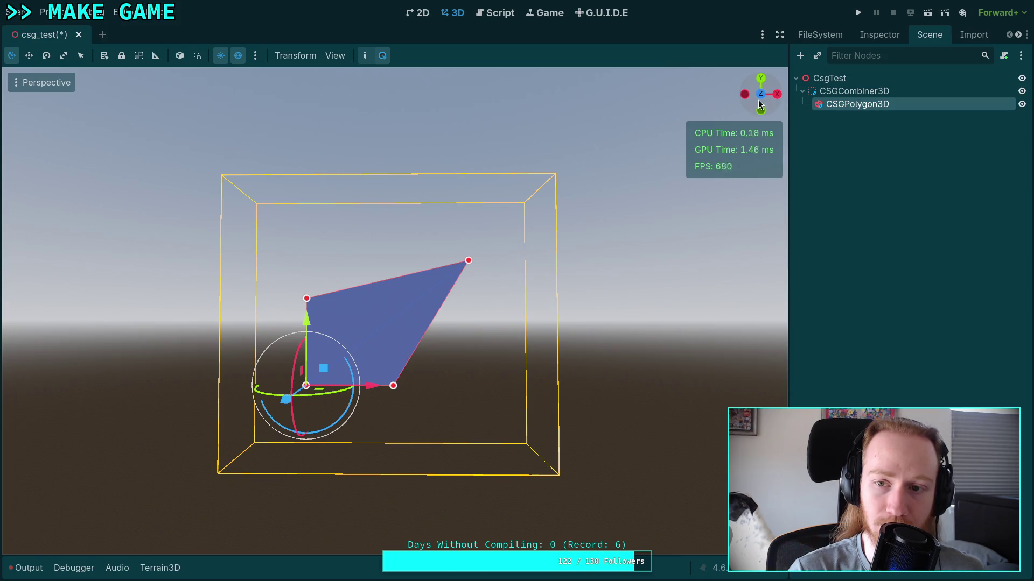
key("KP_5")
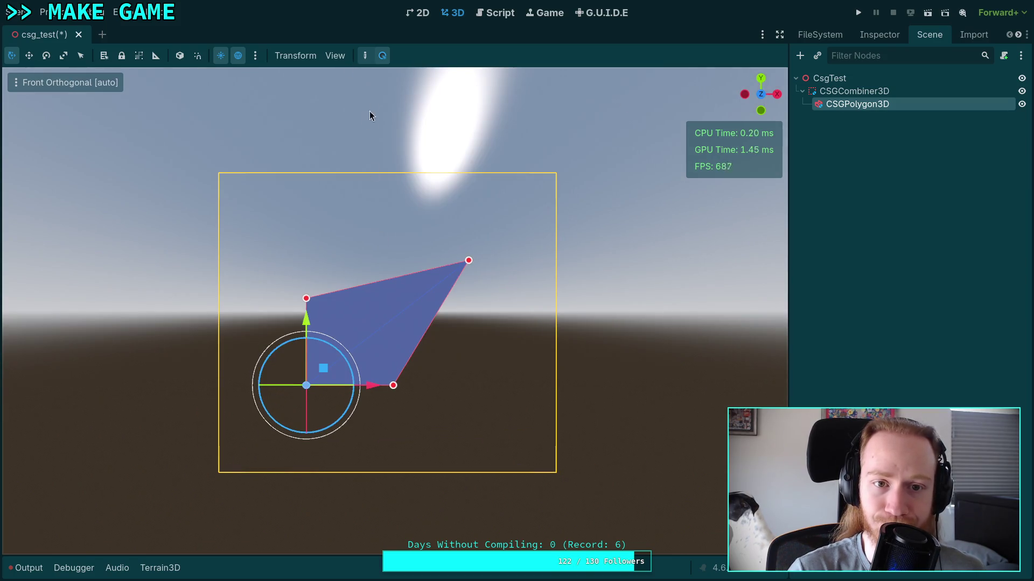
Step: Redraw the polygon outline as a closed triangle
left_click(394, 278)
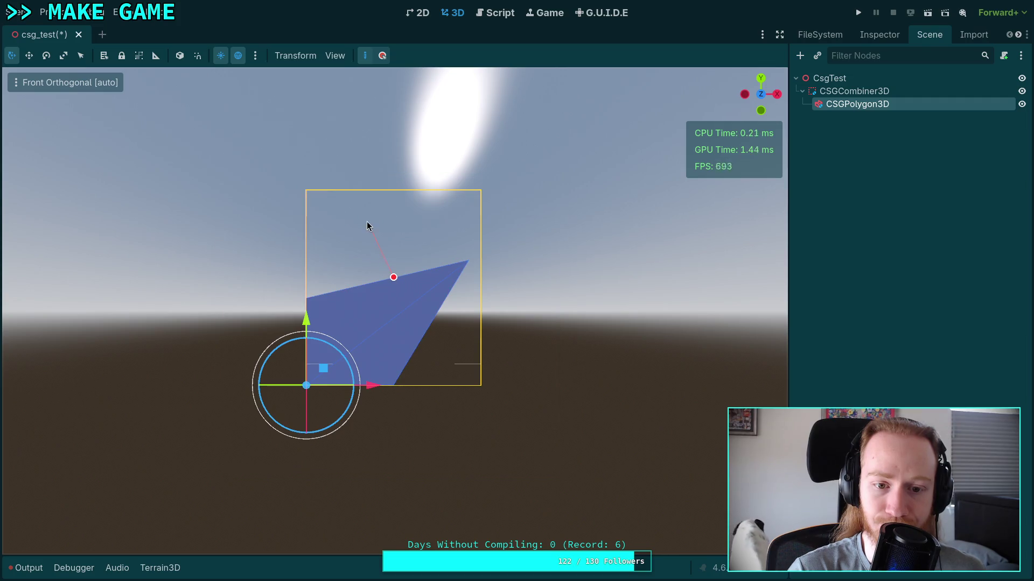
left_click(338, 210)
left_click(447, 189)
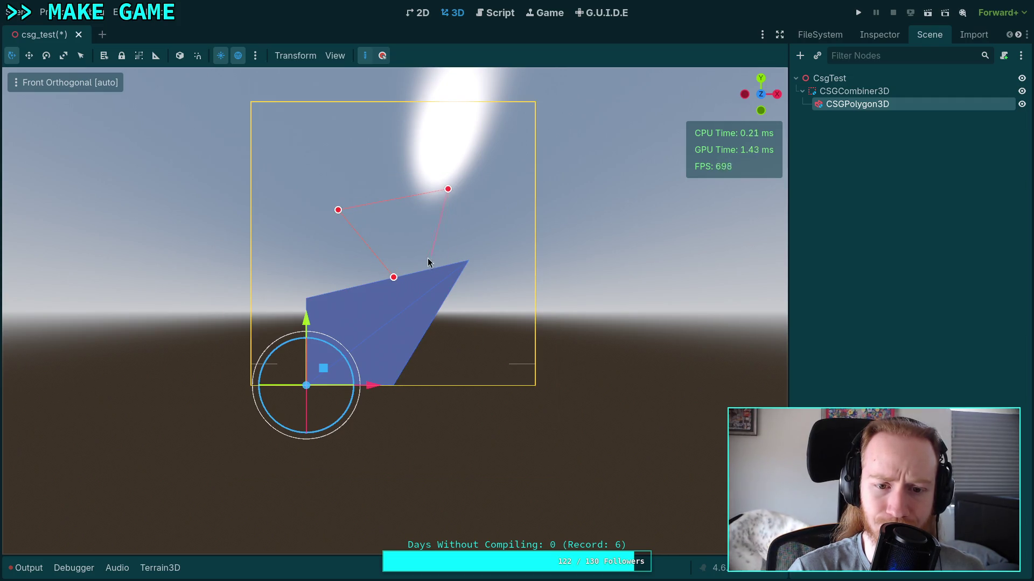
left_click(393, 277)
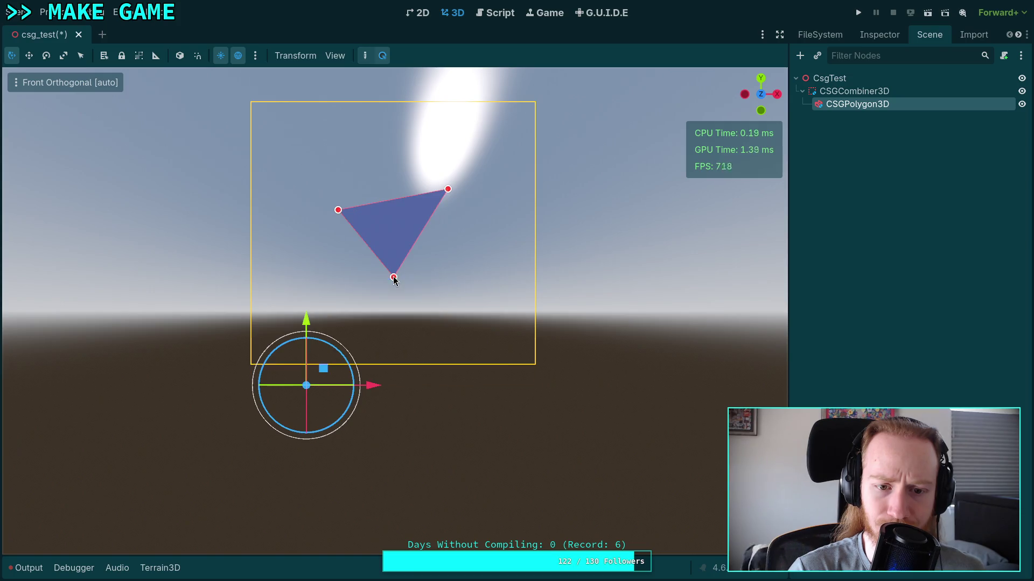
Step: Replace the outline with a new closed five-point polygon
left_click(370, 55)
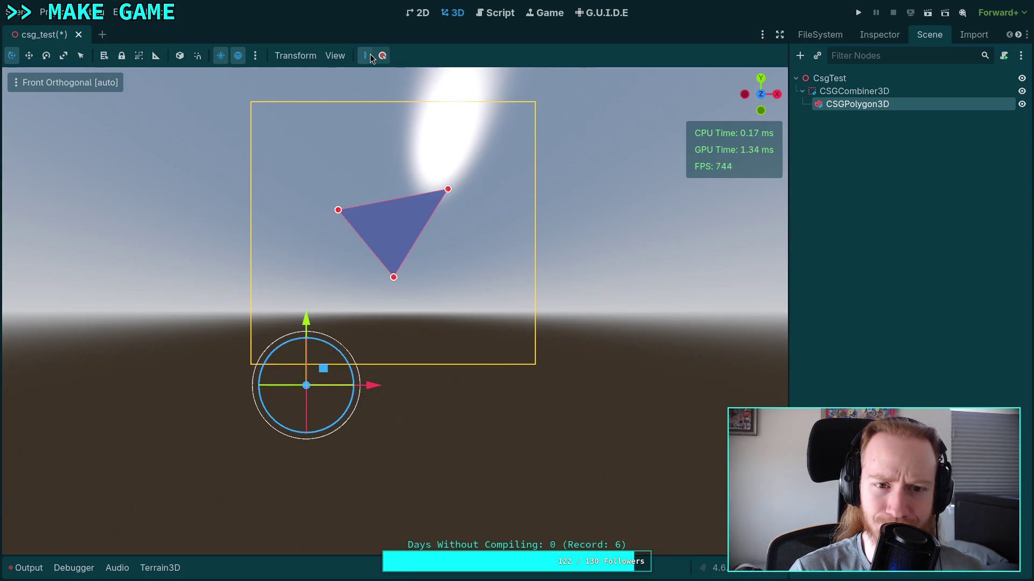
left_click(273, 308)
left_click(346, 175)
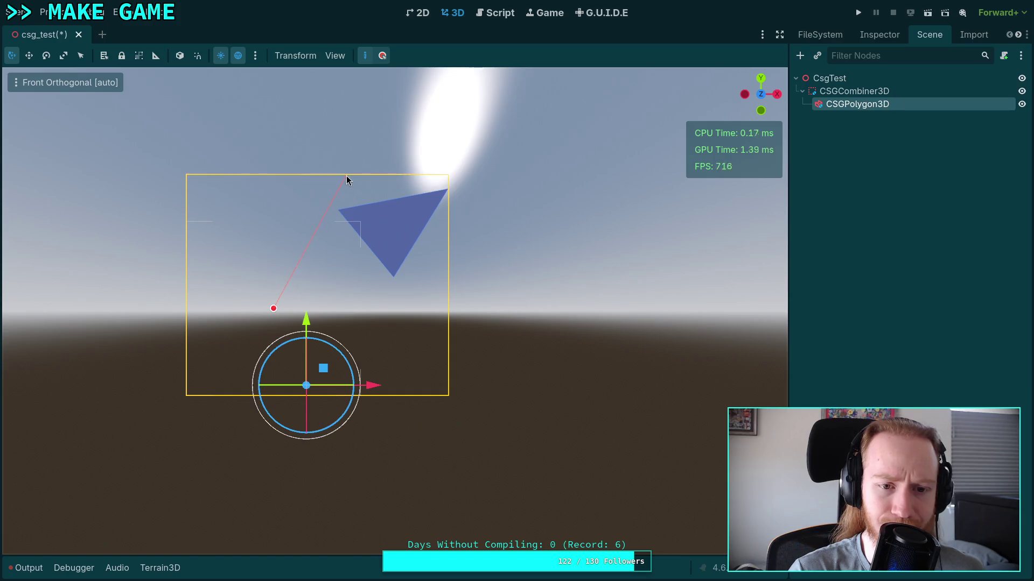
left_click(400, 319)
left_click(251, 196)
left_click(347, 314)
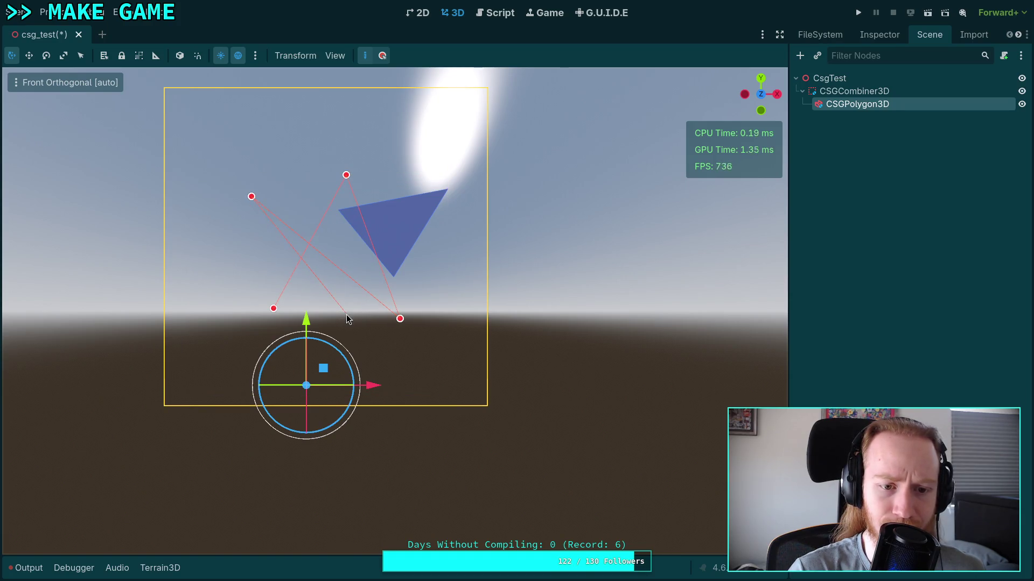
left_click(274, 309)
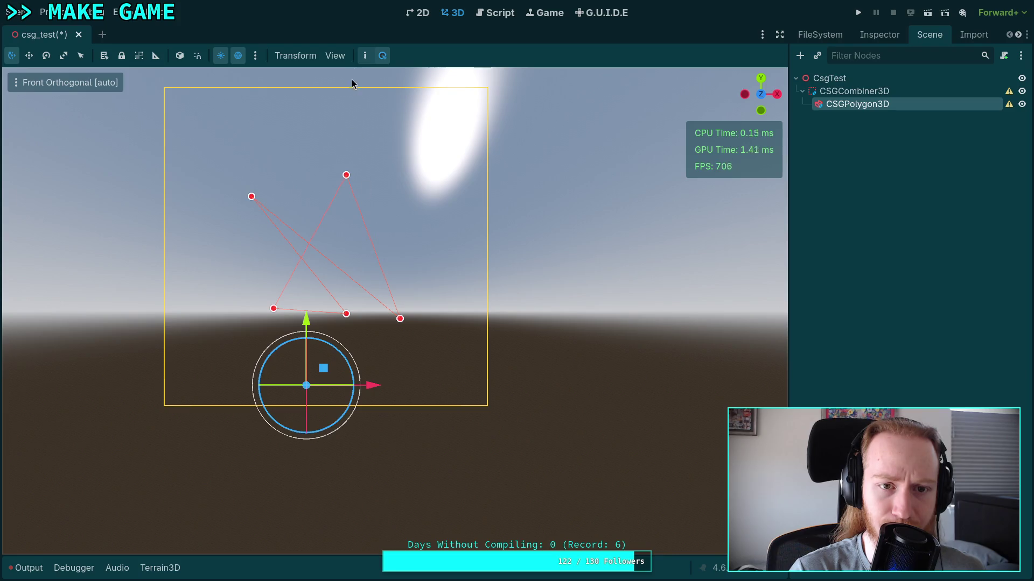
Step: Start a fresh three-point outline and drag its vertices into new positions
left_click(370, 54)
left_click(251, 197)
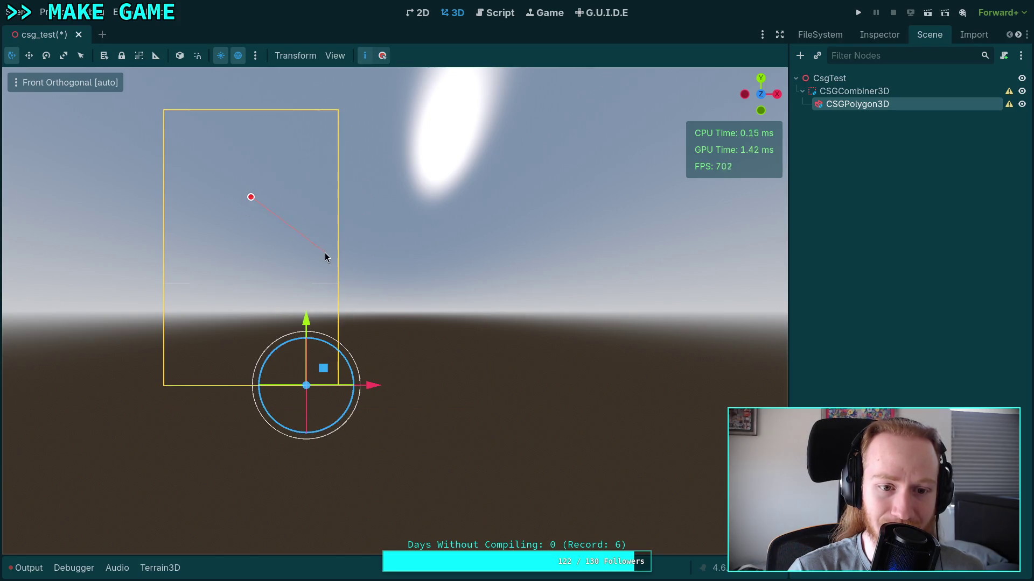
left_click(474, 130)
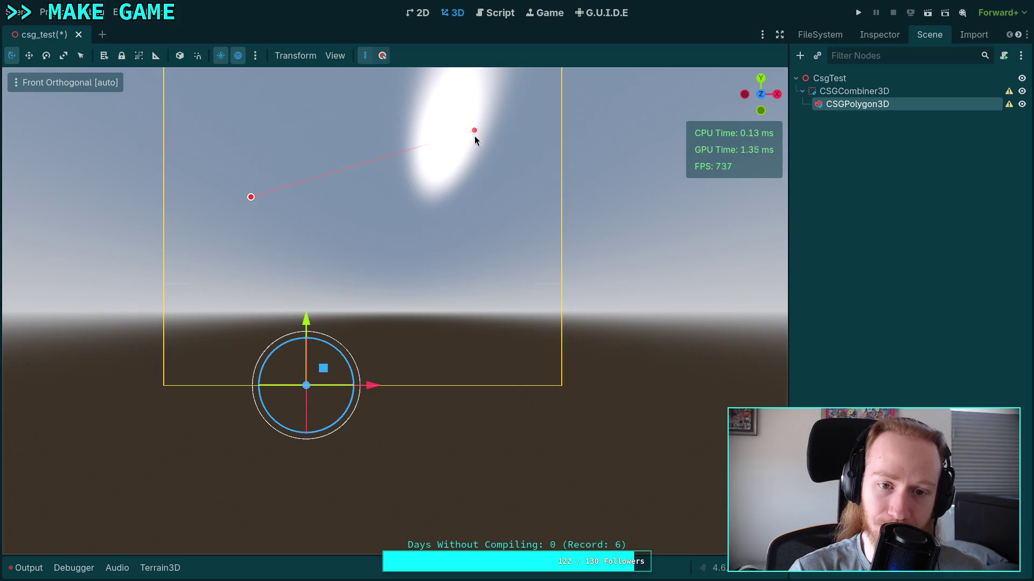
left_click(482, 316)
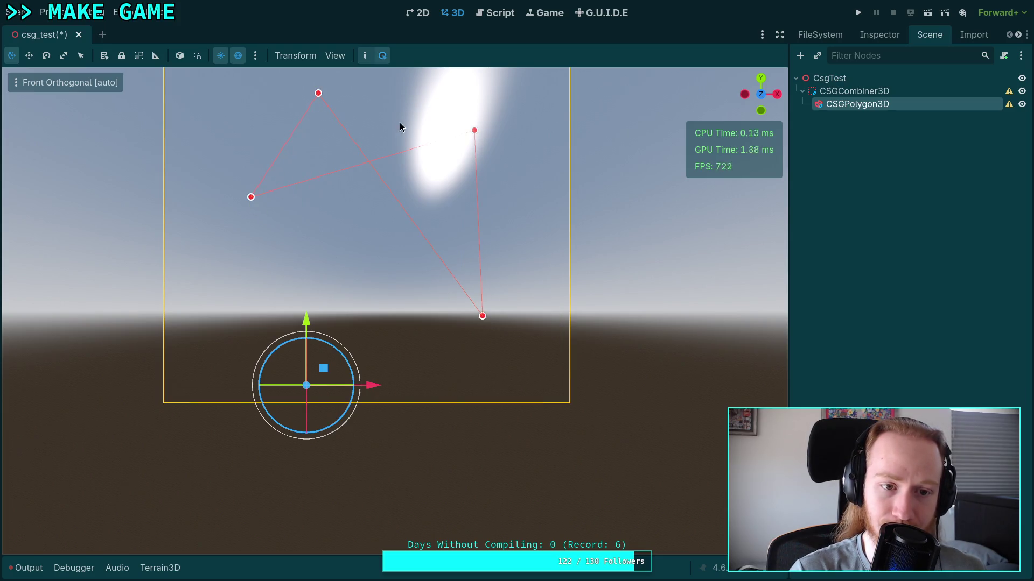
mouse_move(251, 198)
left_mouse_down()
mouse_move(349, 176)
mouse_move(412, 126)
left_mouse_up()
left_click_drag(318, 93, 290, 283)
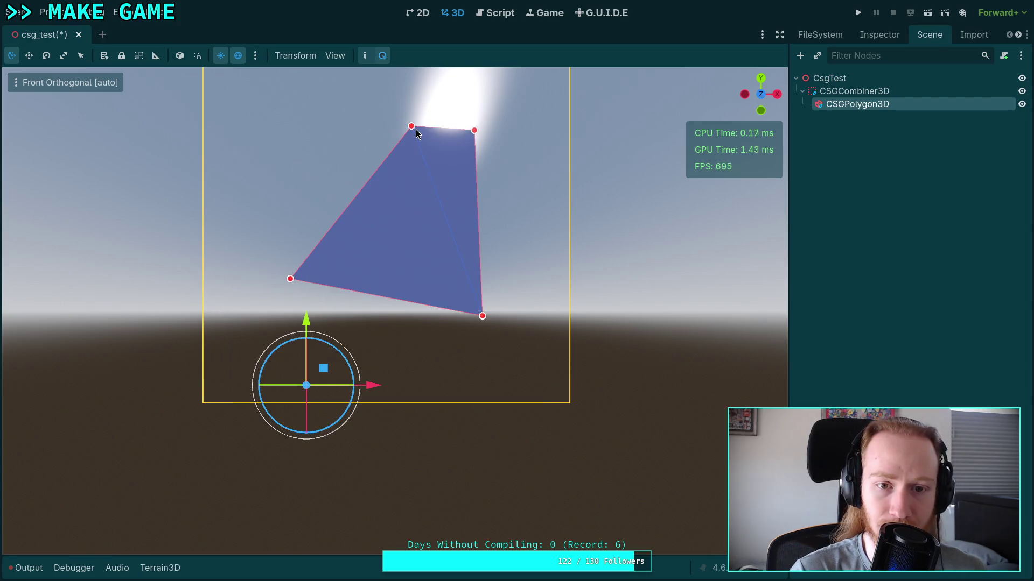
mouse_move(412, 157)
left_mouse_down()
mouse_move(436, 322)
mouse_move(380, 192)
mouse_move(314, 155)
left_mouse_up()
left_click_drag(290, 279, 212, 340)
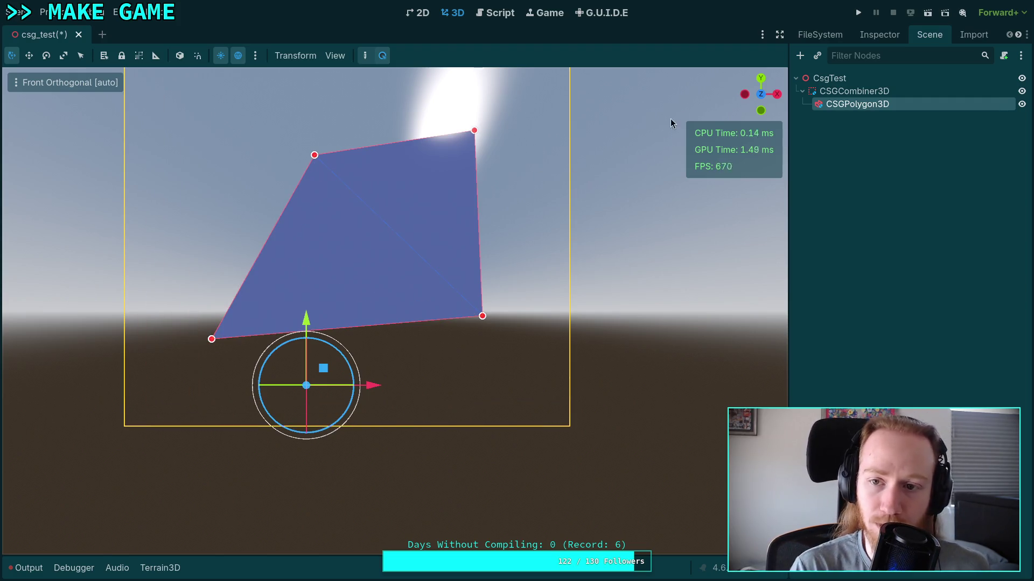
left_click_drag(482, 317, 431, 423)
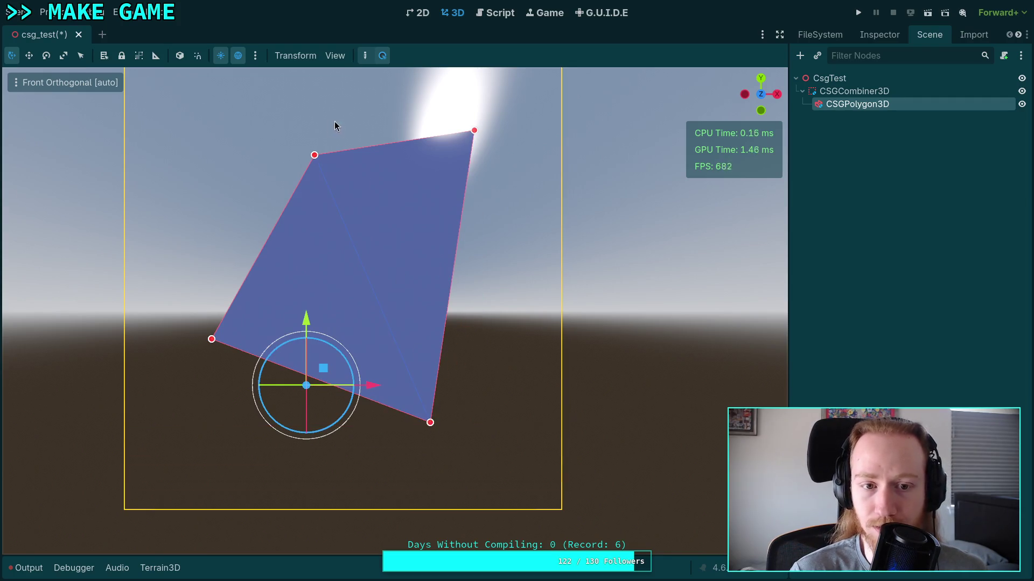
Step: Draw a new eleven-point outline and close it into a filled shape
left_click(359, 59)
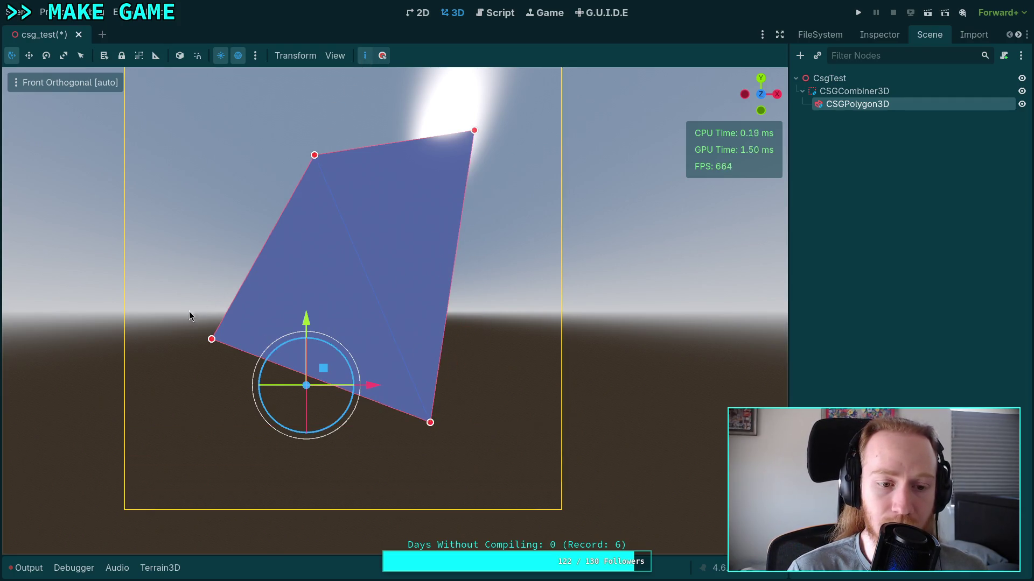
left_click(217, 436)
left_click(257, 346)
left_click(192, 276)
left_click(230, 198)
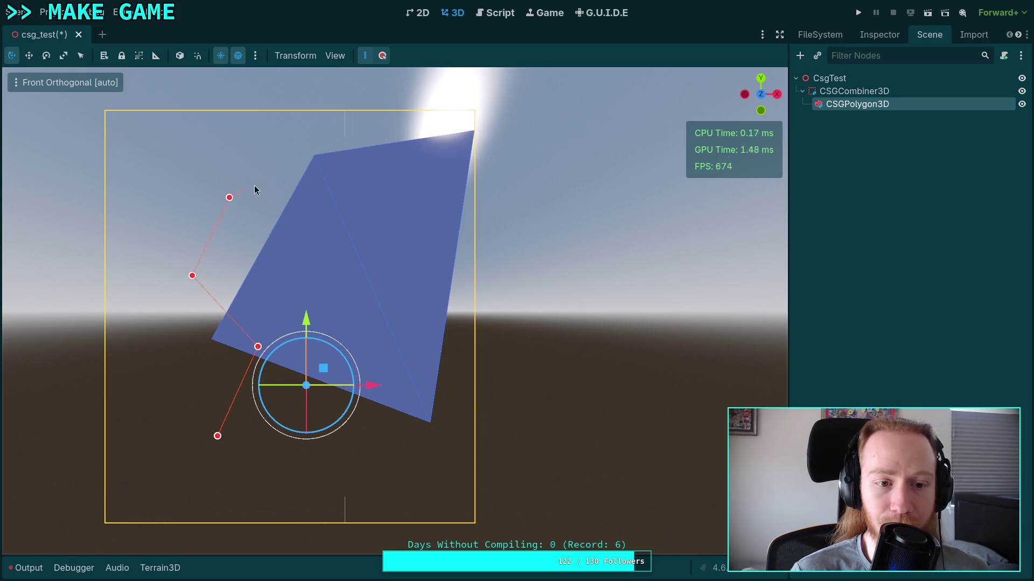
left_click(383, 137)
left_click(403, 232)
left_click(475, 206)
left_click(549, 302)
left_click(416, 343)
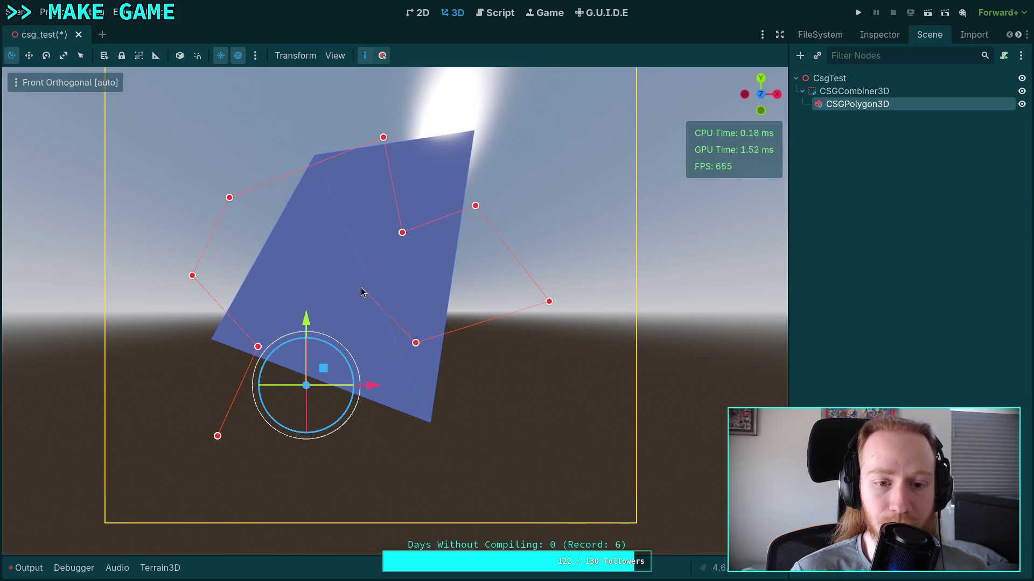
left_click(361, 287)
left_click(327, 443)
left_click(219, 436)
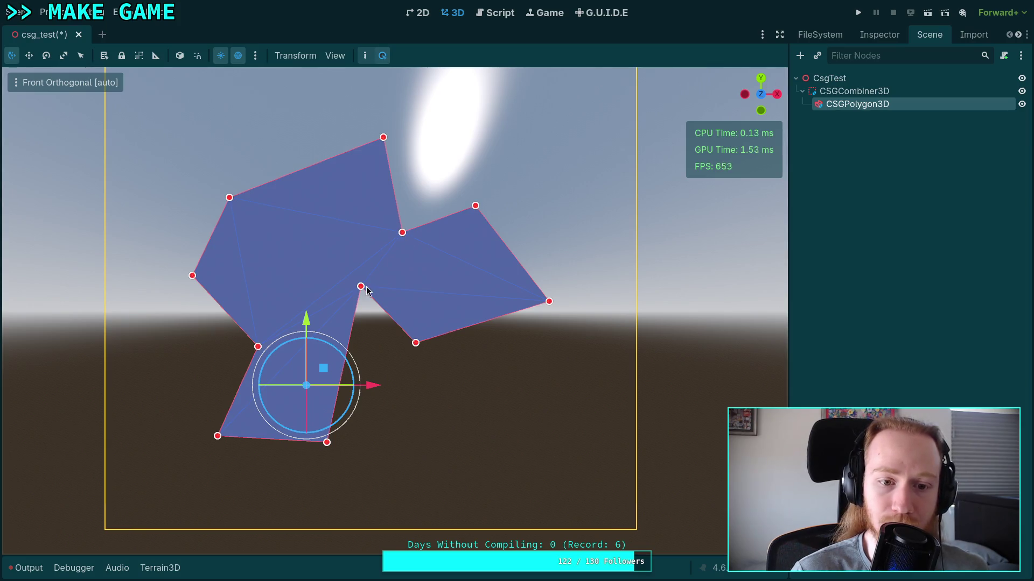
Step: Drag the inner and left vertices to make the outline jagged
left_click_drag(366, 288, 368, 321)
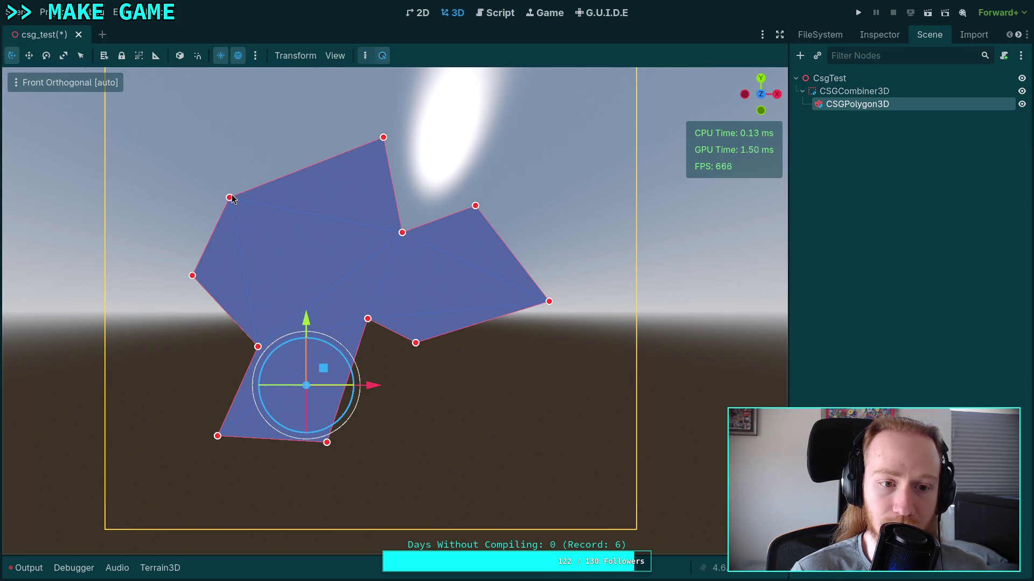
left_click_drag(230, 198, 216, 157)
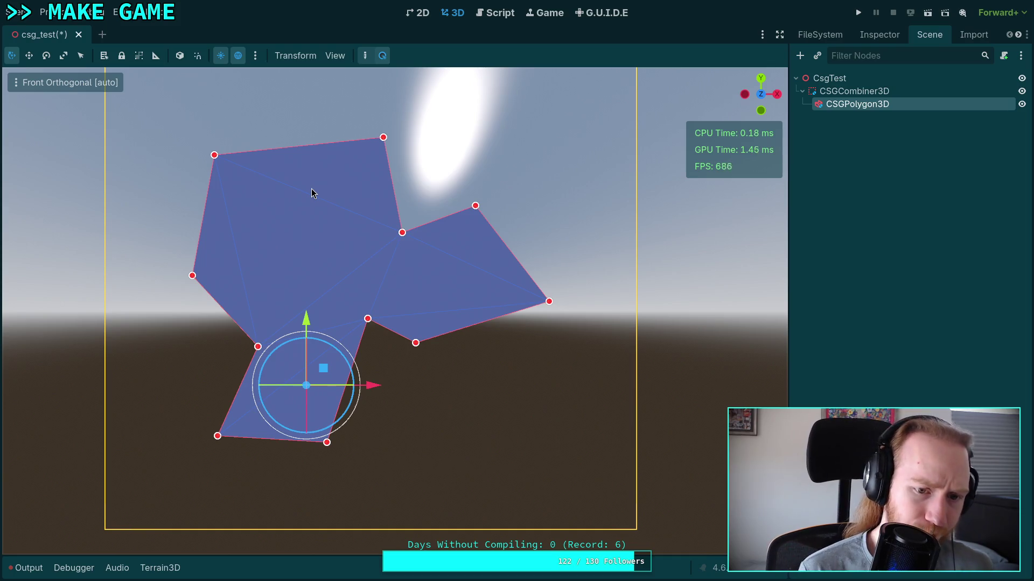
mouse_move(402, 232)
left_mouse_down()
mouse_move(422, 147)
mouse_move(305, 192)
left_mouse_up()
left_click_drag(415, 344, 443, 282)
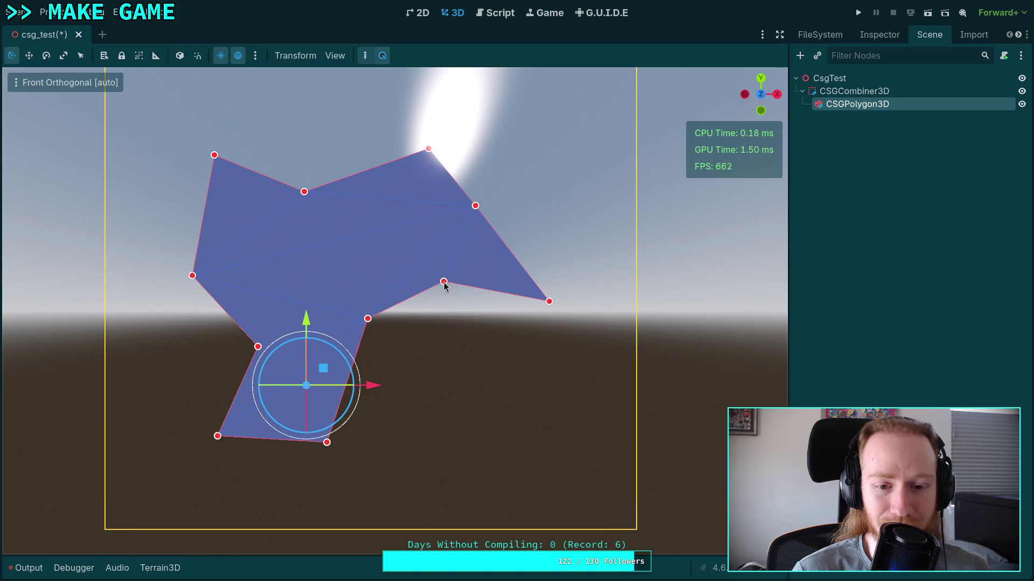
mouse_move(367, 319)
left_mouse_down()
mouse_move(411, 330)
mouse_move(337, 305)
left_mouse_up()
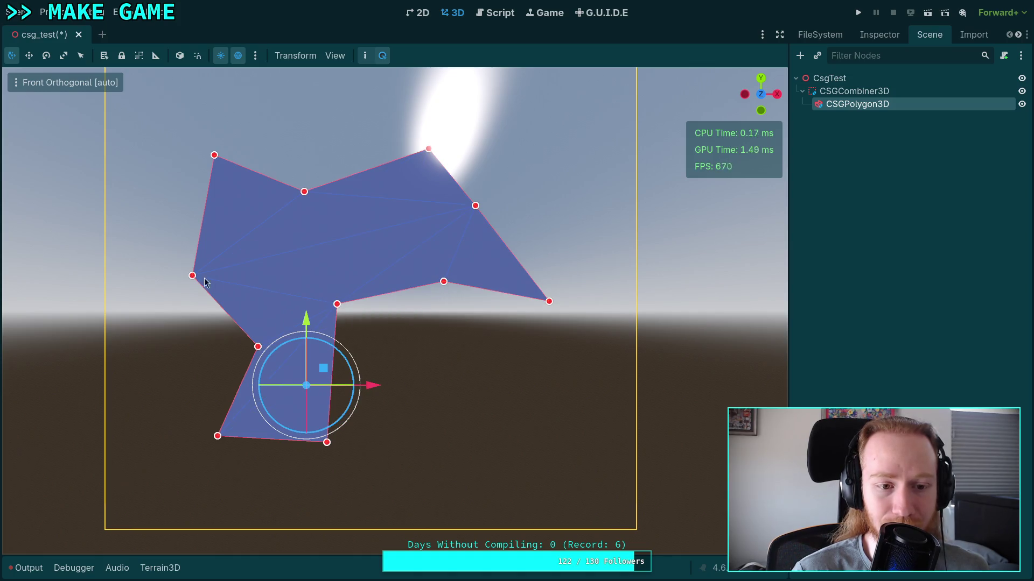
mouse_move(193, 276)
left_mouse_down()
mouse_move(205, 256)
mouse_move(242, 245)
left_mouse_up()
left_click_drag(213, 155, 130, 216)
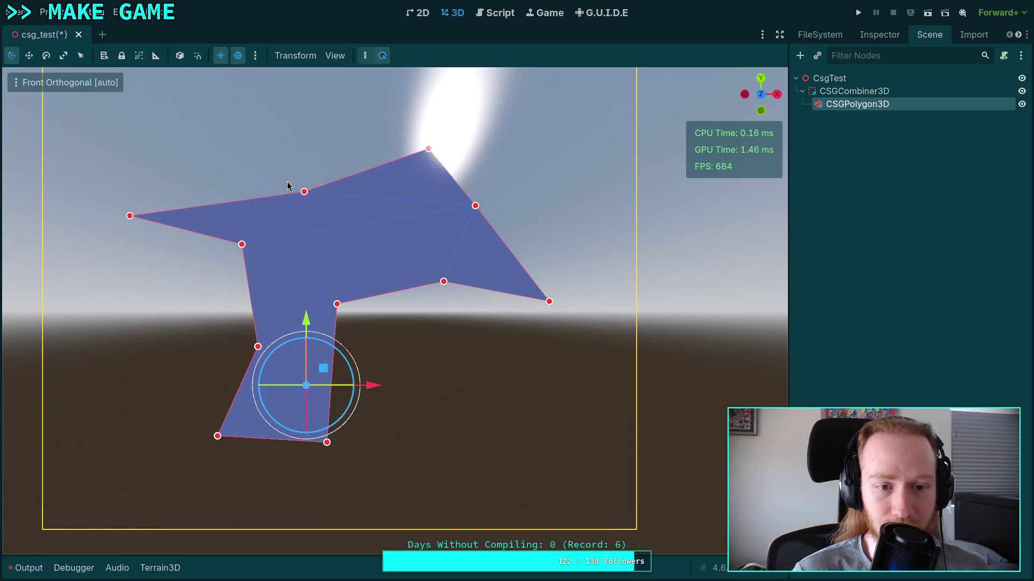
Step: Fine-tune the top, upper-left and lower inner corners, then recentre the view
mouse_move(303, 191)
left_mouse_down()
mouse_move(239, 134)
mouse_move(344, 223)
left_mouse_up()
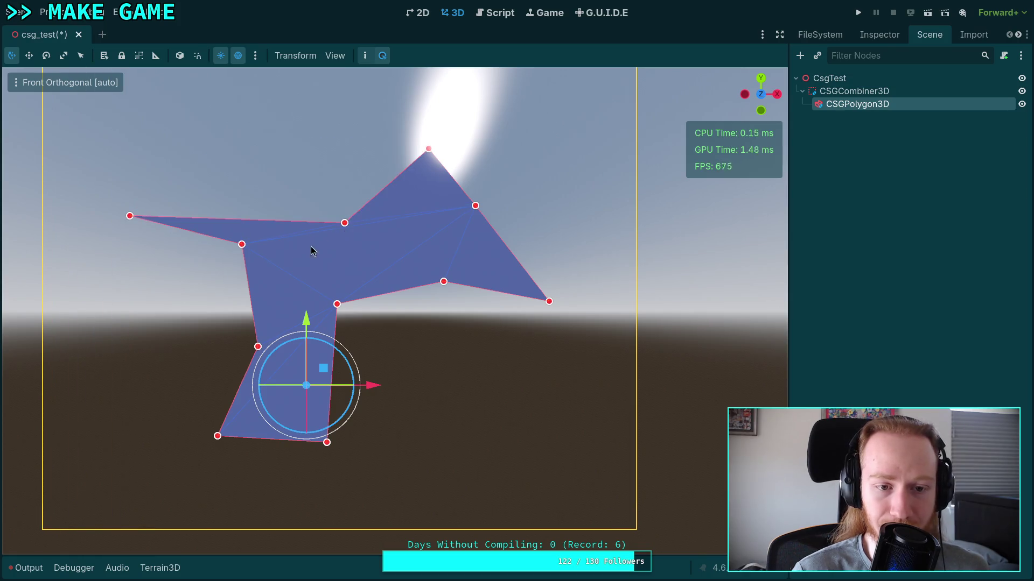
left_click_drag(258, 347, 169, 293)
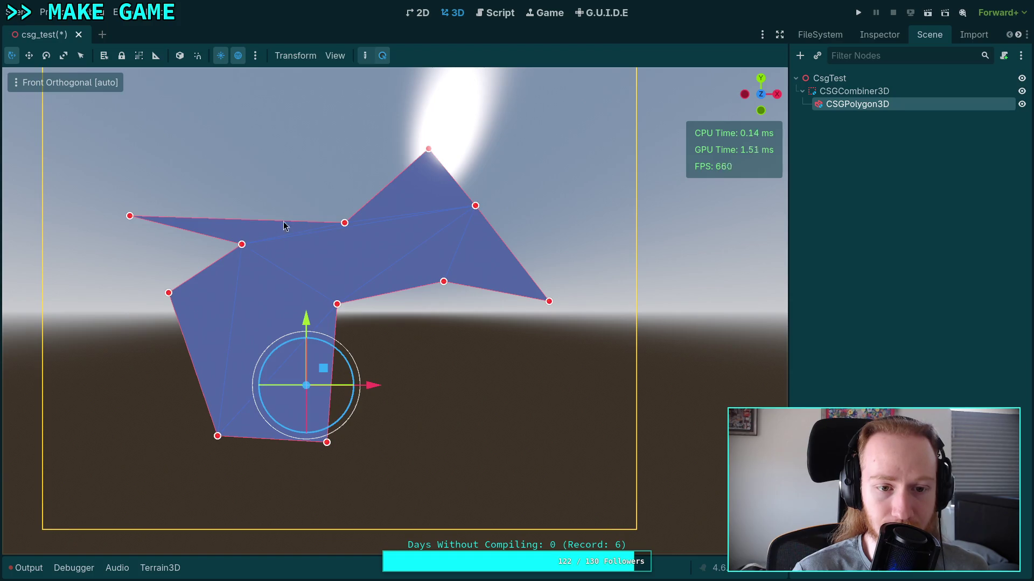
left_click_drag(132, 219, 222, 186)
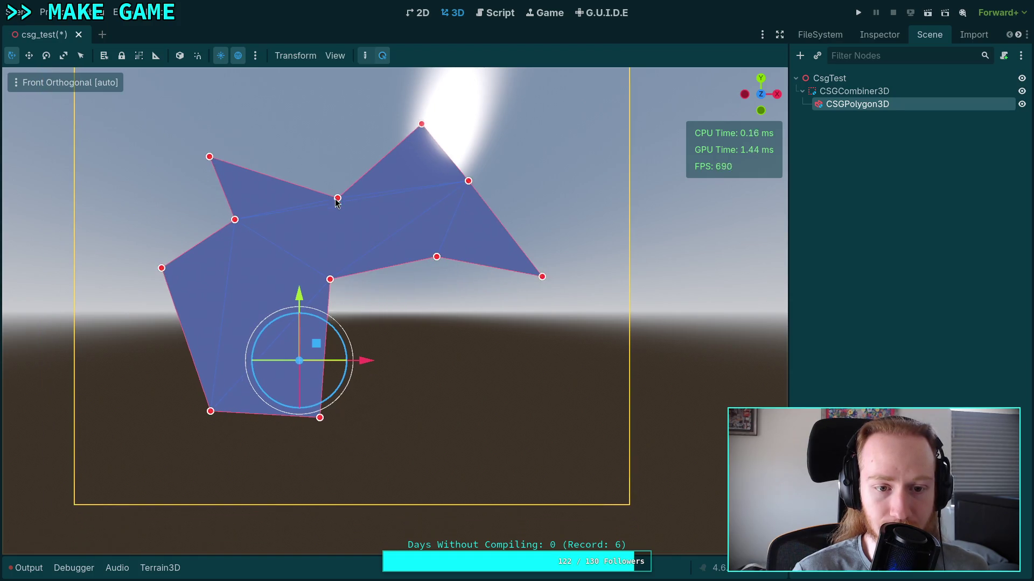
left_click_drag(338, 198, 330, 155)
left_click_drag(333, 282, 375, 304)
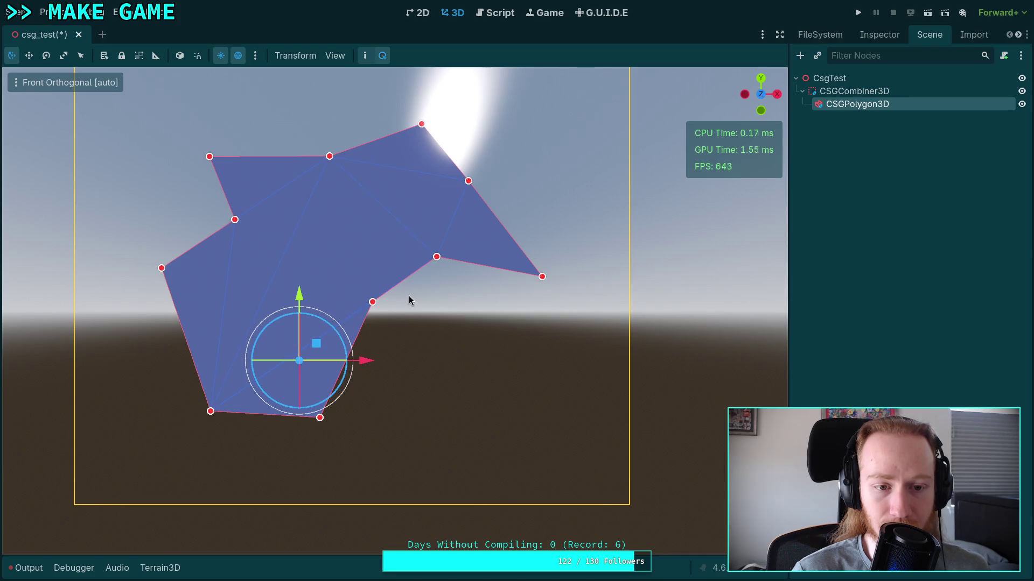
left_click(379, 272)
left_click(340, 238)
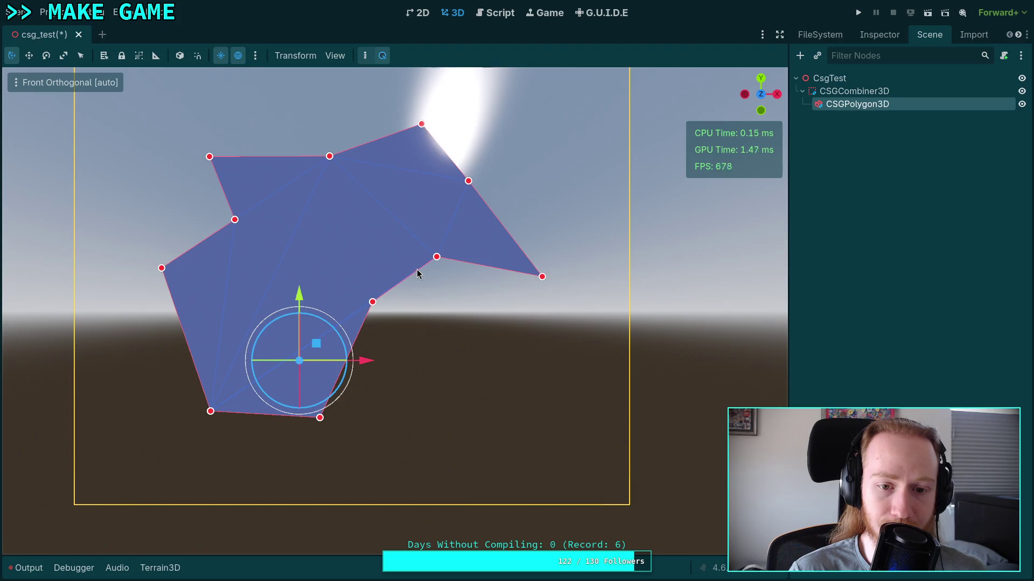
mouse_move(417, 270)
left_mouse_down()
mouse_move(452, 302)
mouse_move(444, 300)
left_mouse_up()
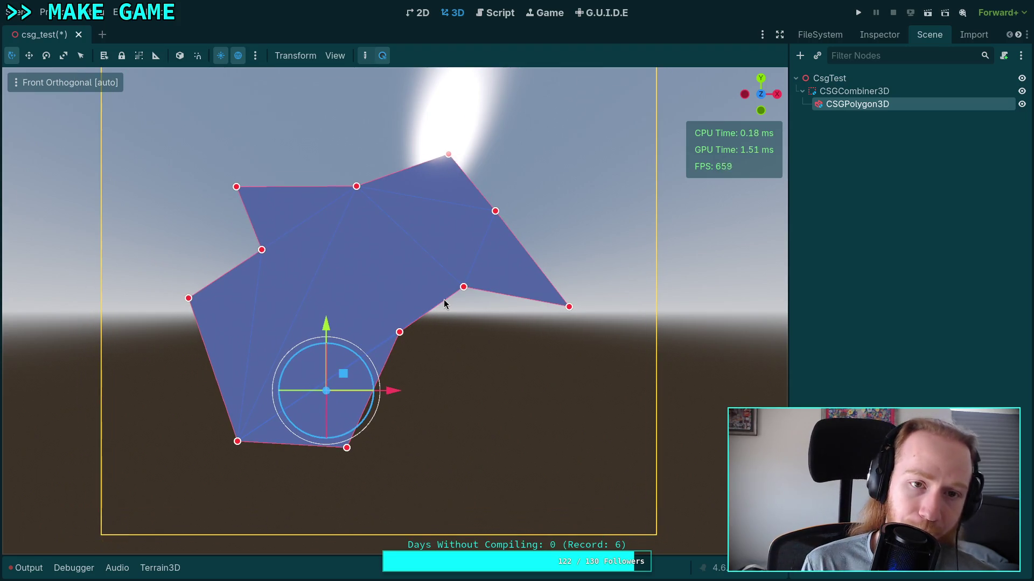
Step: Add a CSGPolygon3D2 child to the CSGCombiner3D through its right-click Add Child Node
left_click(864, 94)
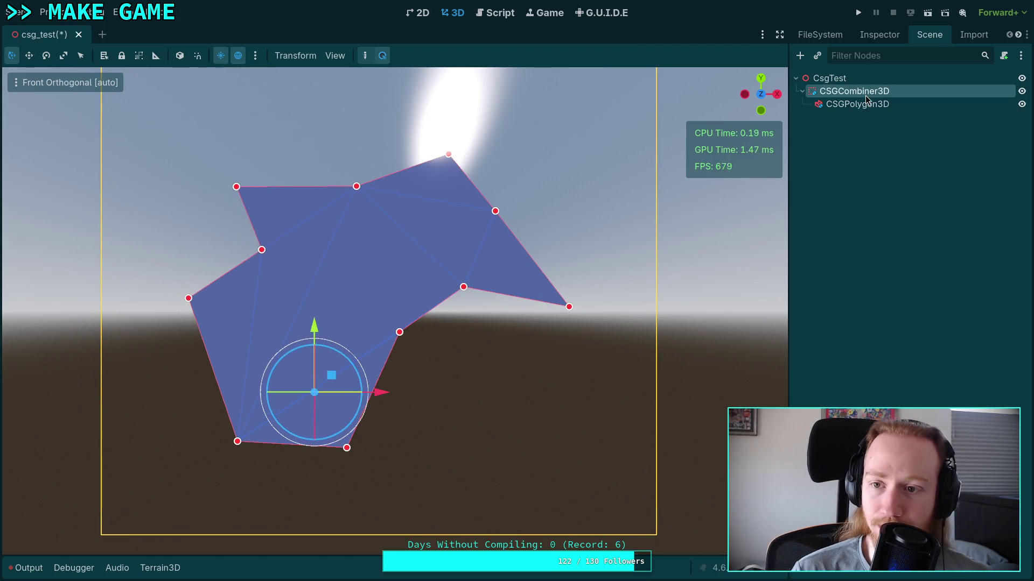
left_click(865, 104)
left_click(879, 35)
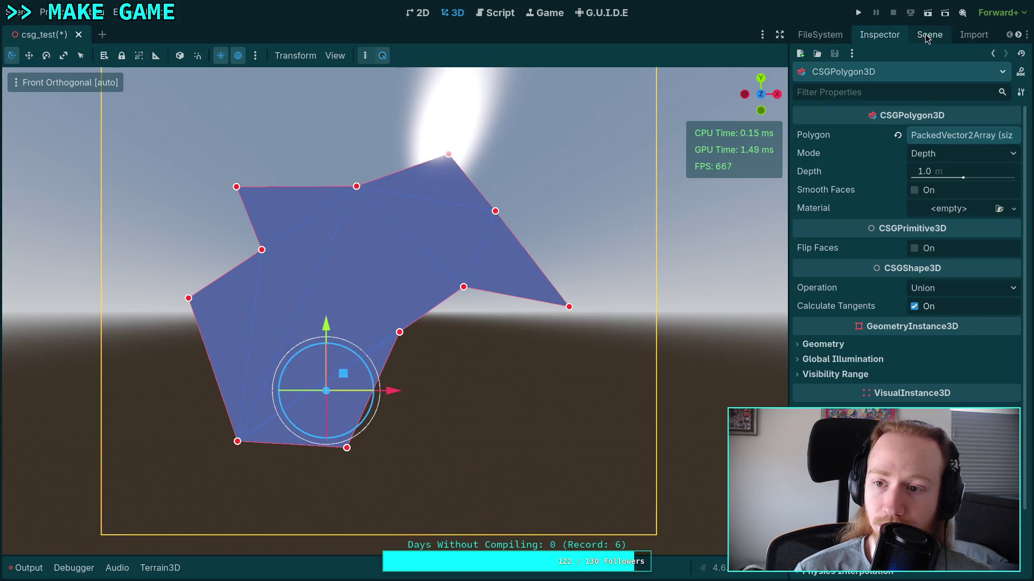
left_click(927, 36)
left_click(854, 91)
right_click(823, 91)
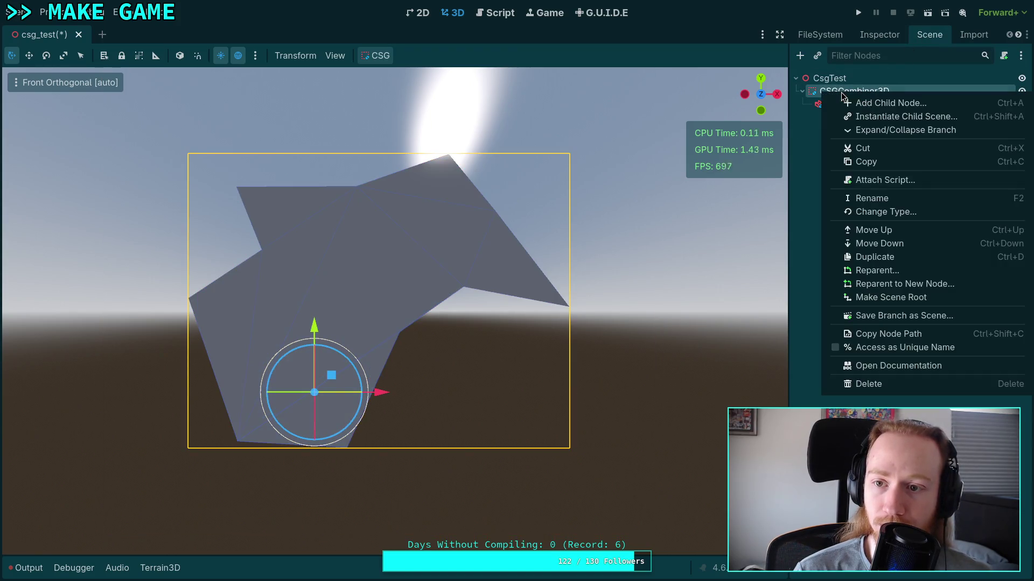
left_click(883, 104)
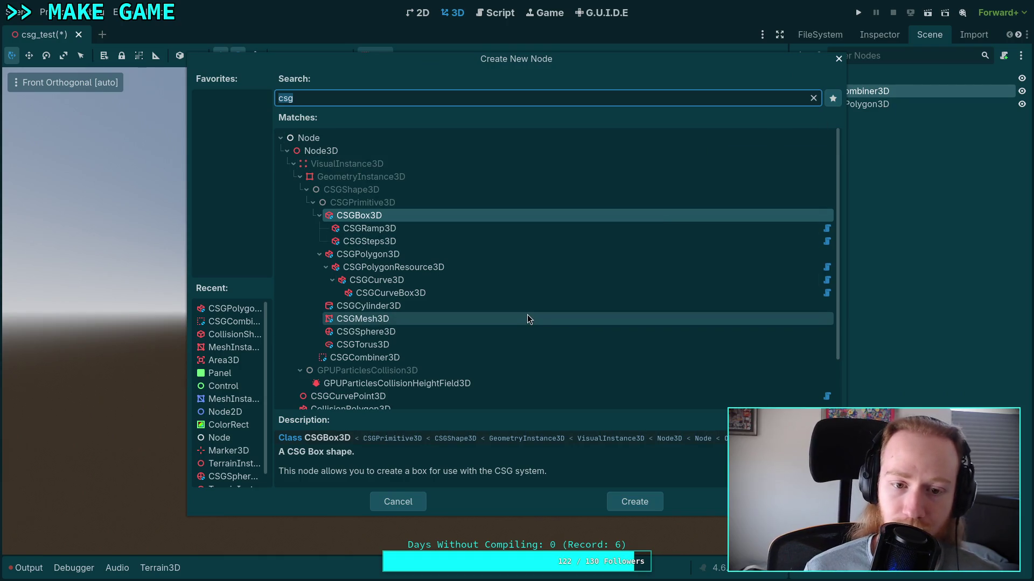
left_click(390, 267)
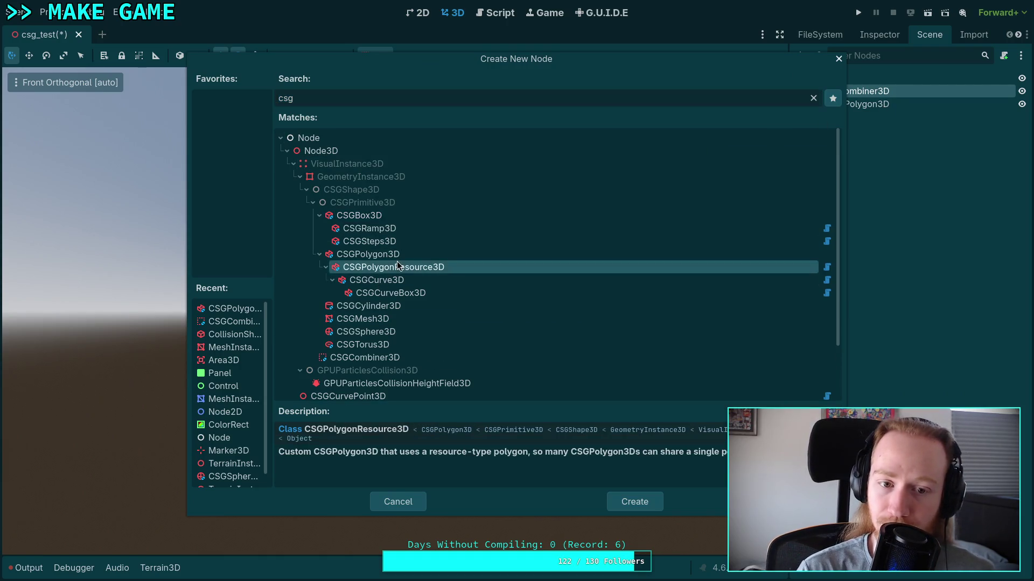
left_click(417, 254)
left_click(630, 504)
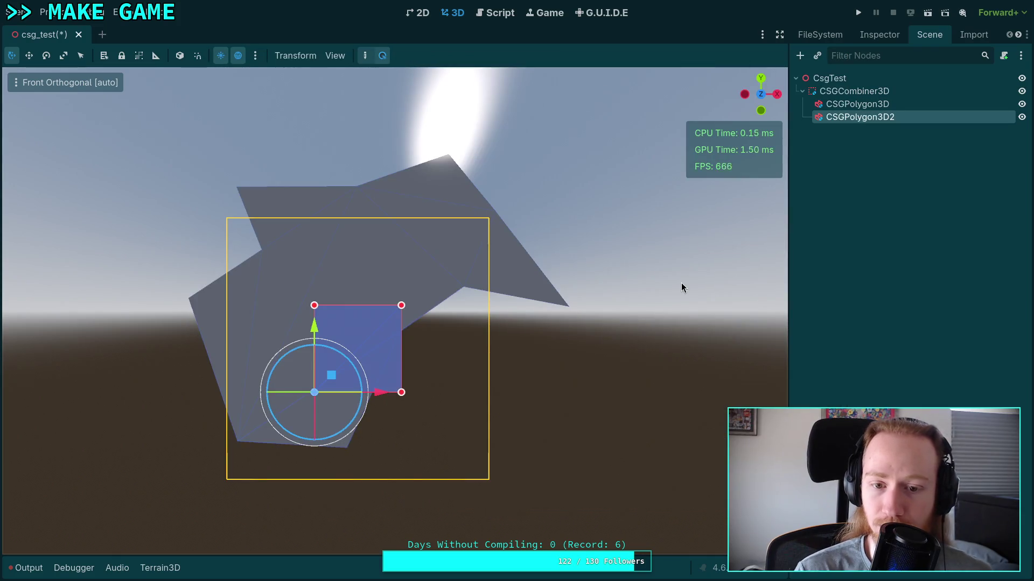
Step: Keep CSGPolygon3D2's mode as Depth and set its Operation to Subtraction
left_click(883, 35)
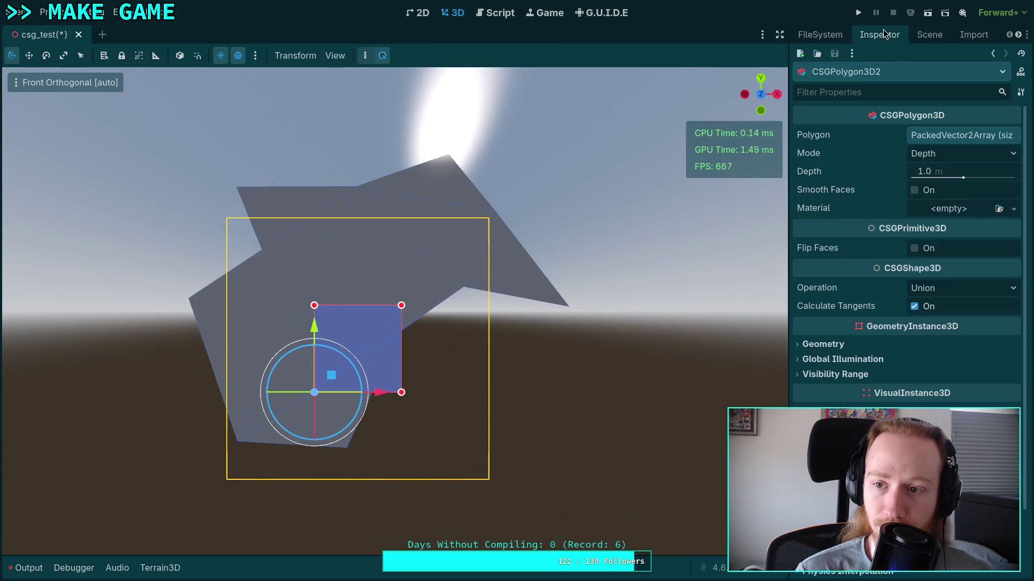
left_click(973, 154)
left_click(941, 165)
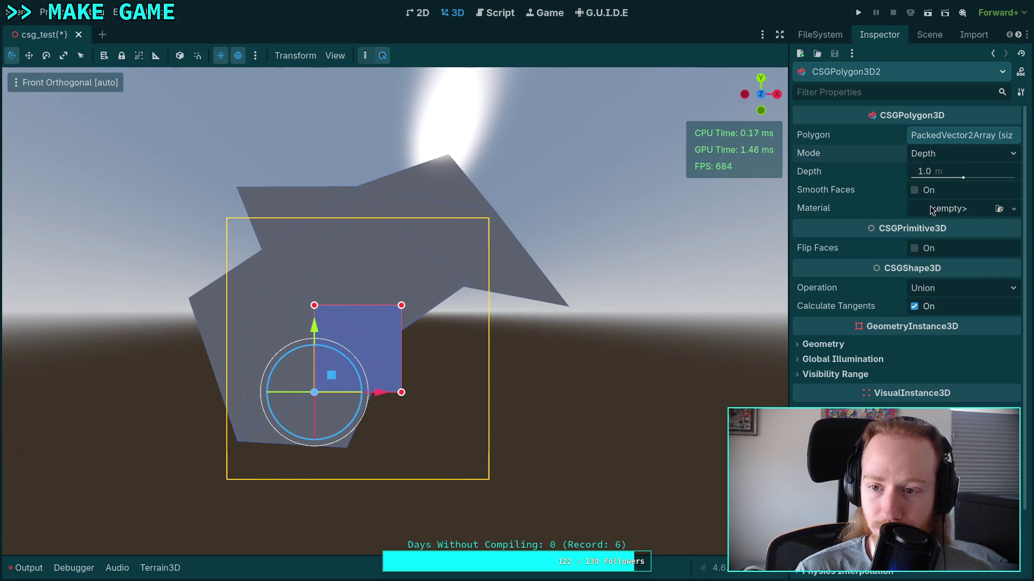
left_click(948, 288)
left_click(948, 334)
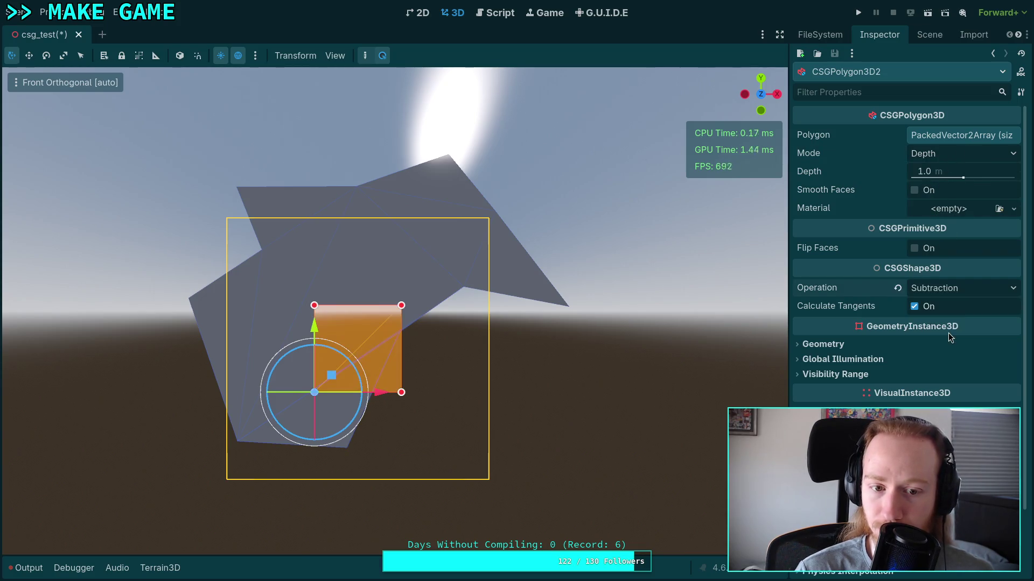
Step: Draw a closed seven-point cutting outline through the blue shape, then deselect it
left_click(370, 58)
left_click(377, 426)
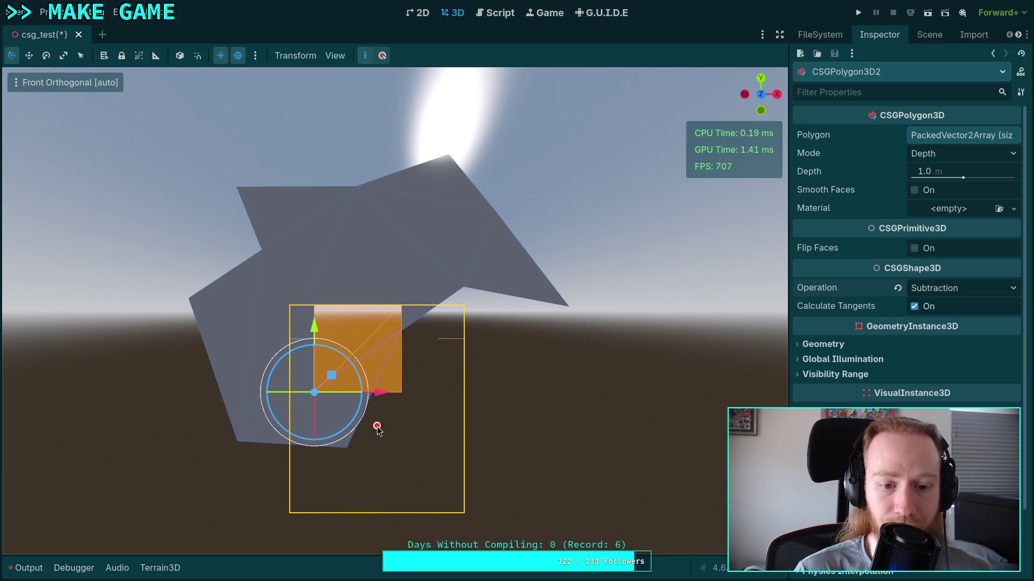
left_click(267, 346)
left_click(382, 244)
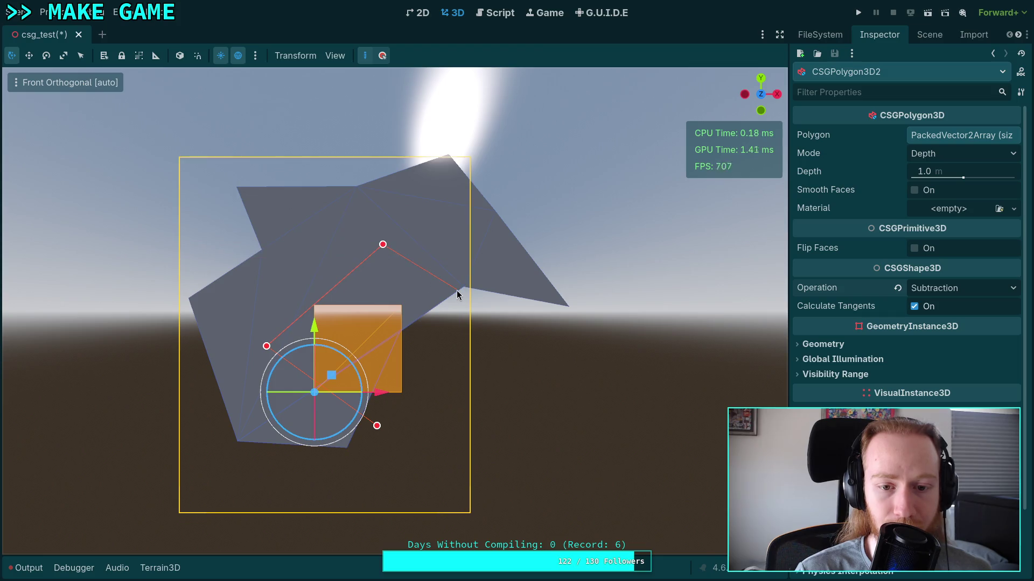
left_click(469, 346)
left_click(491, 263)
left_click(413, 222)
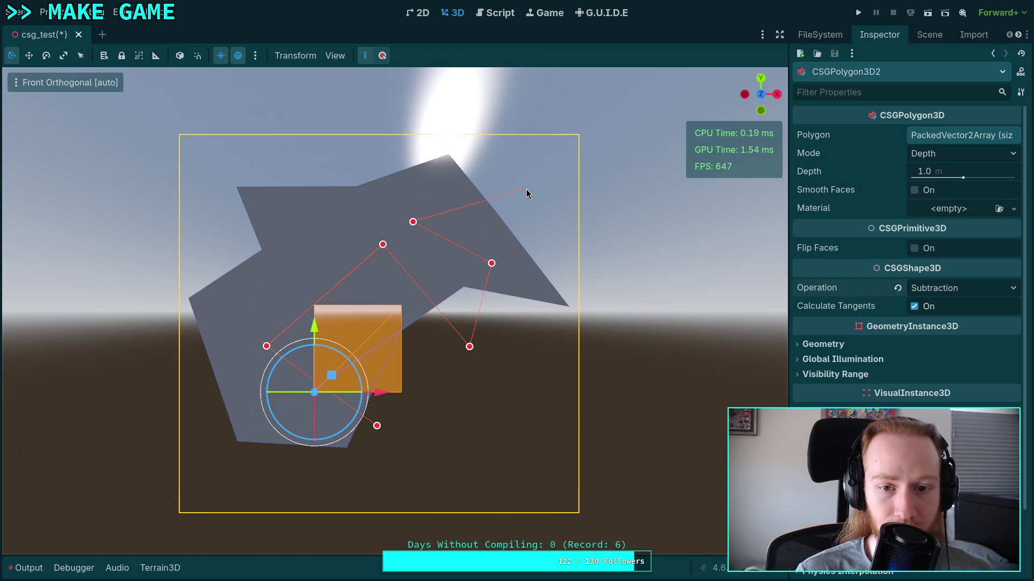
left_click(529, 188)
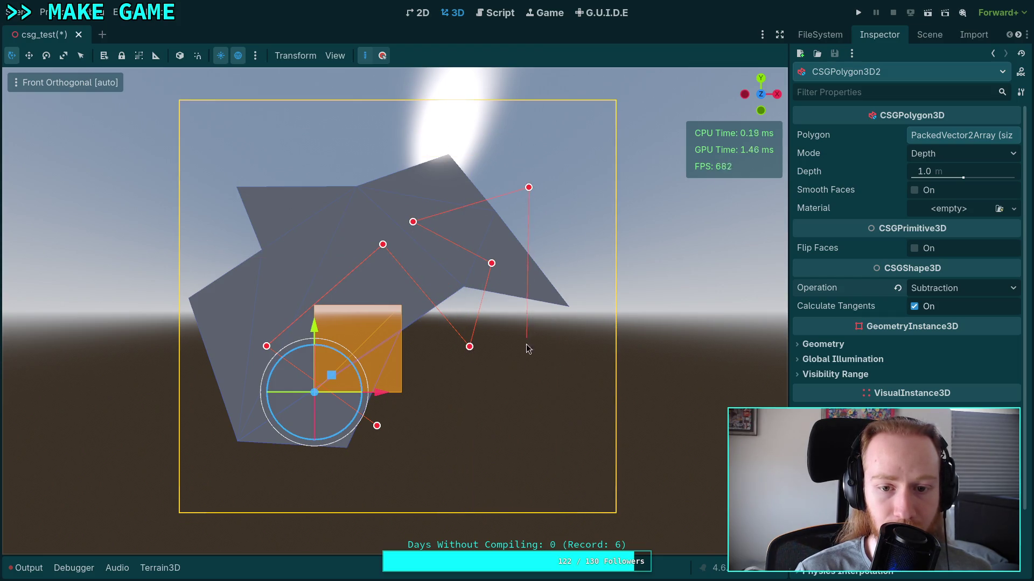
left_click(377, 426)
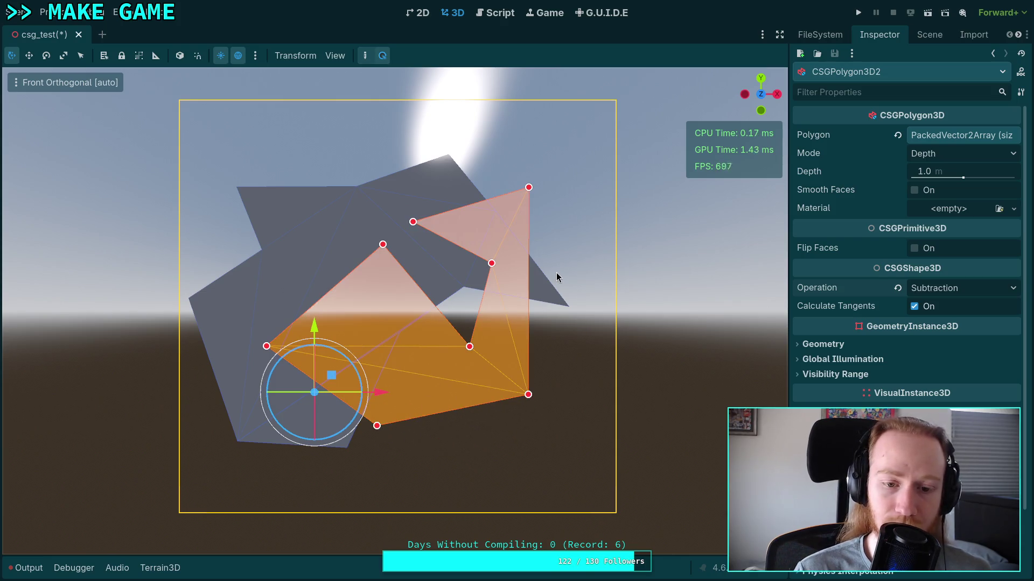
left_click(926, 40)
left_click(848, 80)
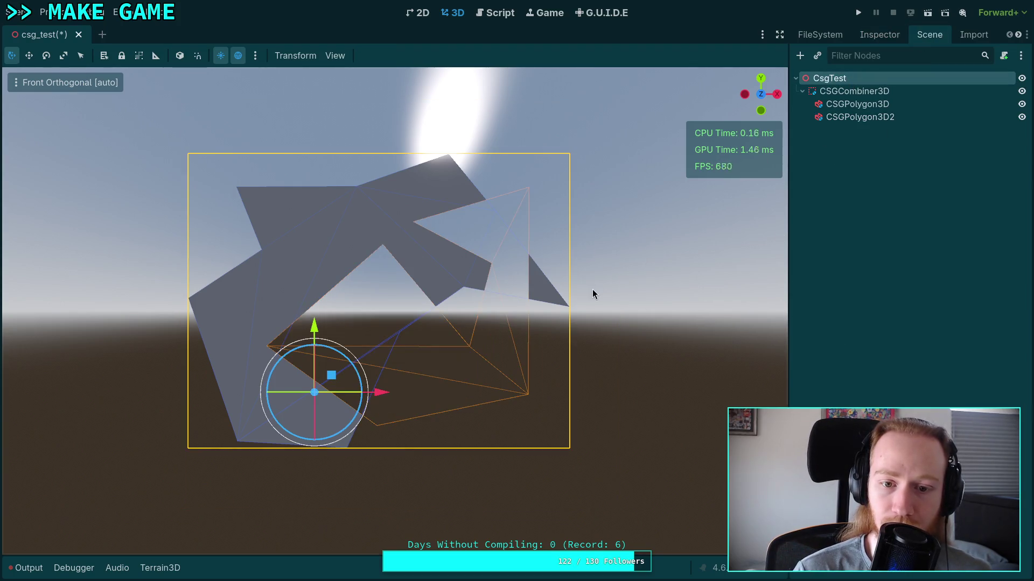
mouse_move(593, 294)
left_mouse_down()
mouse_move(507, 332)
mouse_move(386, 355)
mouse_move(560, 323)
mouse_move(613, 341)
mouse_move(635, 334)
left_mouse_up()
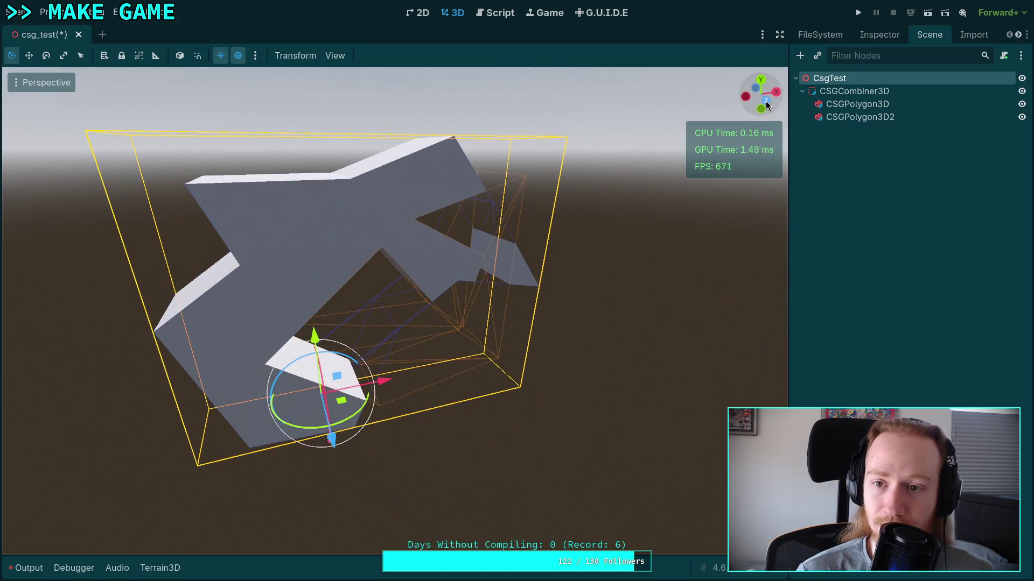
left_click(767, 103)
mouse_move(568, 237)
left_mouse_down()
mouse_move(512, 257)
mouse_move(600, 203)
left_mouse_up()
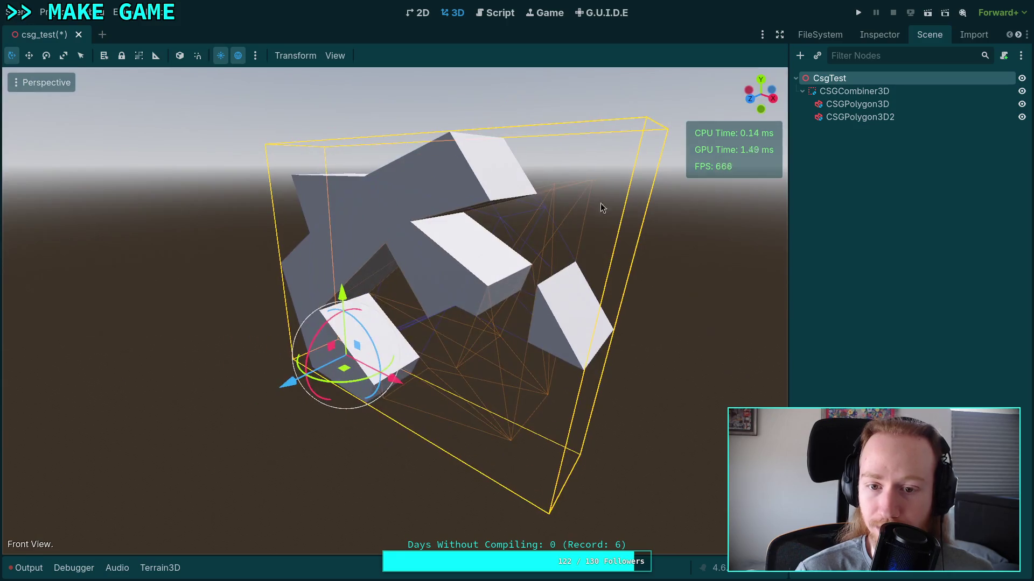
left_click(753, 98)
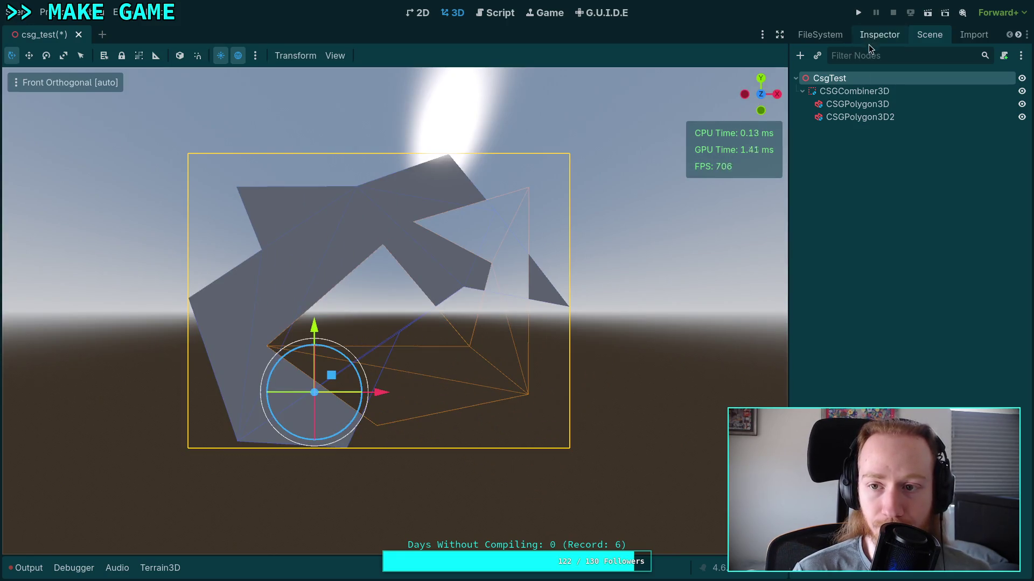
left_click(857, 104)
left_click(879, 35)
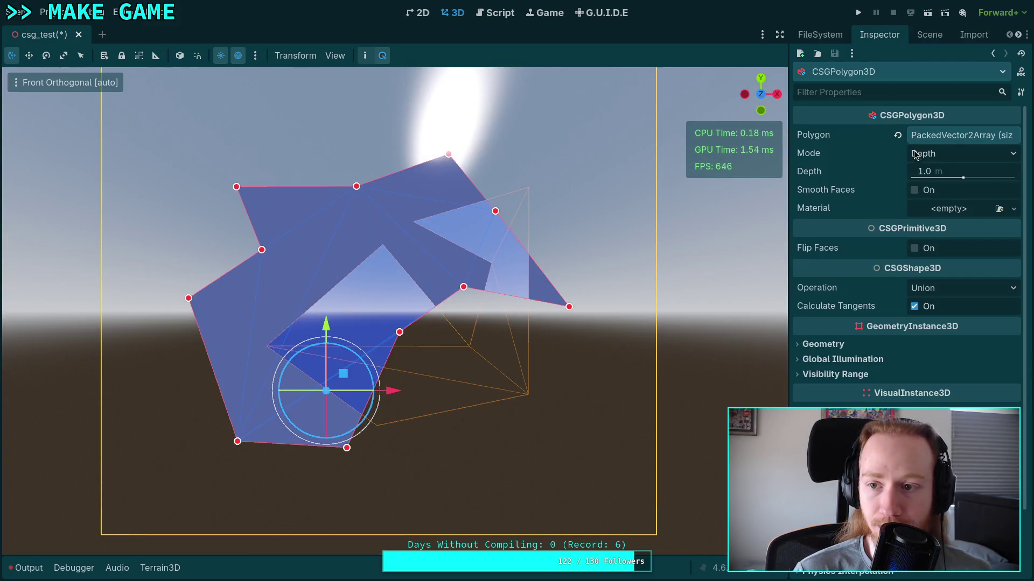
left_click(948, 171)
type("0.01")
key("Return")
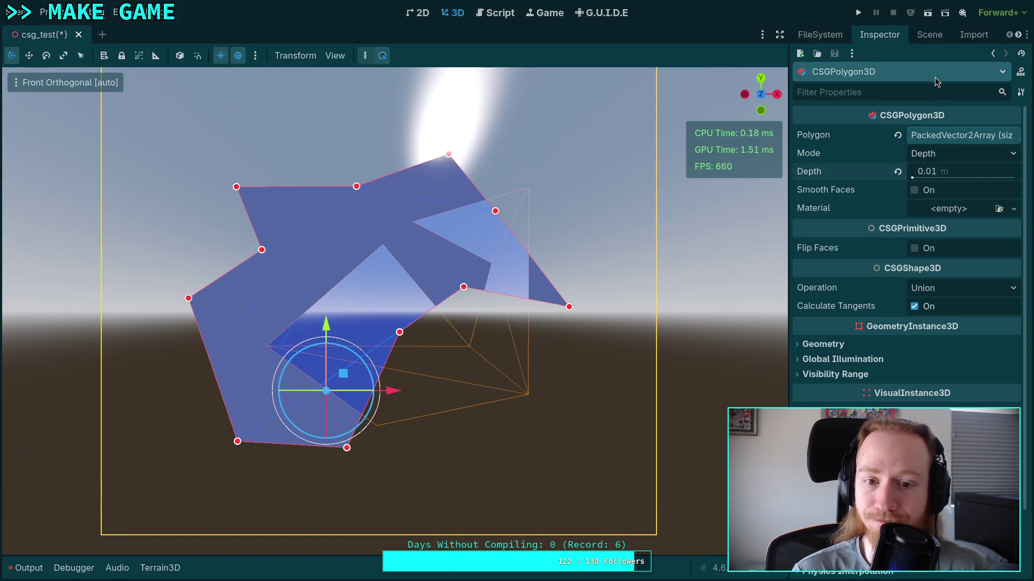
left_click(924, 35)
left_click(900, 116)
left_click(889, 35)
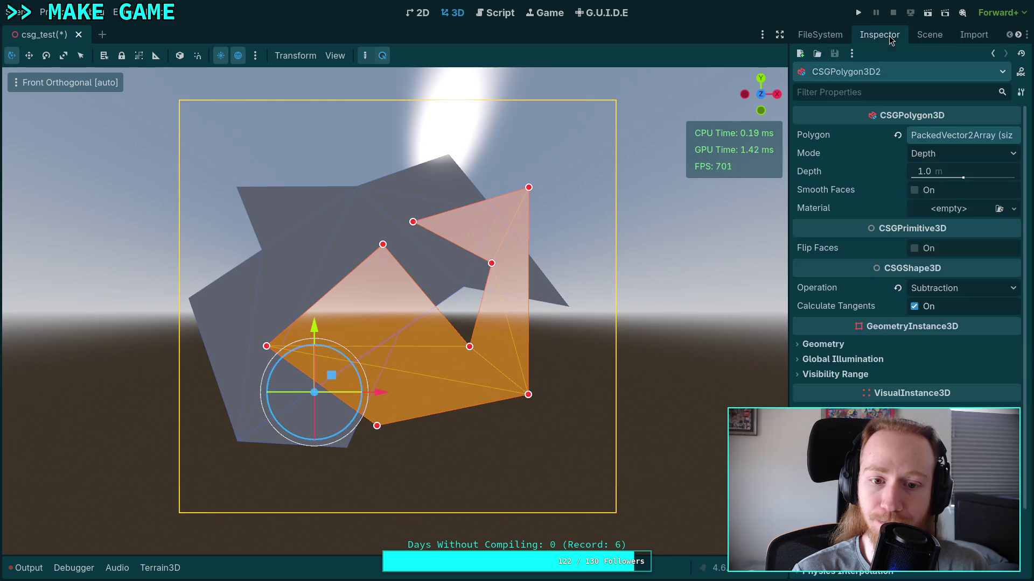
left_click(947, 171)
type("0.01")
key("Return")
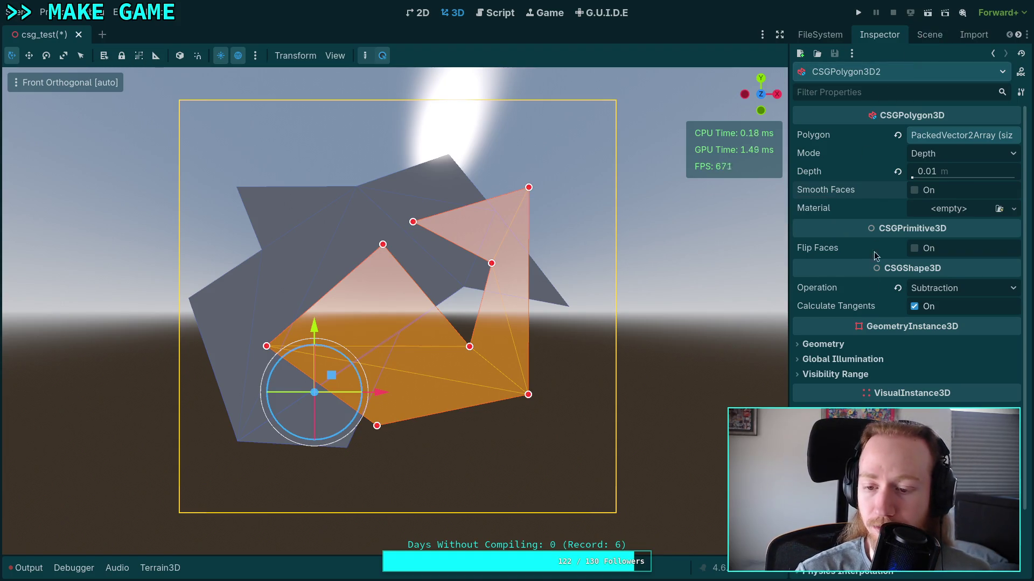
scroll(875, 254, "down", 3)
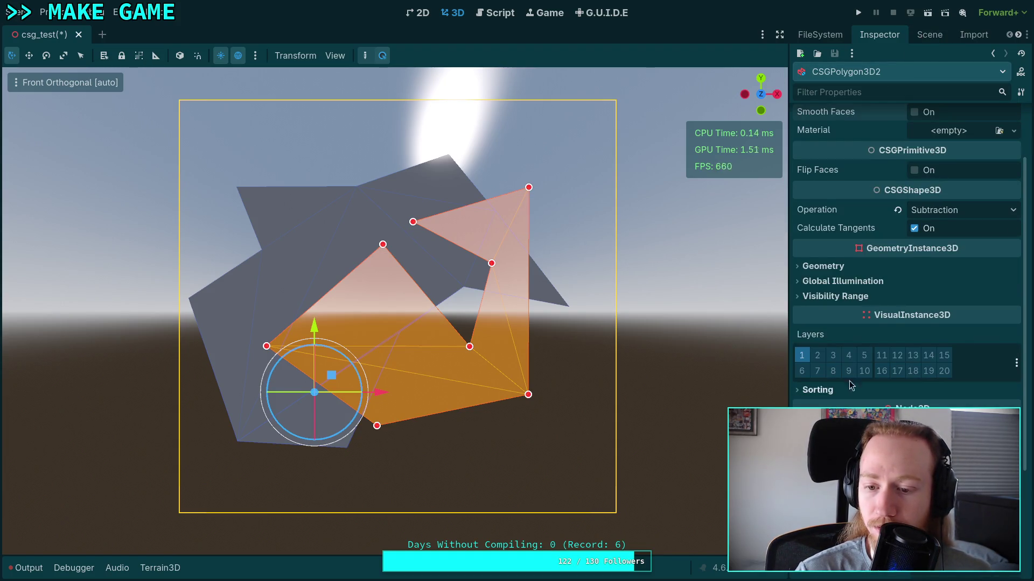
left_click(929, 35)
left_click(866, 104)
left_click(879, 35)
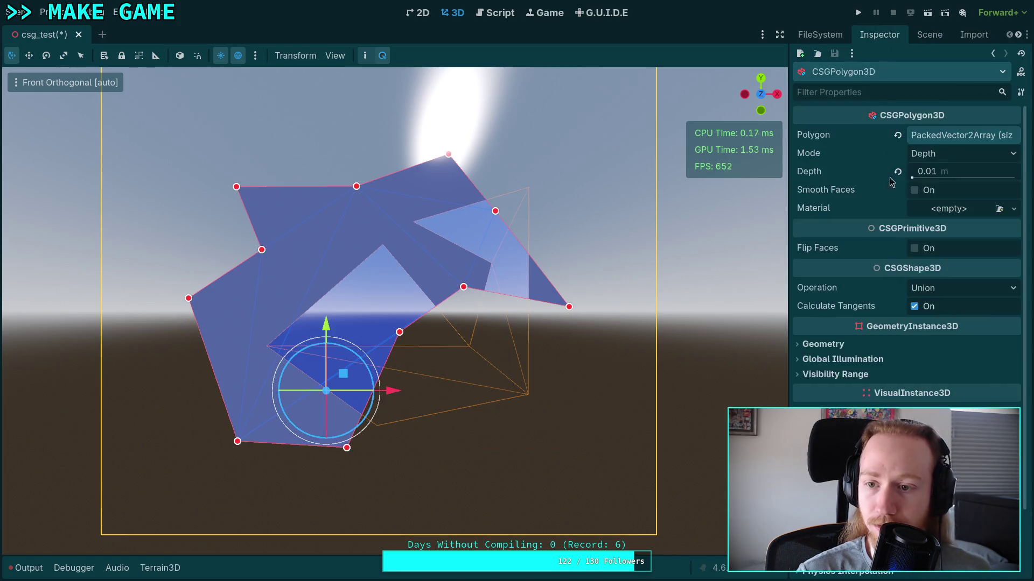
scroll(891, 182, "down", 3)
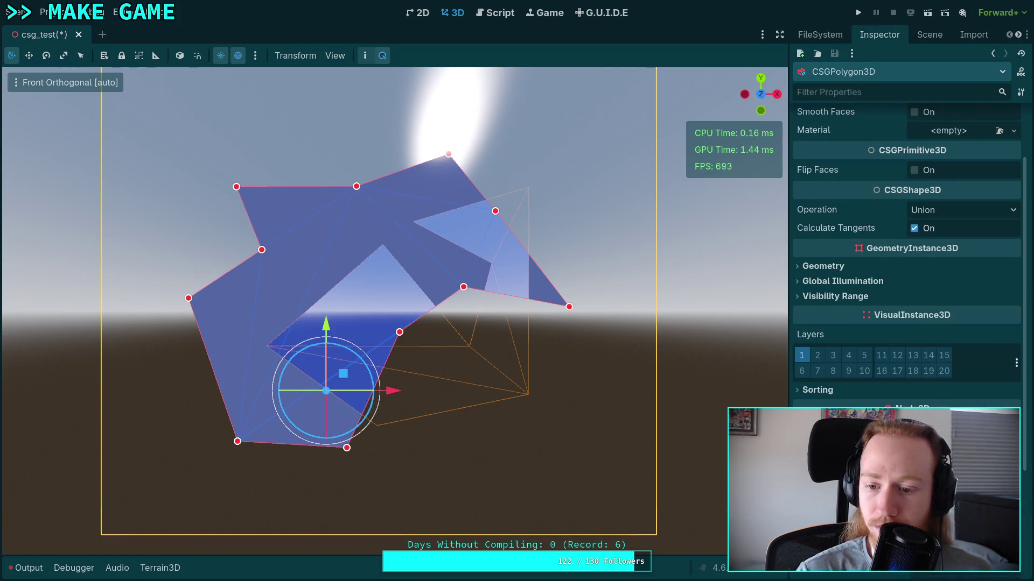
left_click(929, 34)
left_click(861, 90)
left_click(879, 35)
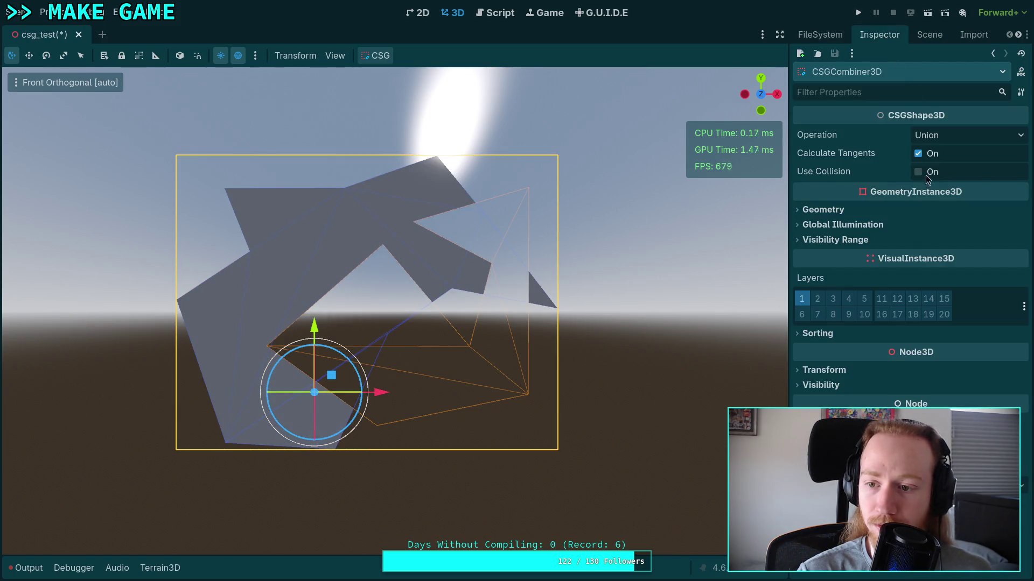
left_click(902, 371)
left_click(937, 35)
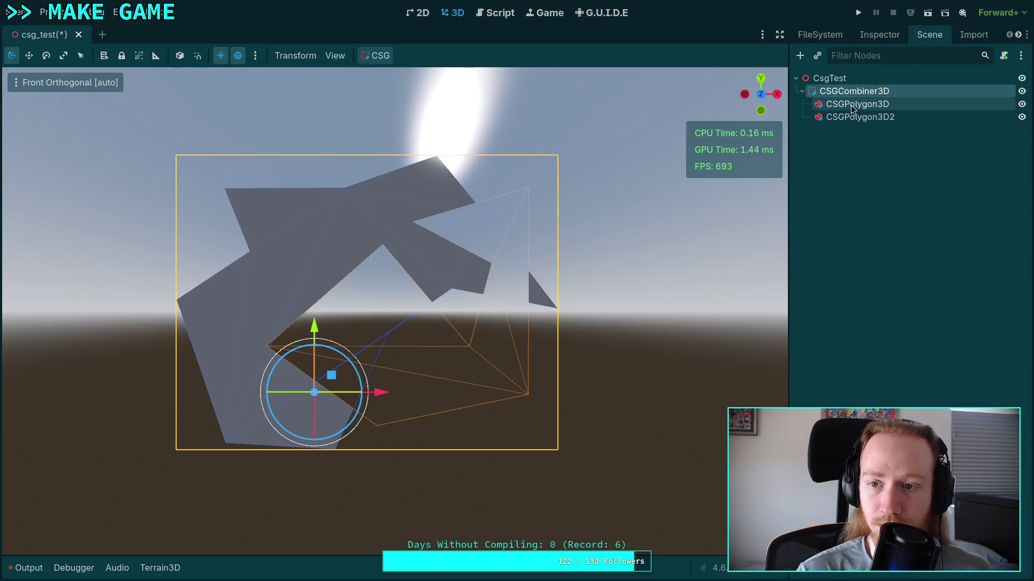
left_click(852, 105)
left_click(849, 119)
left_click(879, 252)
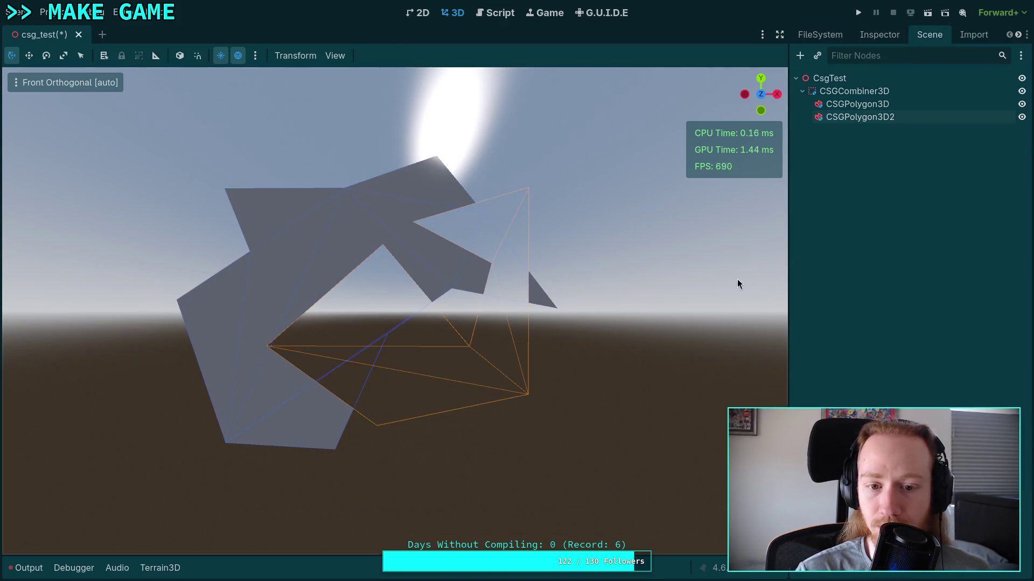
mouse_move(738, 284)
left_mouse_down()
mouse_move(531, 314)
mouse_move(481, 338)
mouse_move(649, 322)
left_mouse_up()
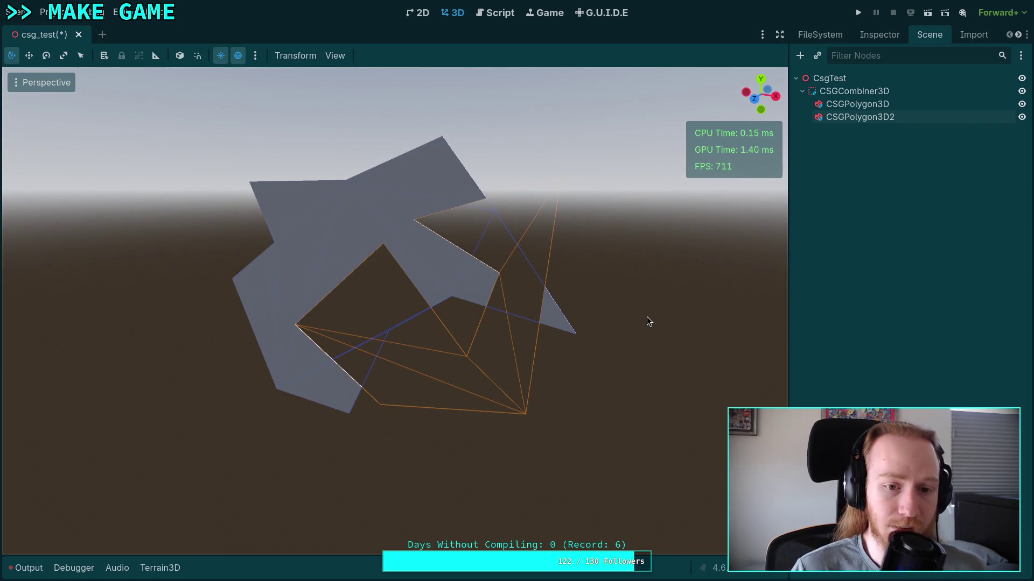
left_click(870, 33)
left_click(930, 34)
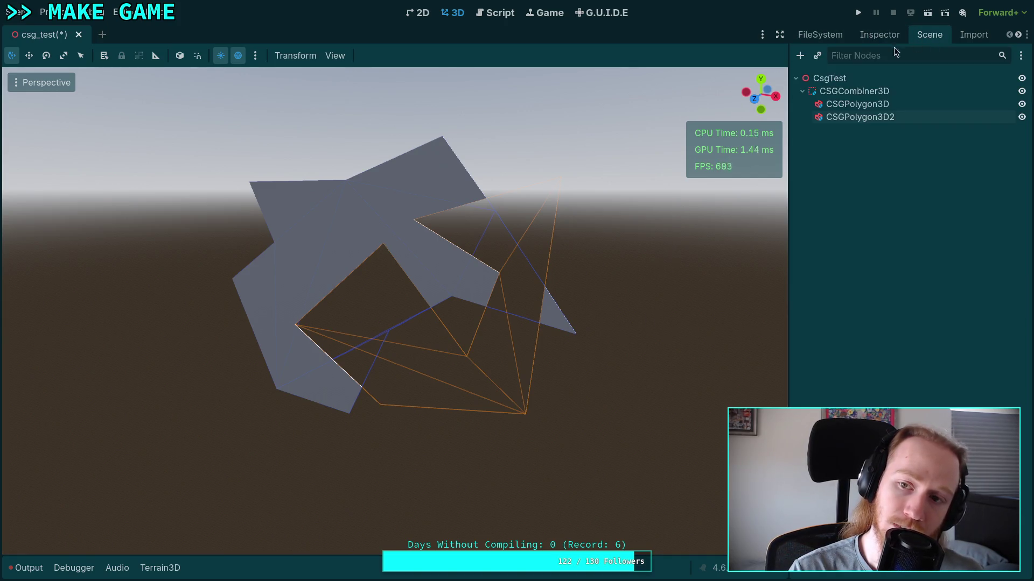
left_click(756, 107)
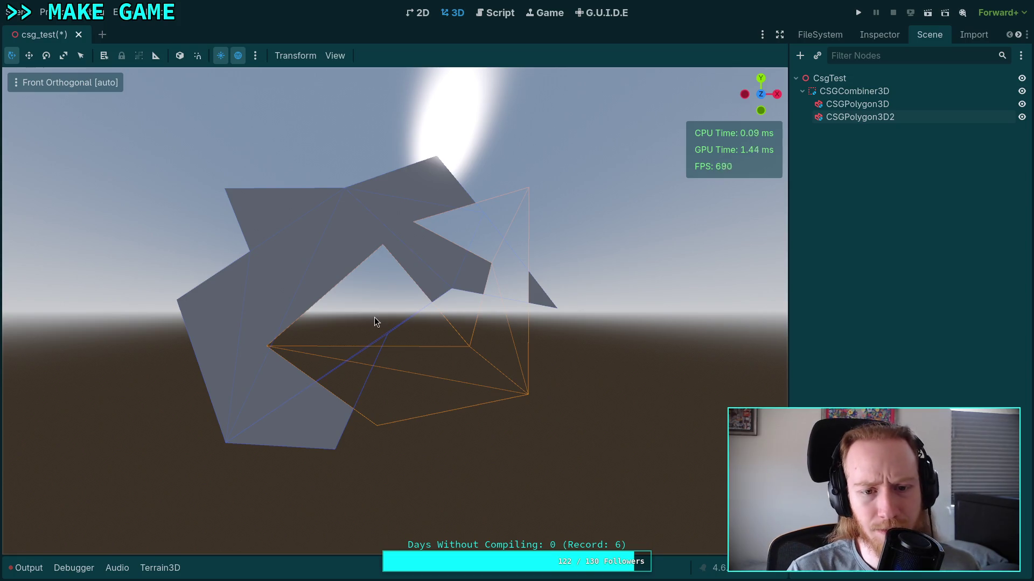
mouse_move(417, 350)
left_mouse_down()
mouse_move(437, 351)
mouse_move(356, 391)
mouse_move(521, 428)
left_mouse_up()
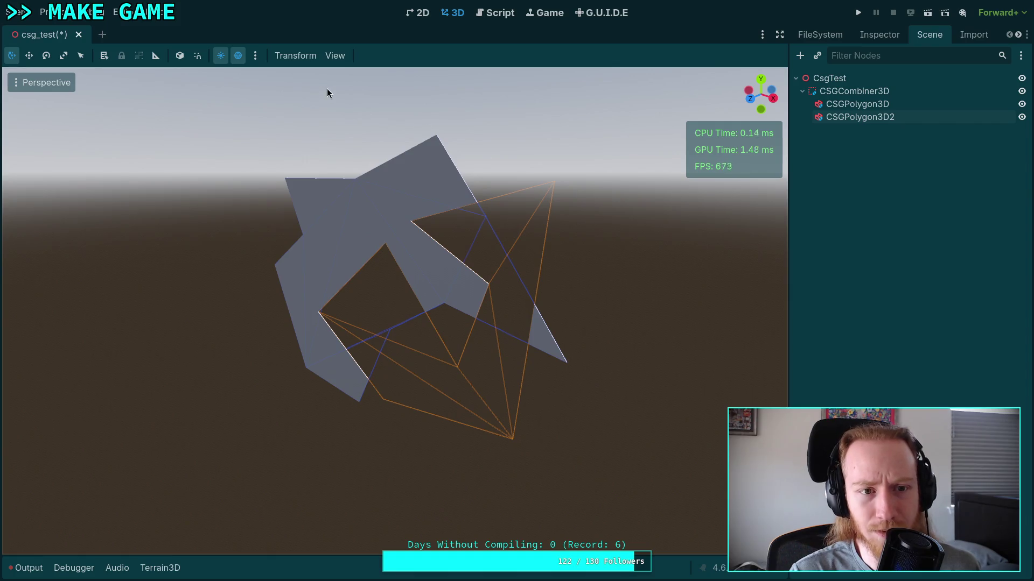
left_click(901, 78)
Step: Turn off the CSGShape3D gizmos in the View > Gizmos menu
left_click(751, 208)
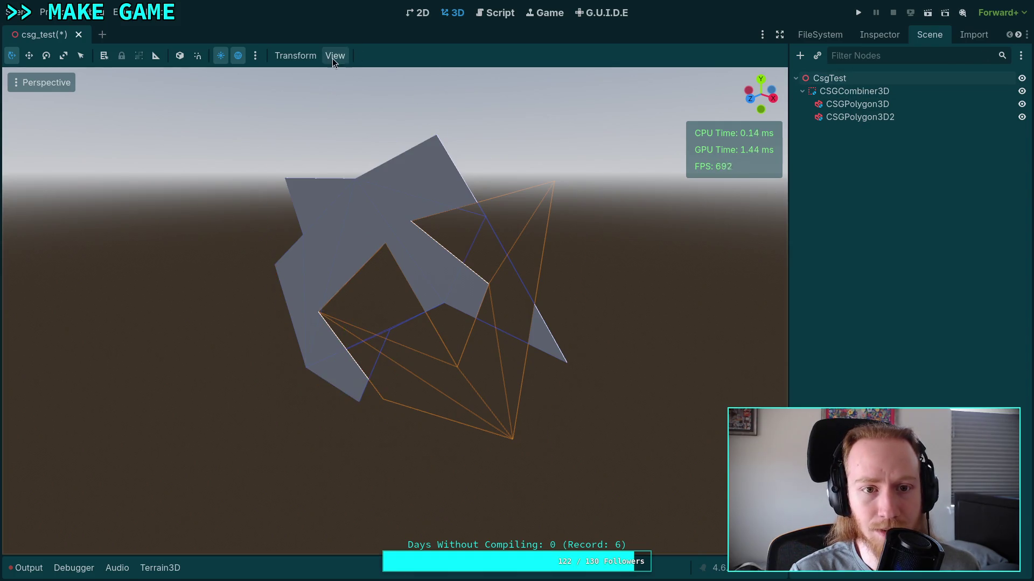
left_click(332, 57)
mouse_move(493, 163)
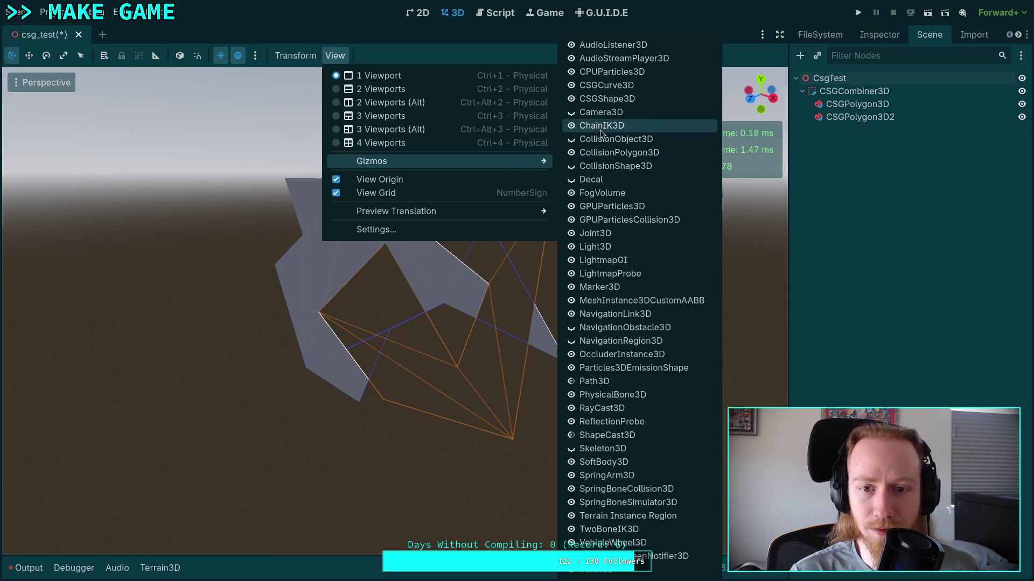
left_click(572, 98)
left_click(446, 323)
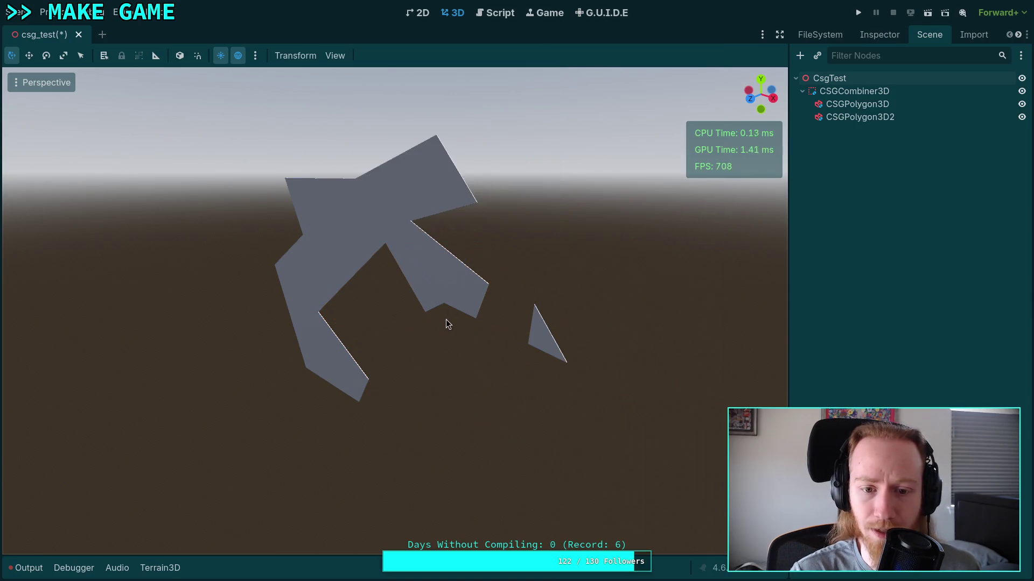
Step: Set the viewport to Display Wireframe and orbit to see the shapes edge-on
left_click(46, 82)
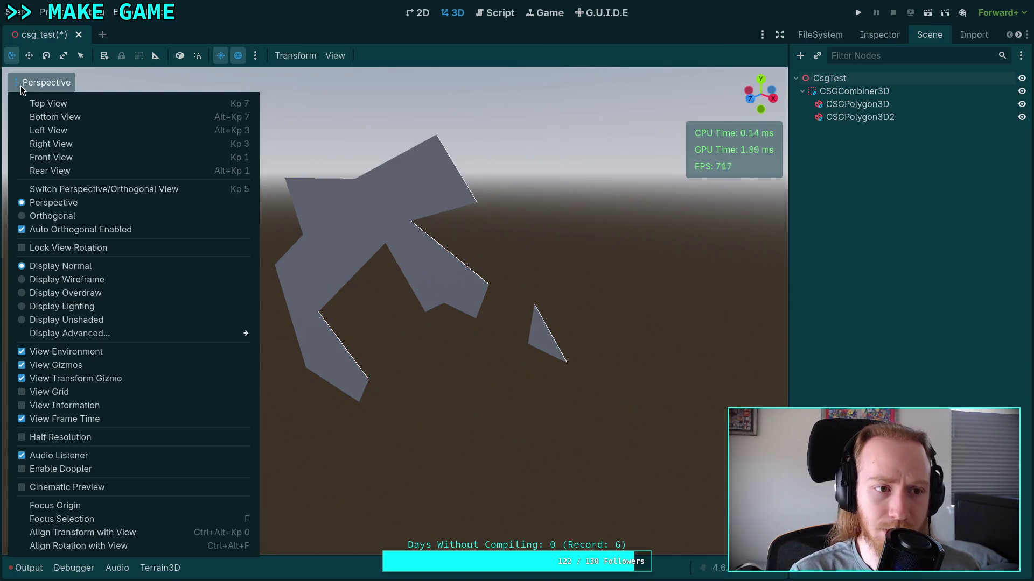
left_click(67, 279)
left_click(308, 325)
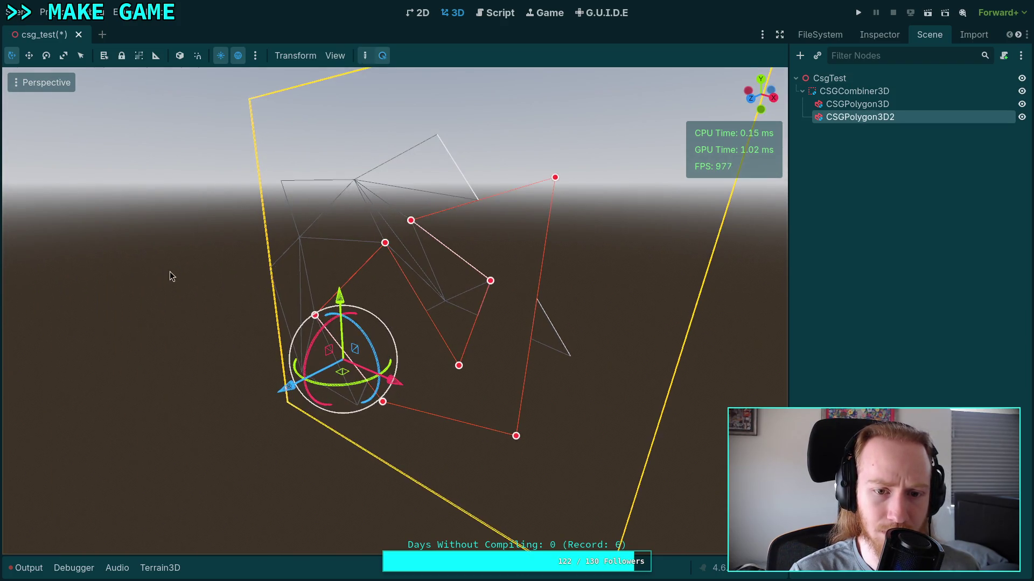
mouse_move(170, 271)
left_mouse_down()
mouse_move(253, 259)
mouse_move(276, 236)
mouse_move(274, 200)
mouse_move(333, 237)
mouse_move(353, 299)
mouse_move(269, 302)
left_mouse_up()
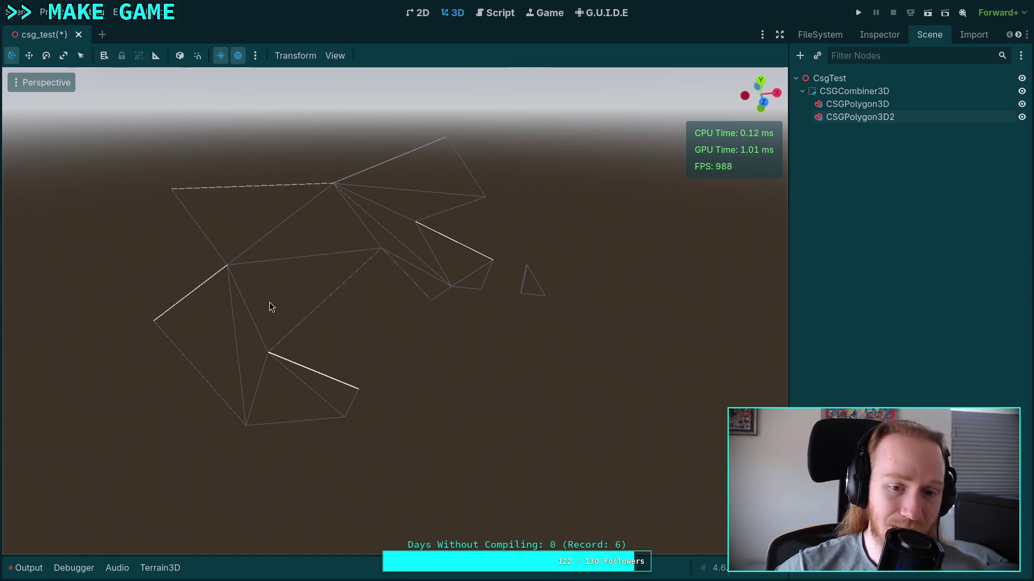
left_click_drag(422, 270, 406, 292)
mouse_move(317, 399)
left_mouse_down()
mouse_move(389, 342)
mouse_move(429, 341)
mouse_move(254, 345)
mouse_move(181, 330)
left_mouse_up()
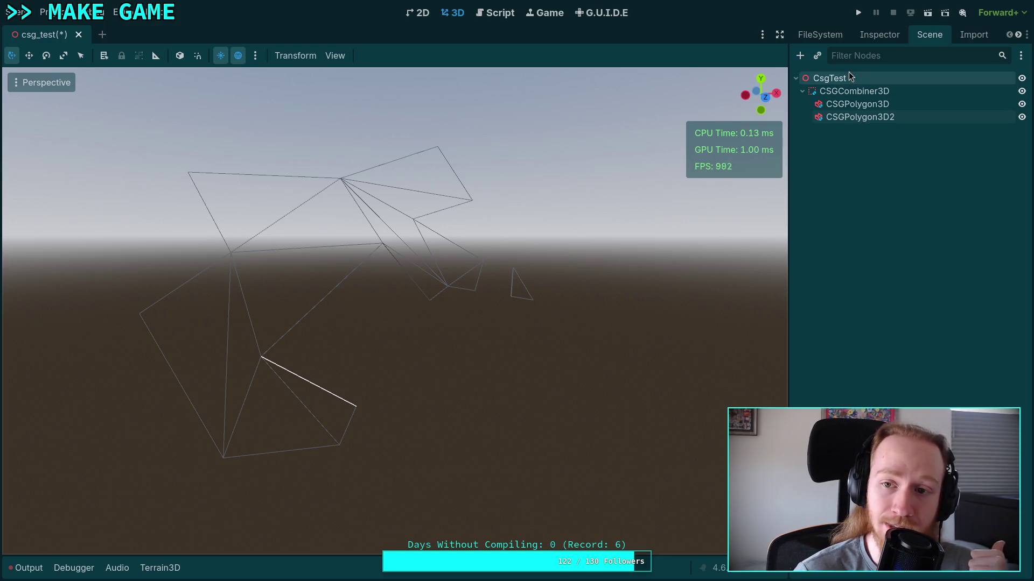
Step: Select both CSGPolygon3D nodes and set their shared Depth to 1 m
left_click(896, 35)
left_click(922, 34)
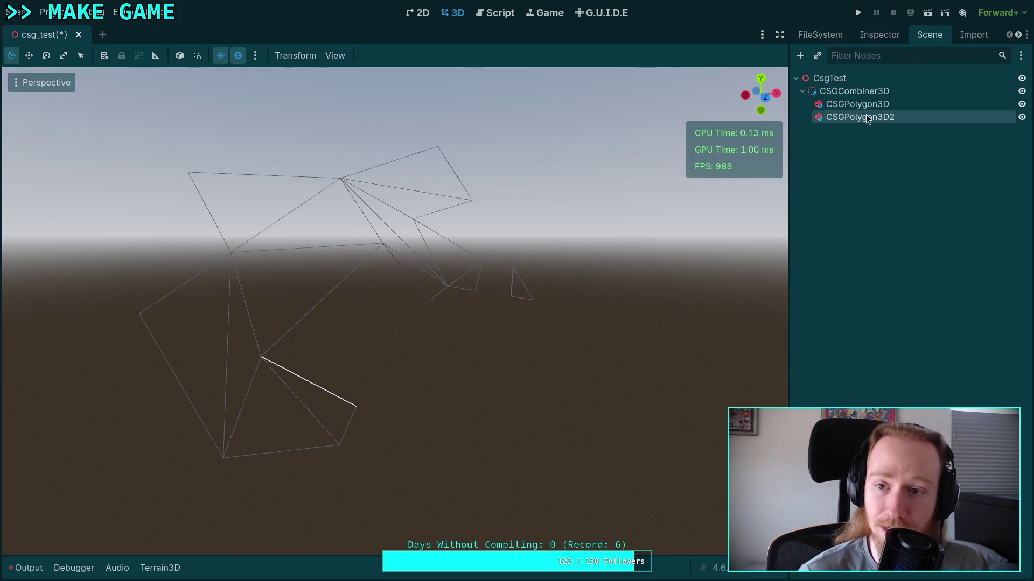
left_click(857, 104)
left_click(849, 118)
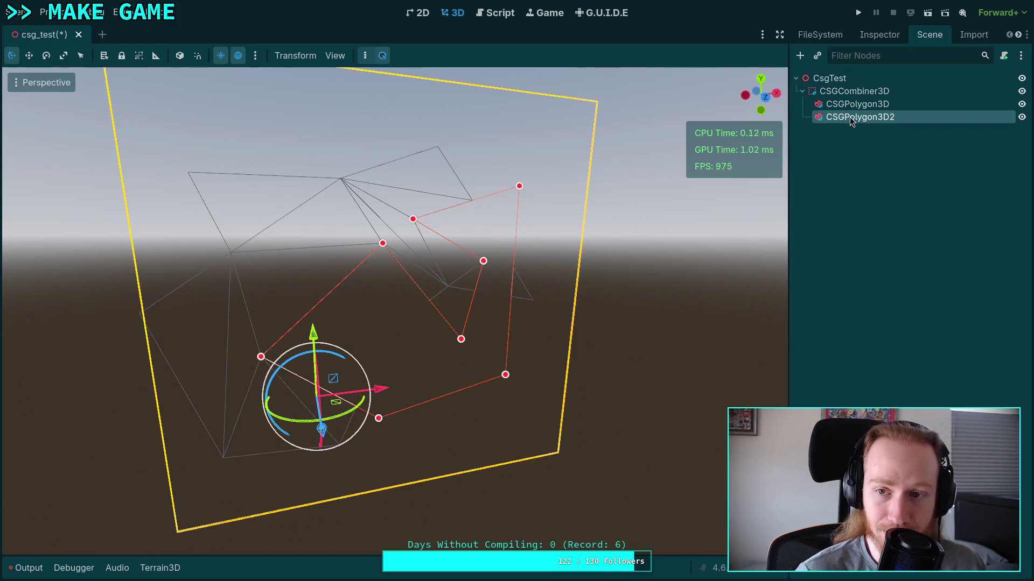
left_click(858, 104, "shift")
left_click(875, 34)
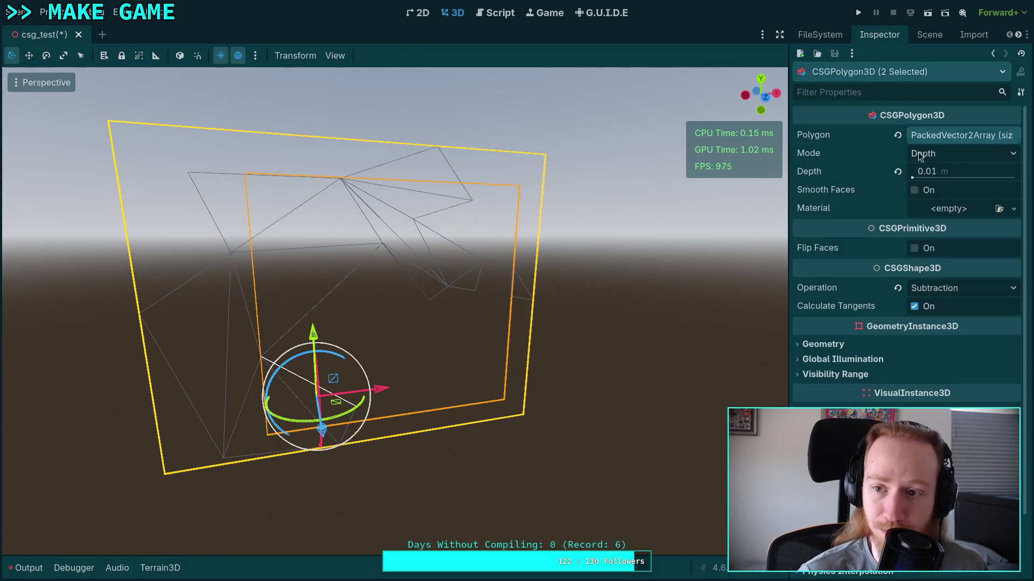
left_click(939, 171)
type("1")
key("Return")
Step: Orbit around the extruded CSG shapes, framed on the CSG combiner, to check the result
left_click(579, 208)
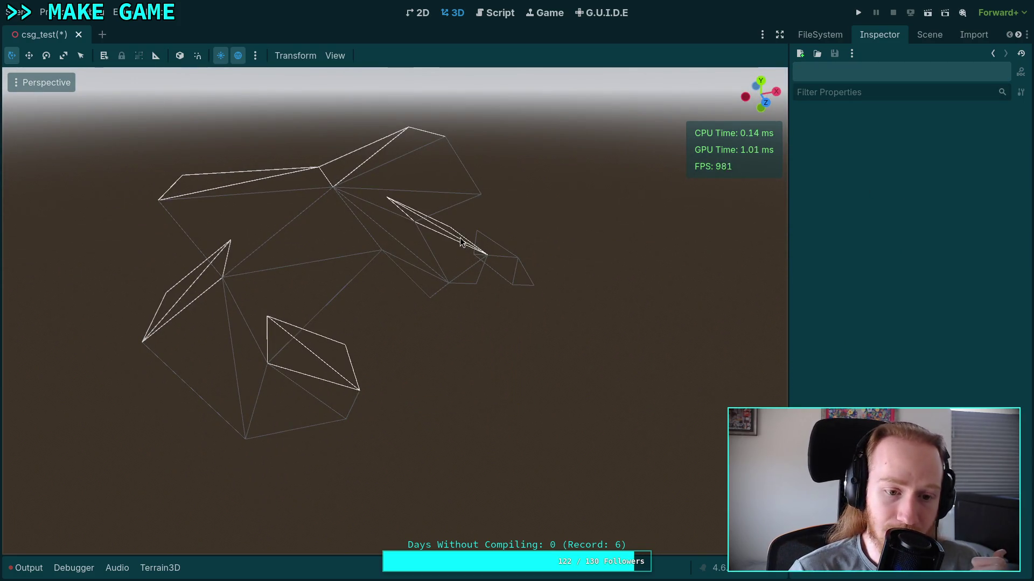
mouse_move(409, 266)
left_mouse_down()
mouse_move(447, 220)
mouse_move(429, 216)
mouse_move(435, 229)
left_mouse_up()
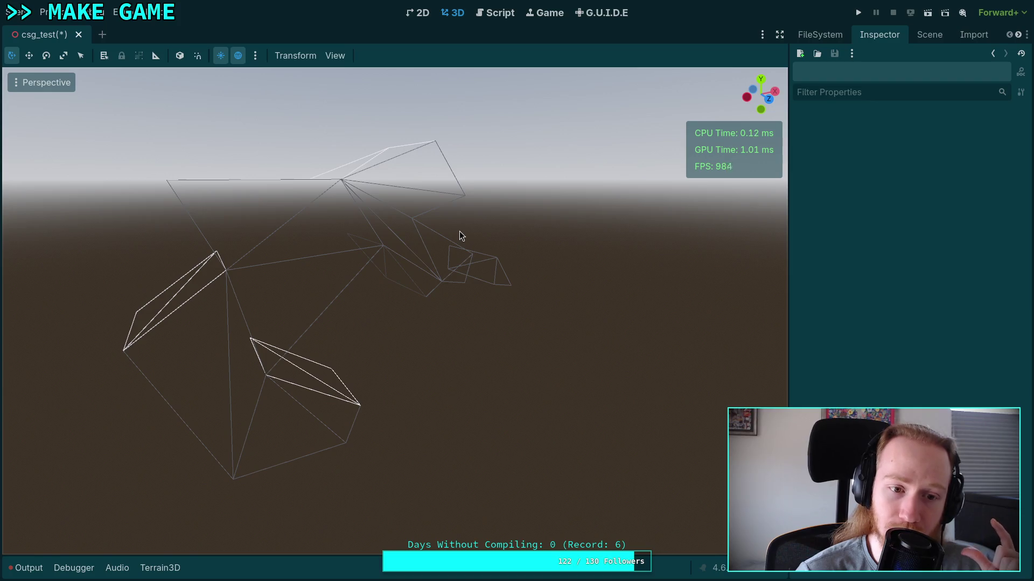
mouse_move(435, 270)
left_mouse_down()
mouse_move(388, 287)
mouse_move(296, 276)
mouse_move(322, 254)
mouse_move(360, 256)
left_mouse_up()
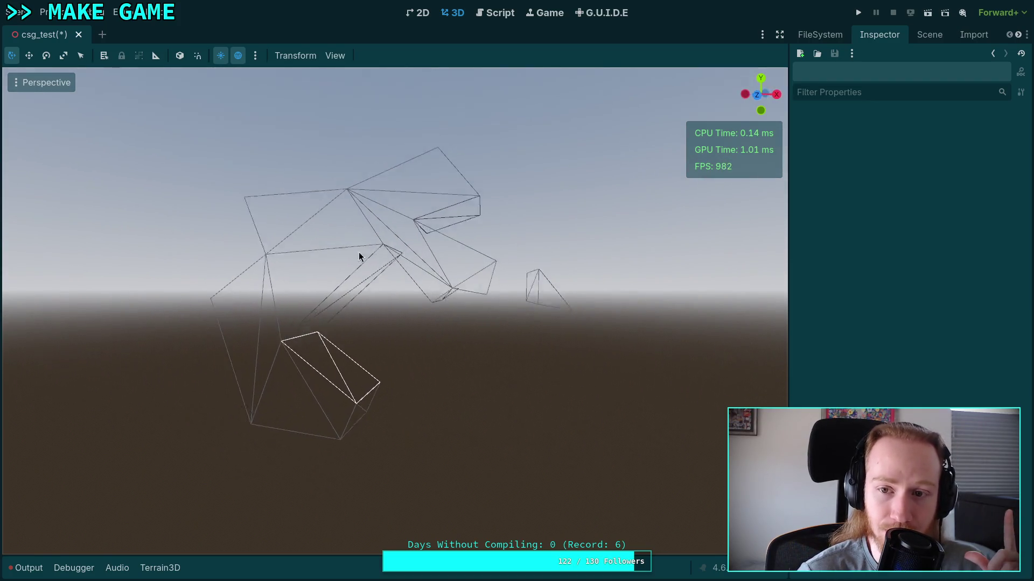
left_click(915, 35)
left_click(873, 116)
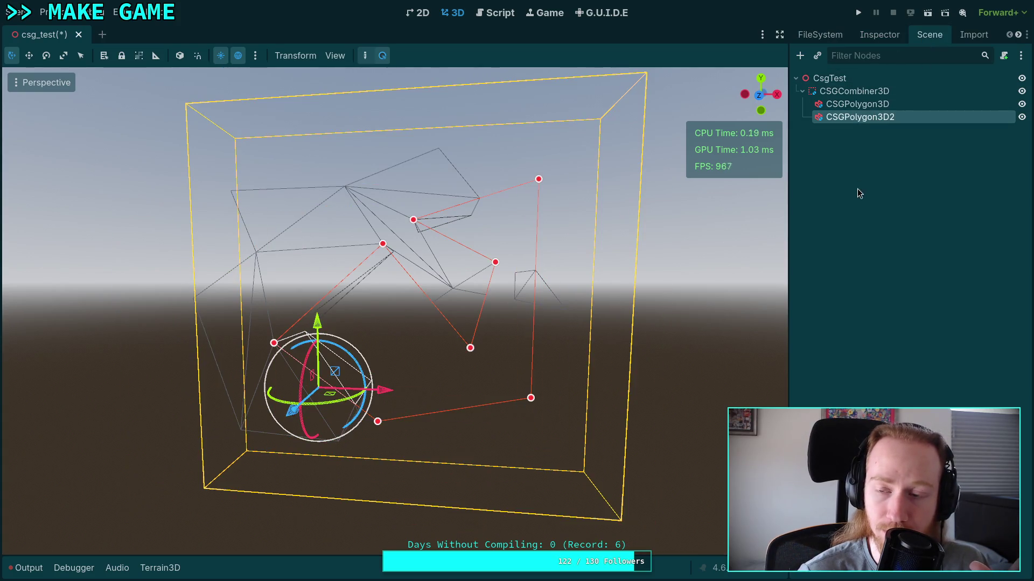
double_click(853, 91)
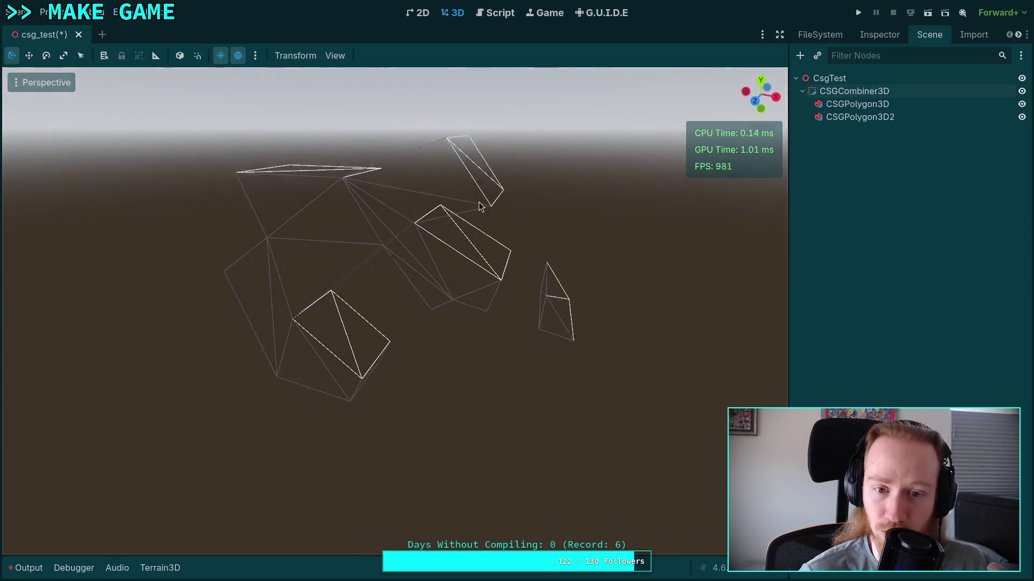
mouse_move(479, 207)
left_mouse_down()
mouse_move(260, 180)
mouse_move(455, 149)
left_mouse_up()
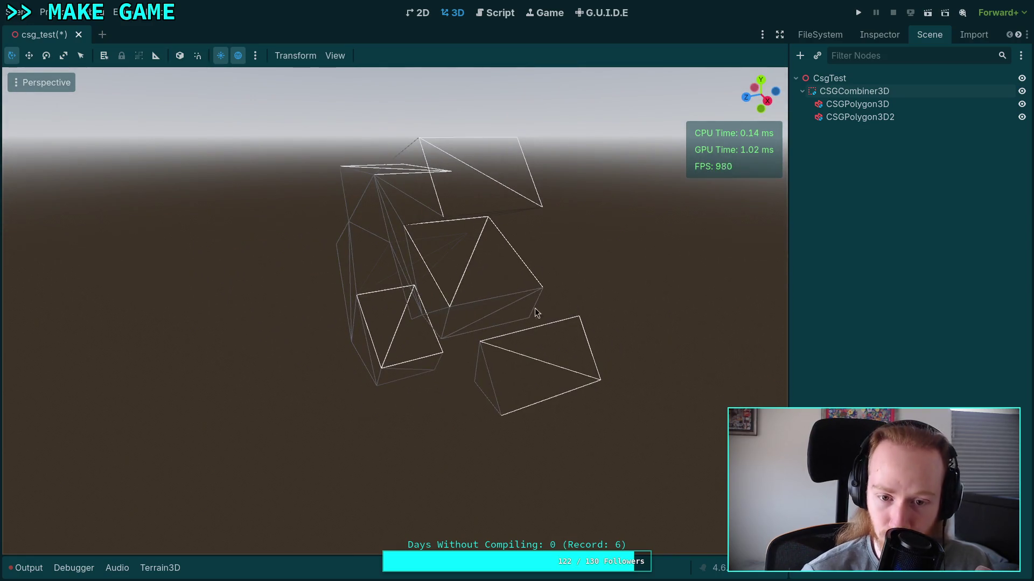
mouse_move(476, 312)
left_mouse_down()
mouse_move(596, 280)
mouse_move(278, 358)
left_mouse_up()
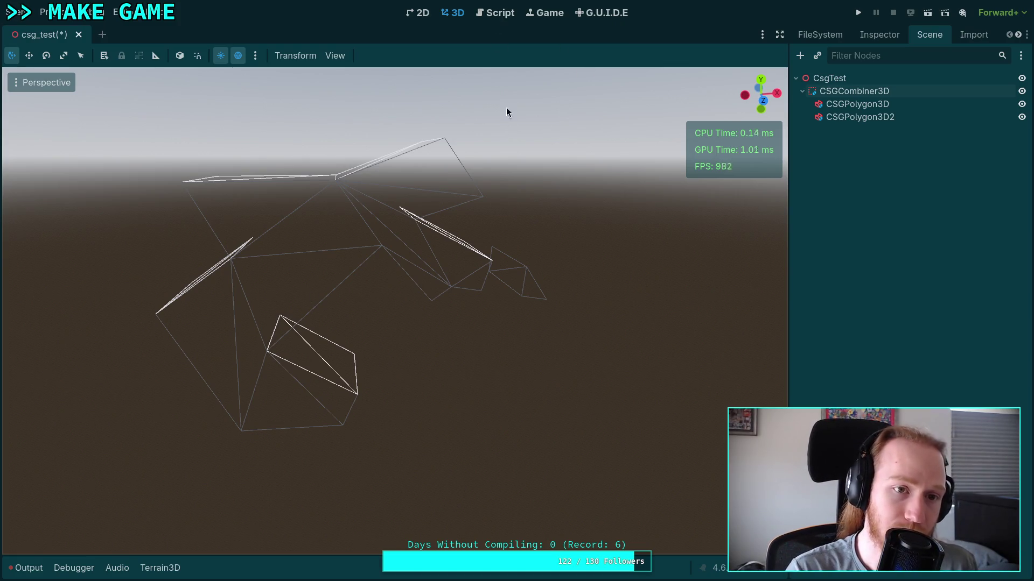
Step: Save the csg_test scene and open TerrainInstanceRegion.gd in the script editor
key("ctrl+s")
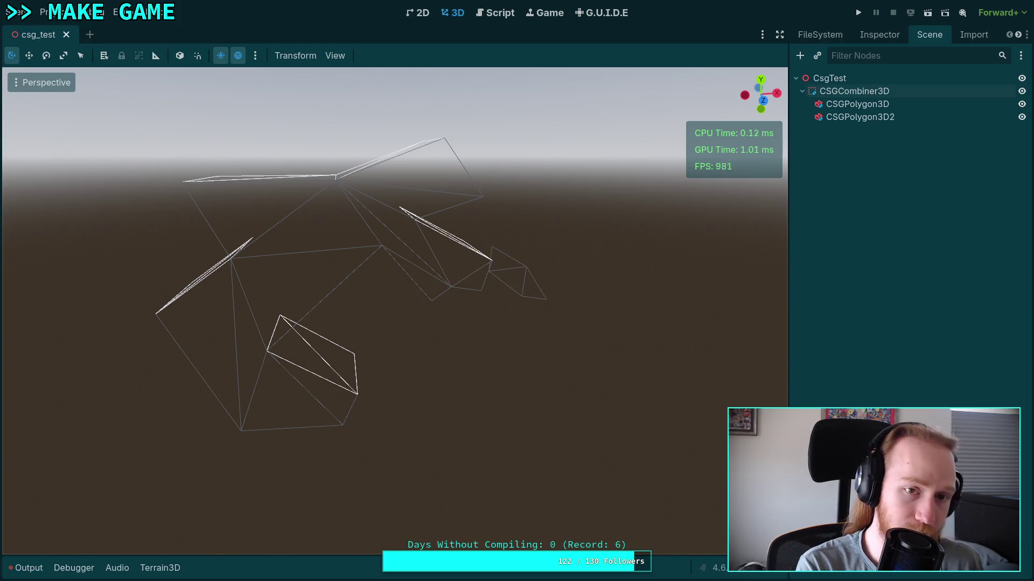
left_click(492, 14)
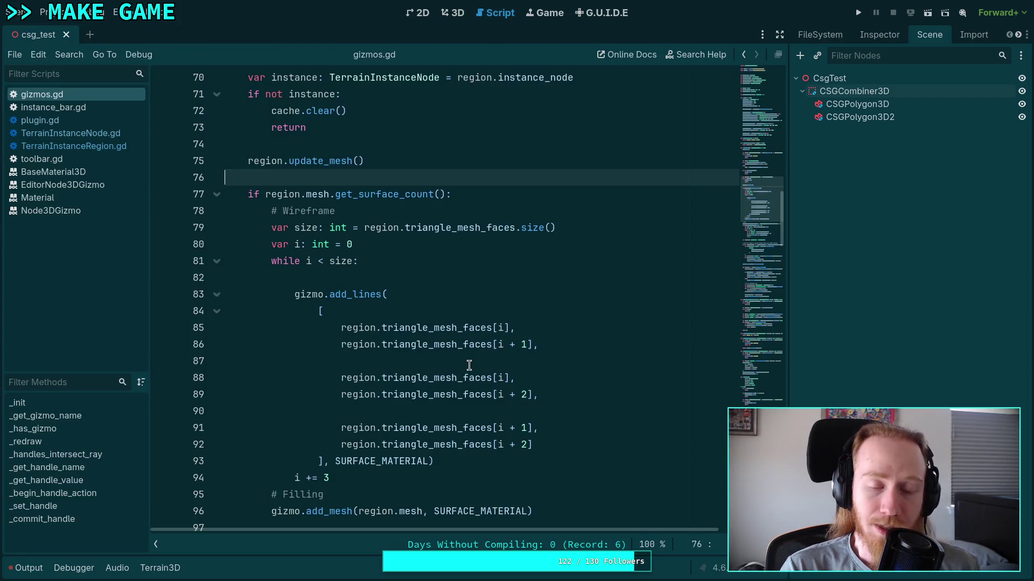
left_click(405, 278)
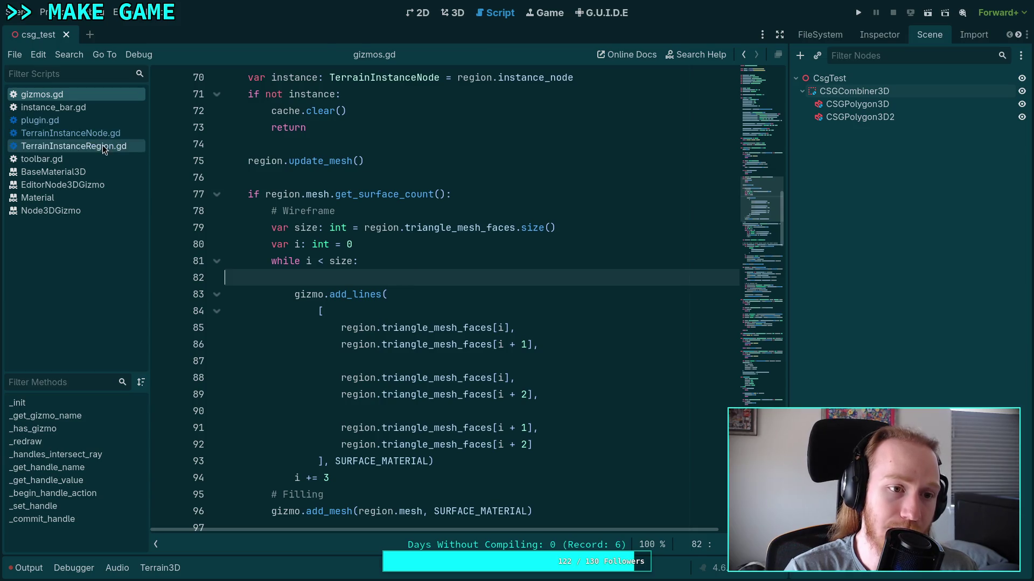
left_click(73, 146)
scroll(398, 297, "up", 4)
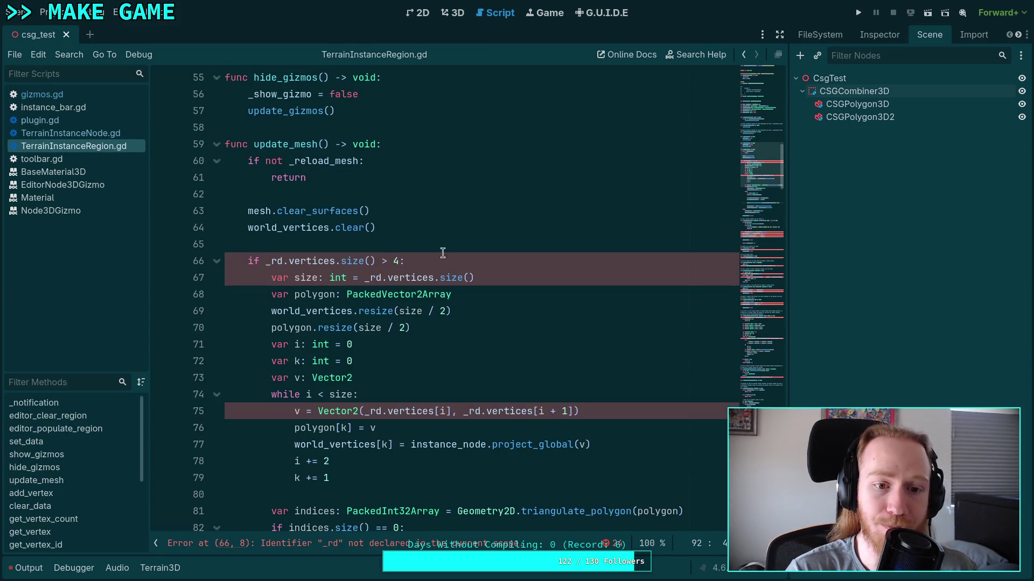
Step: Insert a CSGCombiner3D.new() line in update_mesh above the vertex-count check
left_click(470, 245)
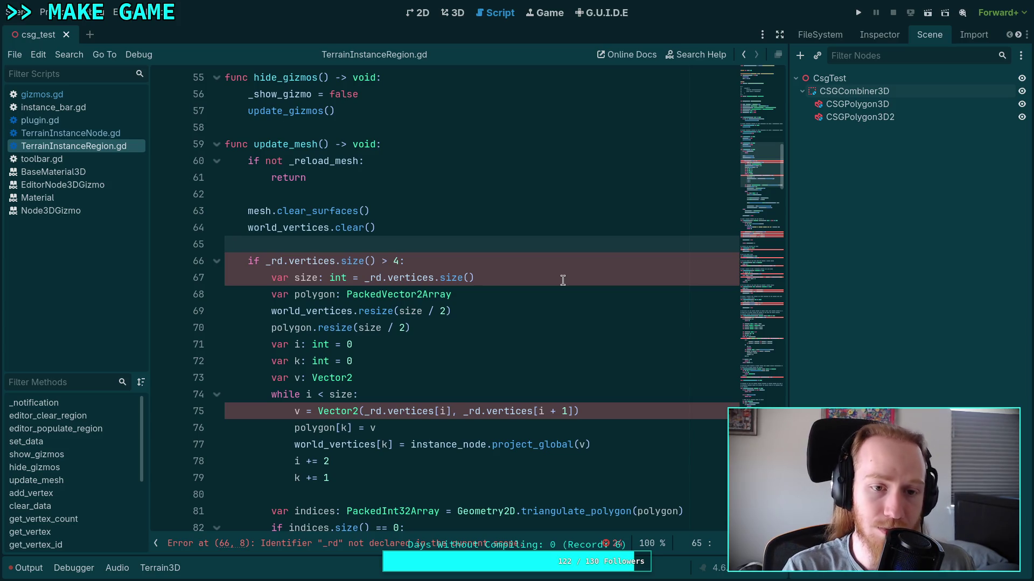
key("Return")
key("Return")
key("Up")
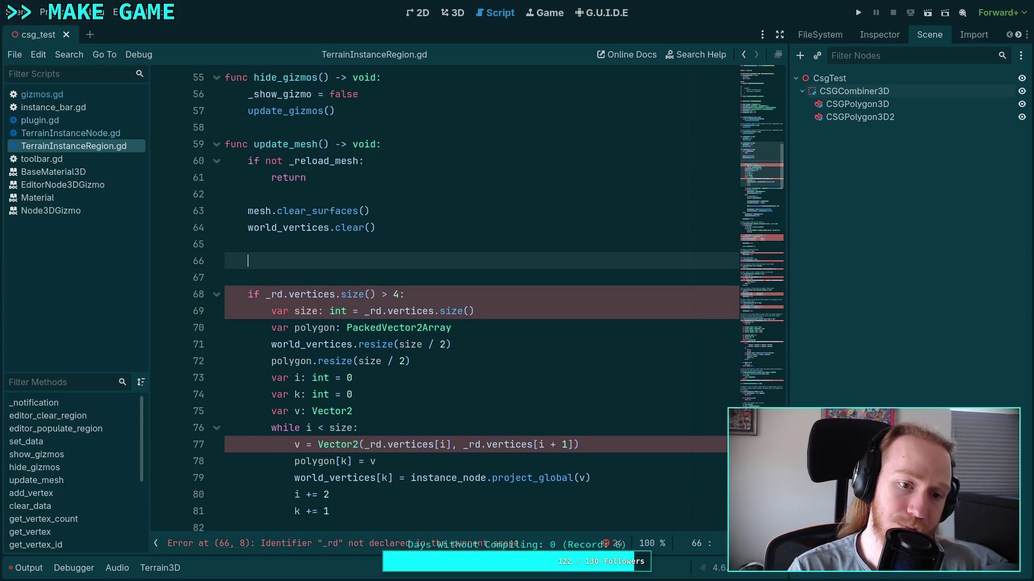
type("CSG")
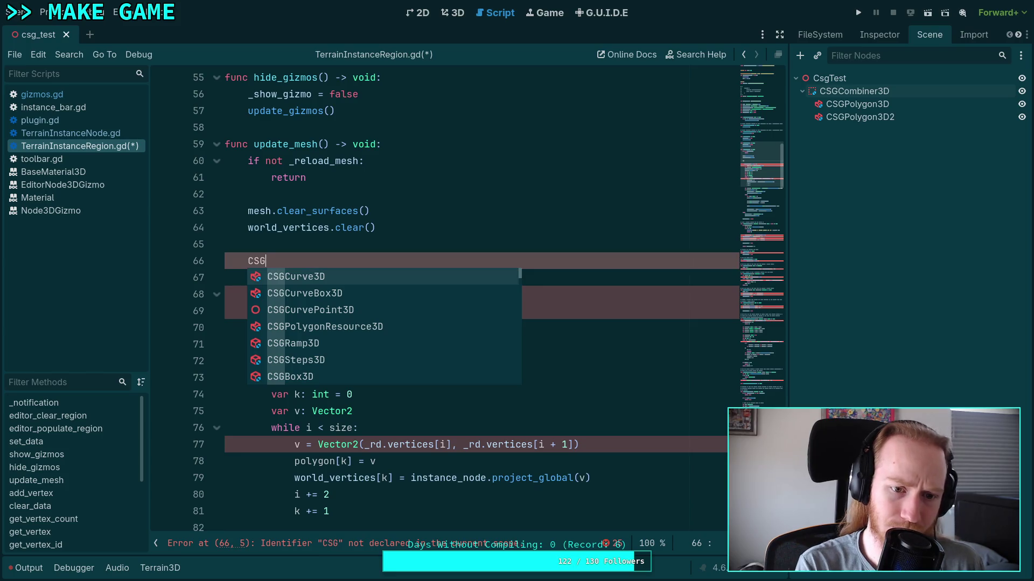
type("Com")
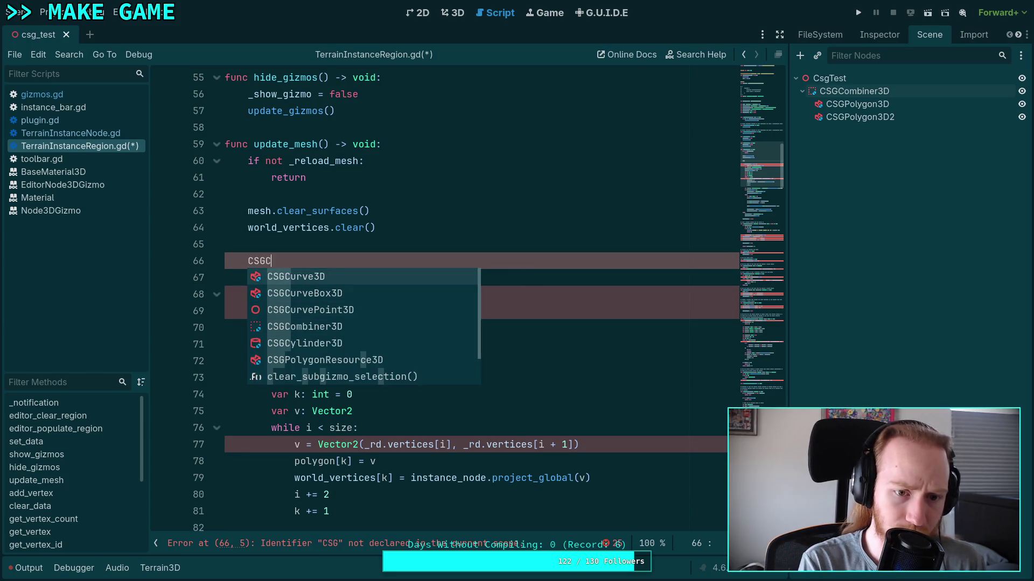
key("Return")
type(".")
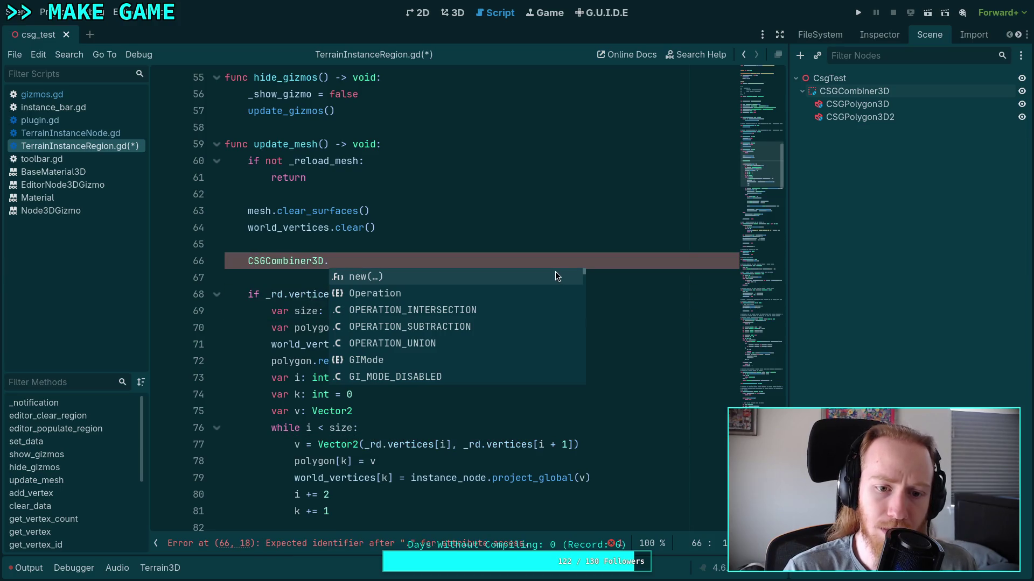
key("Return")
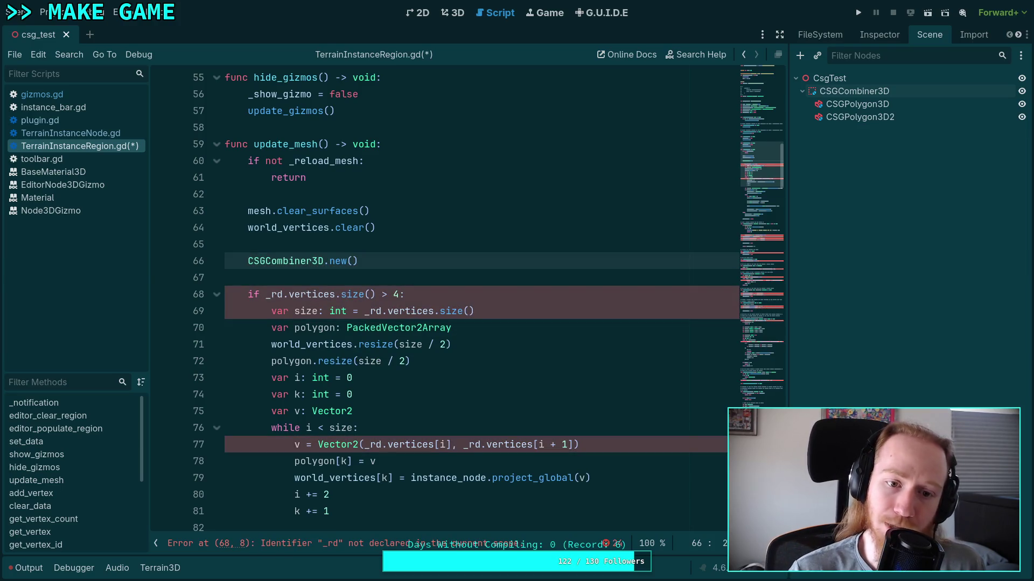
key("BackSpace")
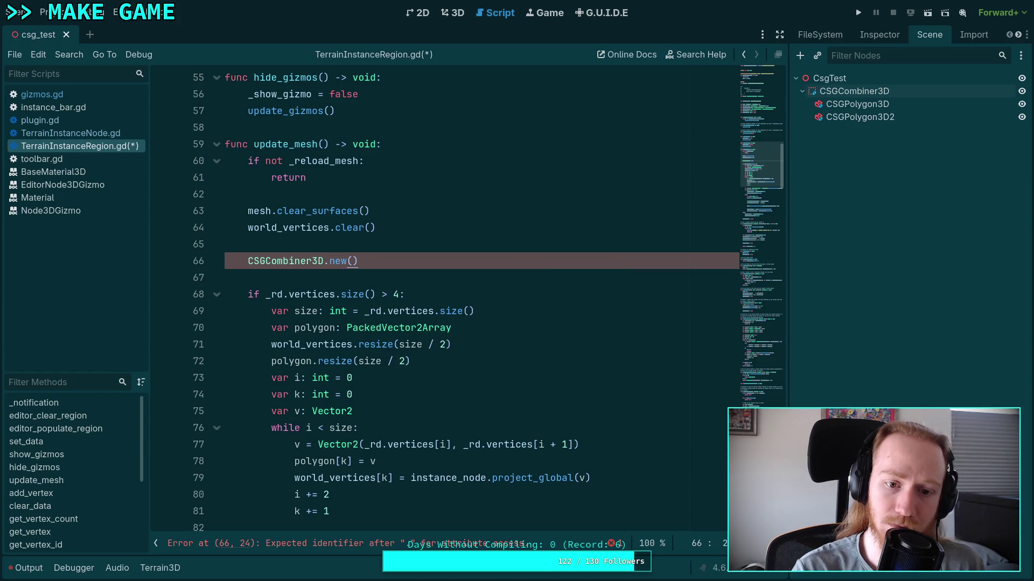
right_click(302, 258)
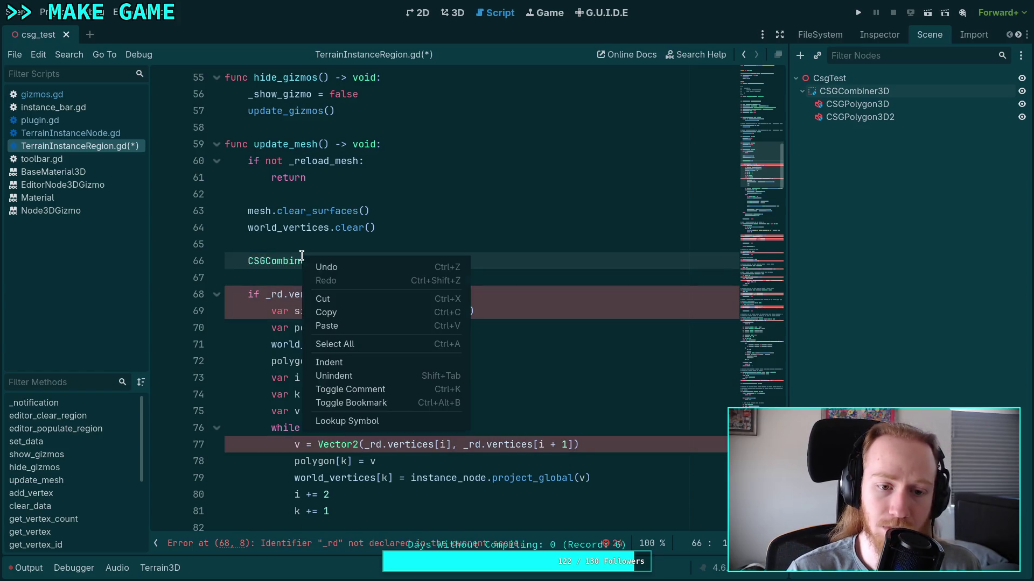
Step: Look up CSGCombiner3D's docs and read through the parent CSGShape3D class reference
left_click(353, 422)
left_click(258, 95)
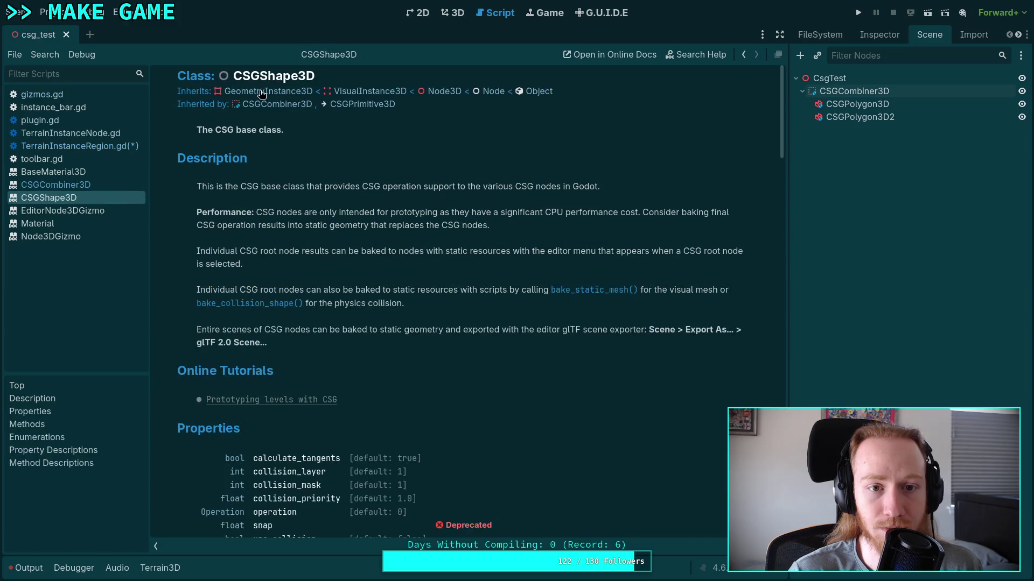
scroll(421, 338, "down", 3)
scroll(372, 358, "down", 5)
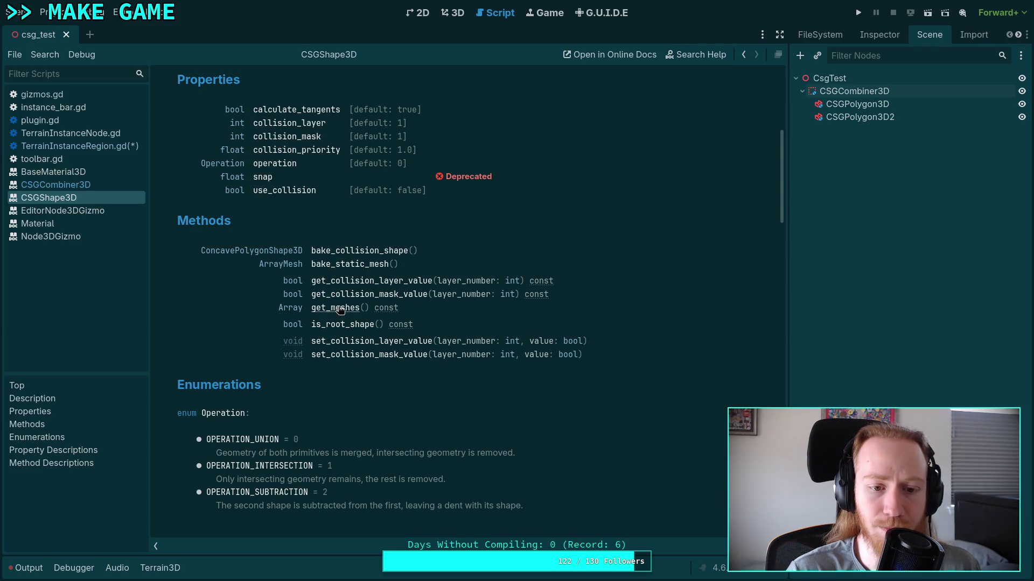
scroll(340, 309, "down", 12)
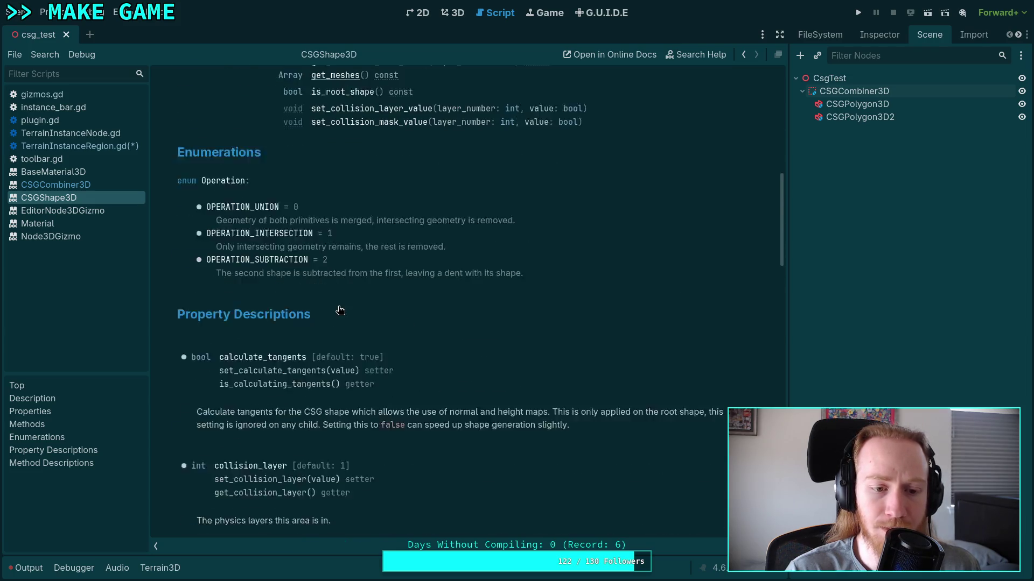
scroll(340, 310, "down", 14)
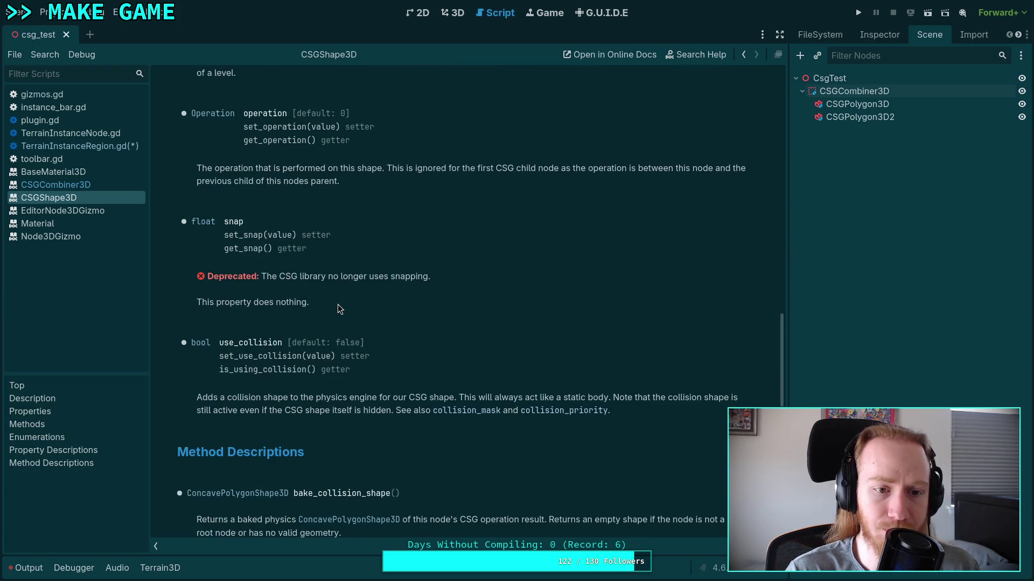
scroll(339, 307, "down", 4)
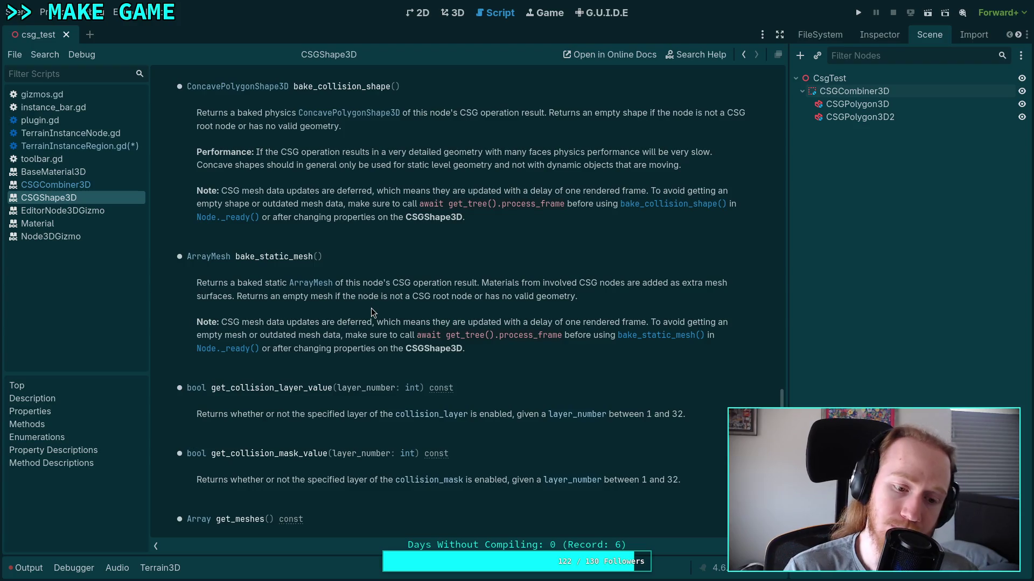
scroll(371, 310, "down", 3)
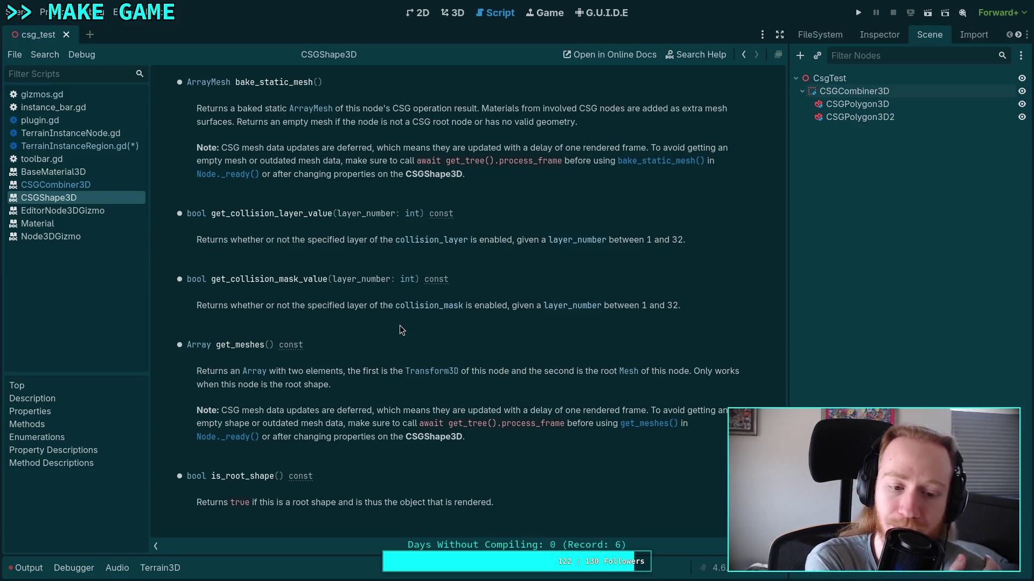
scroll(399, 326, "up", 15)
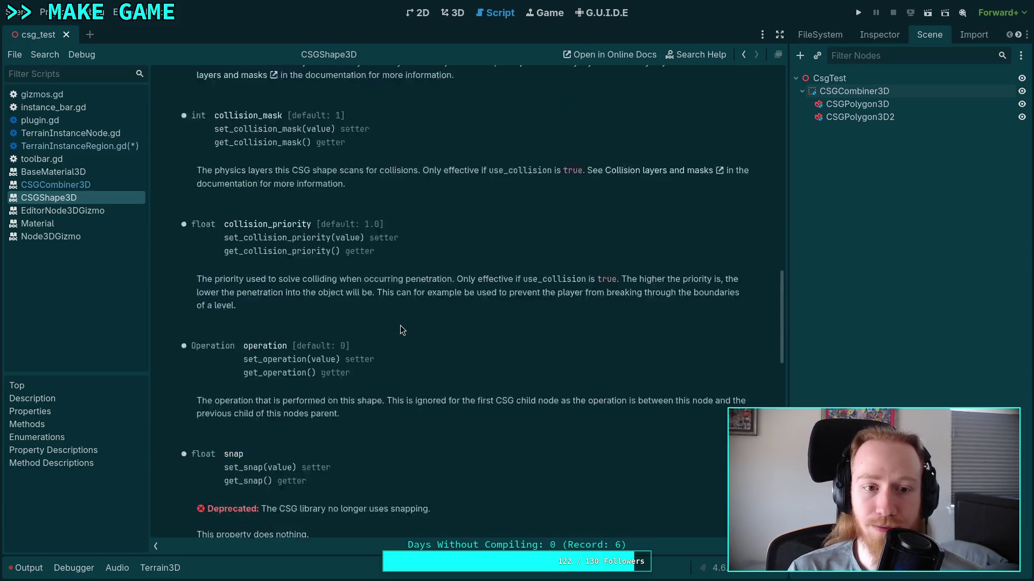
scroll(408, 330, "up", 15)
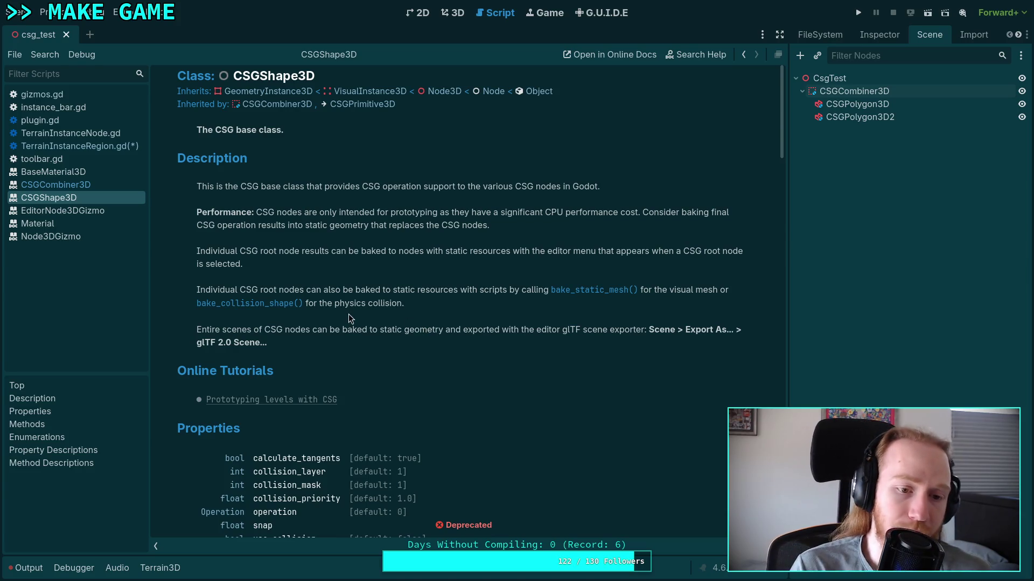
Step: Close the CSGShape3D, CSGCombiner3D, Node3DGizmo and neighbouring documentation pages
right_click(92, 198)
left_click(126, 209)
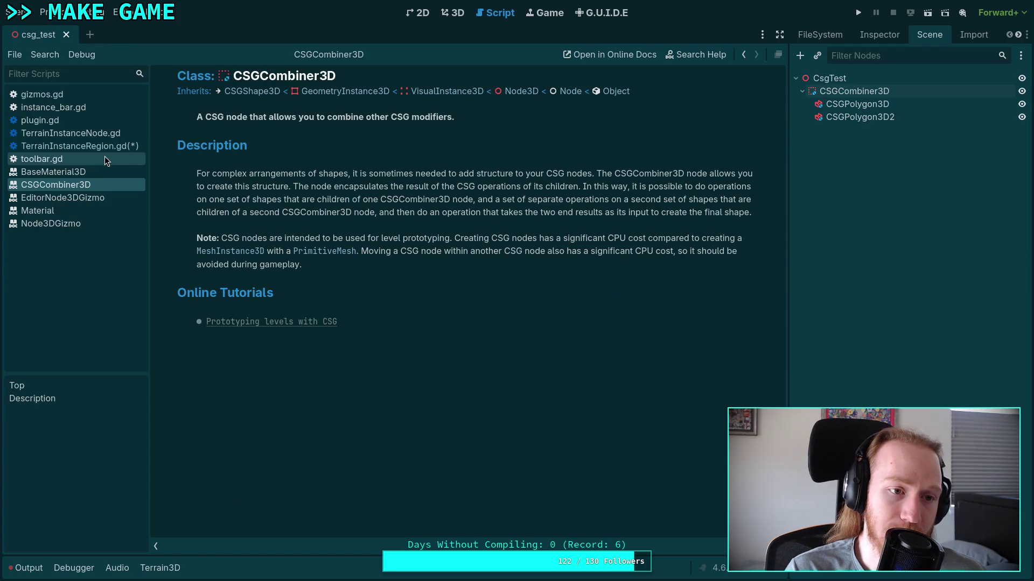
left_click(105, 155)
left_click(92, 172)
right_click(72, 186)
left_click(97, 197)
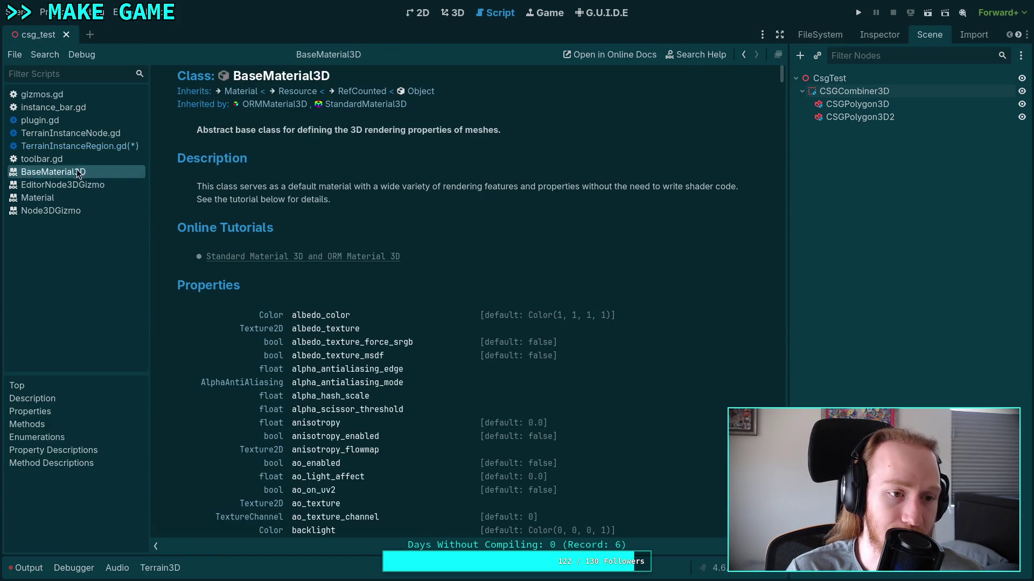
right_click(81, 171)
left_click(34, 183)
right_click(38, 211)
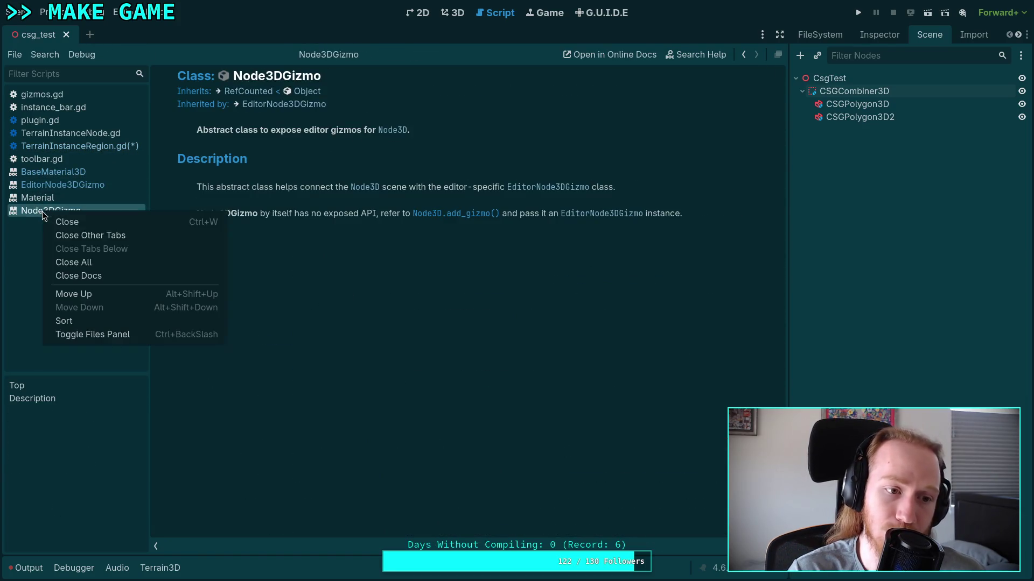
left_click(67, 221)
Step: Close the Material, EditorNode3DGizmo and BaseMaterial3D docs, then delete the CSGCombiner3D.new() line
right_click(57, 199)
left_click(70, 209)
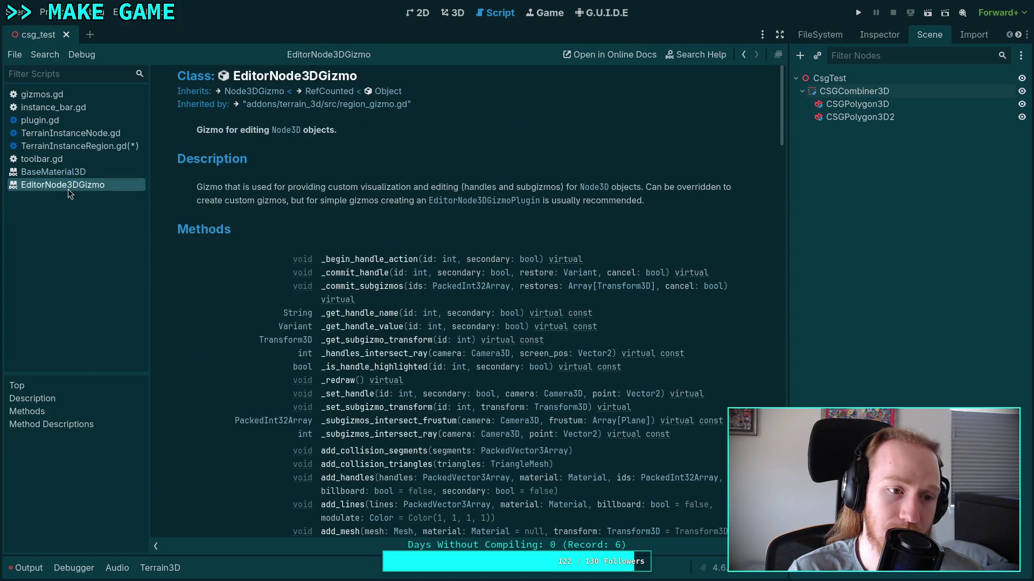
right_click(68, 188)
left_click(81, 199)
right_click(70, 172)
left_click(73, 179)
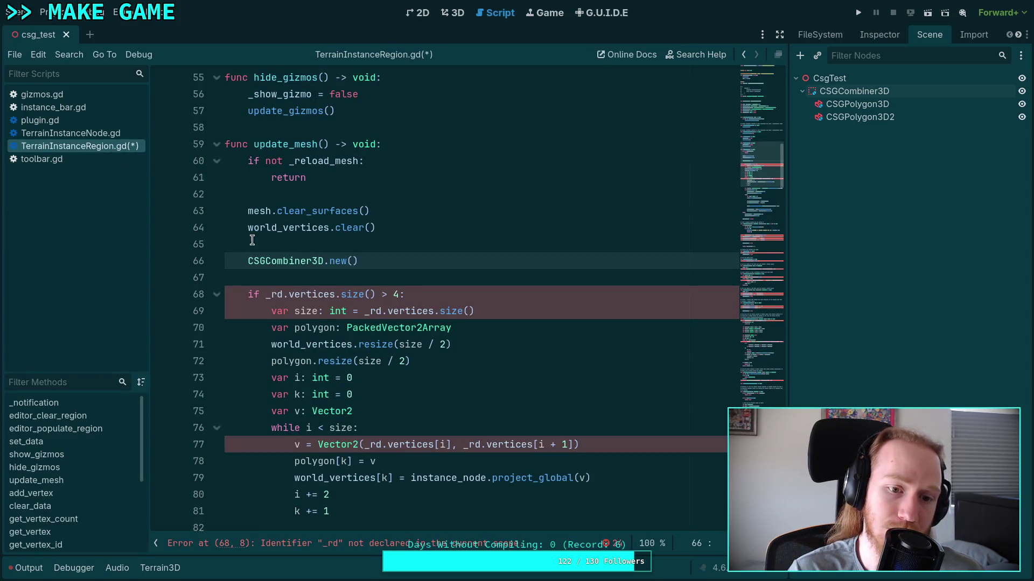
left_click_drag(360, 261, 291, 246)
key("BackSpace")
key("BackSpace")
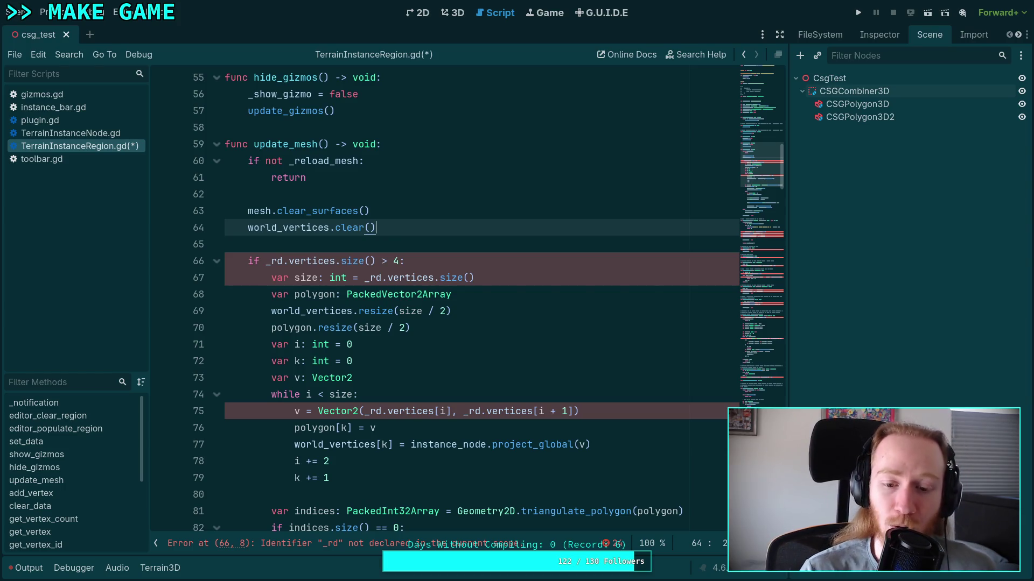
scroll(681, 361, "down", 3)
left_click_drag(683, 361, 457, 360)
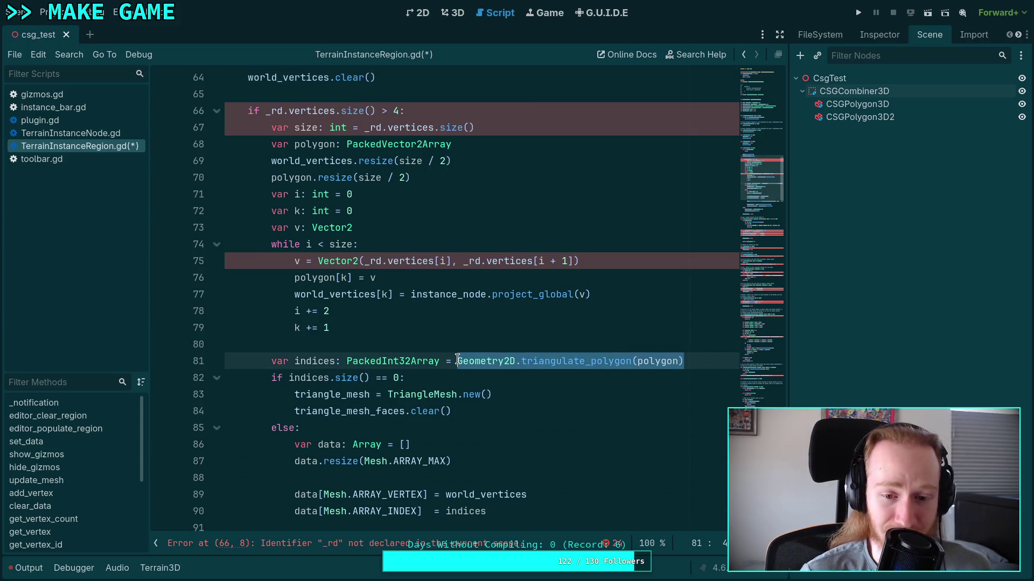
double_click(548, 360)
left_click(708, 365)
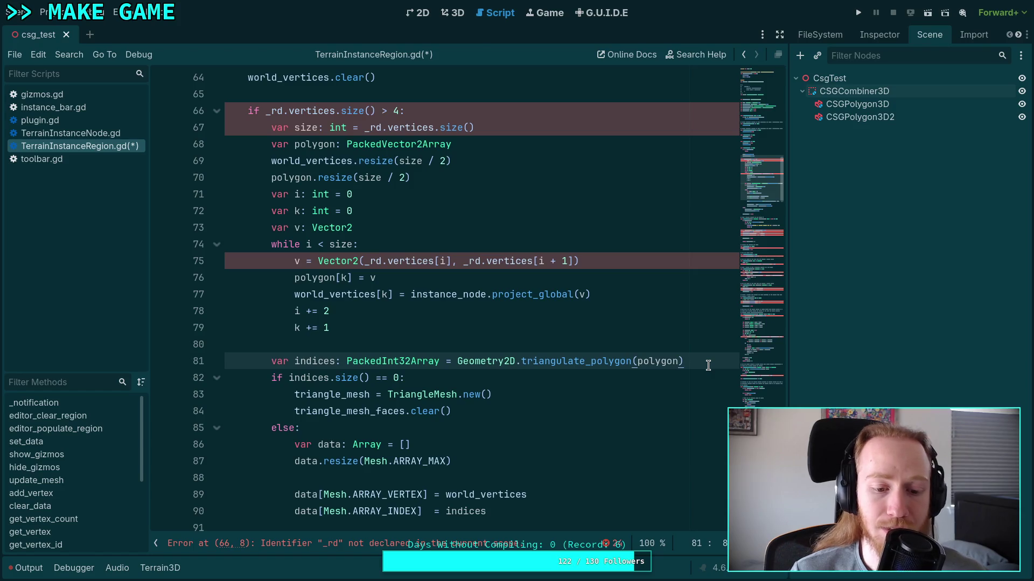
left_click(440, 341)
left_click(414, 357)
left_click(414, 348)
scroll(414, 345, "up", 2)
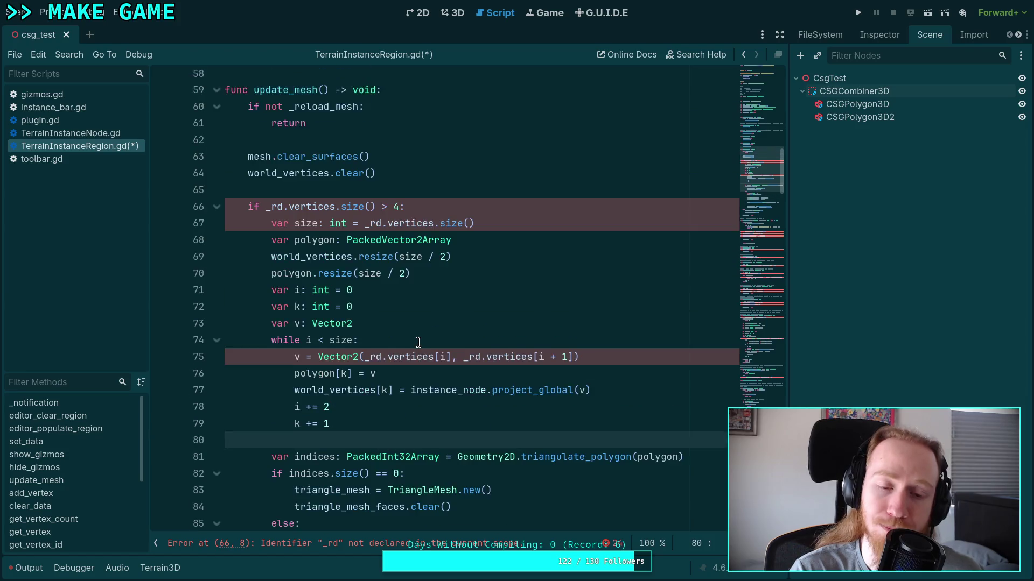
left_click(495, 215)
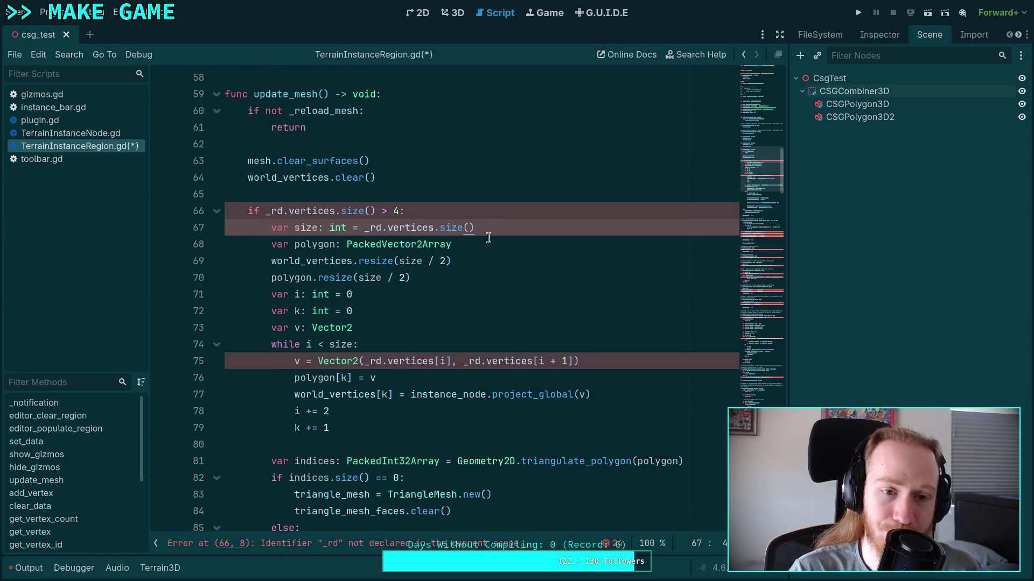
scroll(488, 238, "up", 1)
scroll(486, 334, "down", 3)
left_click_drag(458, 361, 694, 364)
mouse_move(592, 357)
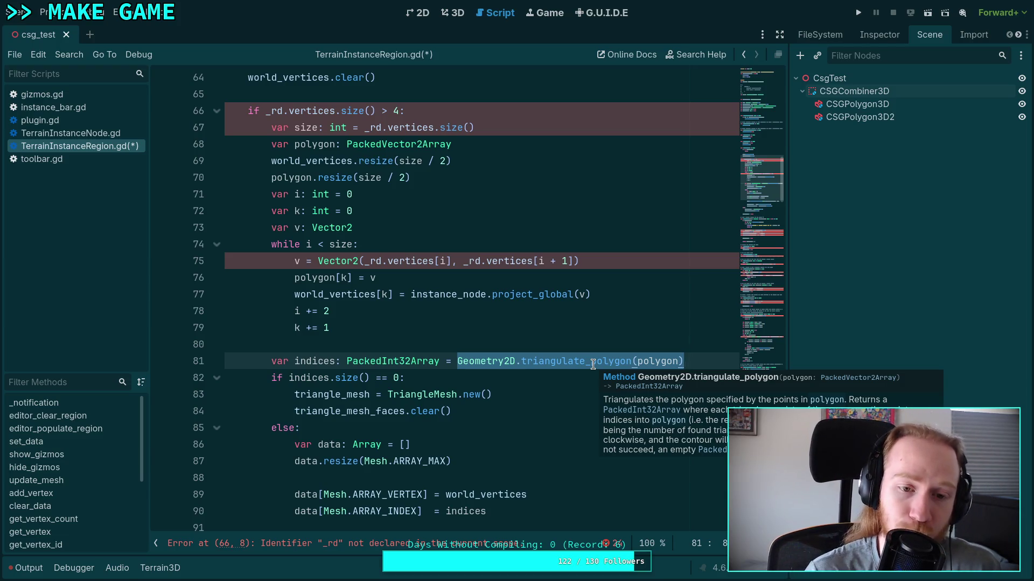
left_click(416, 347)
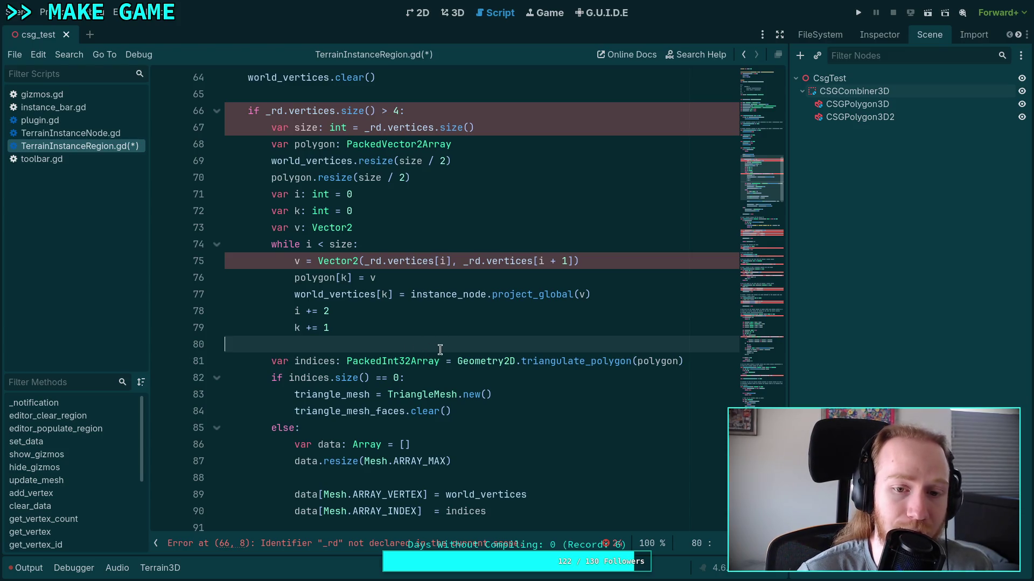
scroll(440, 350, "up", 2)
left_click(428, 196)
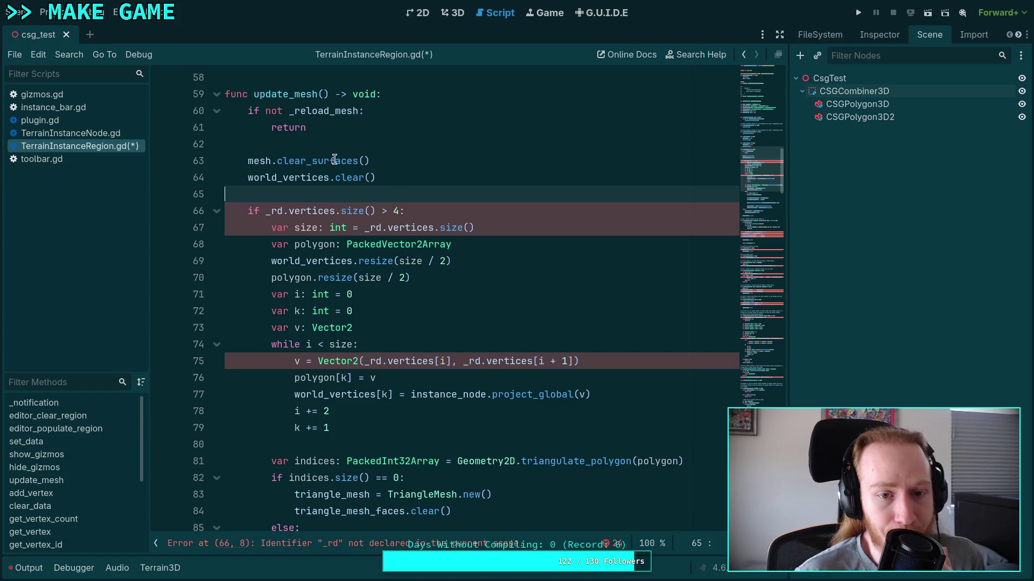
mouse_move(335, 160)
scroll(301, 252, "down", 7)
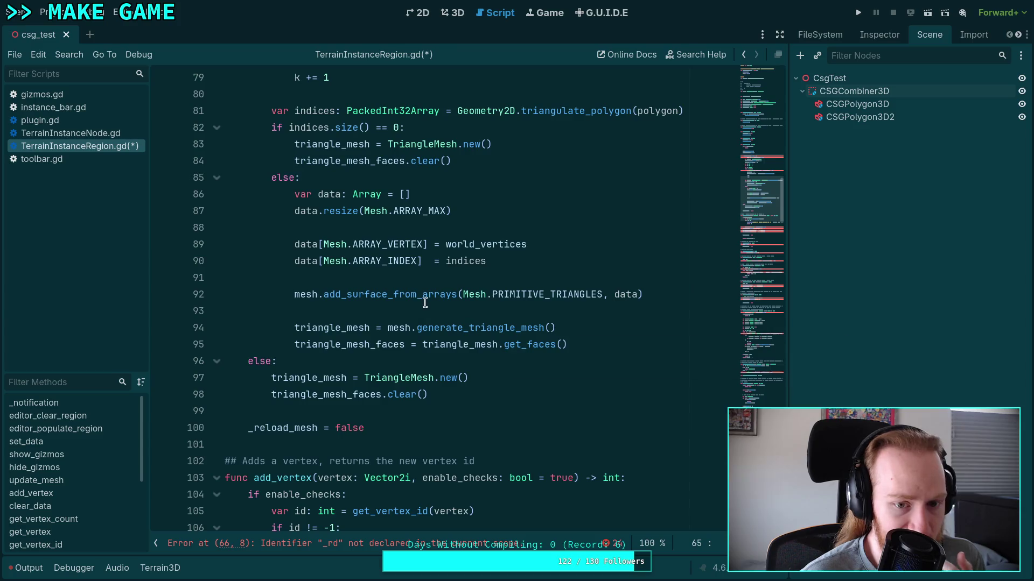
mouse_move(428, 299)
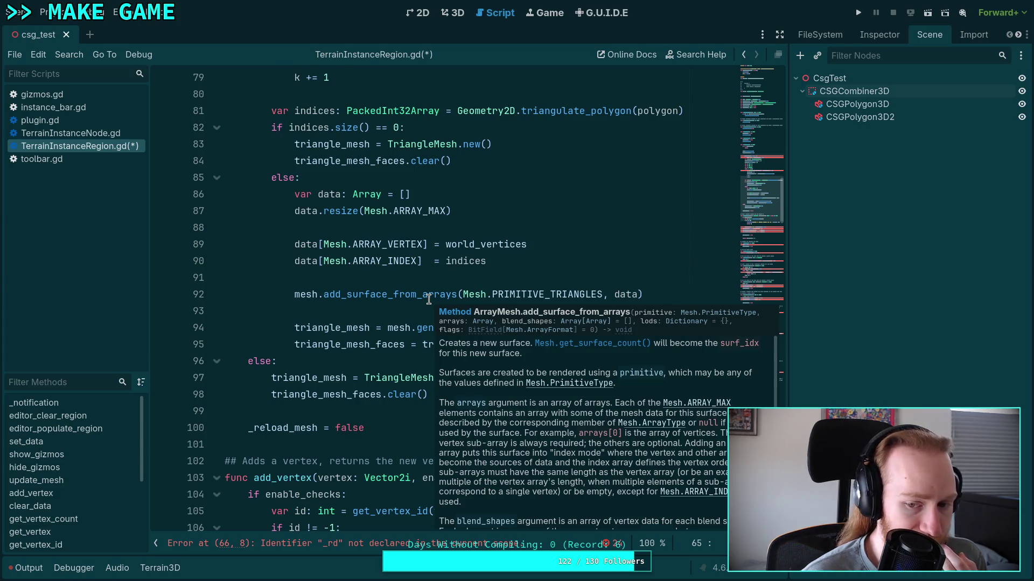
scroll(429, 299, "down", 1)
scroll(429, 300, "up", 4)
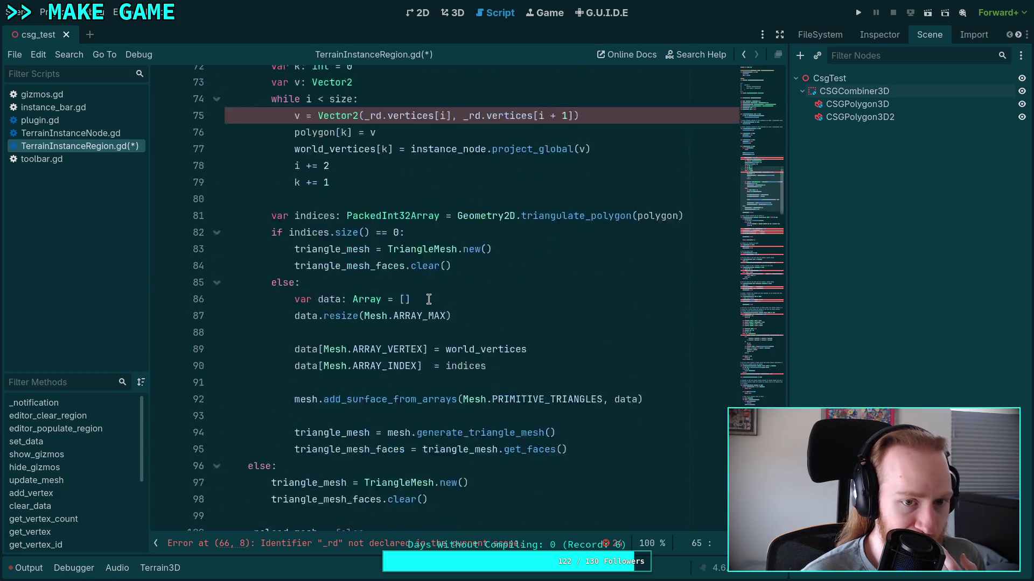
scroll(429, 300, "up", 6)
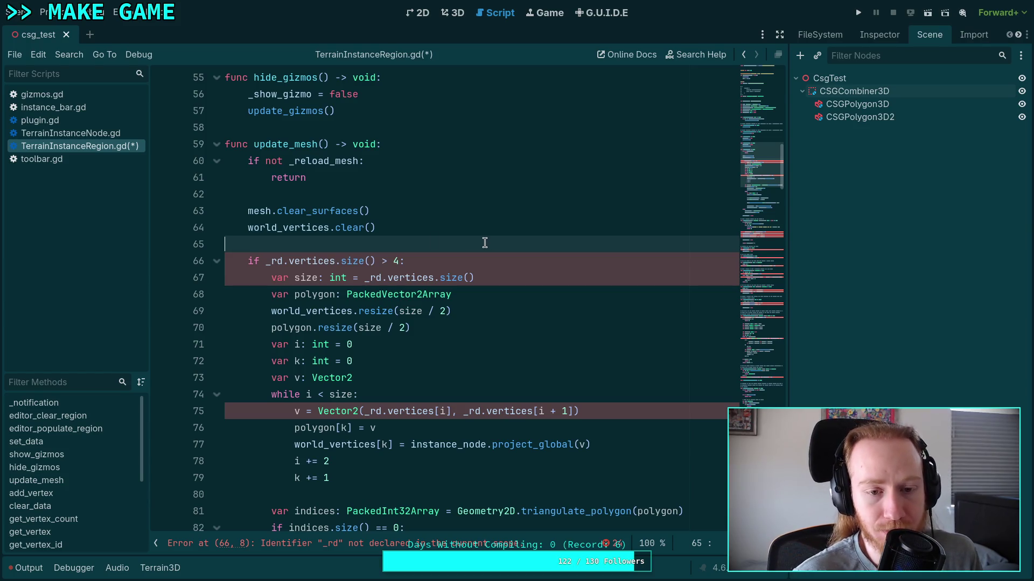
mouse_move(273, 226)
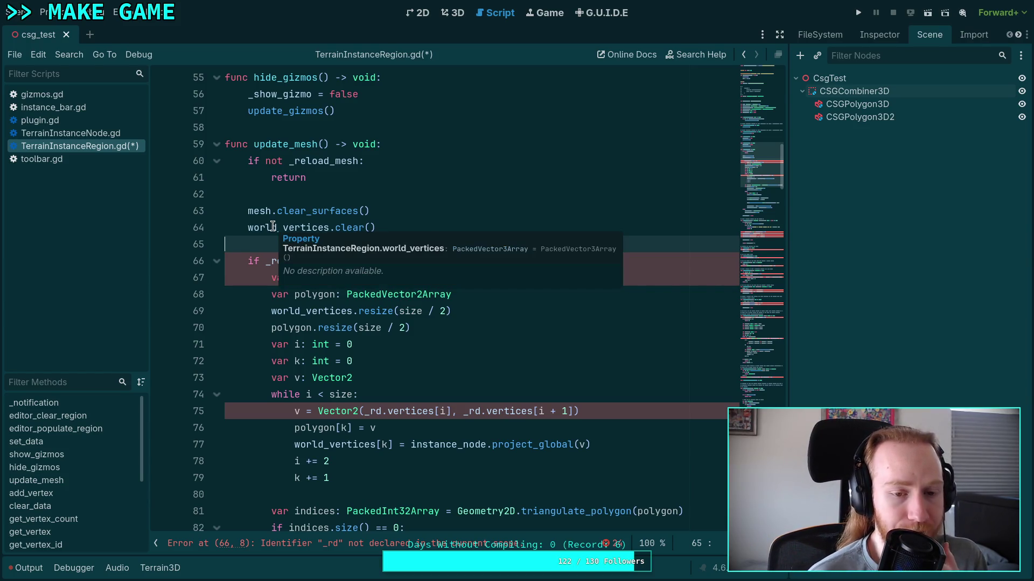
Step: Add a 'world_vertices: PackedVector3Array' entry to the curves comment and delete the class-level world_vertices variable
double_click(273, 227)
scroll(372, 245, "down", 5)
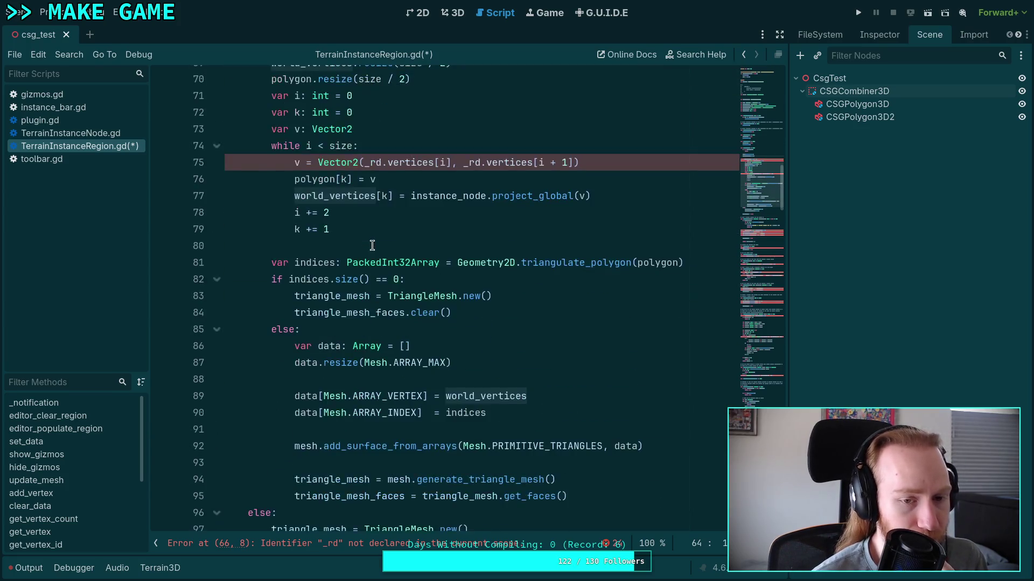
scroll(372, 245, "down", 16)
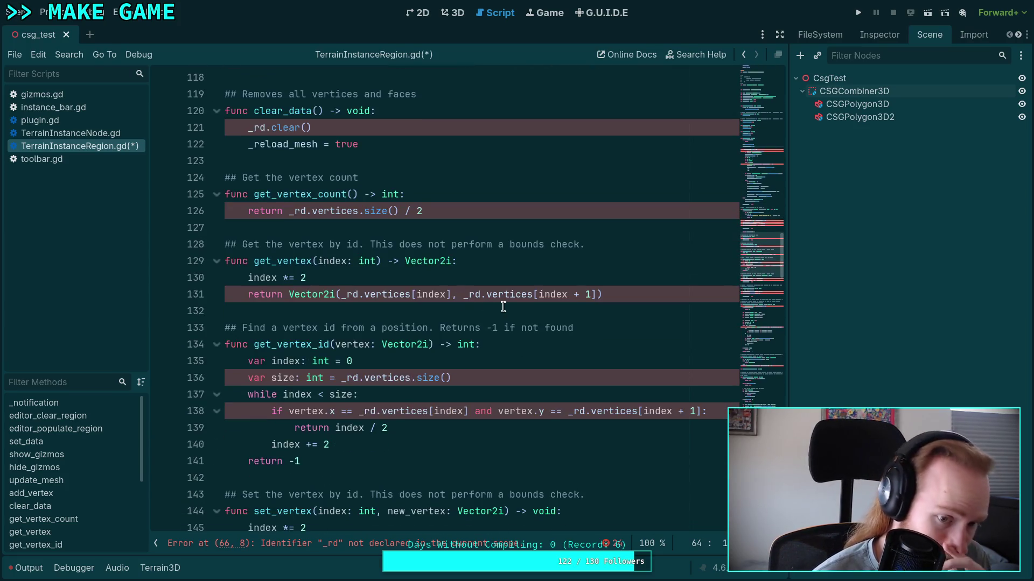
scroll(503, 307, "up", 20)
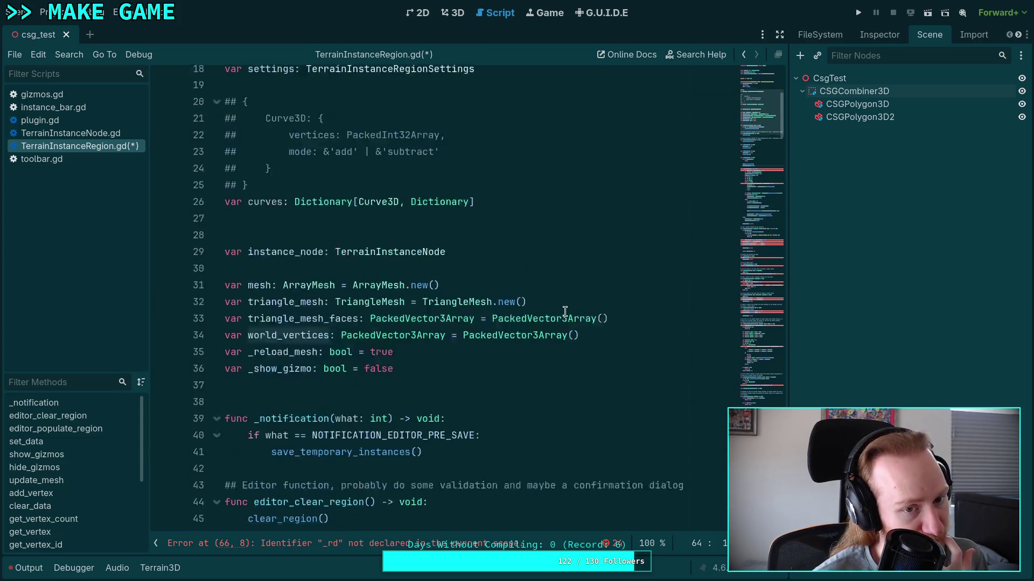
scroll(565, 312, "up", 2)
scroll(565, 311, "down", 3)
scroll(548, 285, "up", 2)
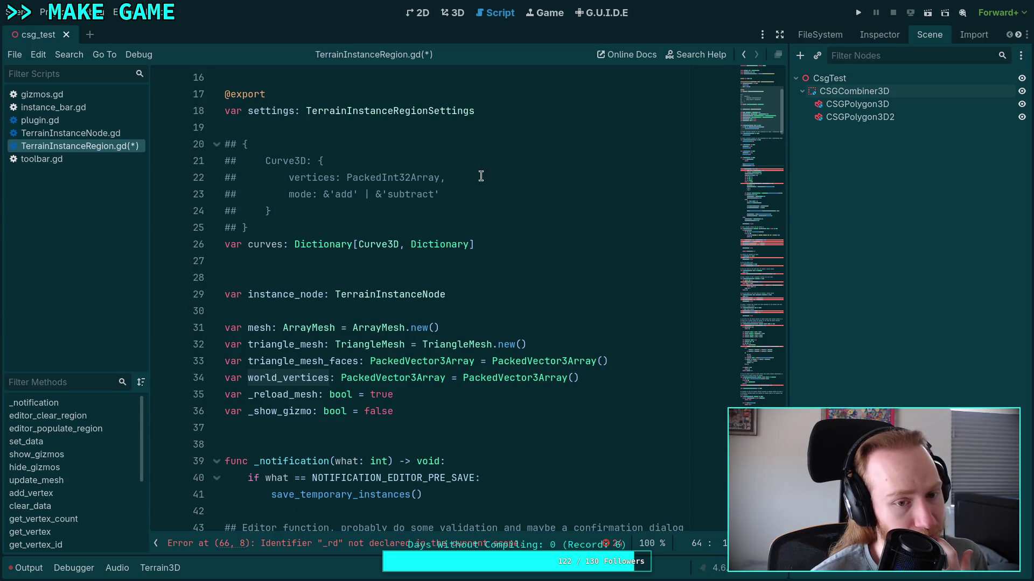
left_click(518, 184)
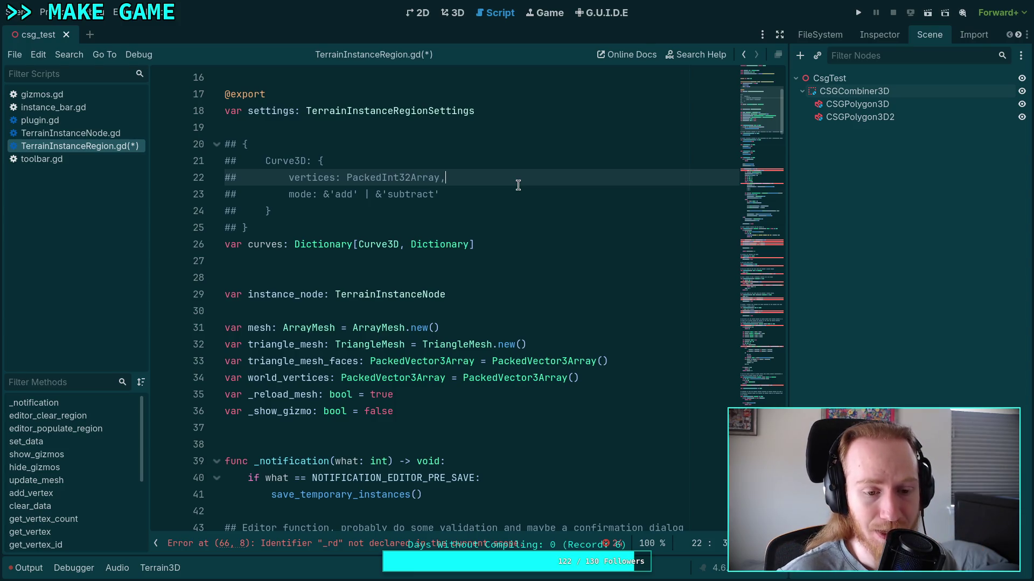
key("Return")
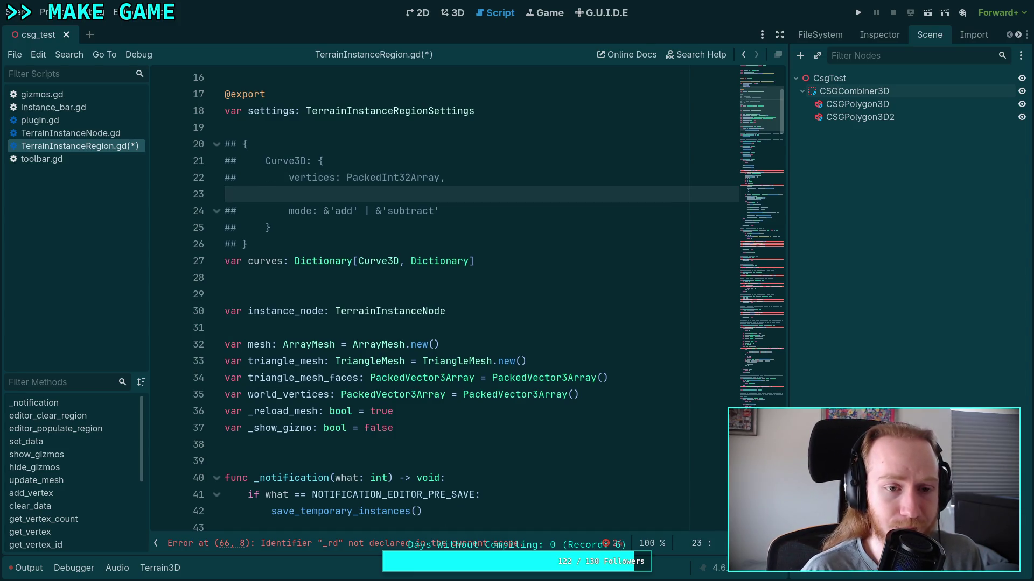
type("##         ")
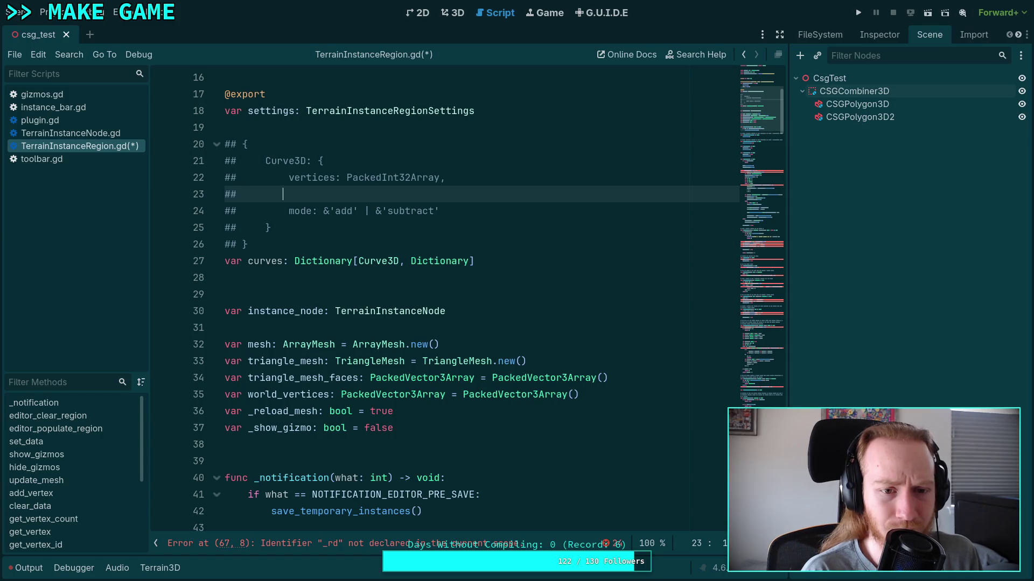
type("world")
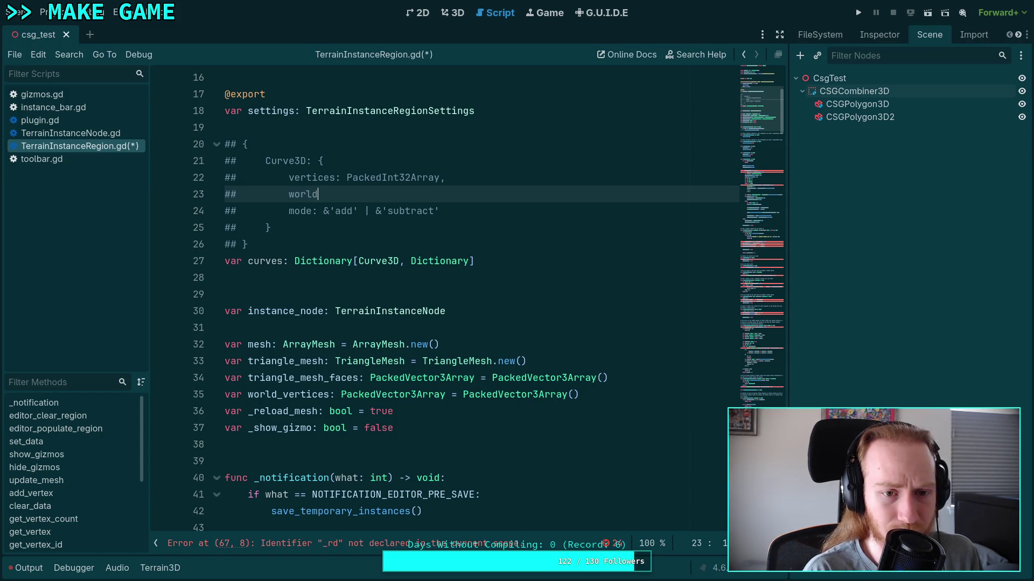
type("_vertices: P")
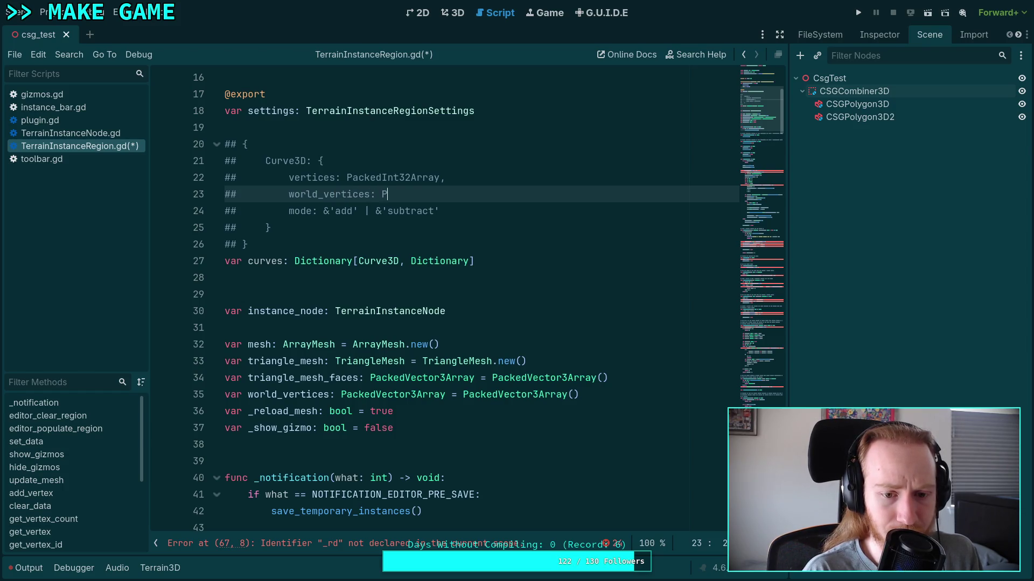
type("ackedVect")
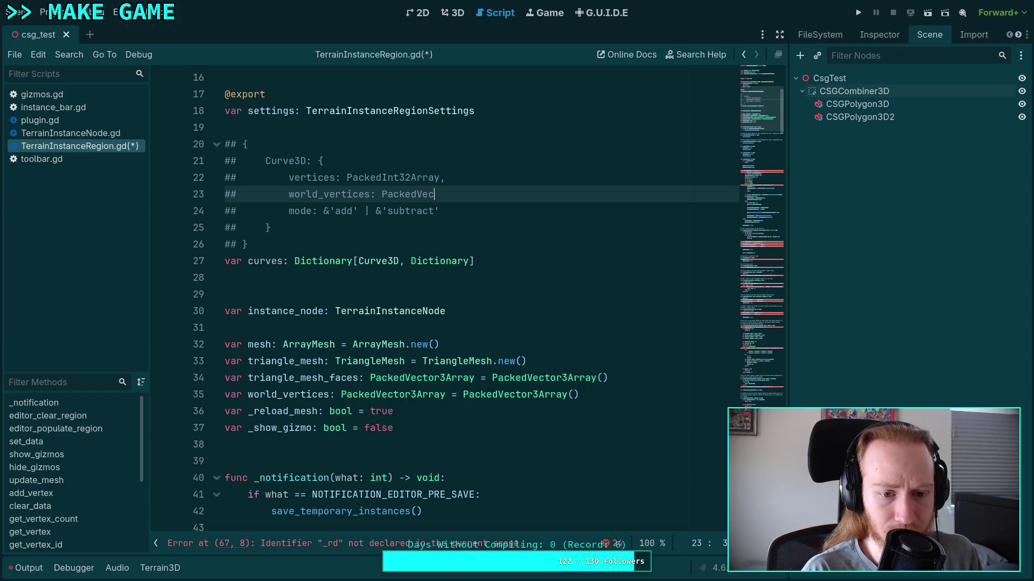
type("or3Array")
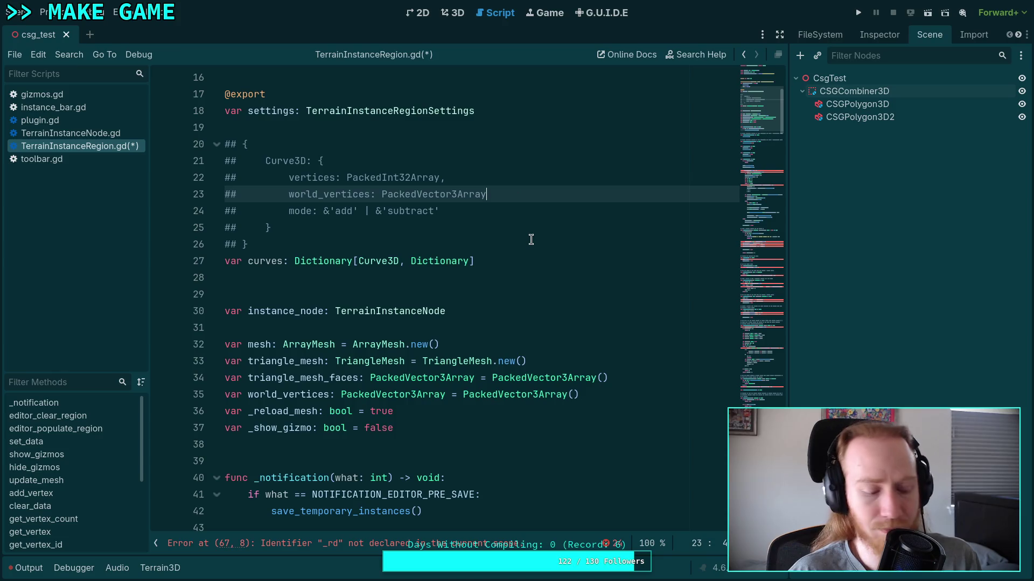
type(",")
left_click_drag(619, 395, 643, 379)
key("BackSpace")
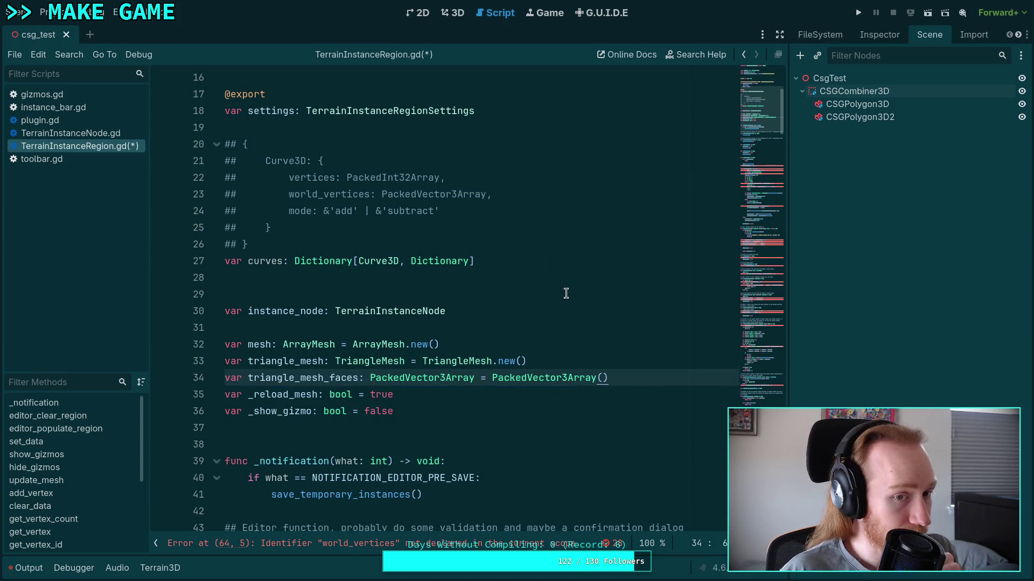
Step: Add a 'triangle_mesh: TriangleMesh' entry after mode and delete the class-level triangle_mesh variable
left_click(512, 195)
key("Down")
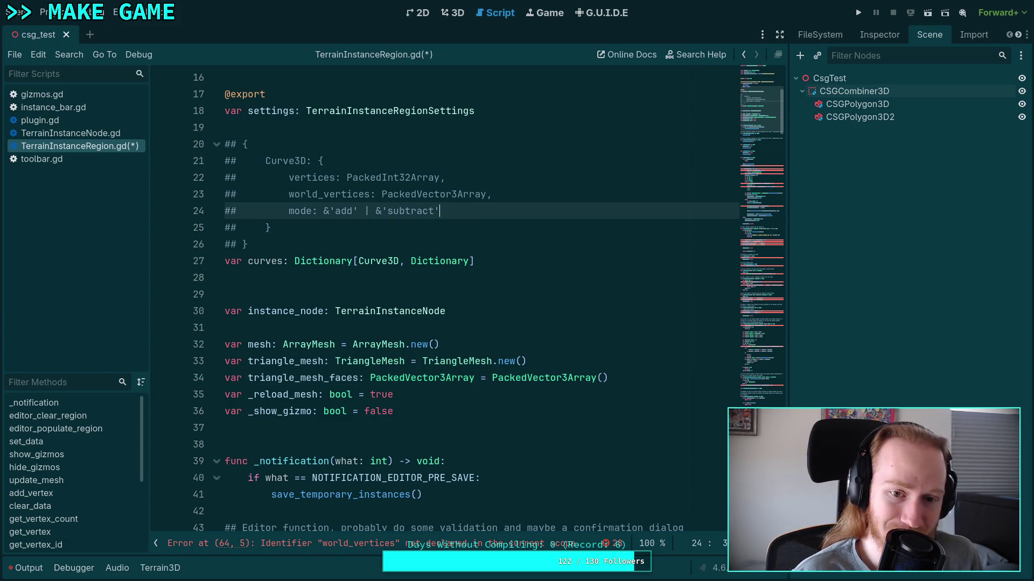
type(",")
key("Return")
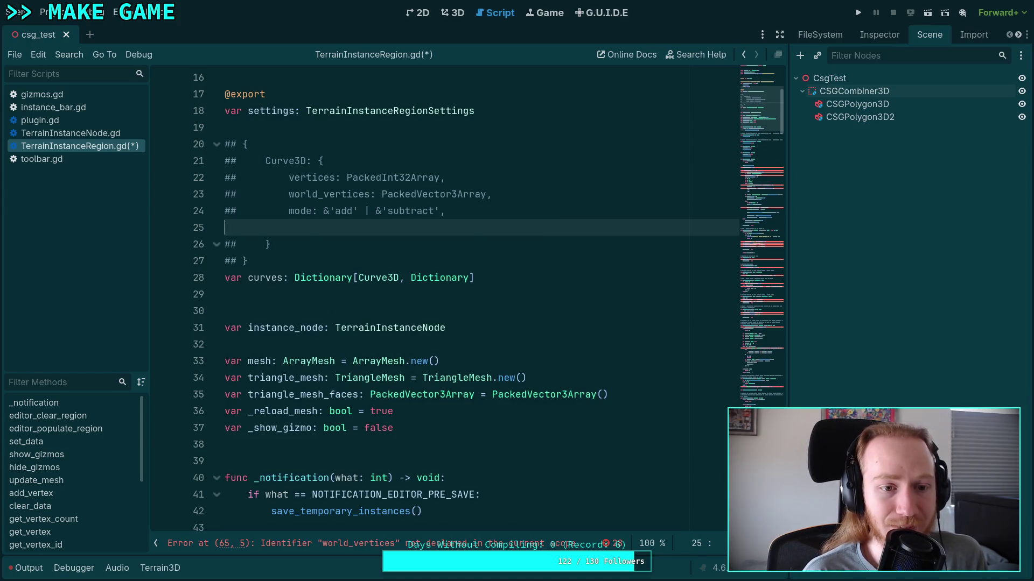
type("##         t")
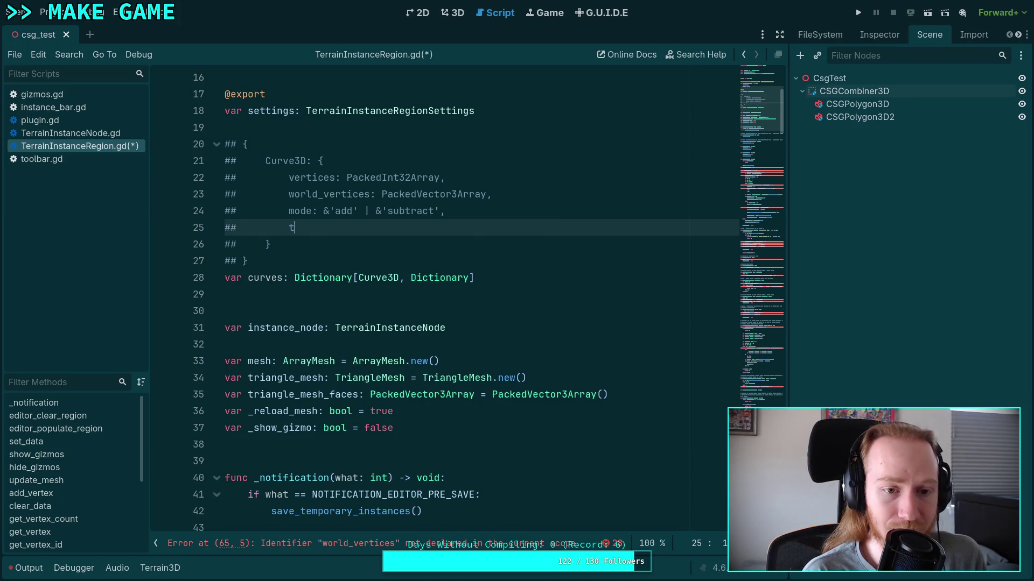
type("riang")
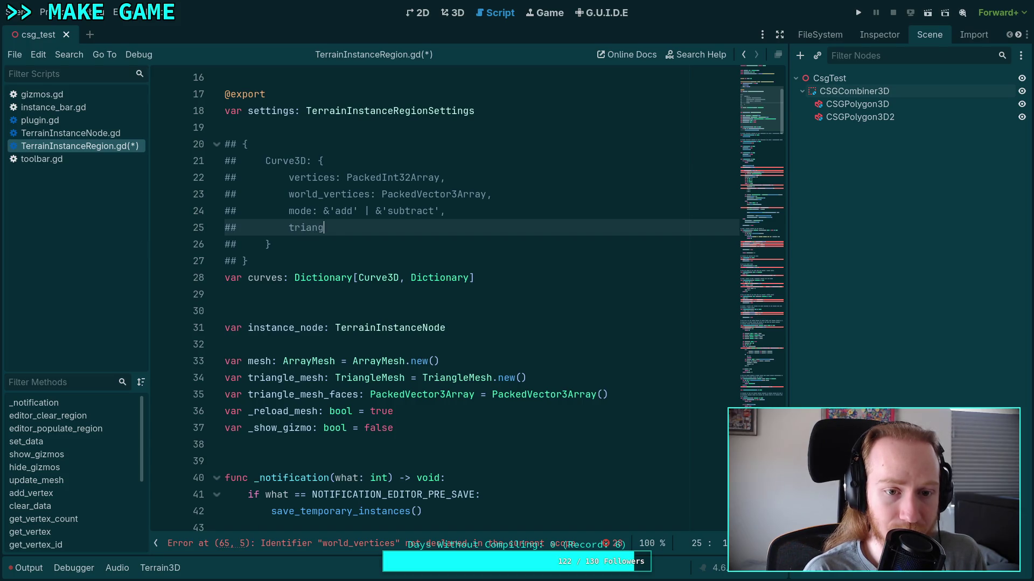
type("le_m")
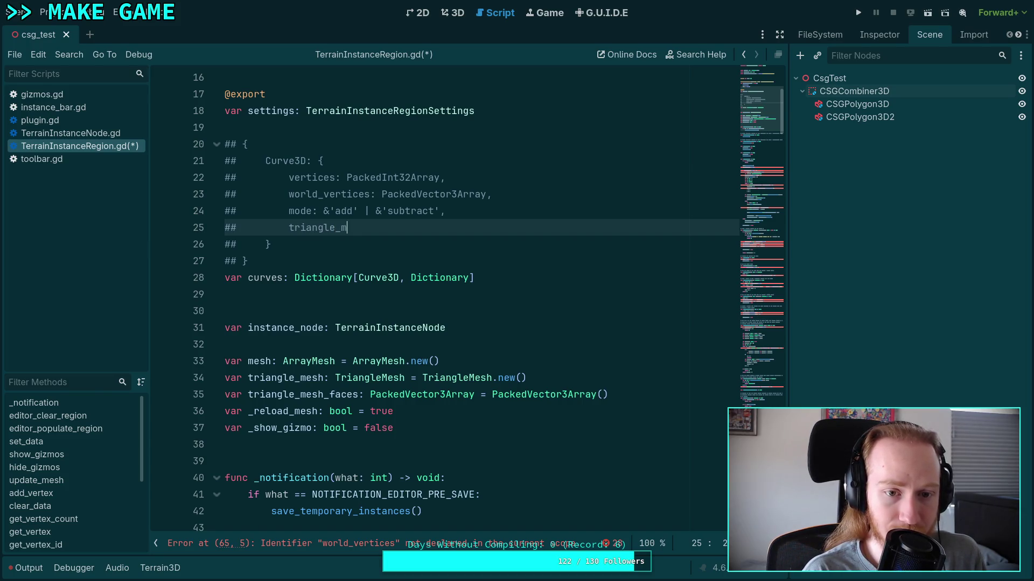
type("esh: Triangel")
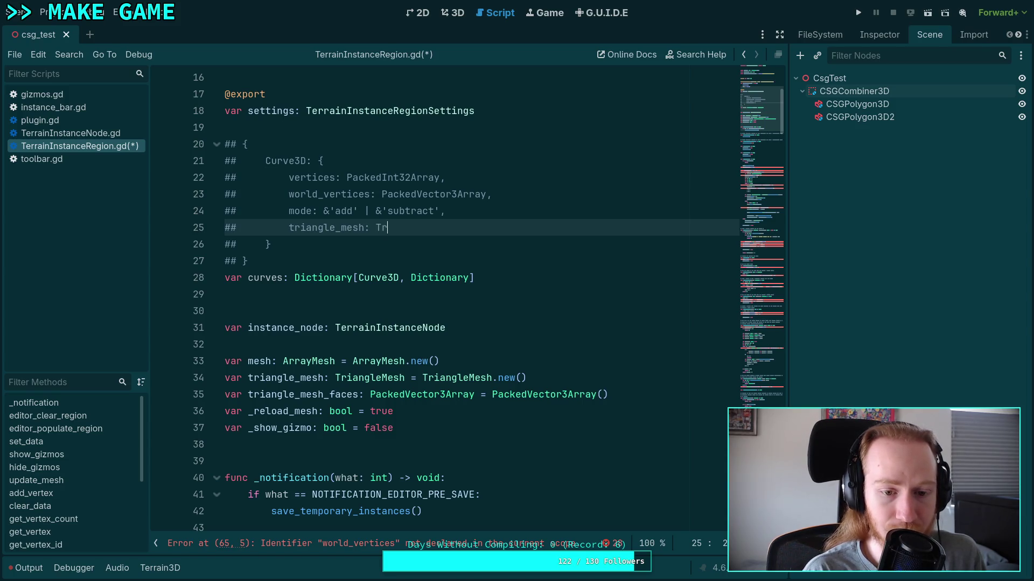
key("BackSpace")
key("BackSpace")
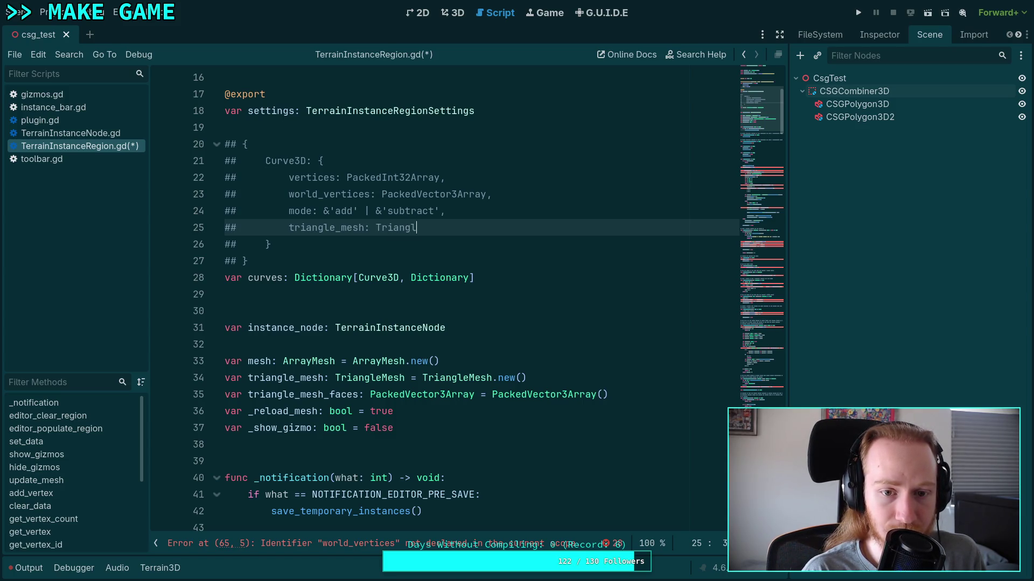
type("leMesh")
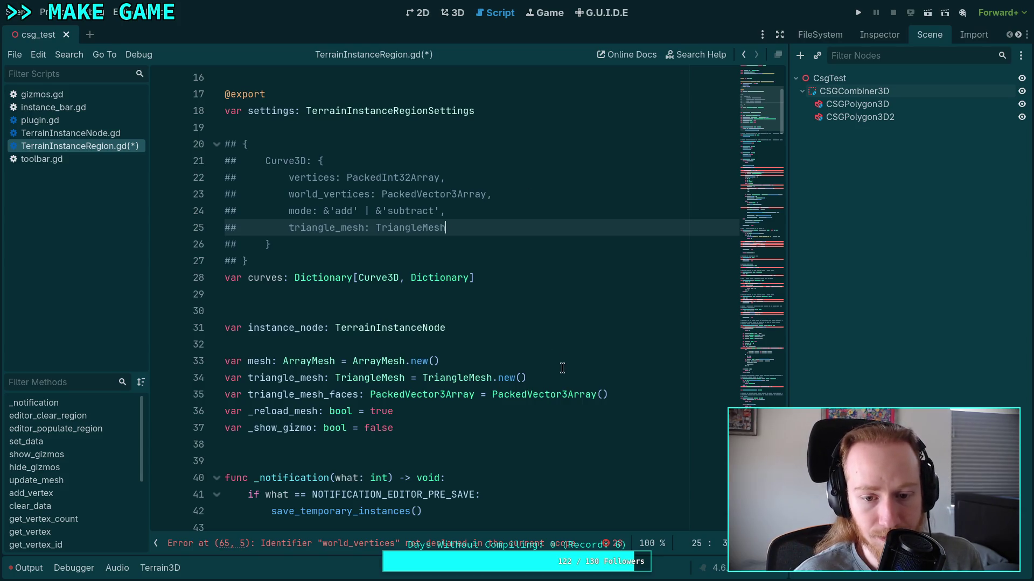
triple_click(562, 371)
key("BackSpace")
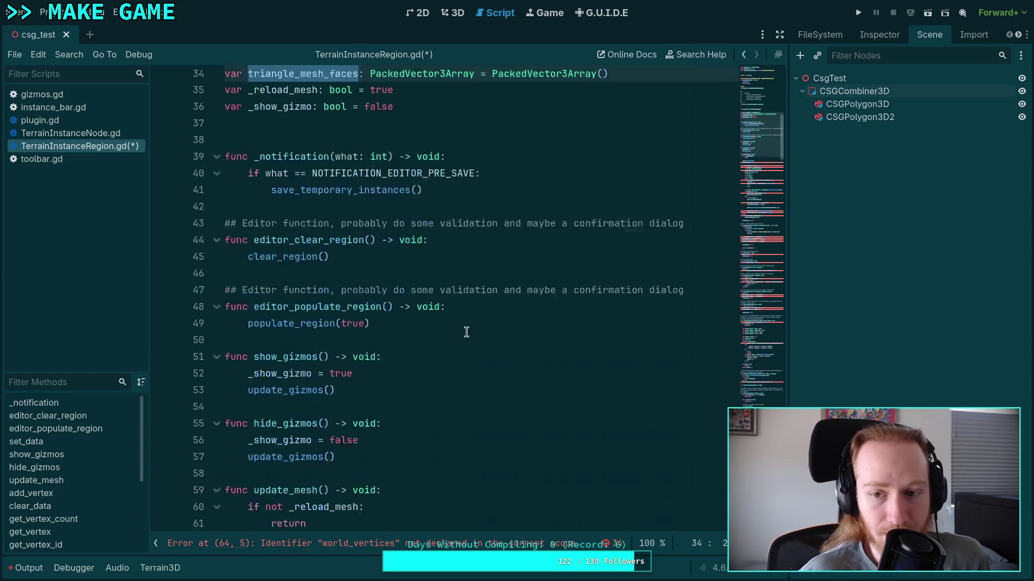
Step: Check where triangle_mesh_faces is used in gizmos.gd, then return to TerrainInstanceRegion.gd
scroll(314, 376, "down", 20)
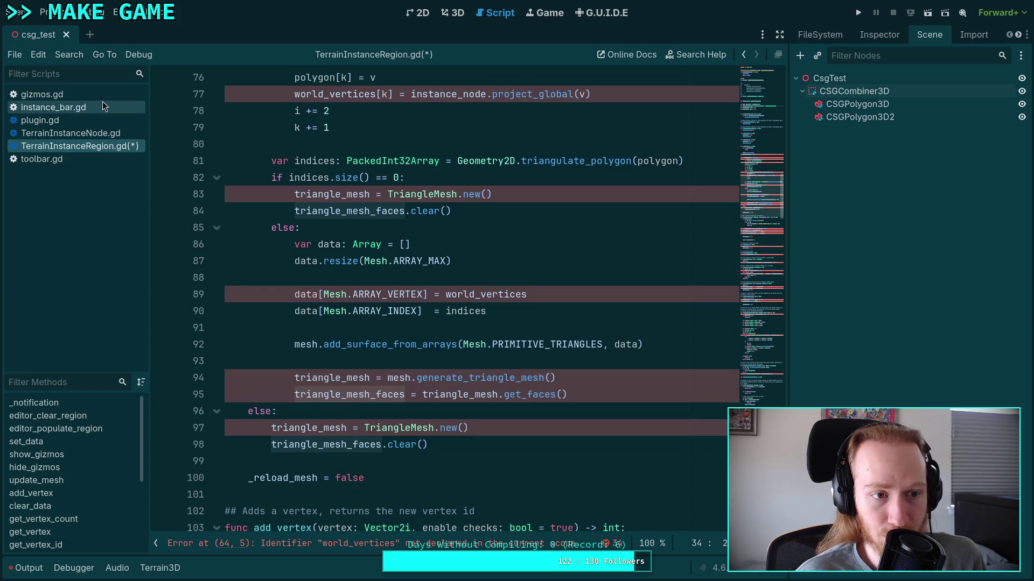
left_click(100, 95)
double_click(461, 228)
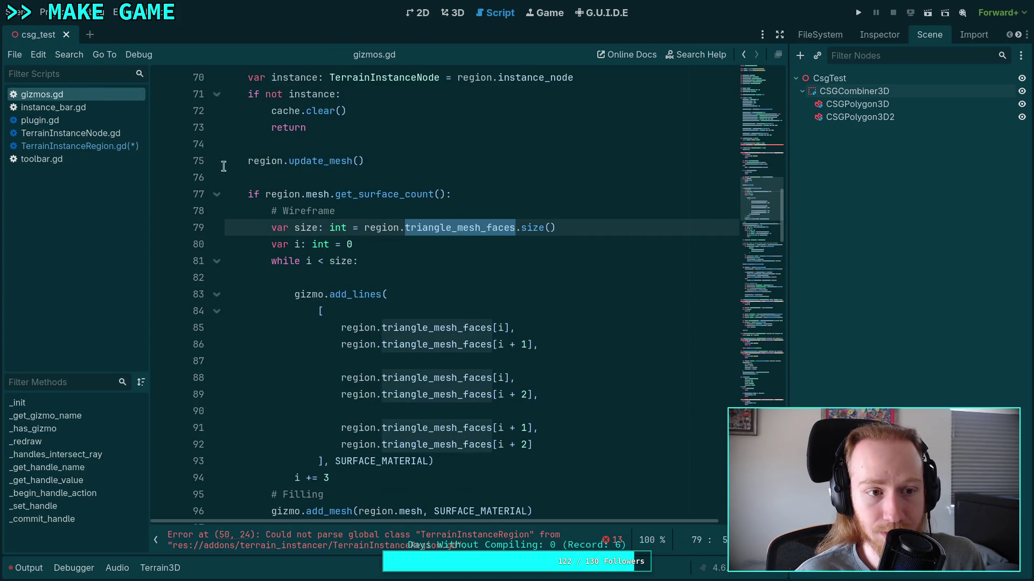
left_click(108, 147)
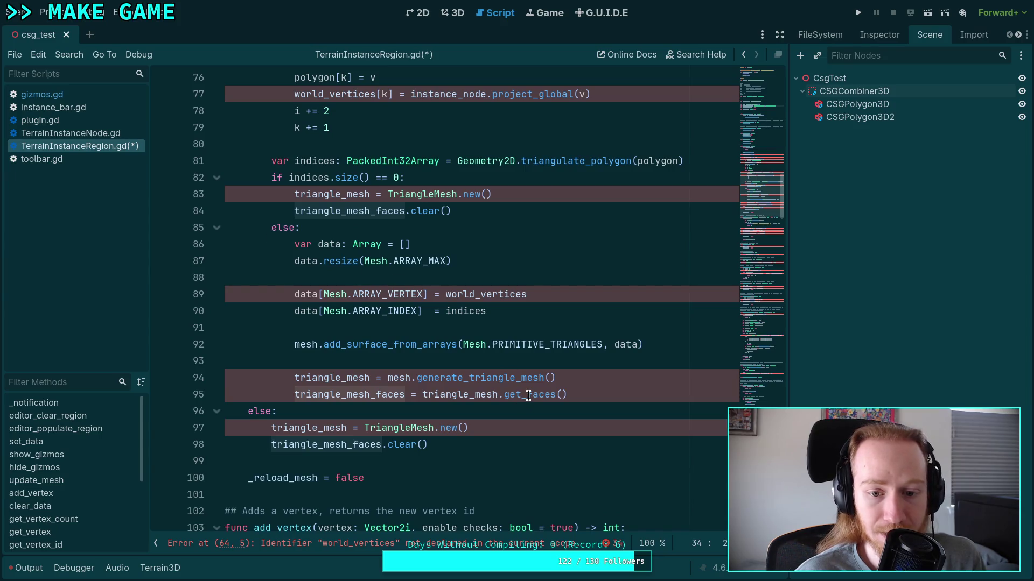
Step: Add a 'triangle_mesh_faces: PackedVector3Array' entry after triangle_mesh in the curves comment
mouse_move(529, 398)
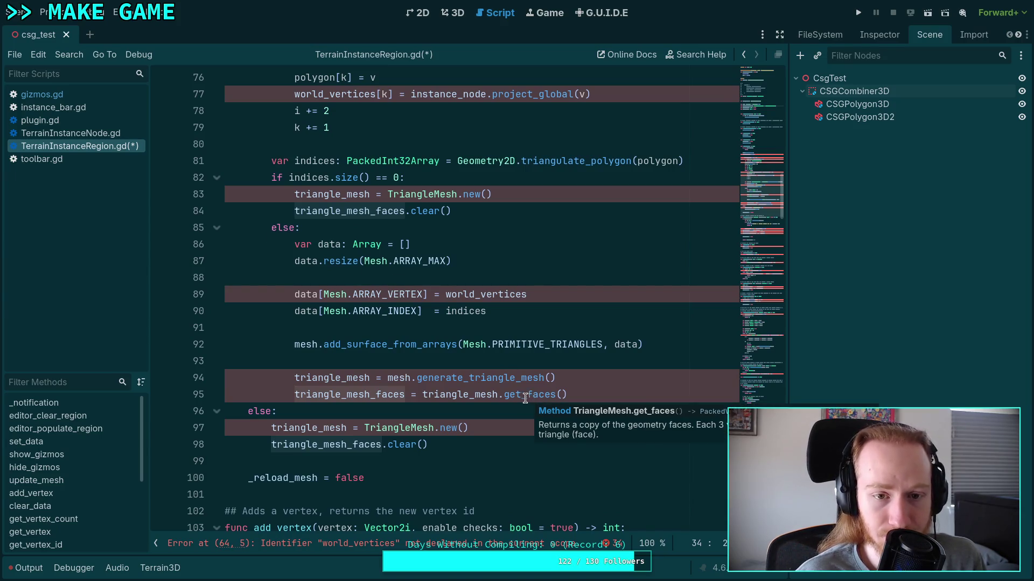
scroll(525, 395, "up", 15)
scroll(493, 375, "up", 4)
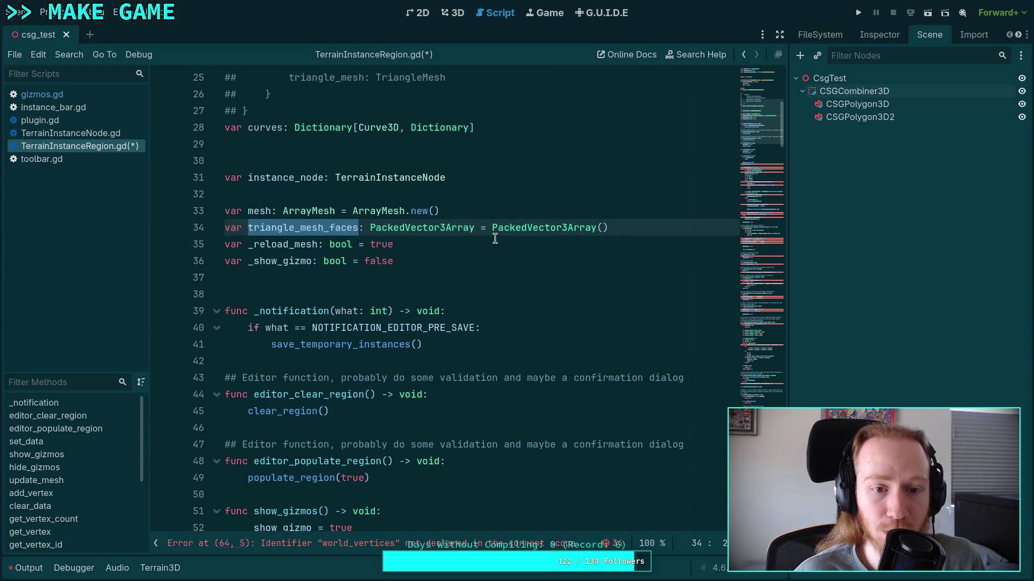
left_click(525, 234)
type(",")
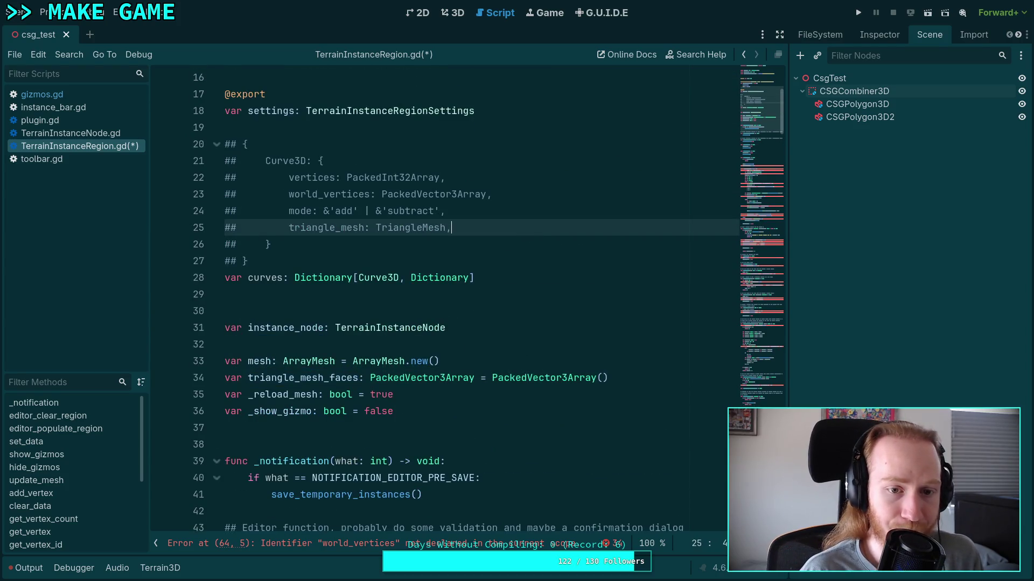
key("Return")
type("##")
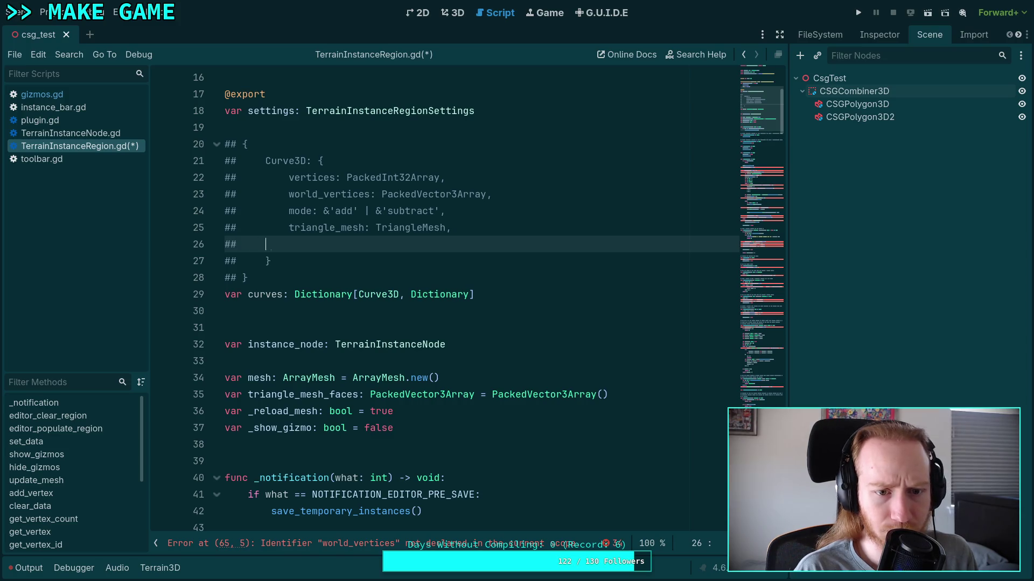
key("Tab")
type("triangle_")
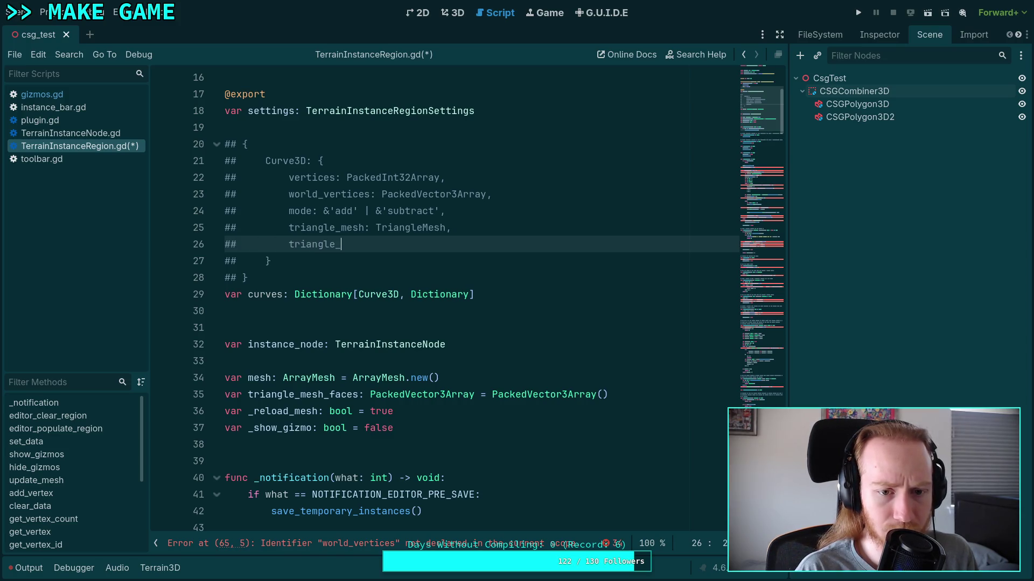
type("mesh_faces: ")
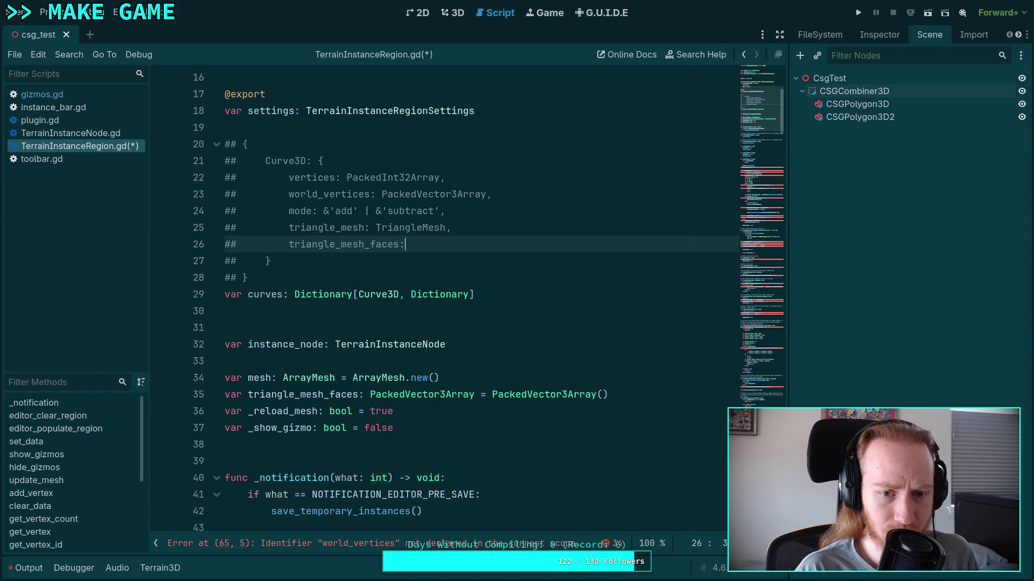
type("PackedVectr")
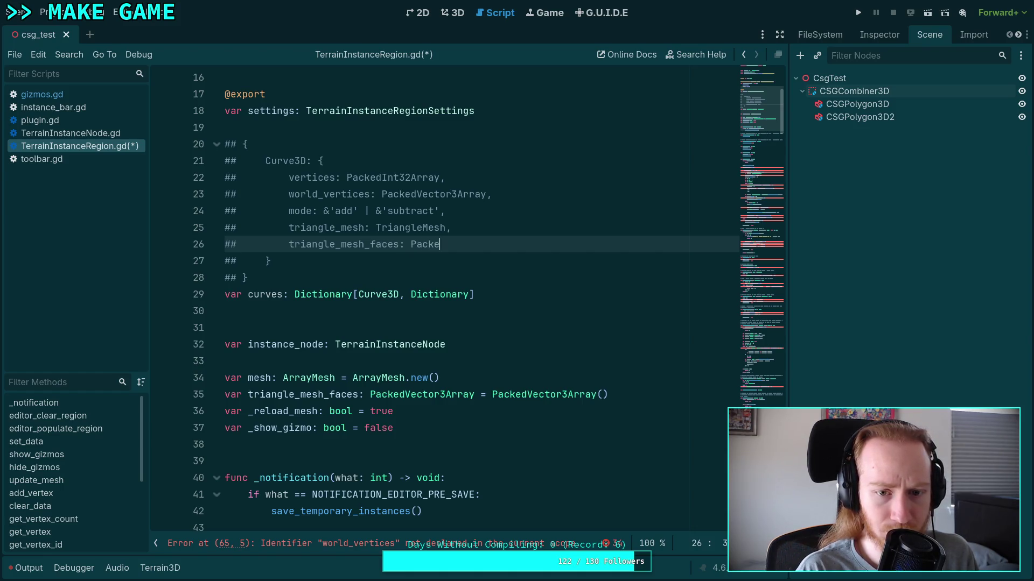
key("BackSpace")
type("or")
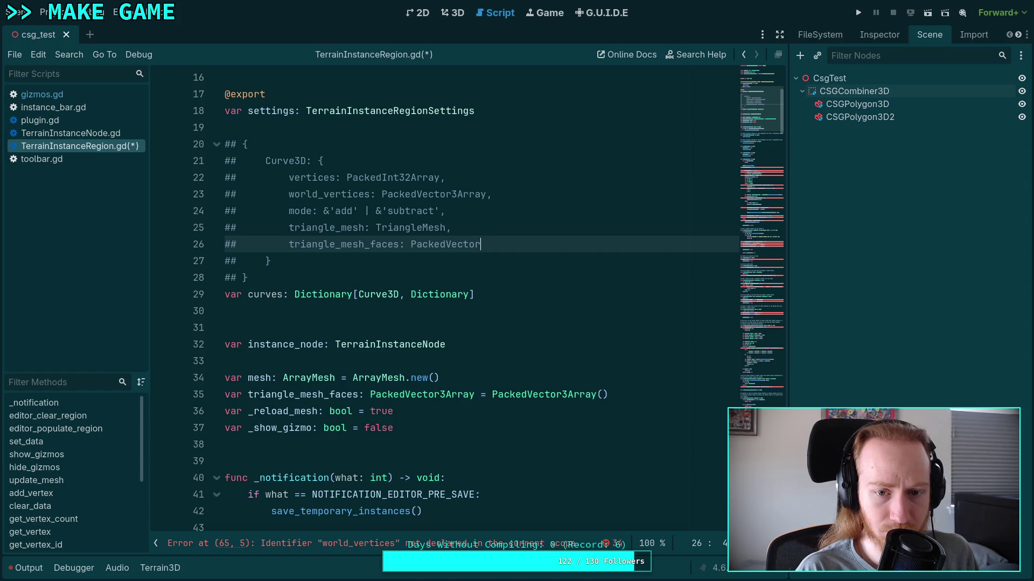
type("3Arrray")
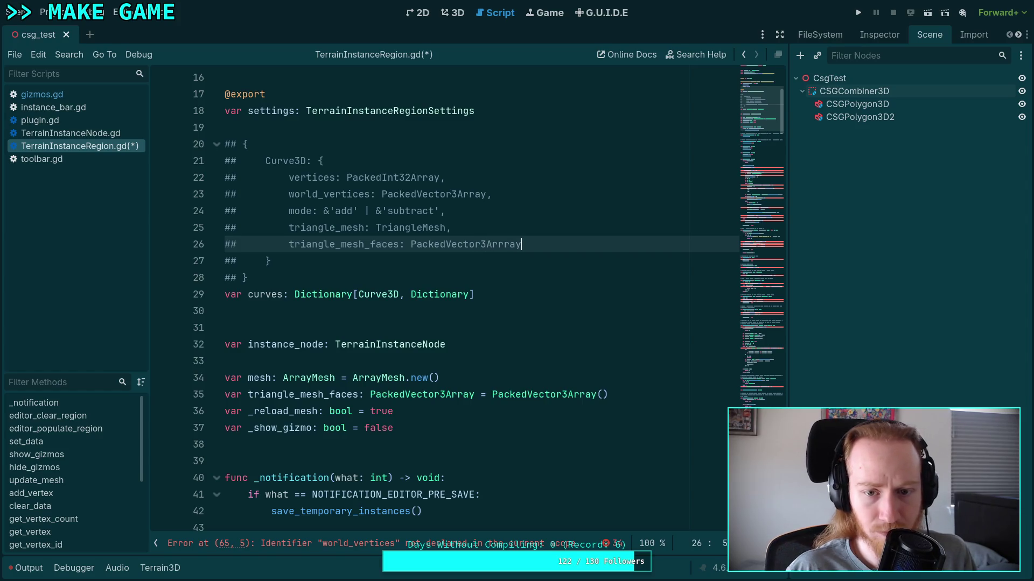
left_click(503, 244)
Step: Fix the PackedVector3Array typo and delete the standalone triangle_mesh_faces variable
key("BackSpace")
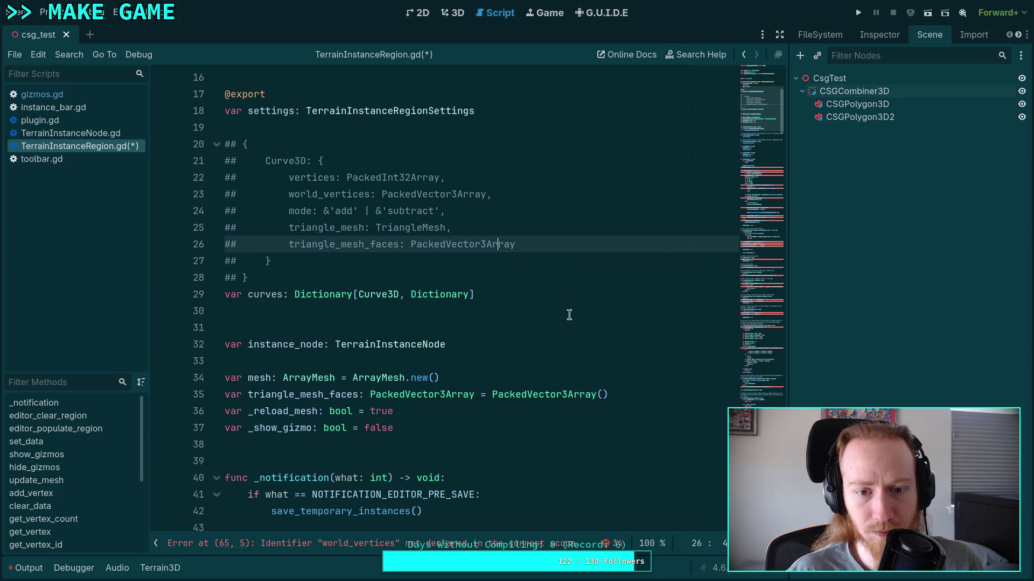
left_click(632, 386)
key("shift+Home")
key("BackSpace")
key("BackSpace")
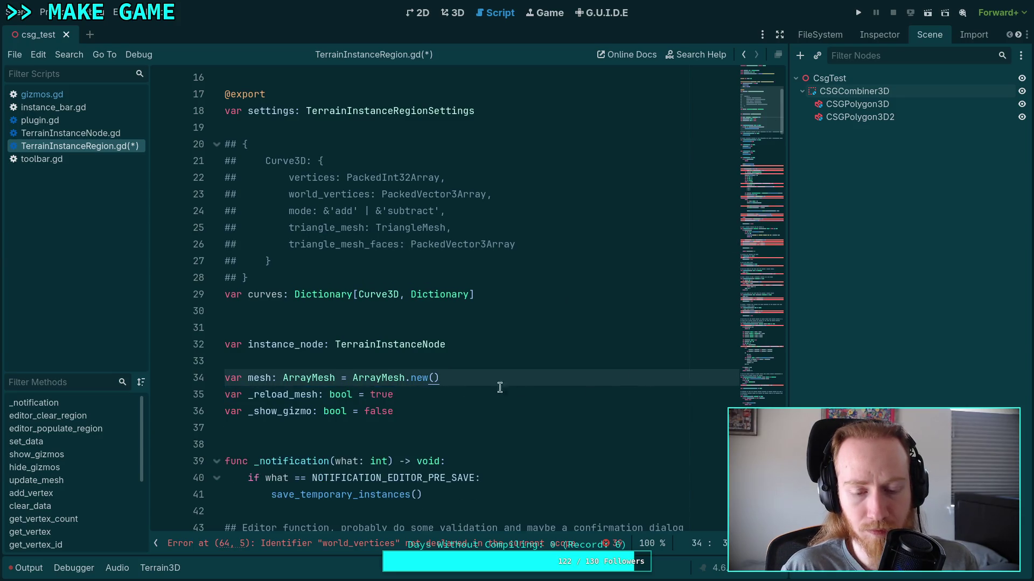
Step: Move the instance_node and mesh declarations above the curves comment block
left_click(487, 357)
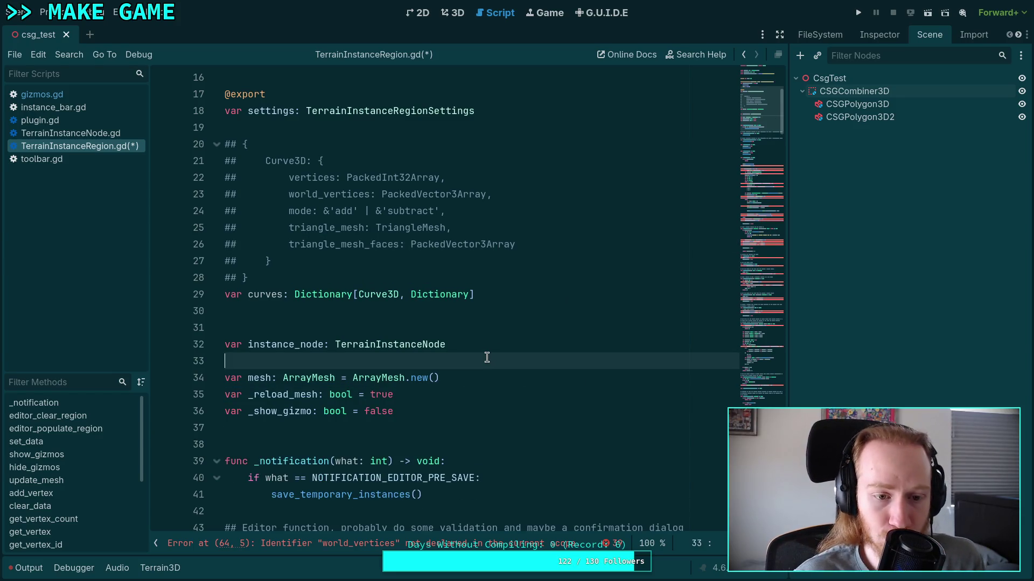
scroll(487, 358, "up", 1)
left_click(478, 356)
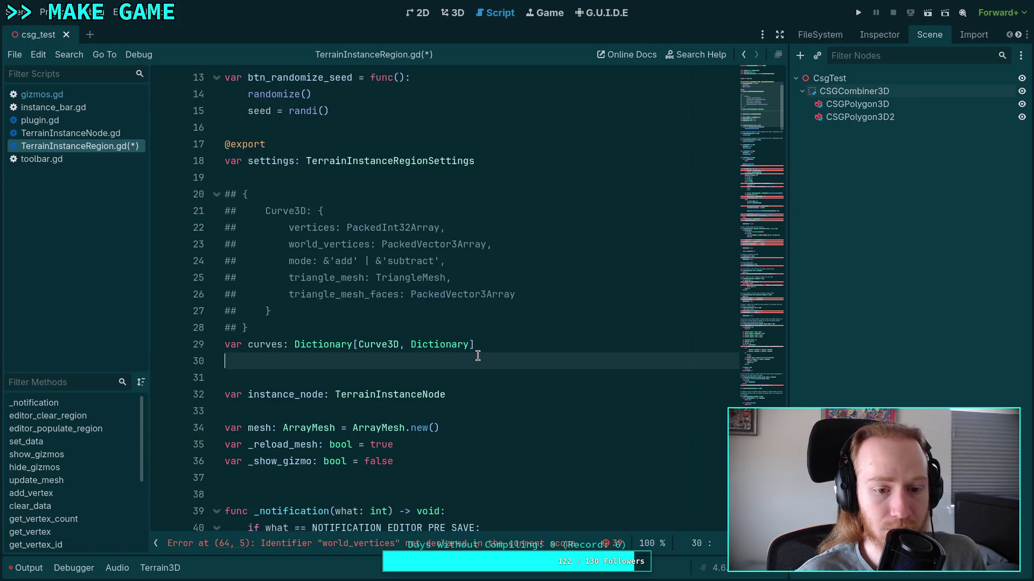
key("Down")
key("Down")
key("alt+Up")
key("alt+Up")
key("alt+Up")
key("alt+Up")
key("alt+Up")
key("alt+Up")
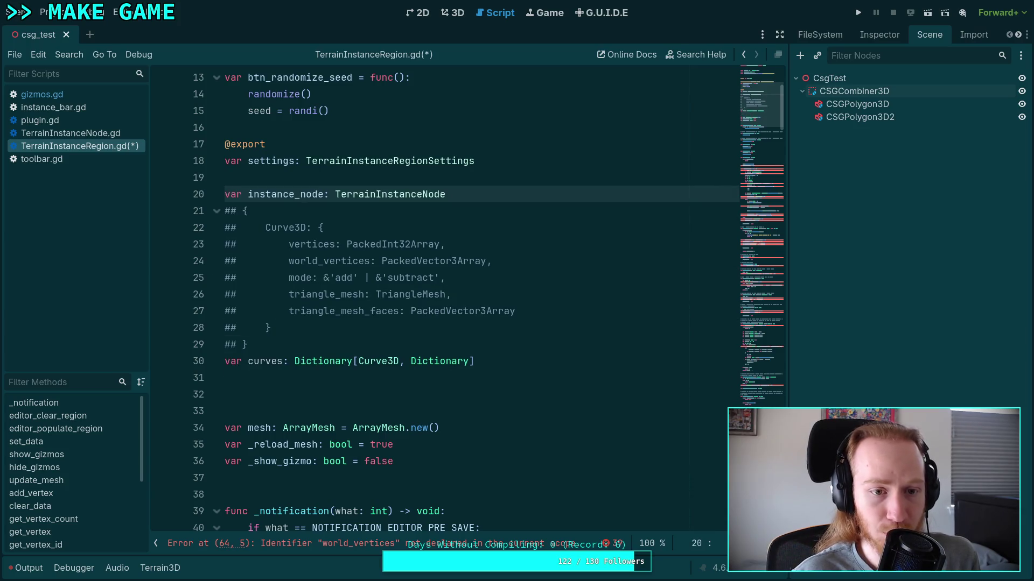
key("Down")
key("Return")
key("Down")
key("Down")
key("Down")
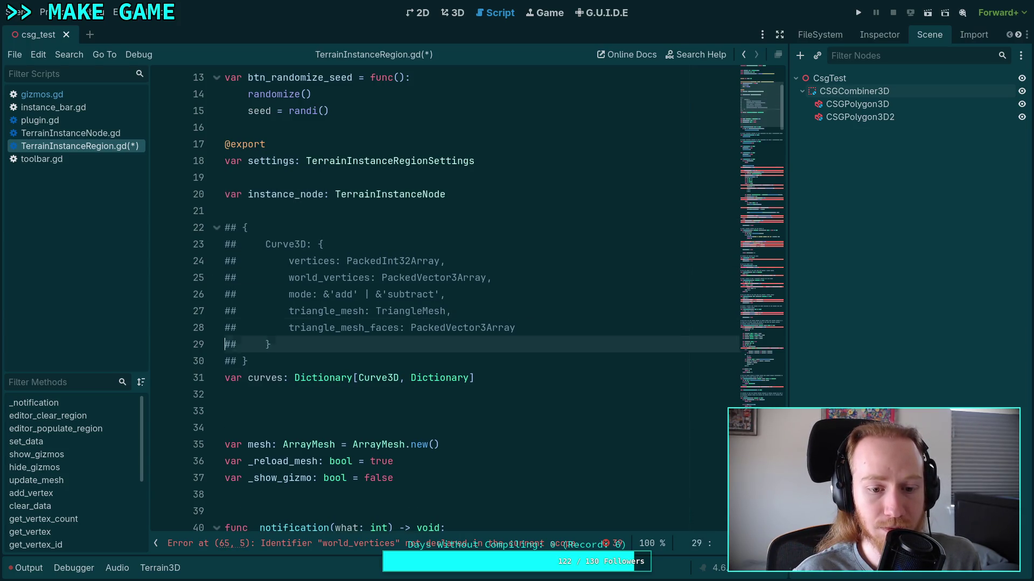
key("alt+Up")
key("alt+Up")
key("alt+Up")
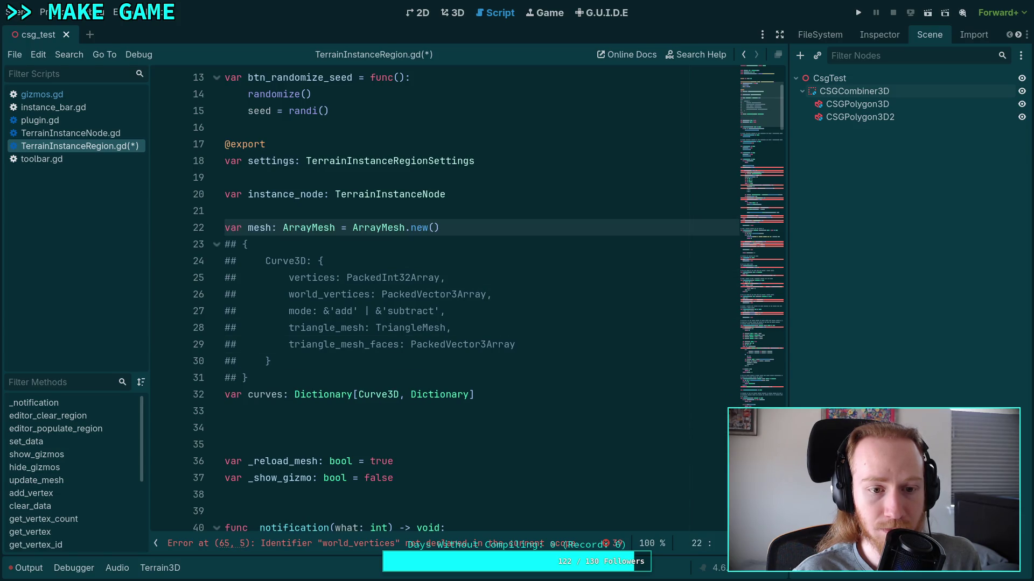
Step: Tidy the blank lines around the curves declaration and save the script
key("Down")
key("Down")
key("Down")
key("Delete")
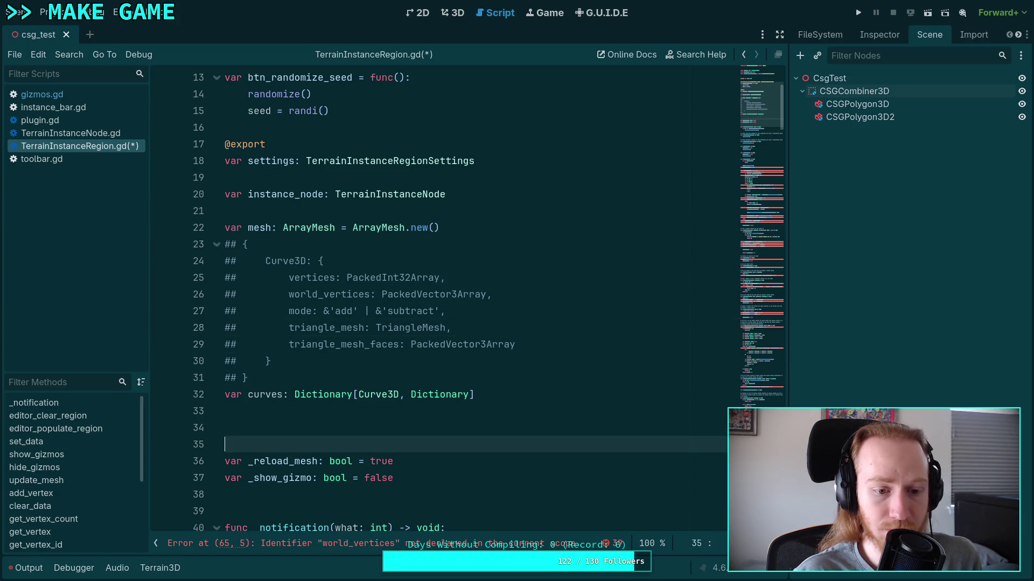
key("BackSpace")
key("BackSpace")
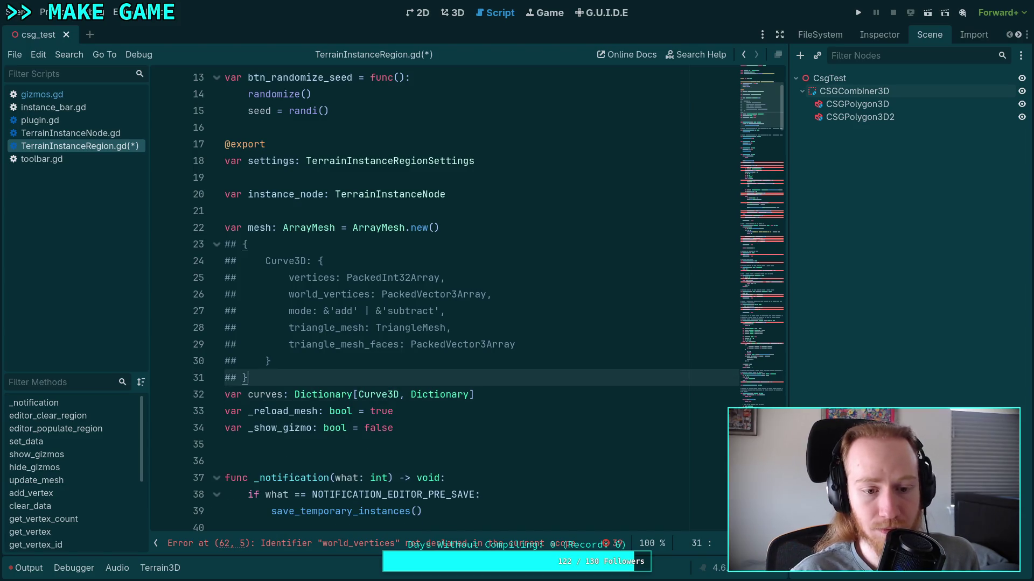
key("Return")
key("Up")
key("Up")
key("Up")
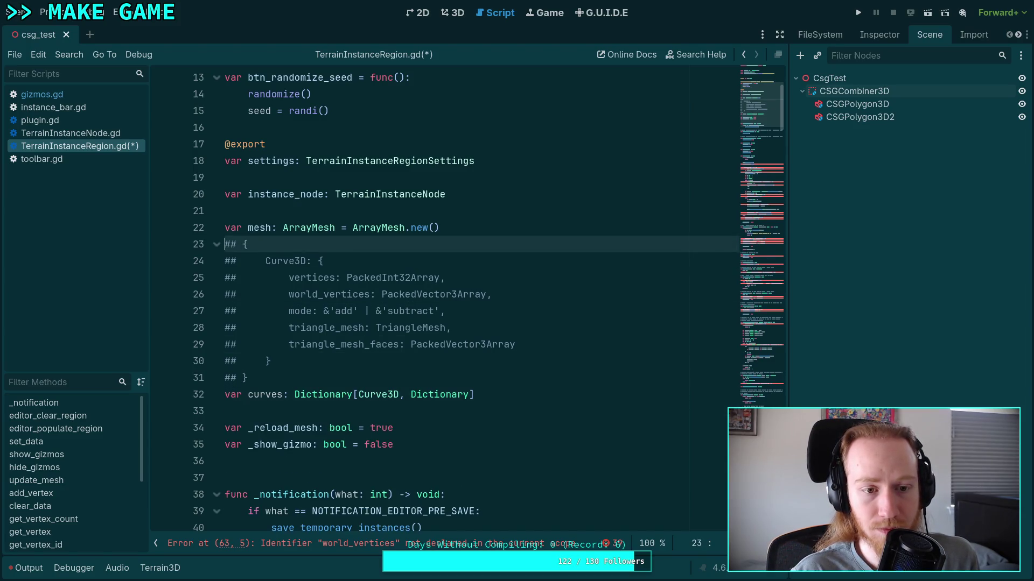
key("Return")
key("ctrl+s")
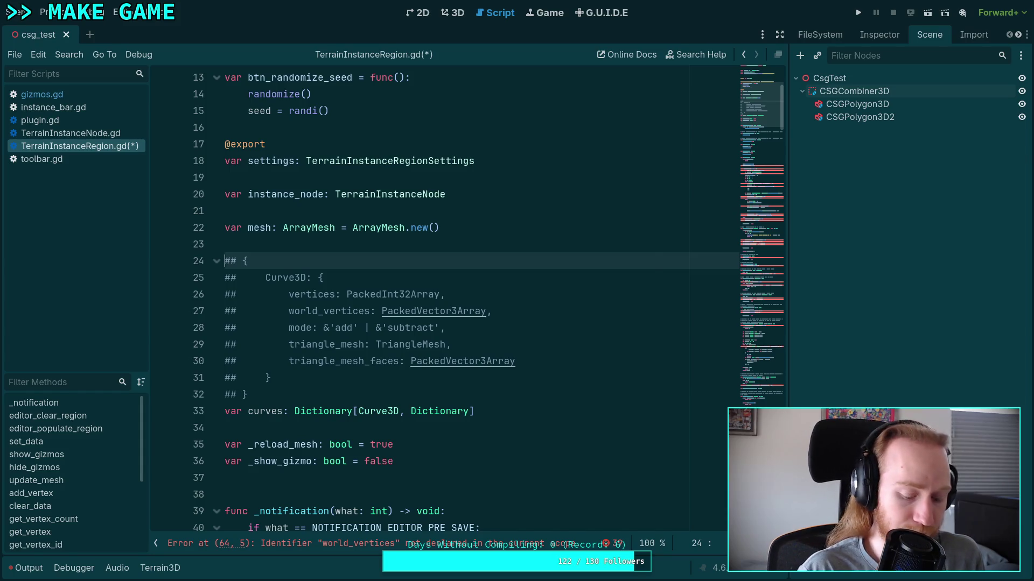
scroll(542, 448, "down", 4)
Step: Replace the world_vertices.clear() line with a 'for curve in curves:' loop
scroll(549, 429, "down", 9)
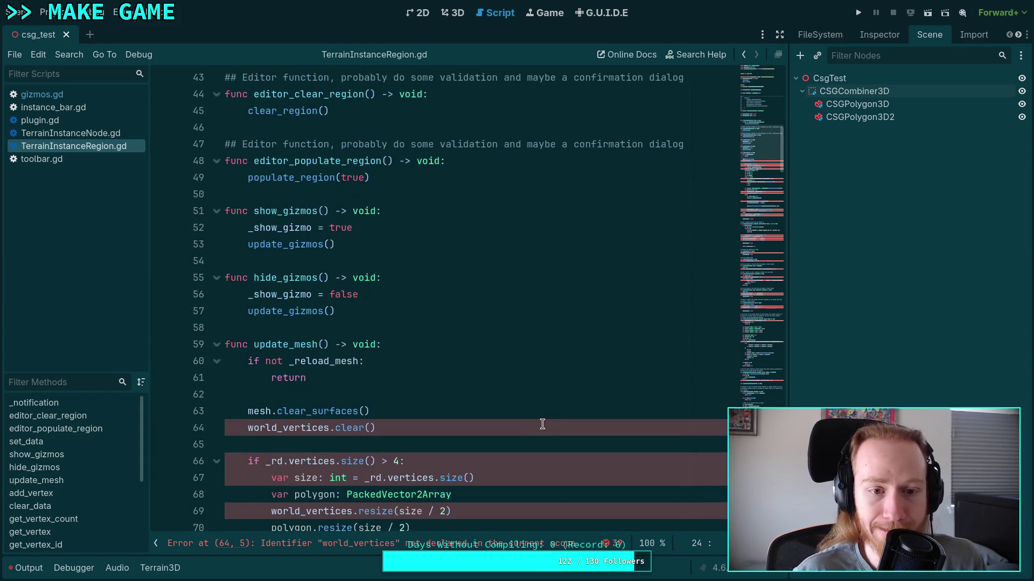
left_click_drag(417, 277, 433, 265)
key("BackSpace")
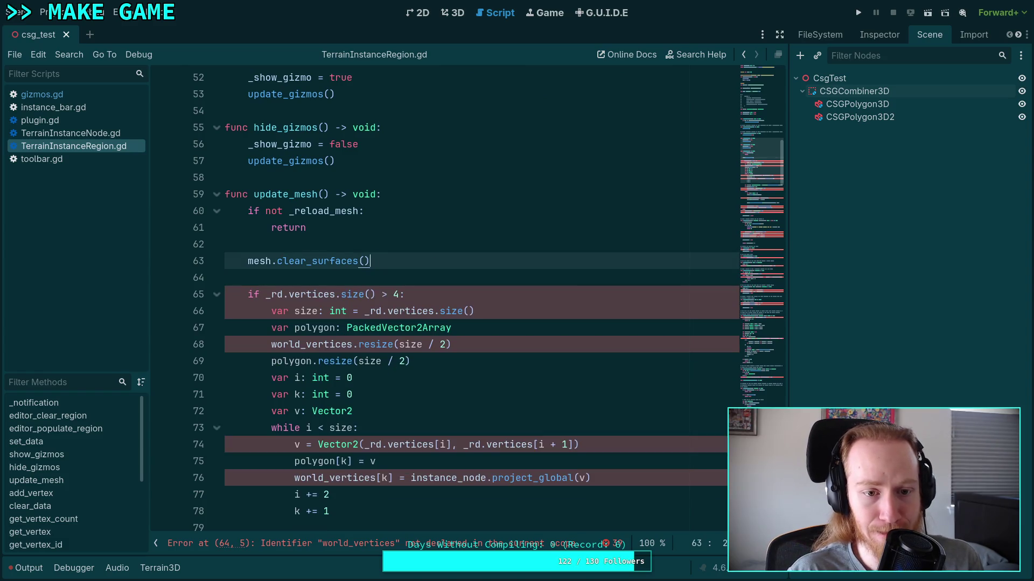
key("Return")
key("Return")
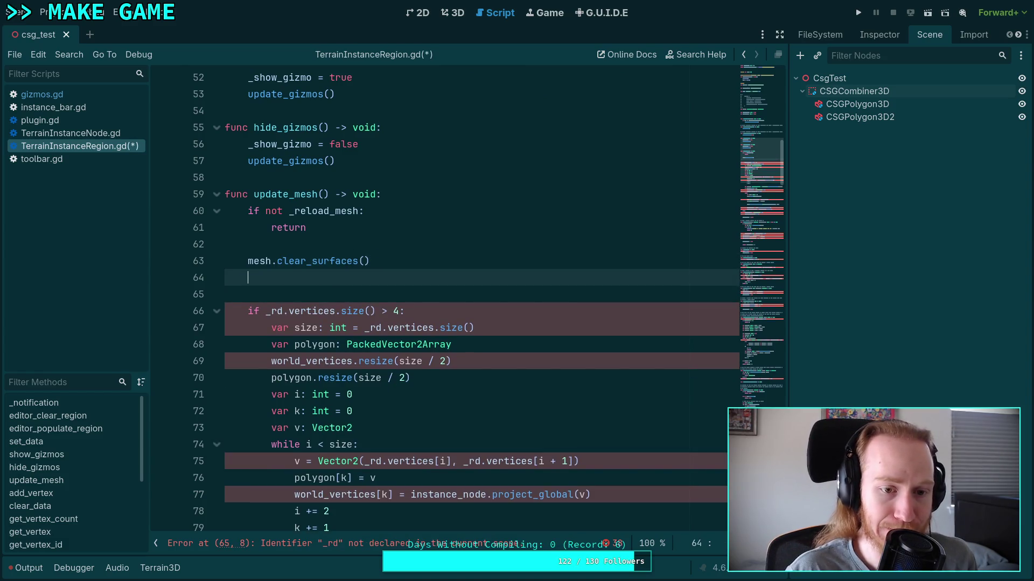
type("for")
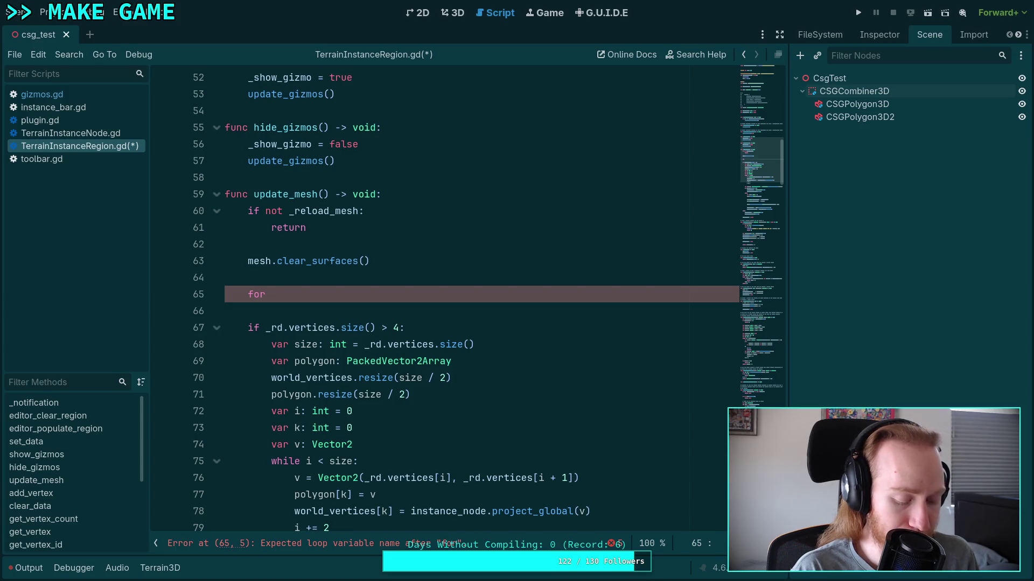
type(" curve in ")
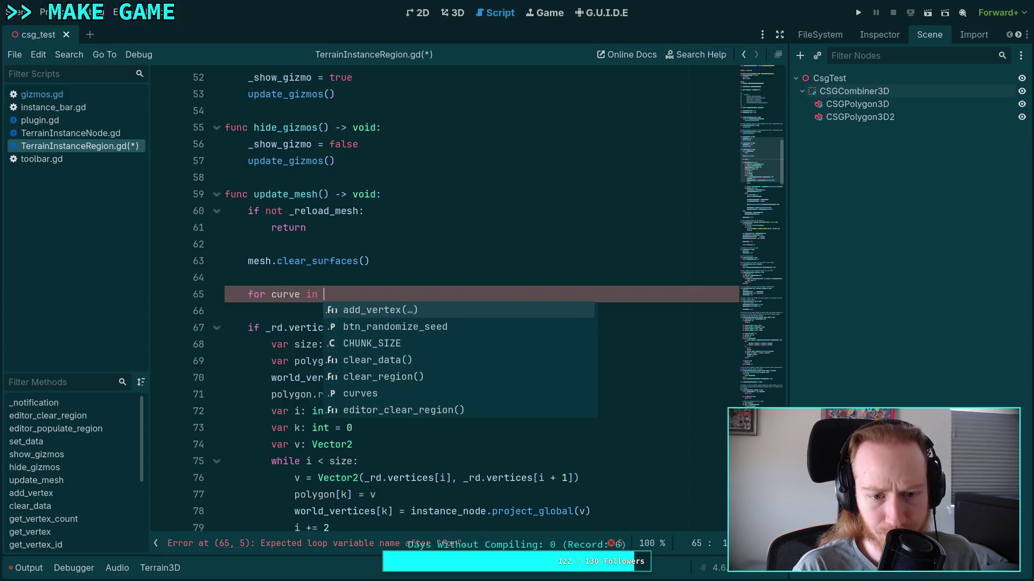
type("cur")
key("Return")
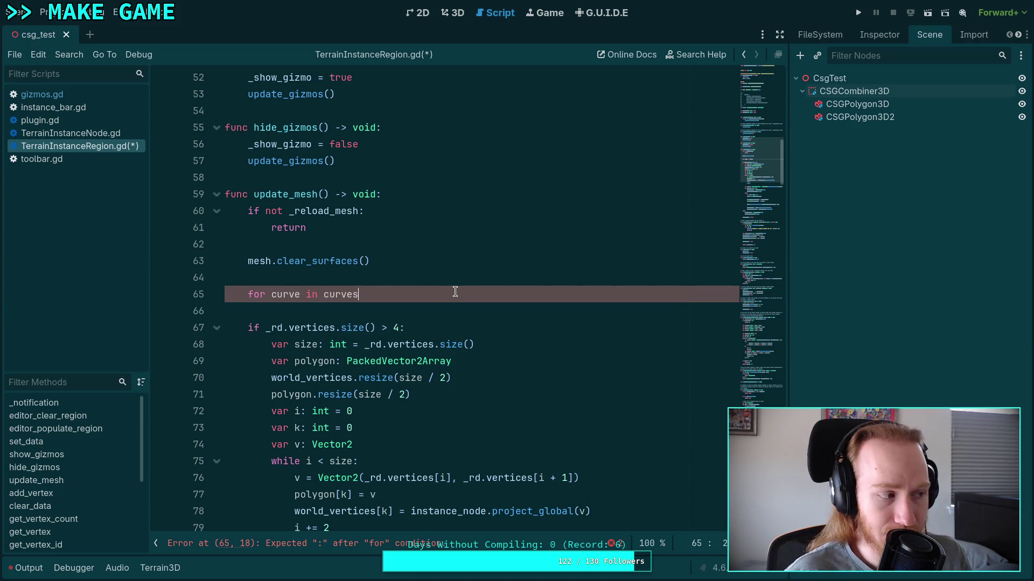
type(":")
key("Return")
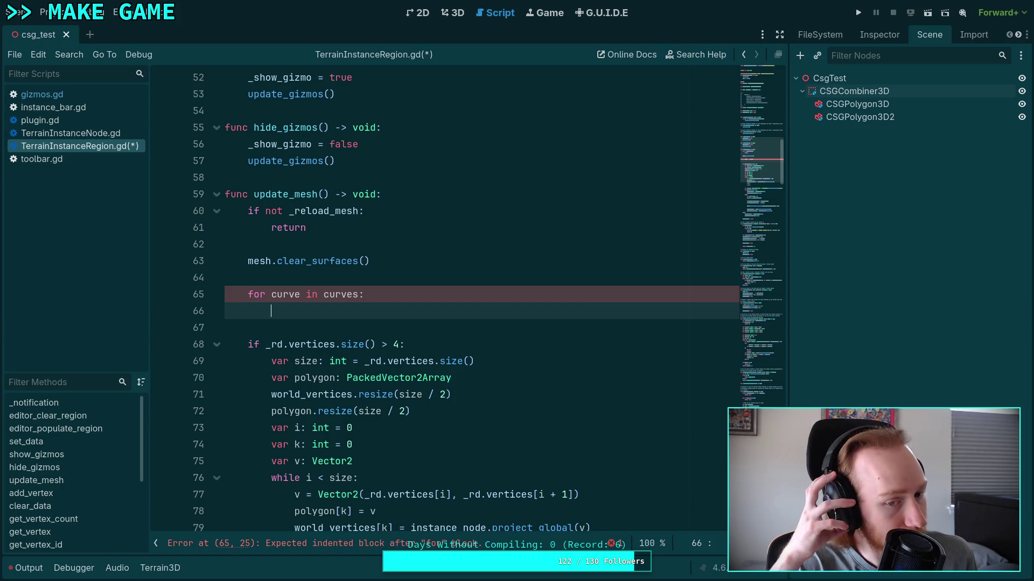
Step: Fetch each curve's data with 'var data: Dictionary = curves.get(curve)' and delete the _rd.vertices size check
type("var")
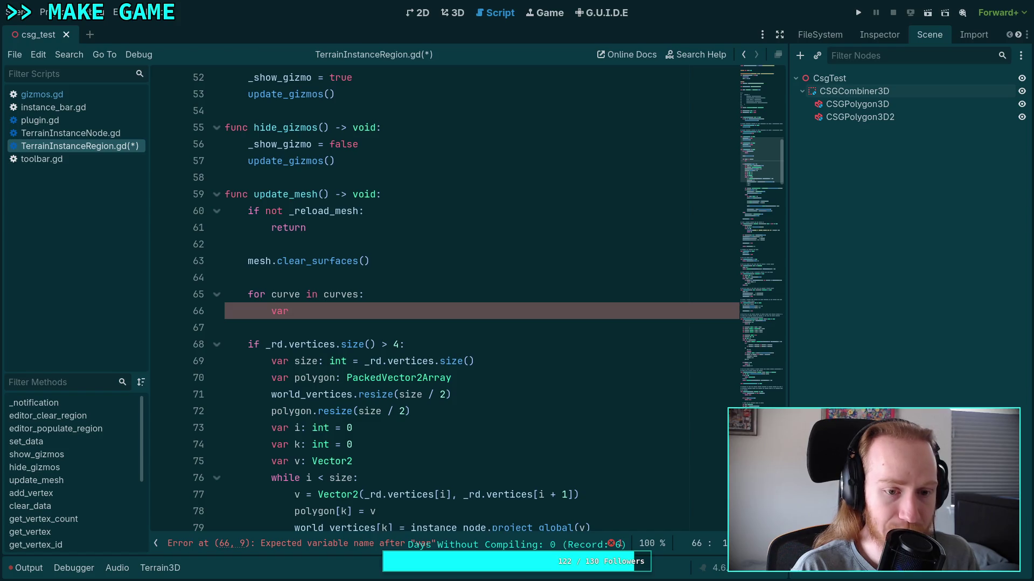
type(" data: ")
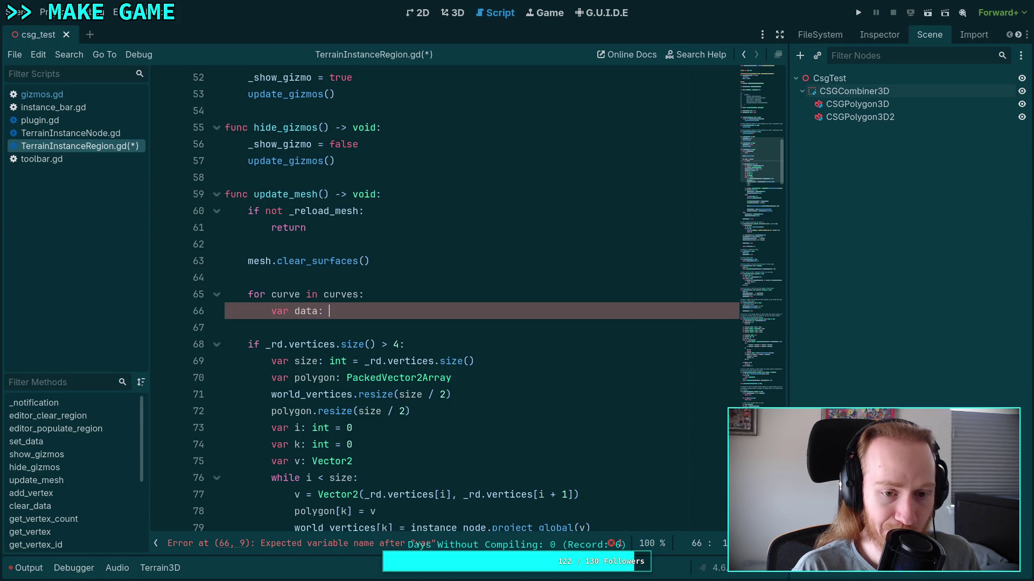
type("Dict")
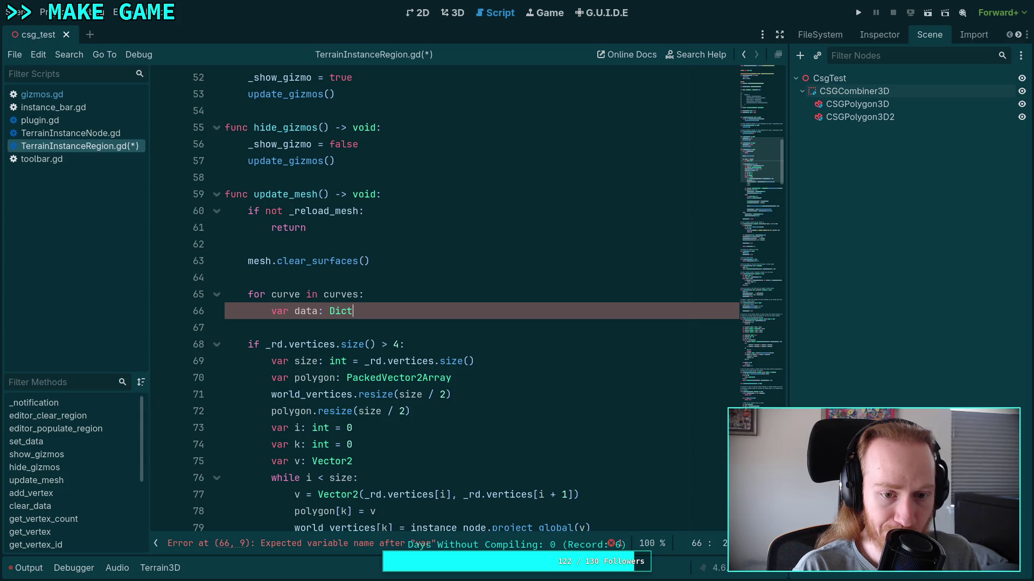
type("ionary = ")
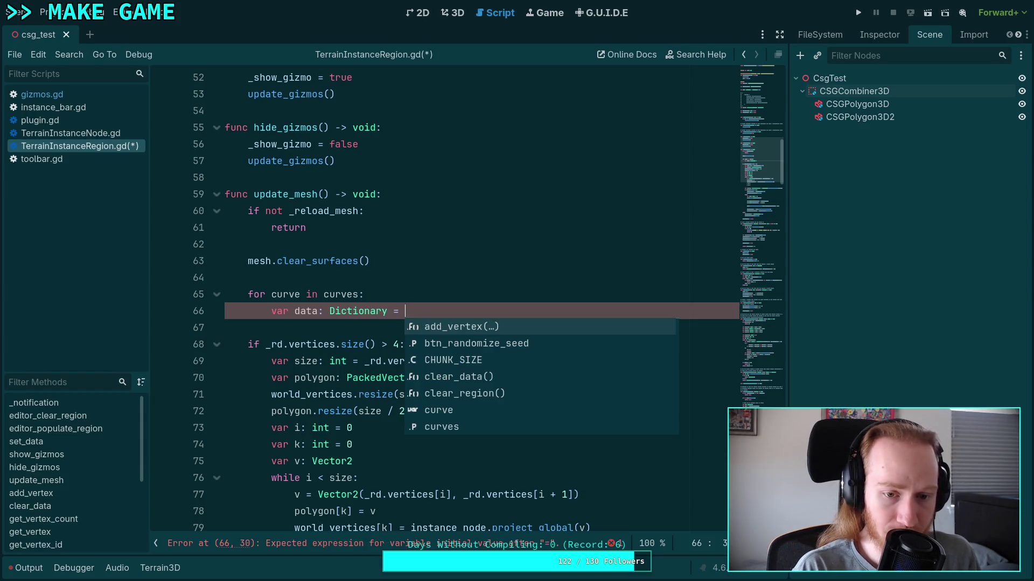
type("curves.get")
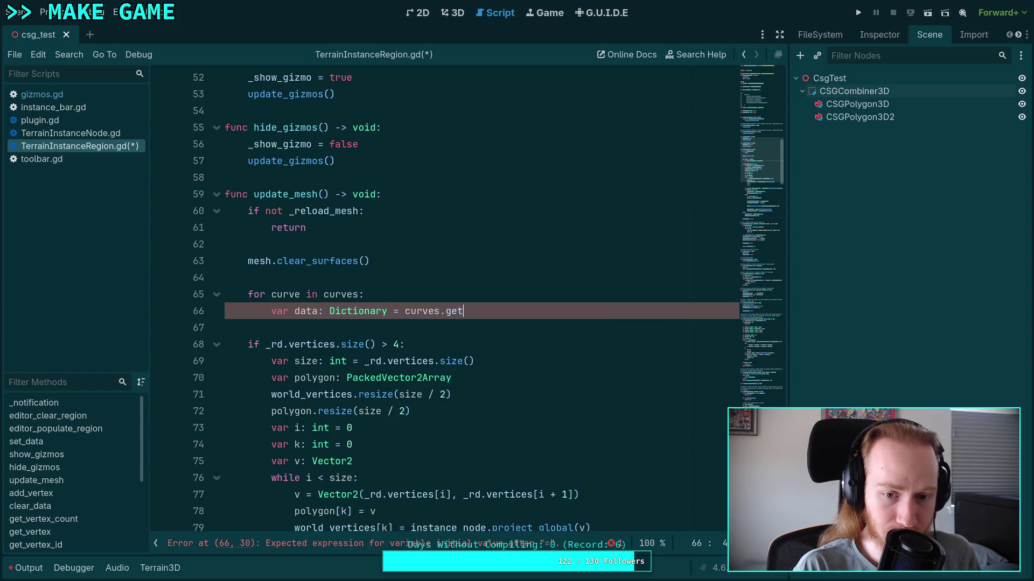
type("(curve)")
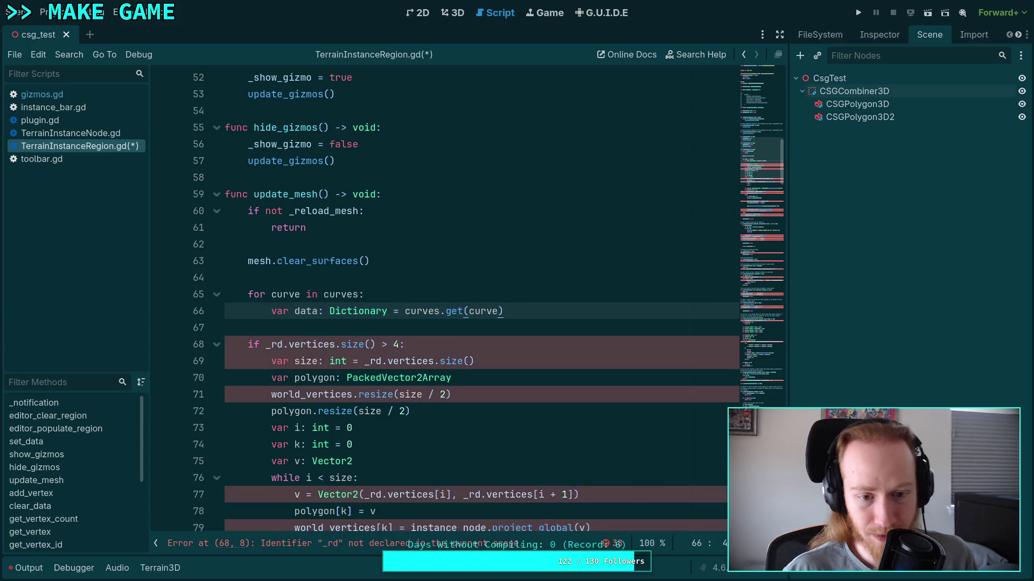
scroll(429, 325, "down", 2)
left_click_drag(489, 244, 508, 228)
key("BackSpace")
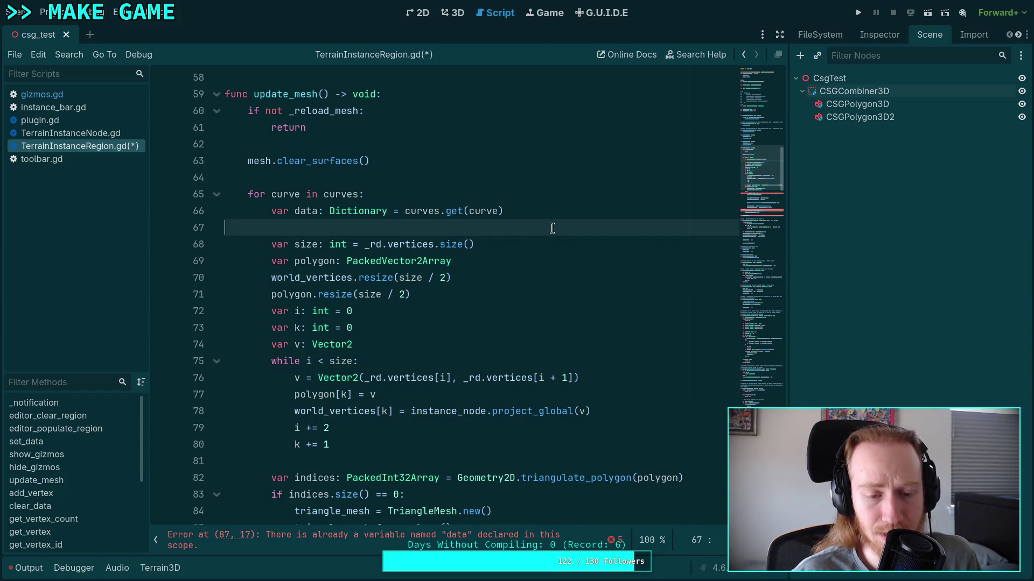
Step: Return to the curves Dictionary[Curve3D, Dictionary] declaration and bring up the context menu on Curve3D
left_click(560, 213)
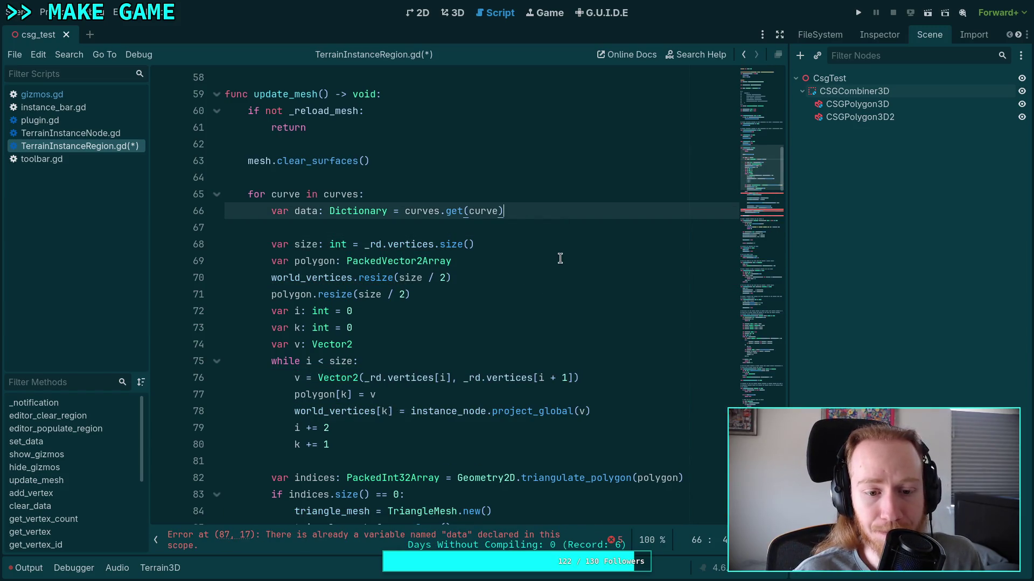
scroll(560, 258, "up", 14)
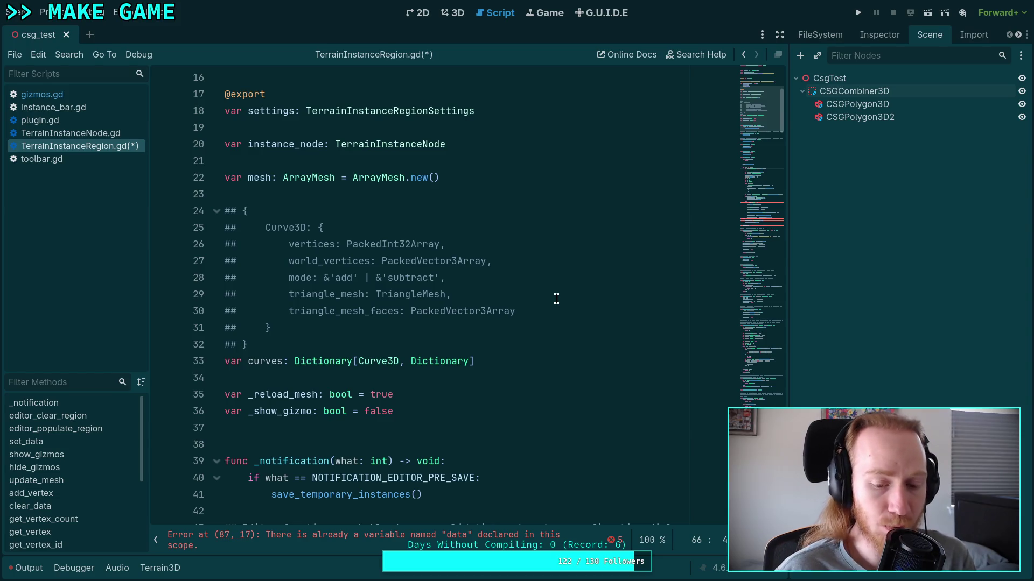
scroll(554, 294, "down", 1)
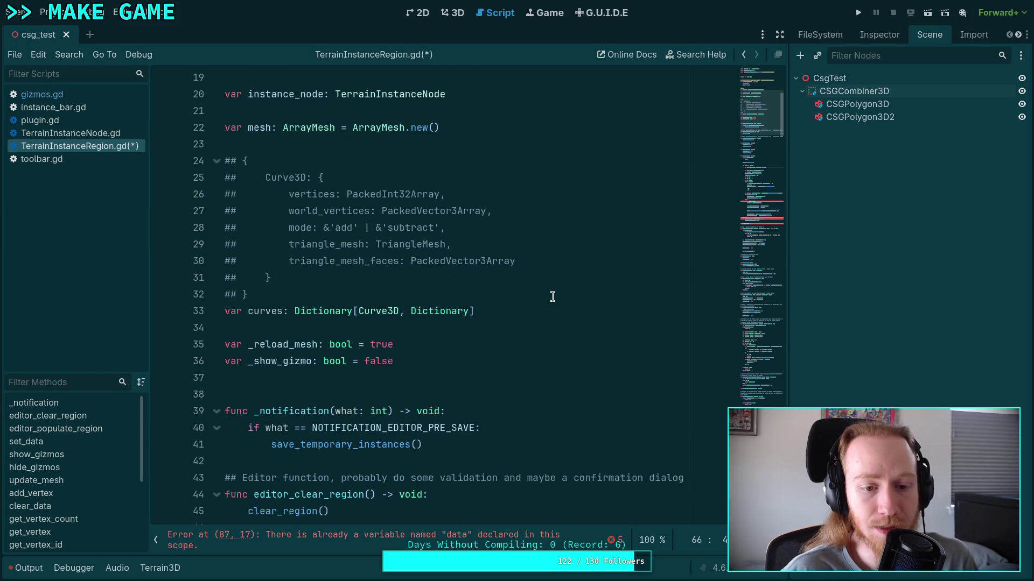
right_click(379, 307)
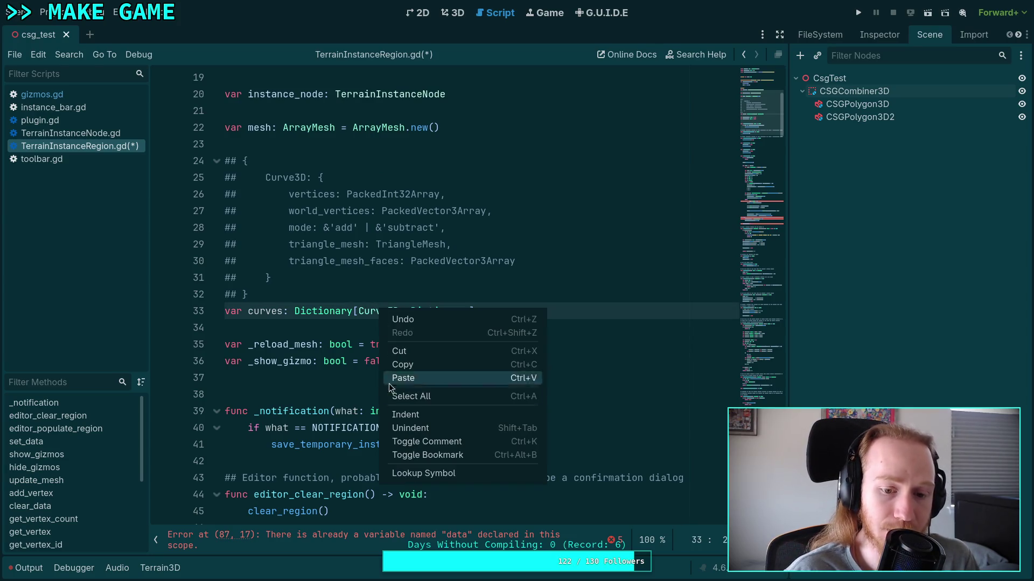
Step: Look up the Curve3D class docs, then read the Resource base-class page down to its changed() signal
left_click(400, 474)
left_click(253, 91)
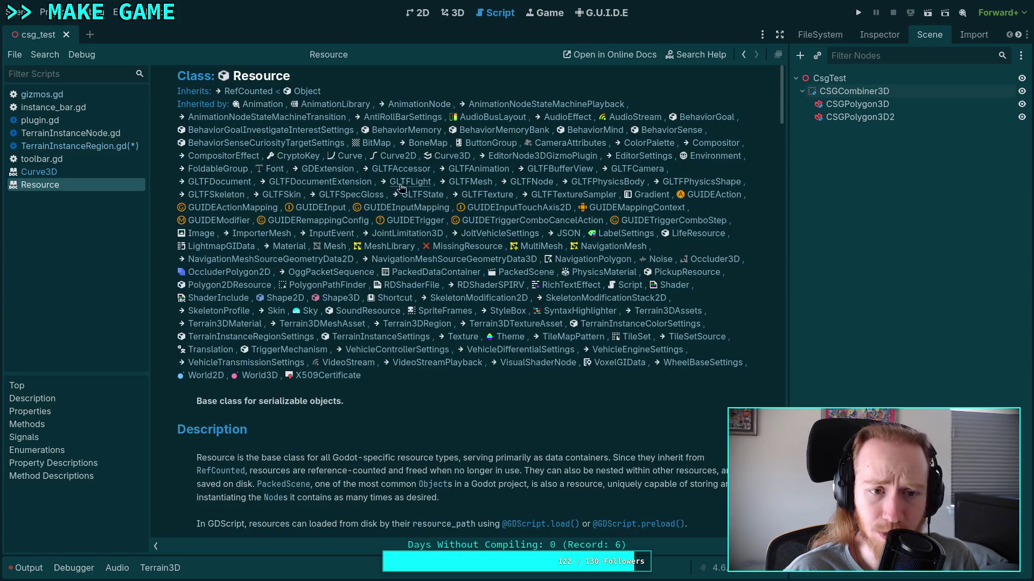
scroll(409, 299, "down", 10)
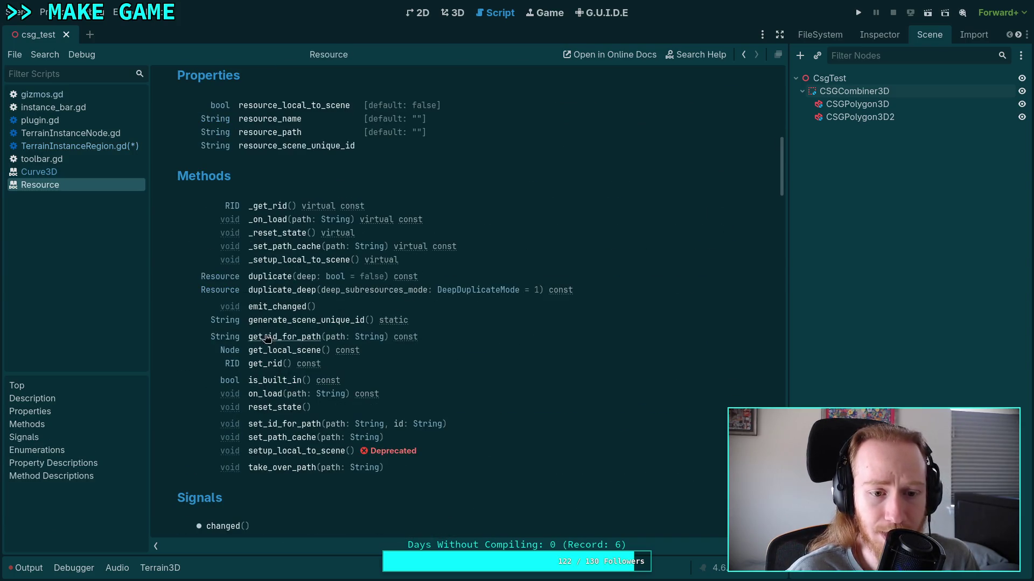
scroll(281, 322, "down", 3)
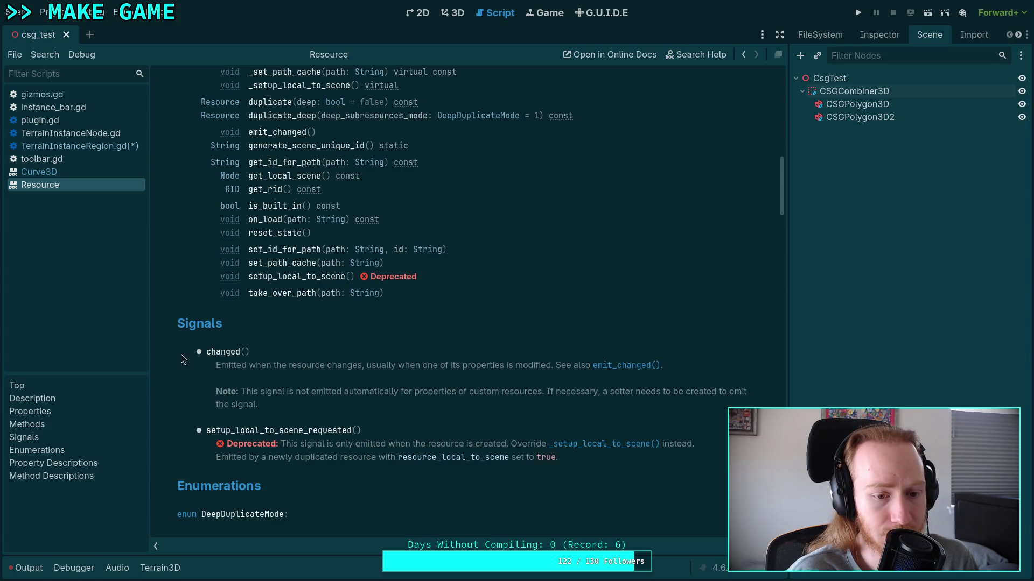
left_click(77, 146)
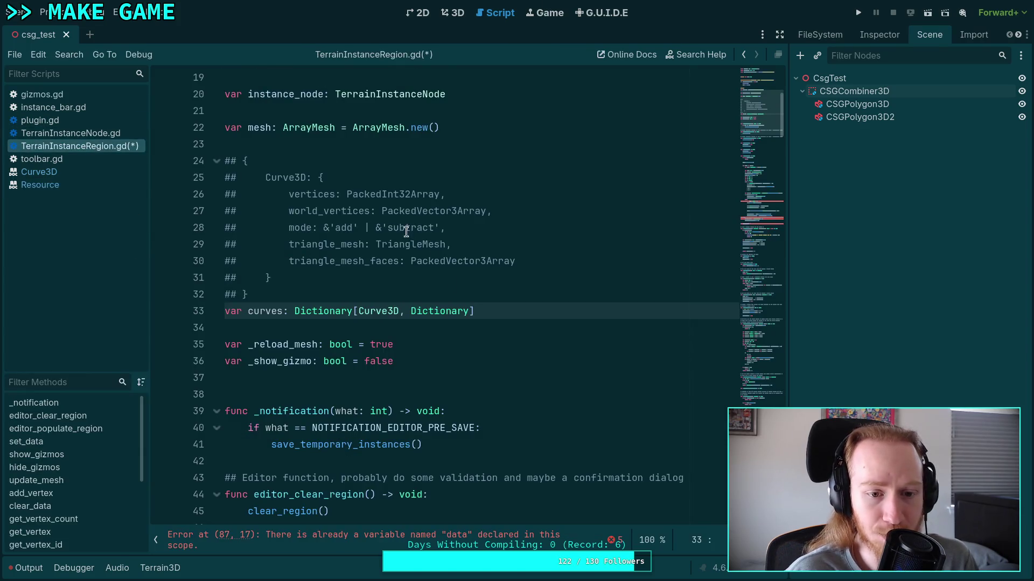
left_click(404, 328)
scroll(428, 334, "down", 1)
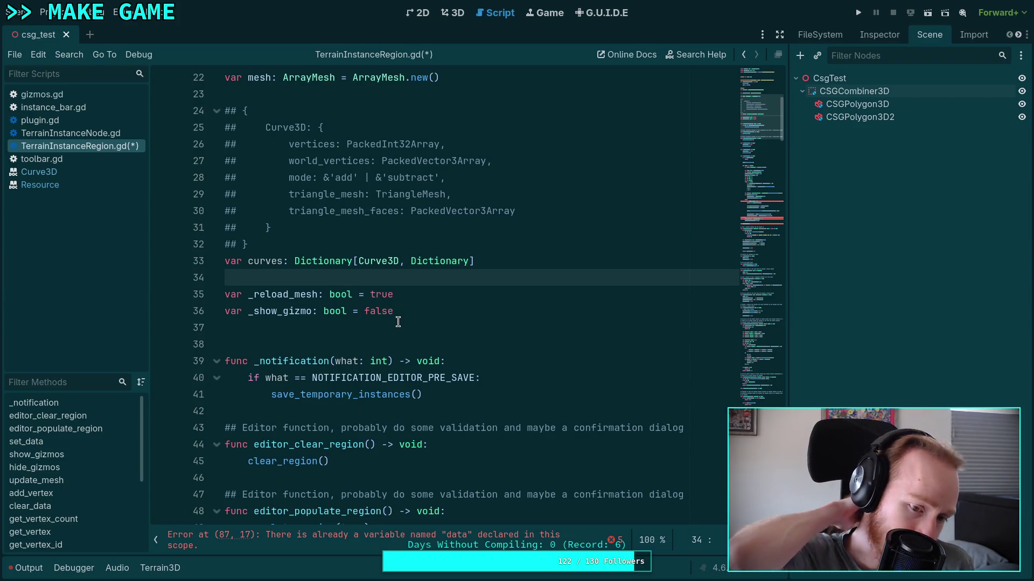
scroll(446, 256, "down", 14)
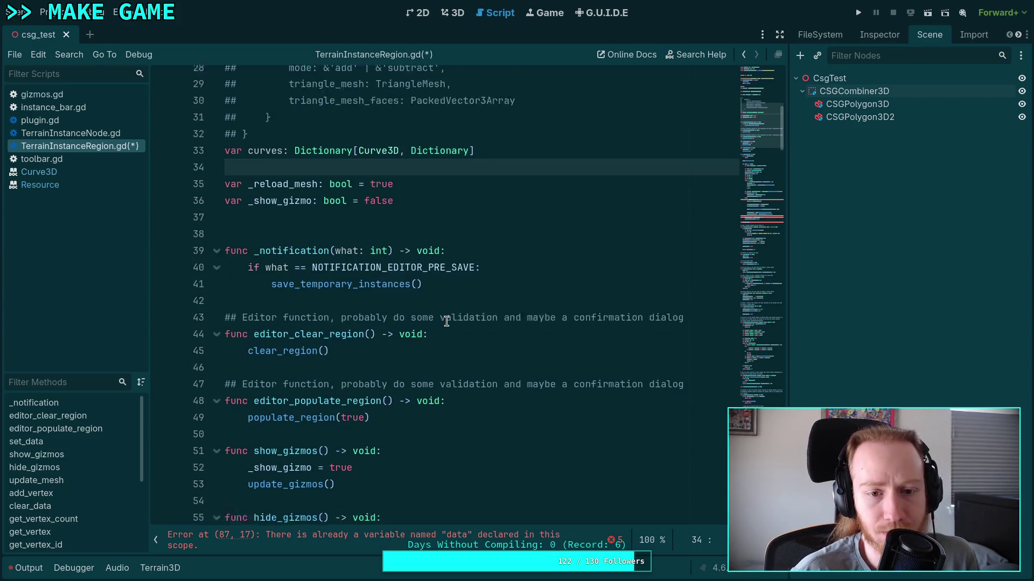
scroll(496, 291, "down", 2)
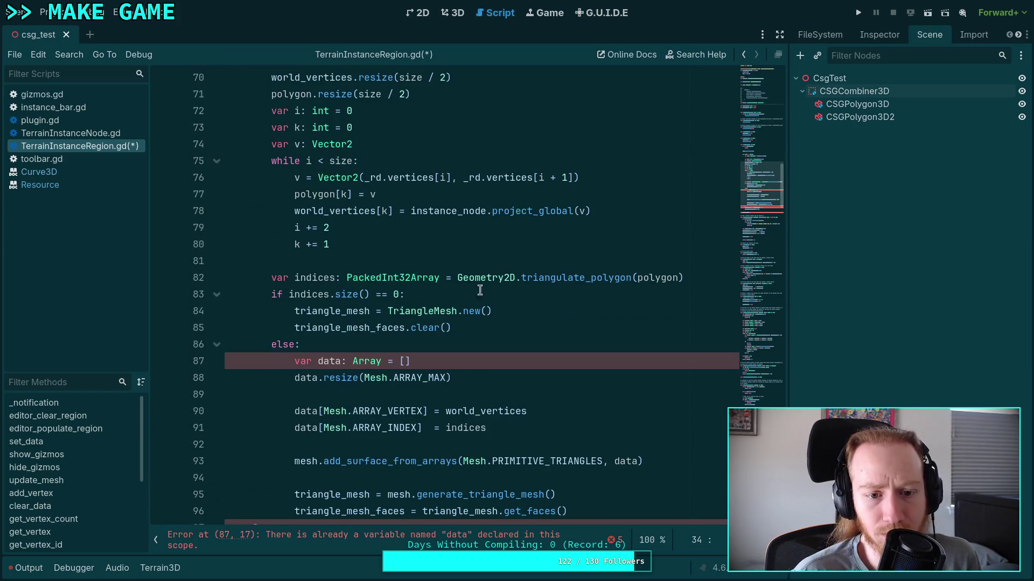
left_click(503, 394)
scroll(500, 388, "up", 5)
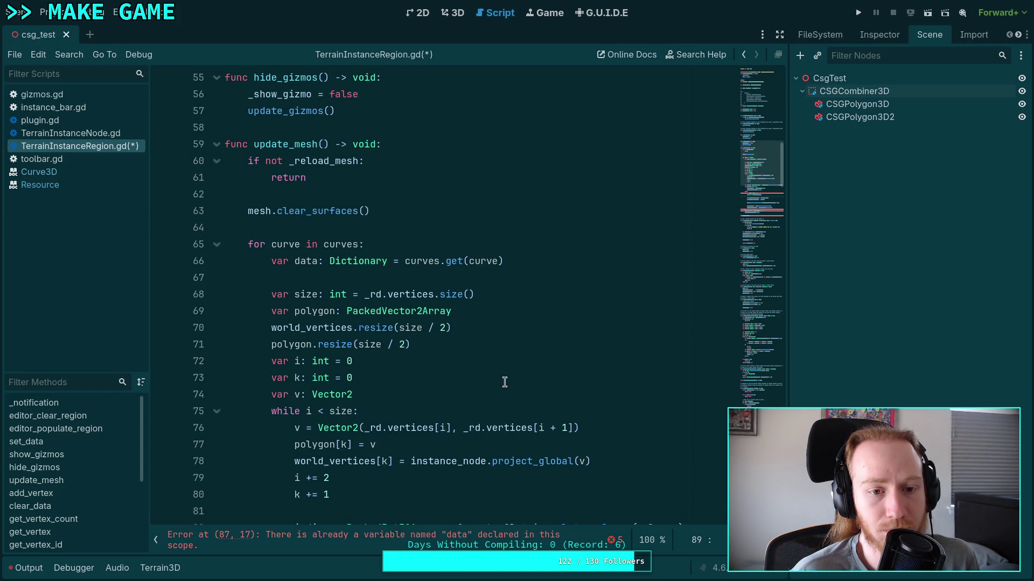
scroll(504, 382, "up", 7)
scroll(505, 382, "down", 7)
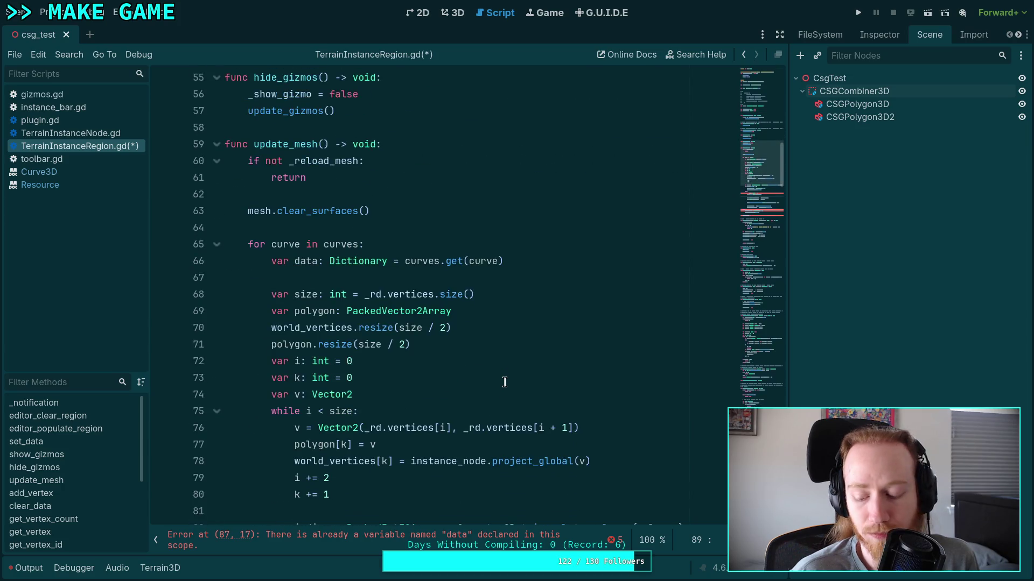
scroll(504, 383, "down", 4)
scroll(504, 382, "down", 1)
scroll(505, 383, "up", 7)
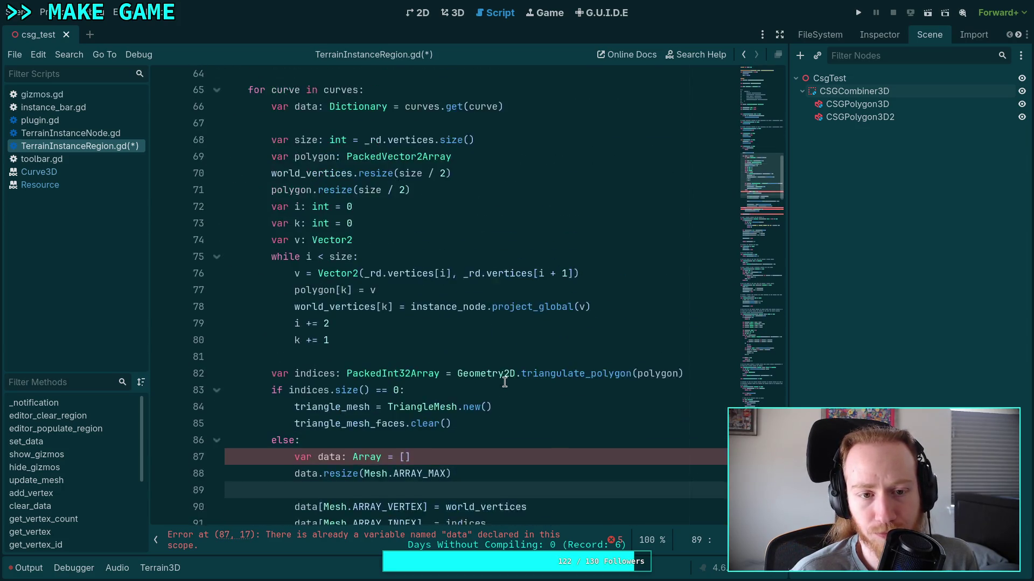
scroll(505, 382, "down", 3)
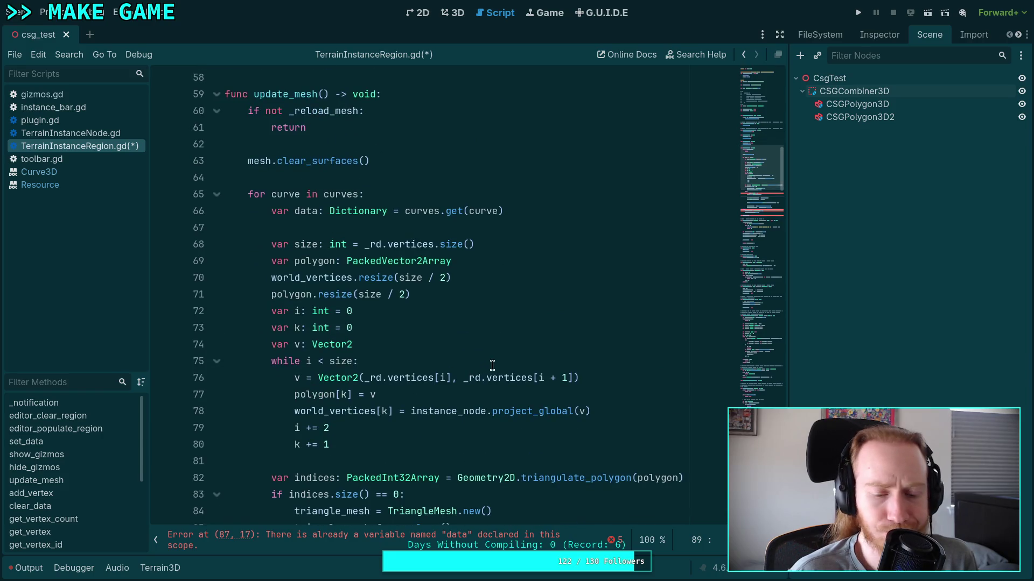
left_click(572, 226)
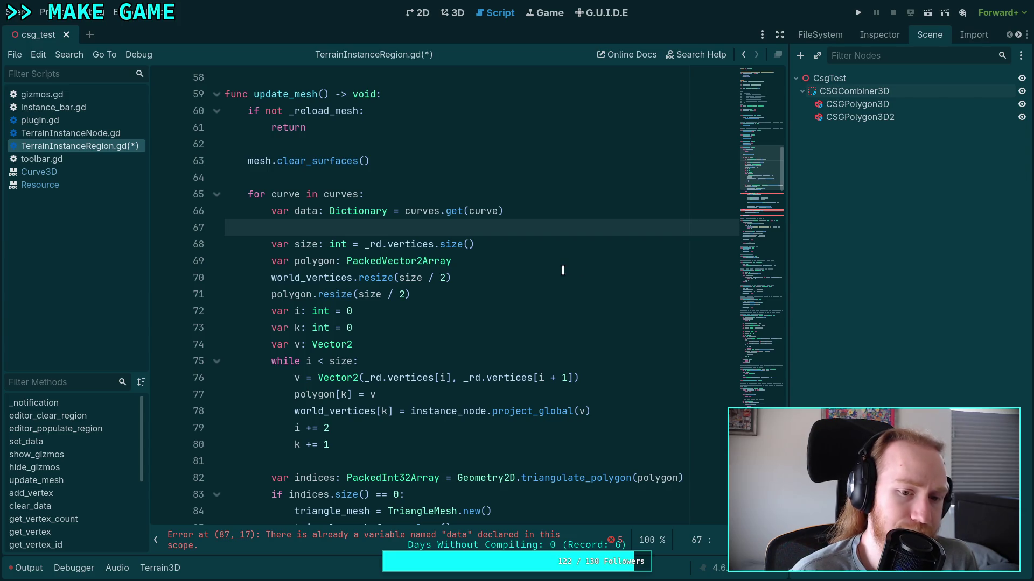
scroll(562, 270, "down", 1)
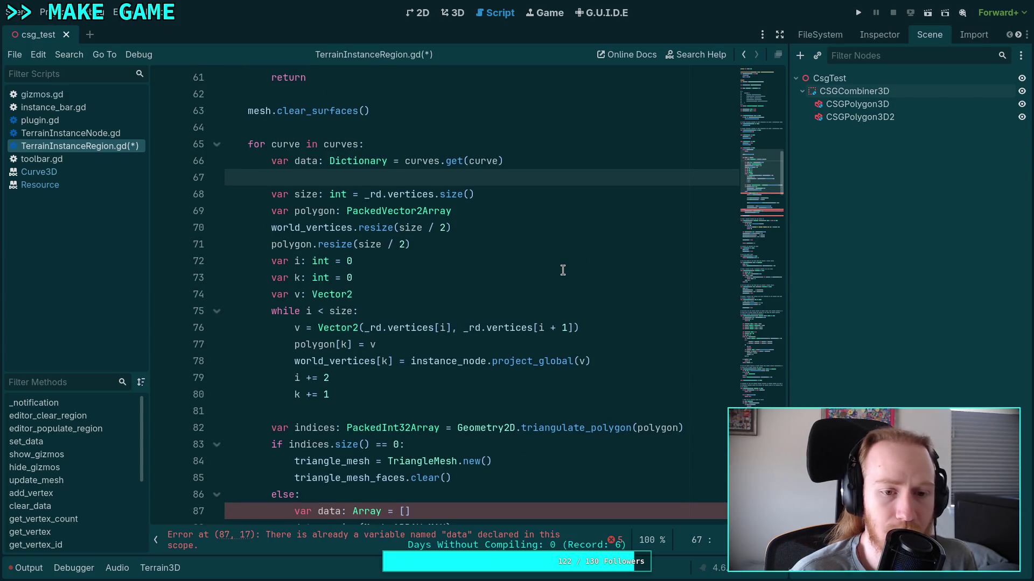
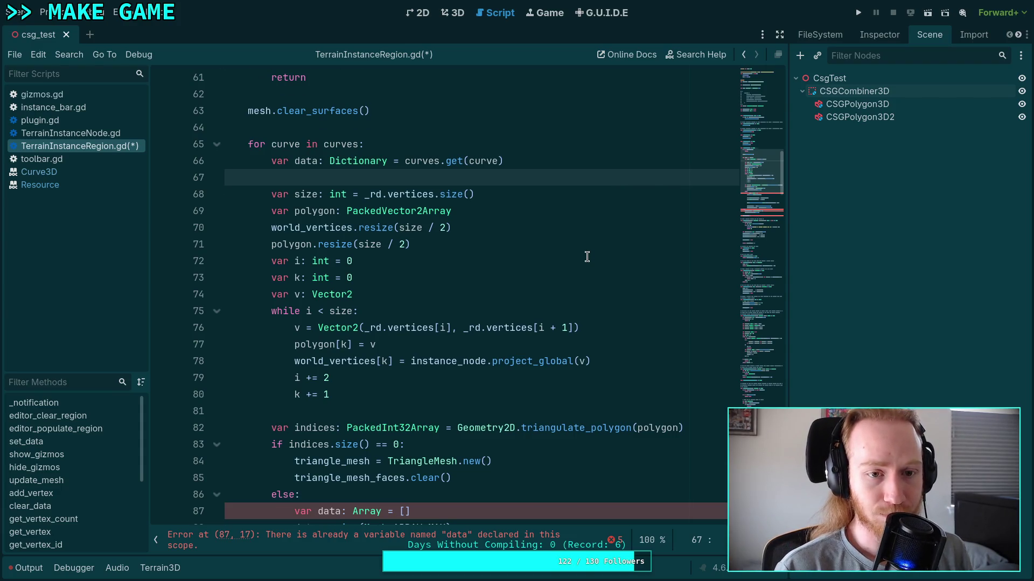
Step: Add a new func _ready() -> void: declaration below _notification
scroll(587, 257, "up", 5)
scroll(584, 249, "up", 10)
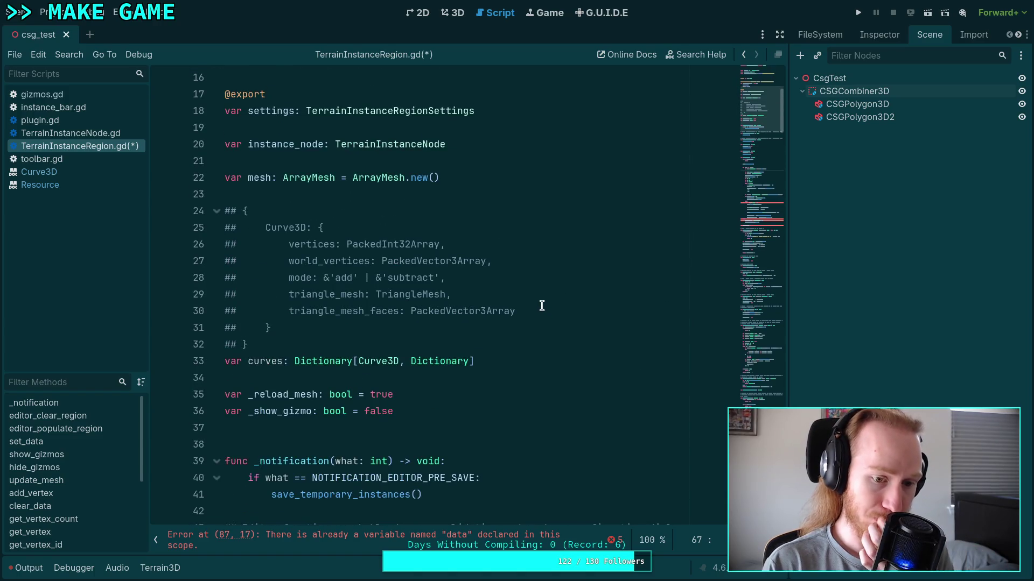
scroll(468, 297, "down", 3)
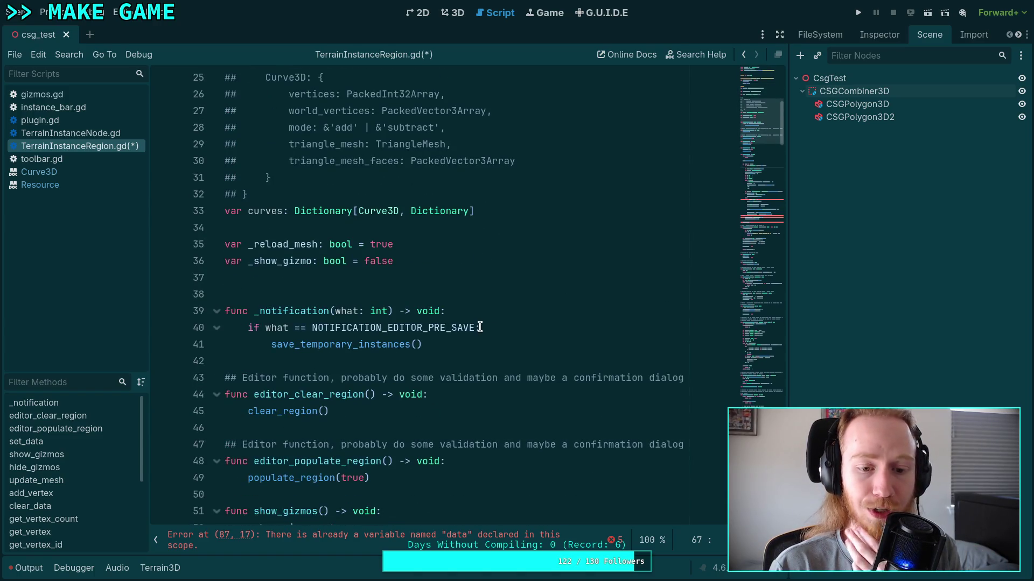
scroll(476, 331, "down", 4)
scroll(475, 328, "up", 12)
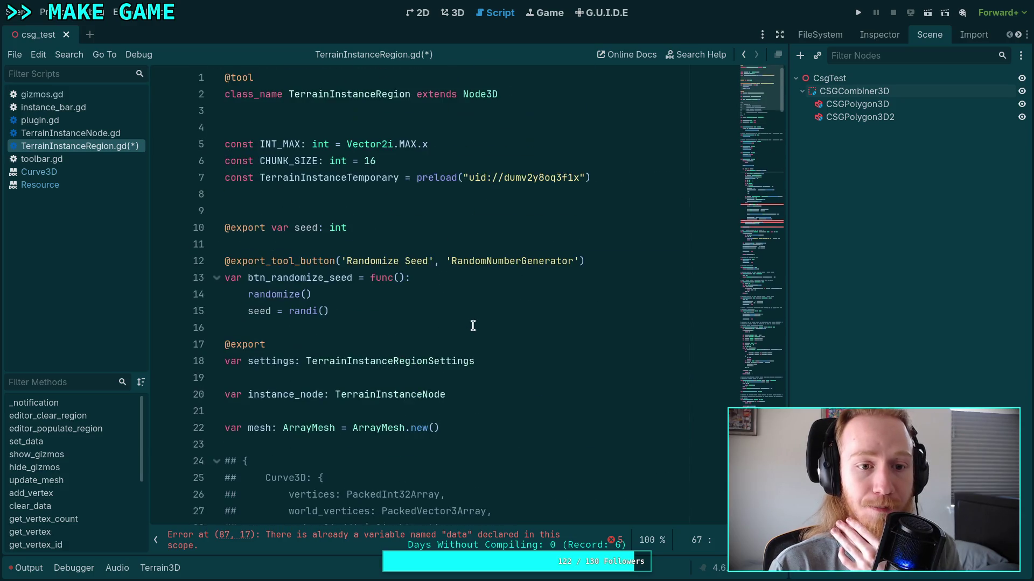
scroll(473, 326, "down", 18)
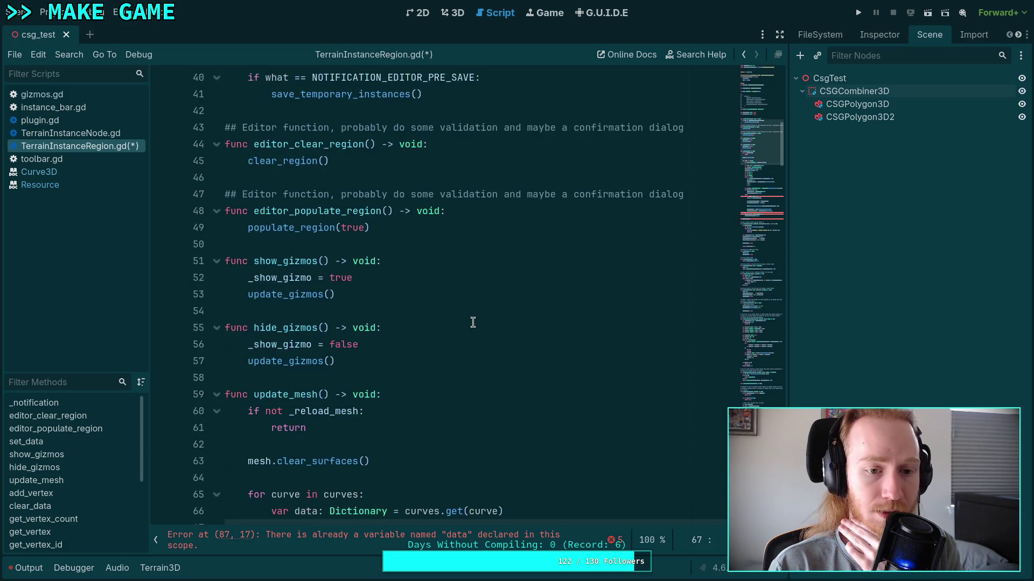
scroll(473, 323, "up", 5)
scroll(469, 322, "up", 5)
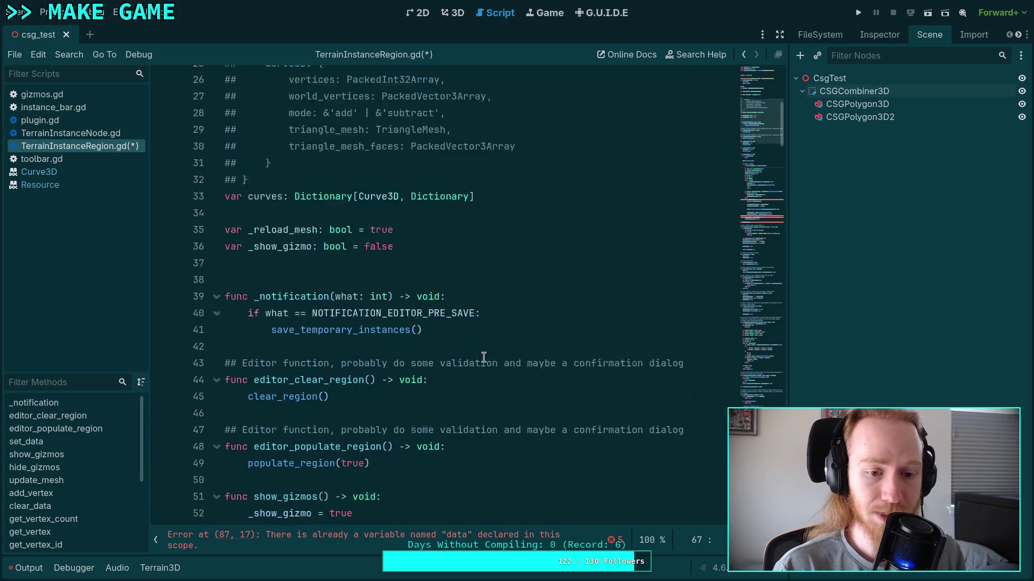
scroll(484, 318, "down", 1)
left_click(510, 305)
key("Return")
key("Return")
key("Up")
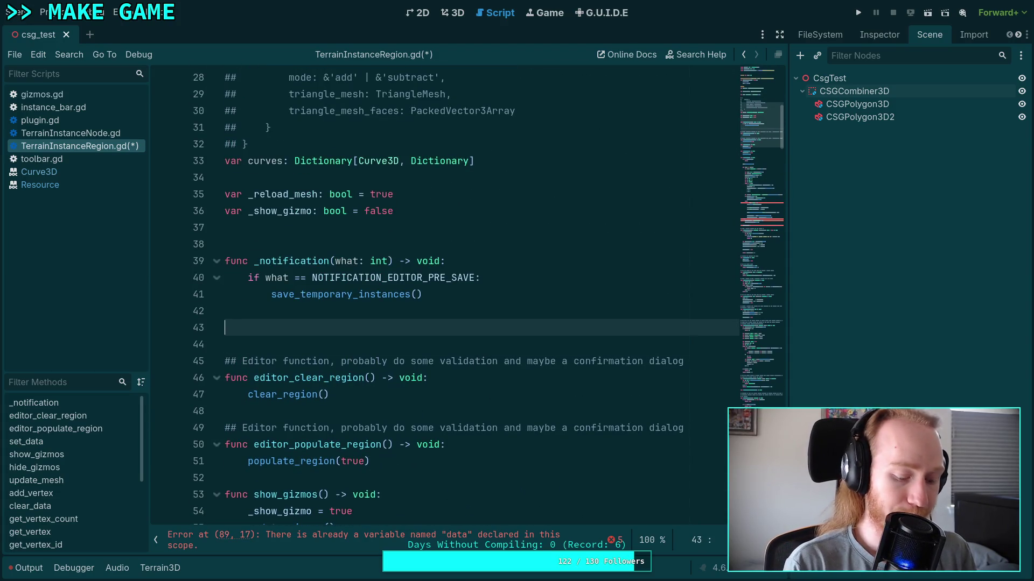
type("func -")
key("BackSpace")
type("_")
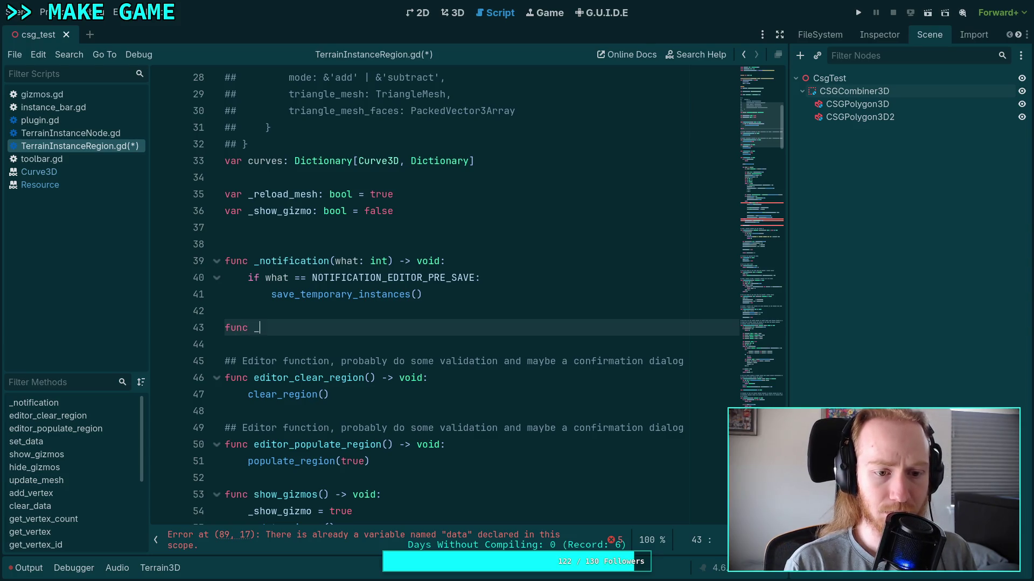
type("ready() -")
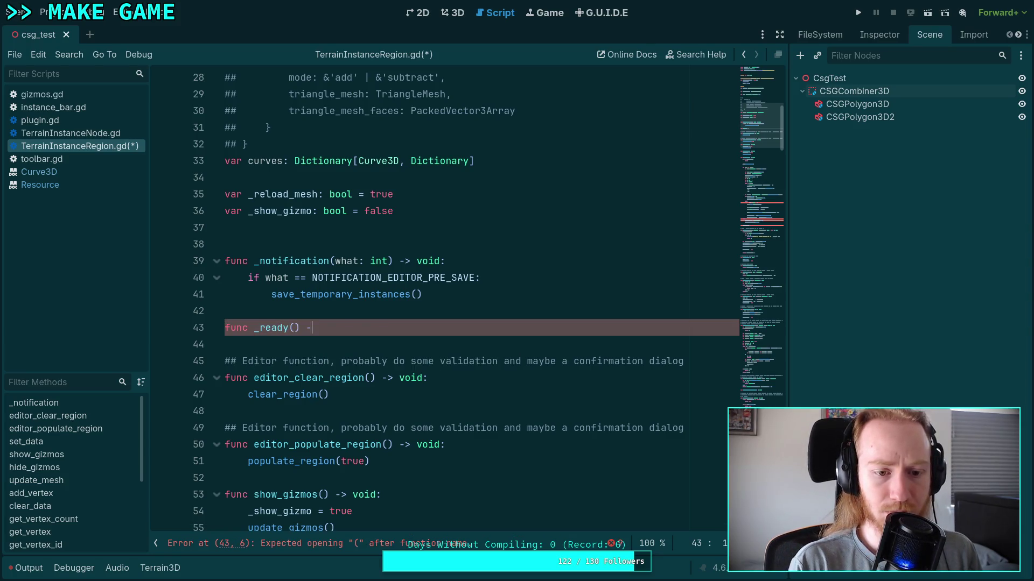
type("> void:")
key("Return")
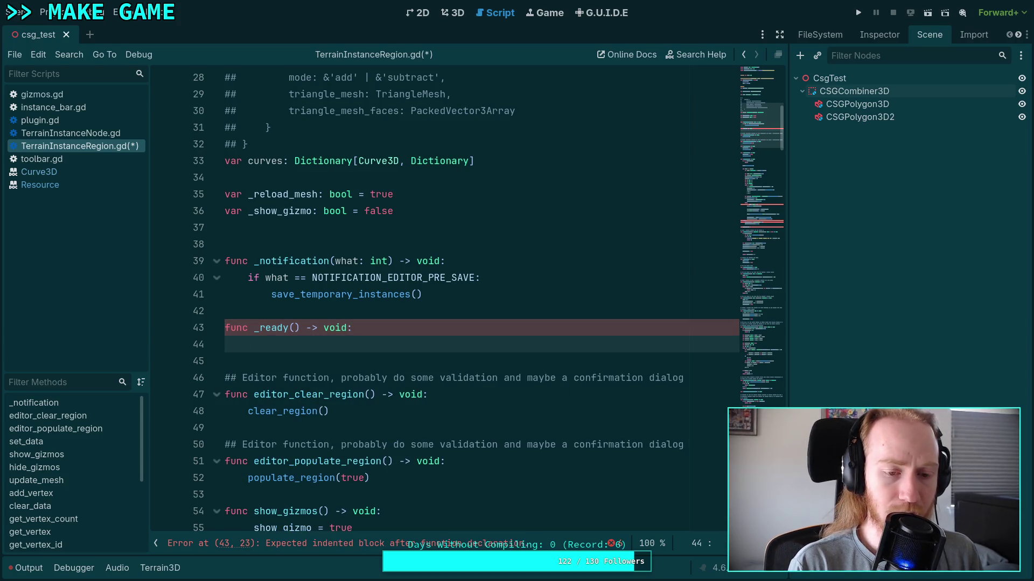
Step: Add a child_entered_tree connect line, then replace the on_child_removed line with child_order_changed
type("child")
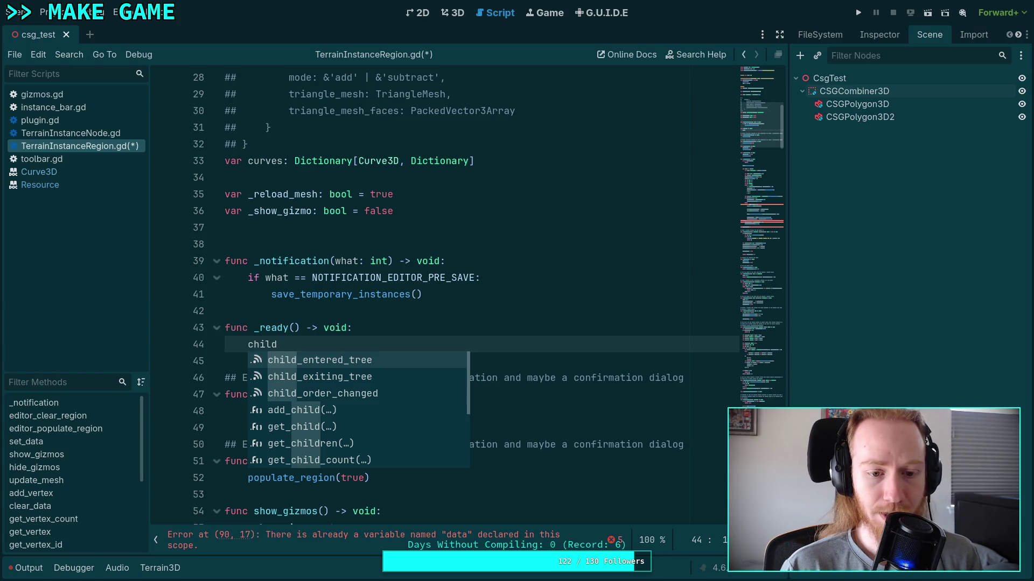
key("Return")
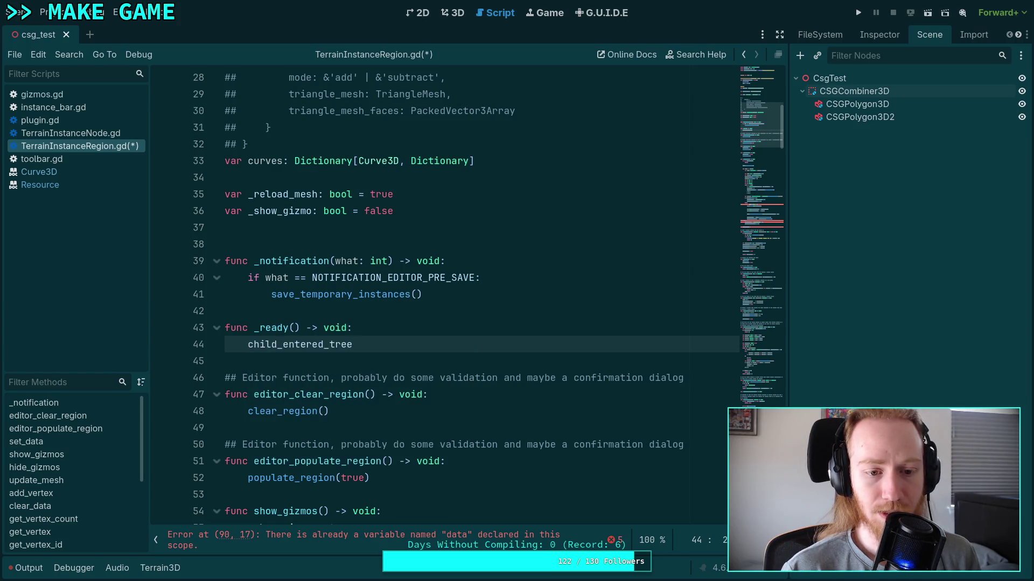
key("Tab")
key("Return")
type("child.connect(on_child_removed")
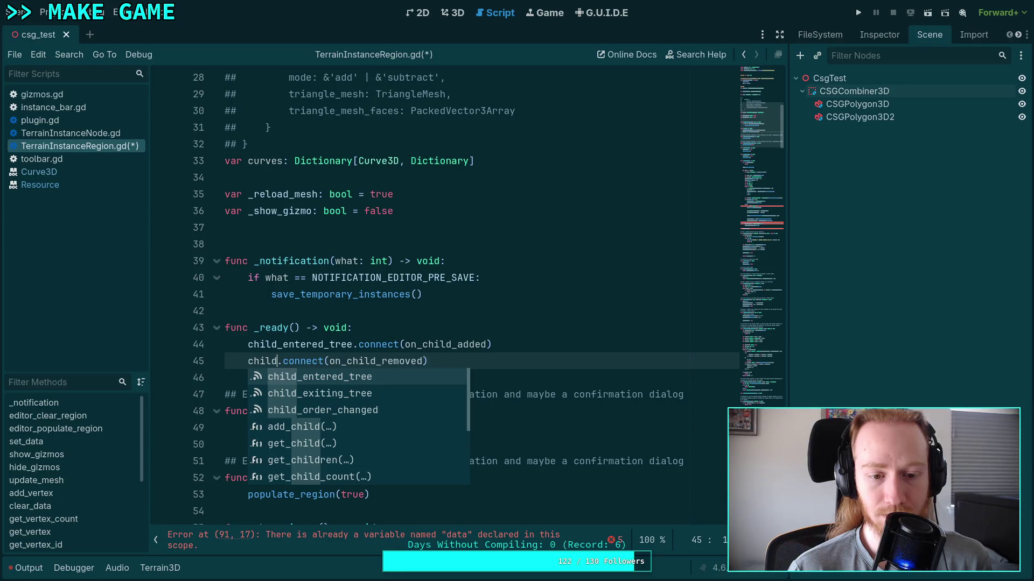
left_click_drag(428, 360, 242, 360)
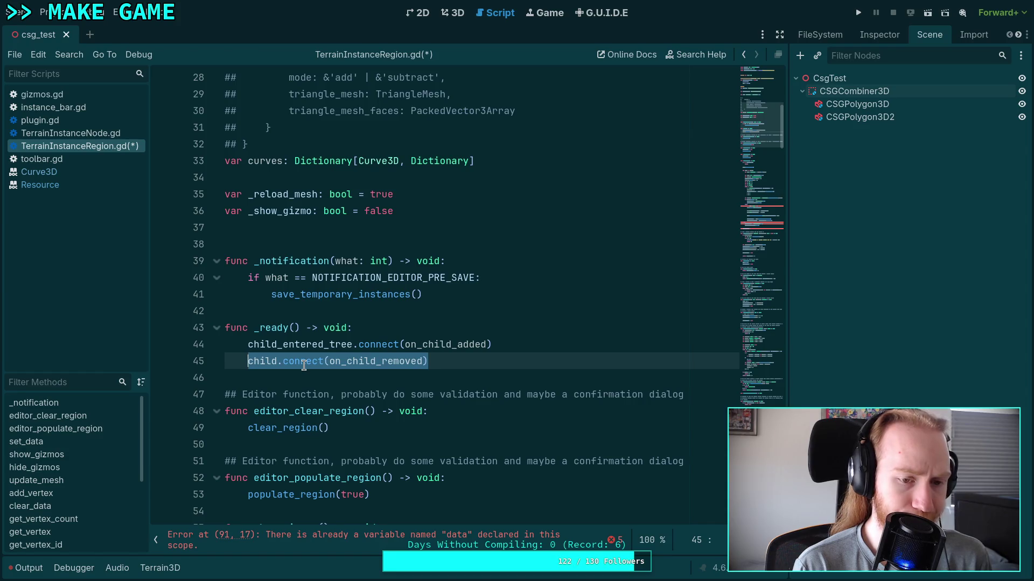
type("child_or")
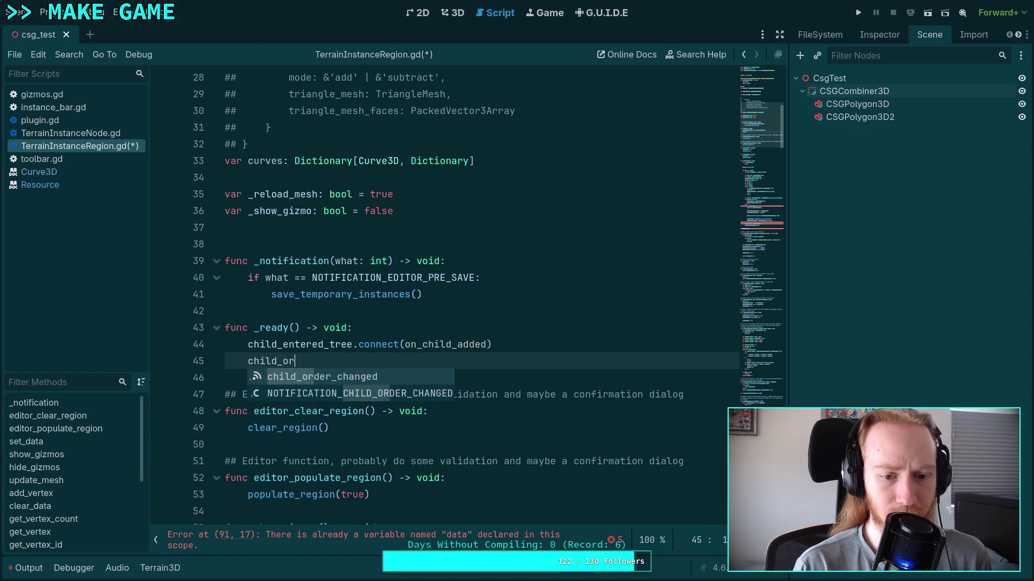
key("Return")
mouse_move(338, 361)
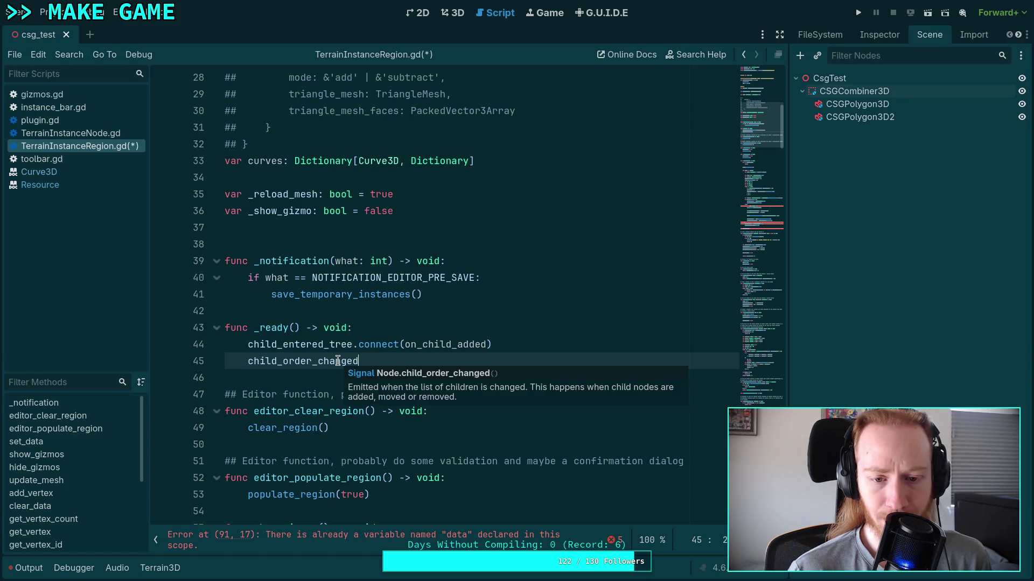
Step: Delete the child_entered_tree line and connect child_order_changed to on_children_updated
triple_click(487, 345)
key("BackSpace")
left_click(462, 342)
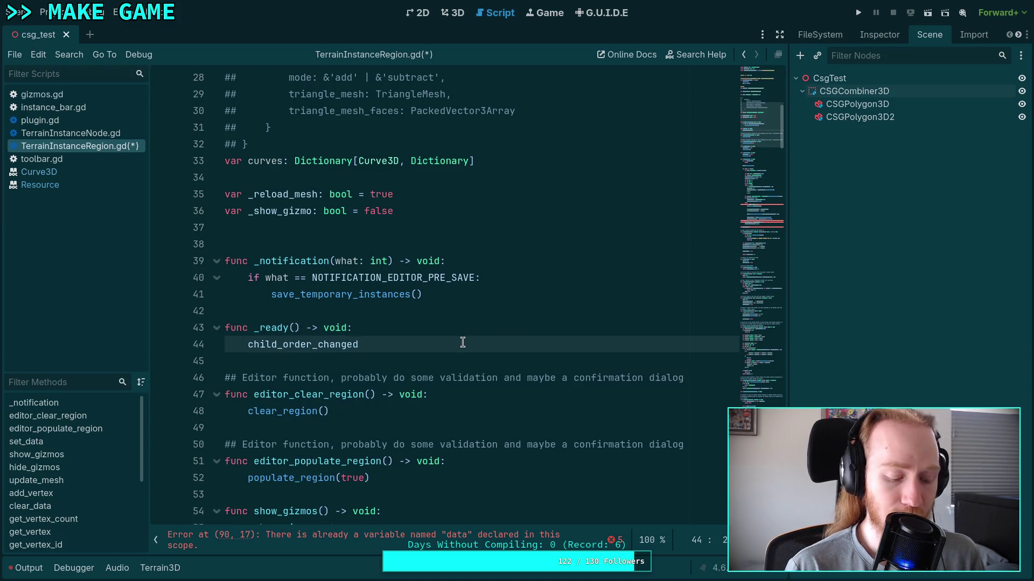
type(".")
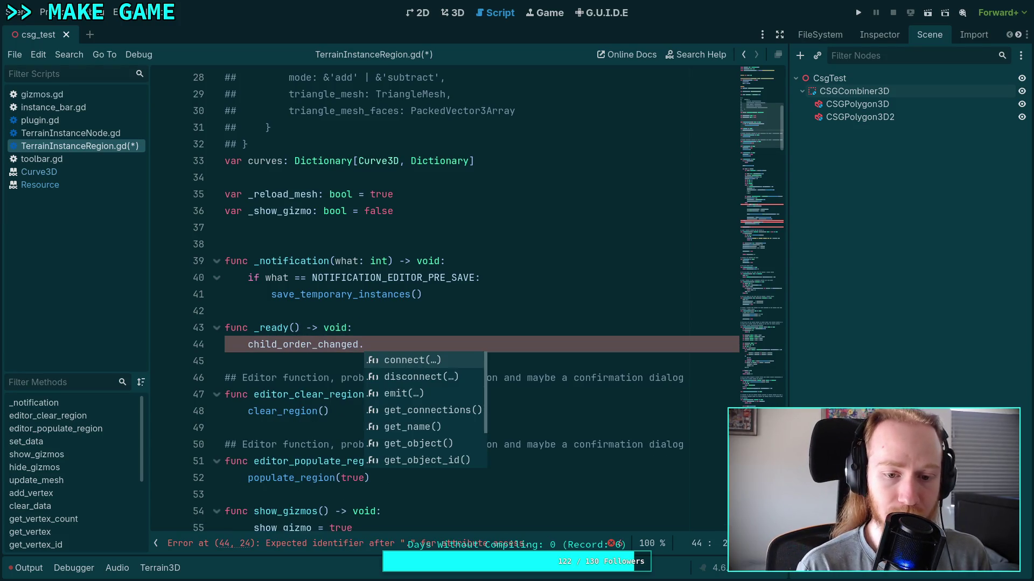
key("Return")
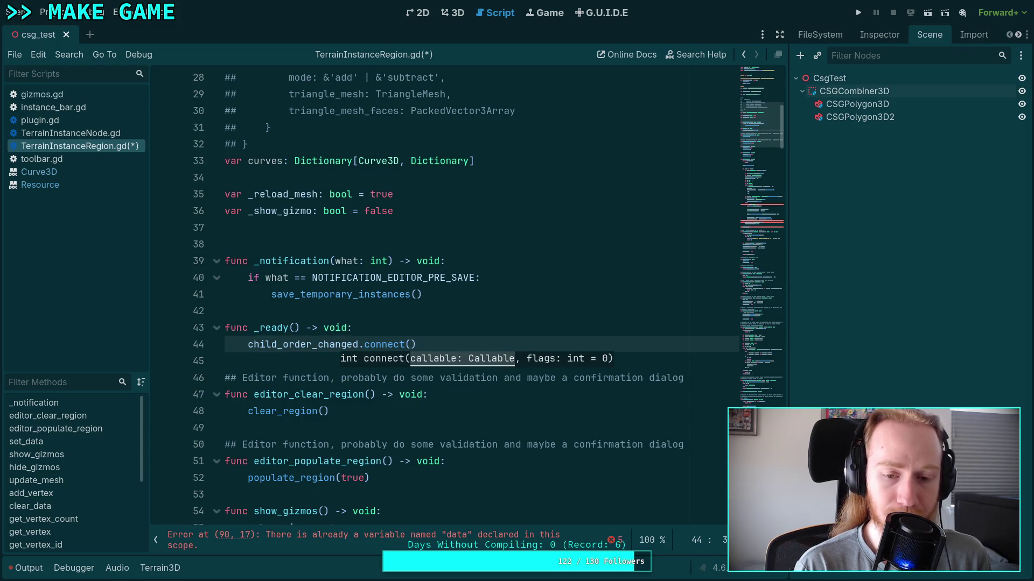
type("on_child")
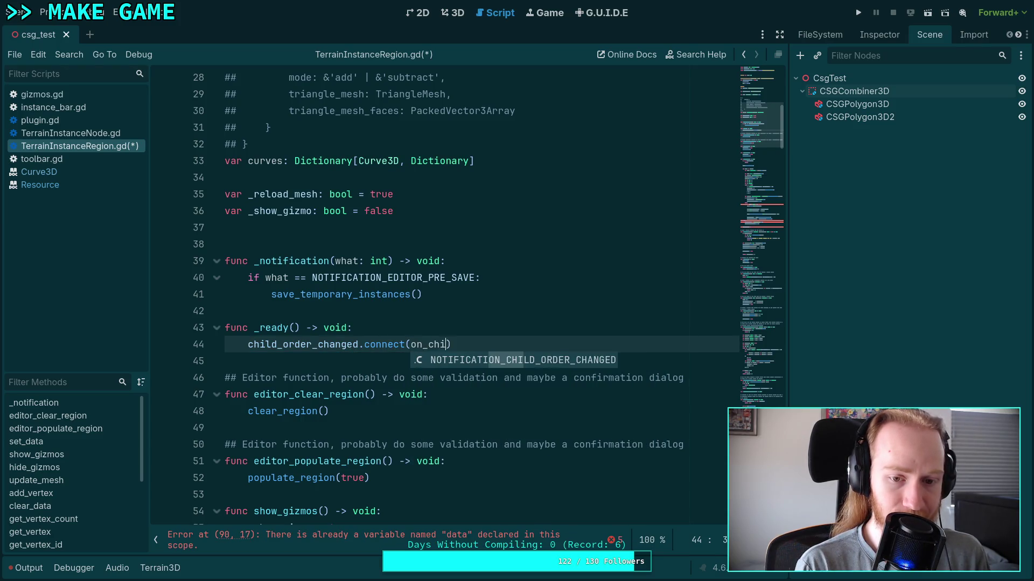
type("ren_updat")
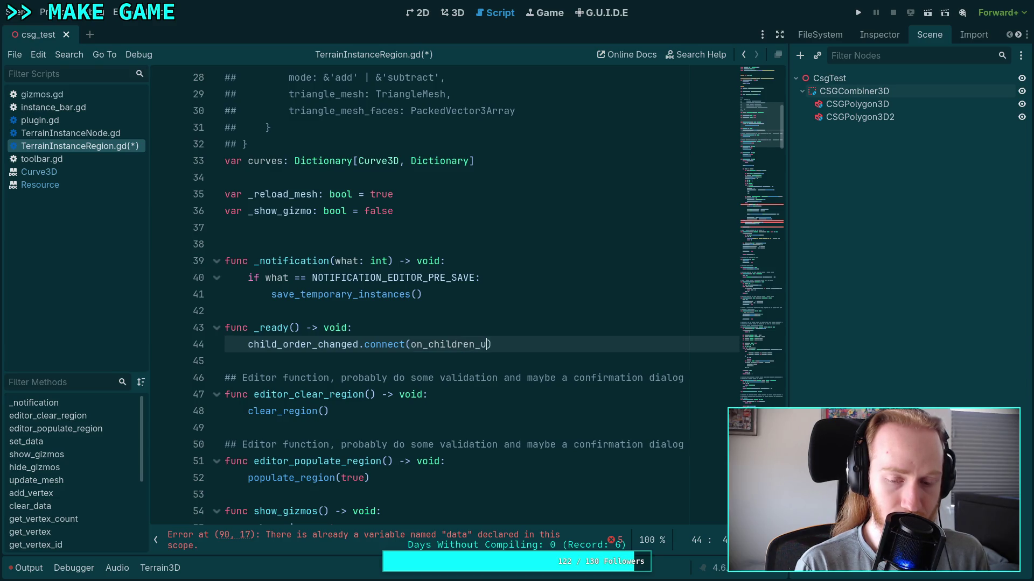
type("ed")
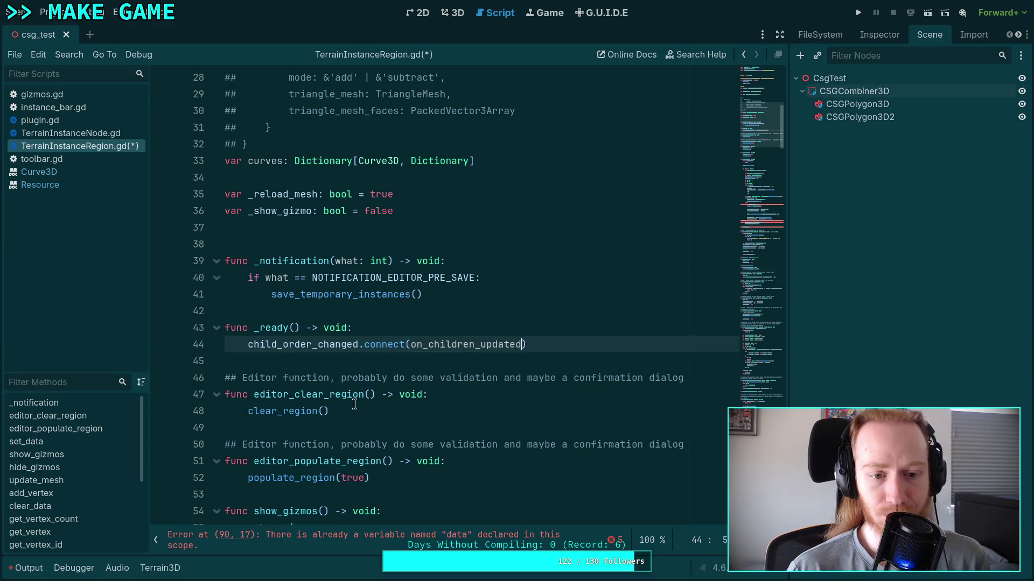
Step: Fold update_mesh, clear_data, get_vertex_count, get_vertex and get_vertex_id to survey the vertex functions
scroll(471, 385, "down", 3)
scroll(415, 370, "down", 3)
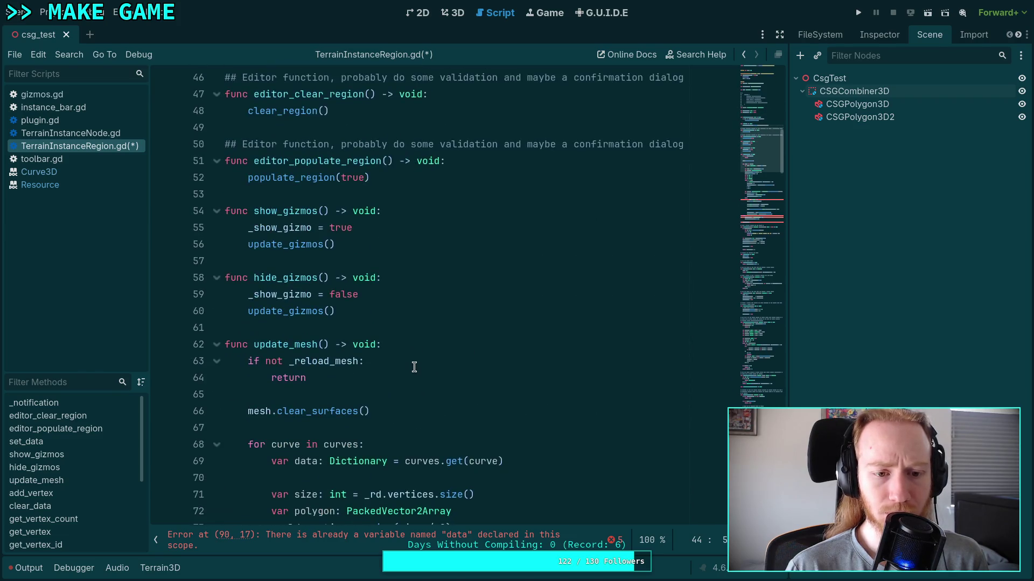
scroll(399, 361, "up", 3)
scroll(409, 361, "down", 7)
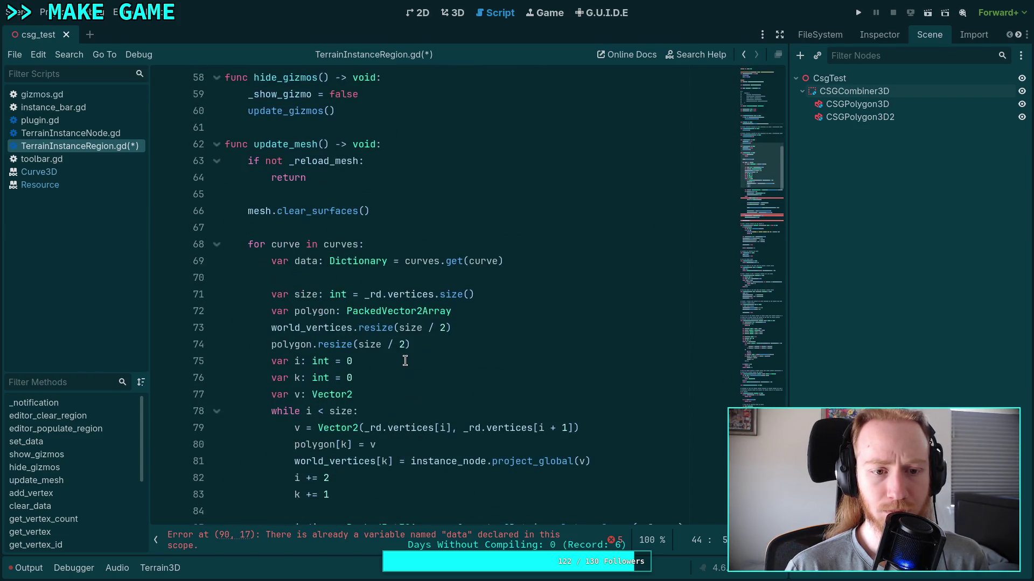
left_click(215, 145)
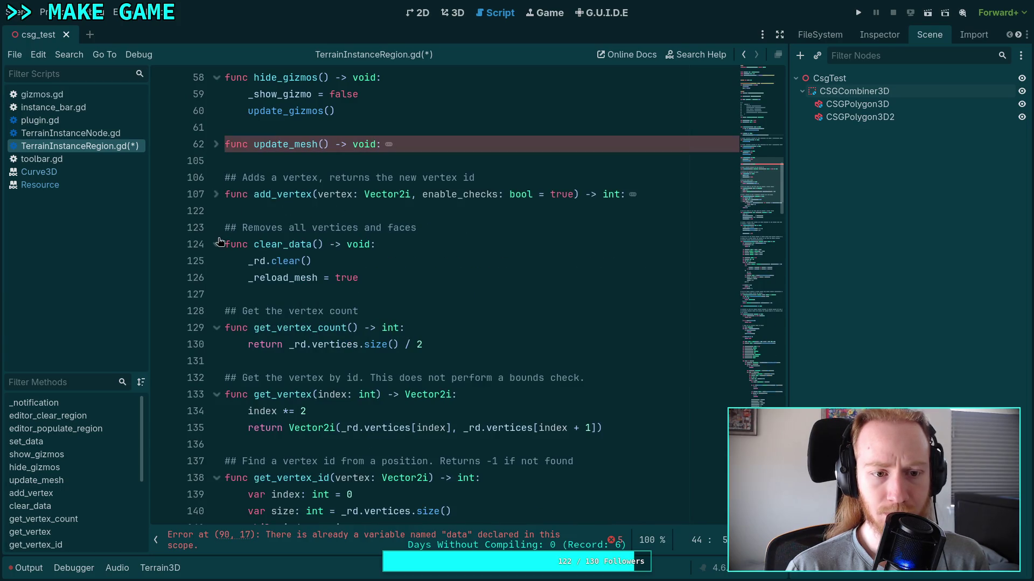
left_click(215, 244)
left_click(216, 294)
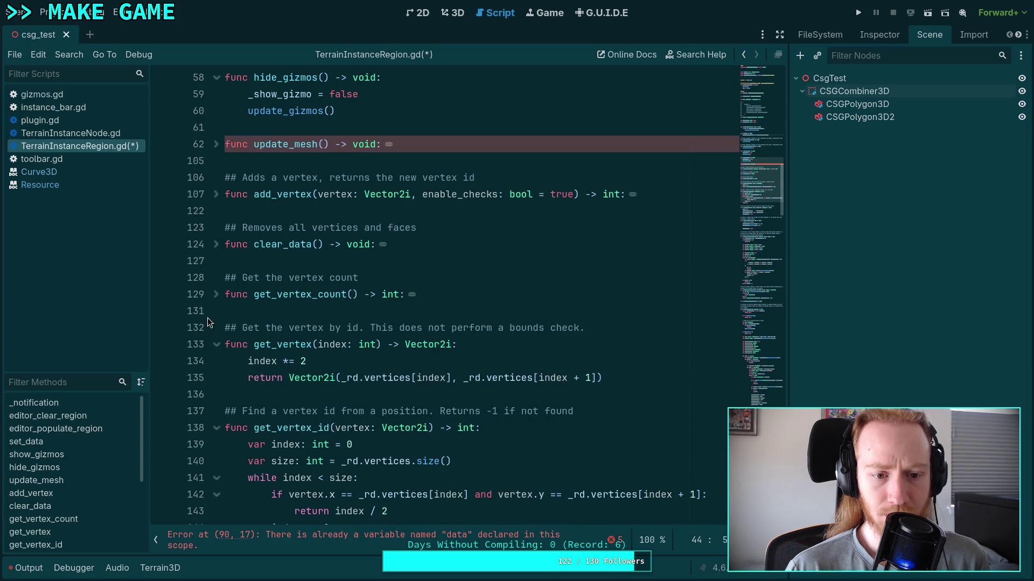
left_click(216, 344)
left_click(216, 394)
left_click(216, 244)
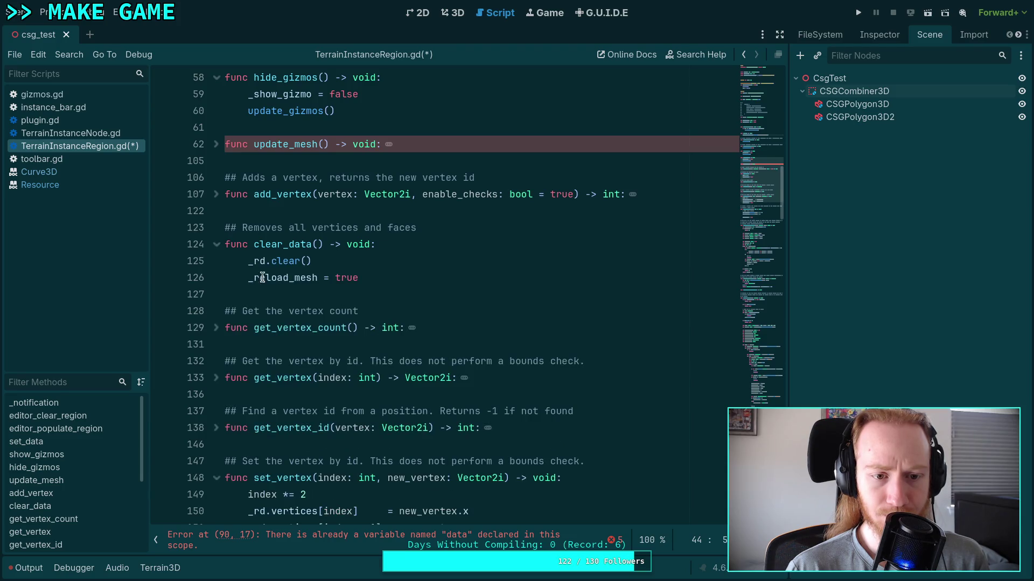
left_click(396, 264)
left_click(474, 249)
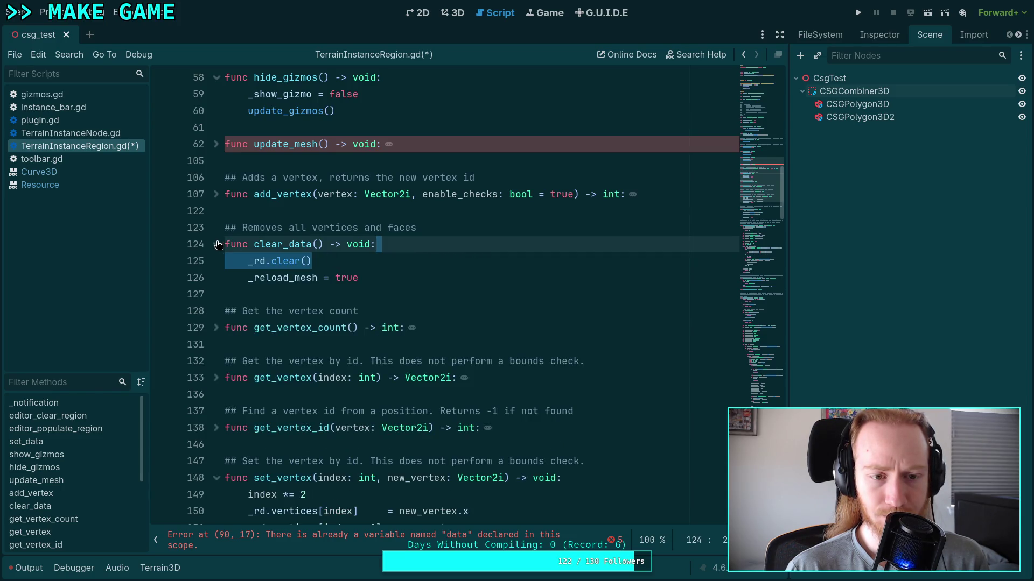
scroll(315, 289, "down", 5)
scroll(315, 288, "down", 2)
left_click(216, 143)
left_click(216, 143)
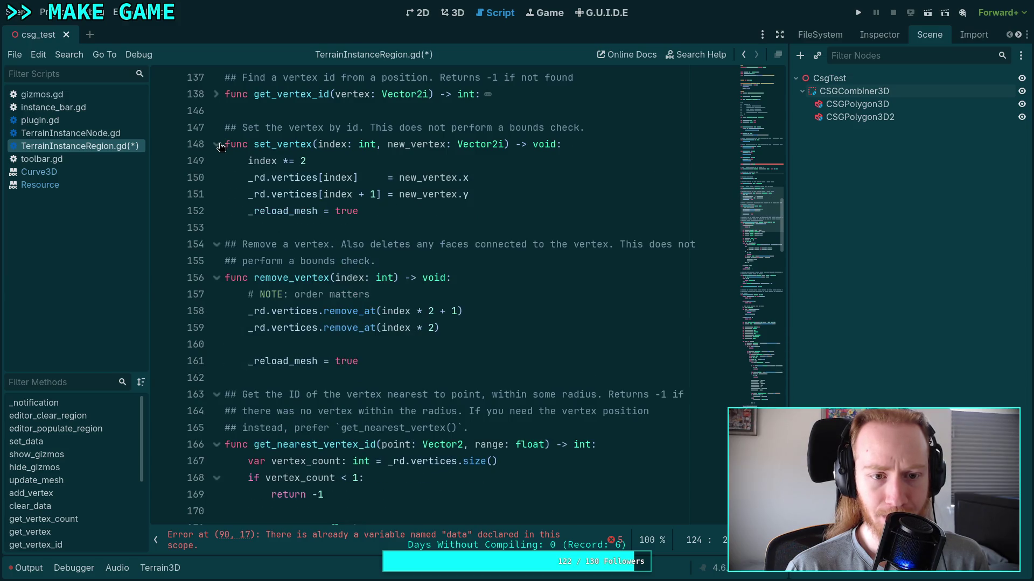
scroll(388, 259, "up", 2)
scroll(364, 307, "up", 1)
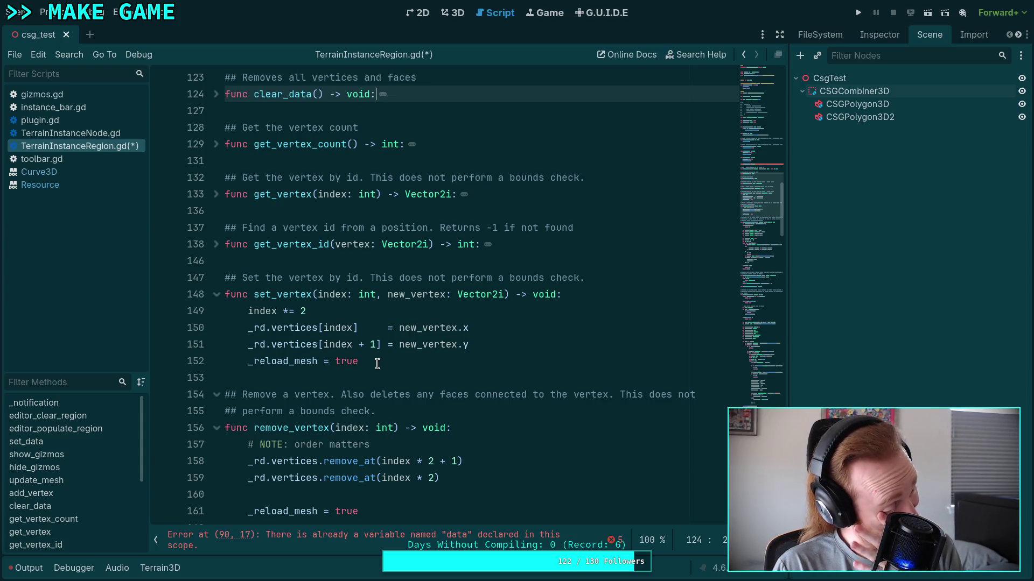
Step: Delete the set_vertex function along with its comment
mouse_move(377, 364)
left_mouse_down()
mouse_move(220, 278)
mouse_move(199, 244)
mouse_move(199, 194)
mouse_move(165, 180)
left_mouse_up()
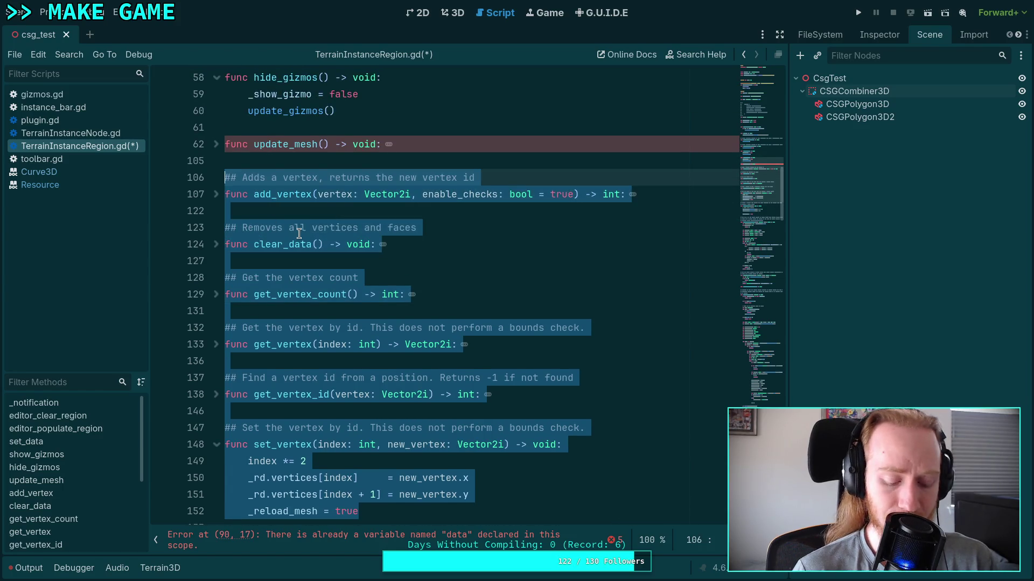
left_click(216, 245)
left_click(216, 245)
key("Delete")
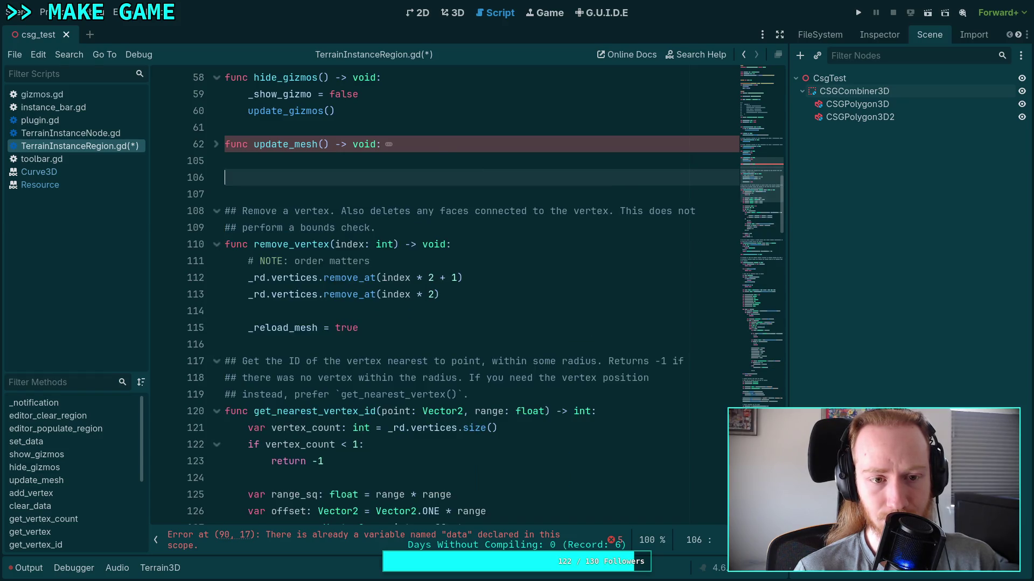
Step: Delete the remaining vertex functions through get_nearest_vertex and the leftover empty lines
mouse_move(239, 185)
left_mouse_down()
mouse_move(346, 276)
mouse_move(415, 272)
mouse_move(427, 285)
mouse_move(375, 279)
mouse_move(391, 289)
left_mouse_up()
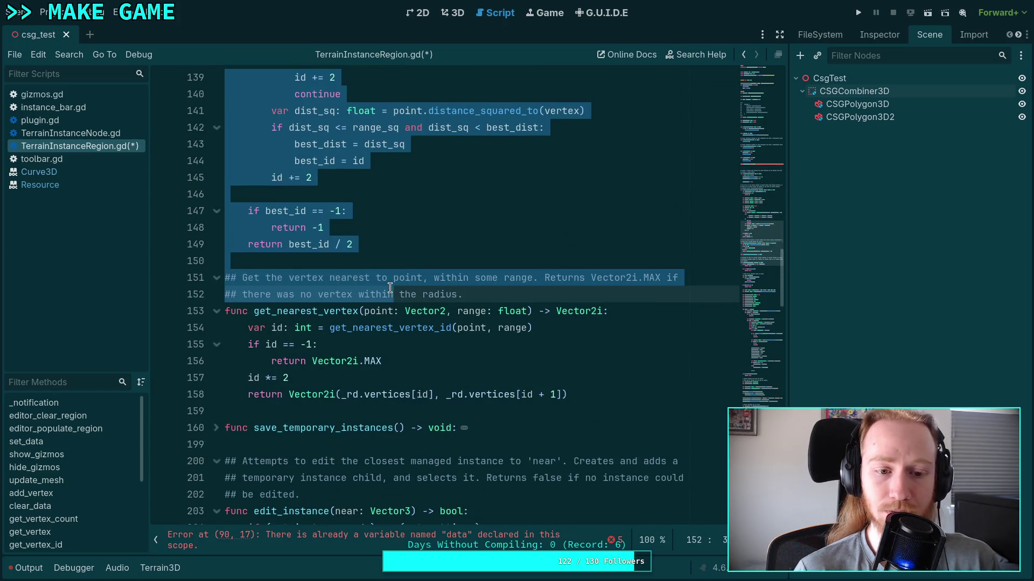
mouse_move(391, 289)
left_mouse_down()
mouse_move(607, 353)
mouse_move(634, 381)
mouse_move(630, 390)
left_mouse_up()
key("Delete")
key("BackSpace")
key("BackSpace")
key("BackSpace")
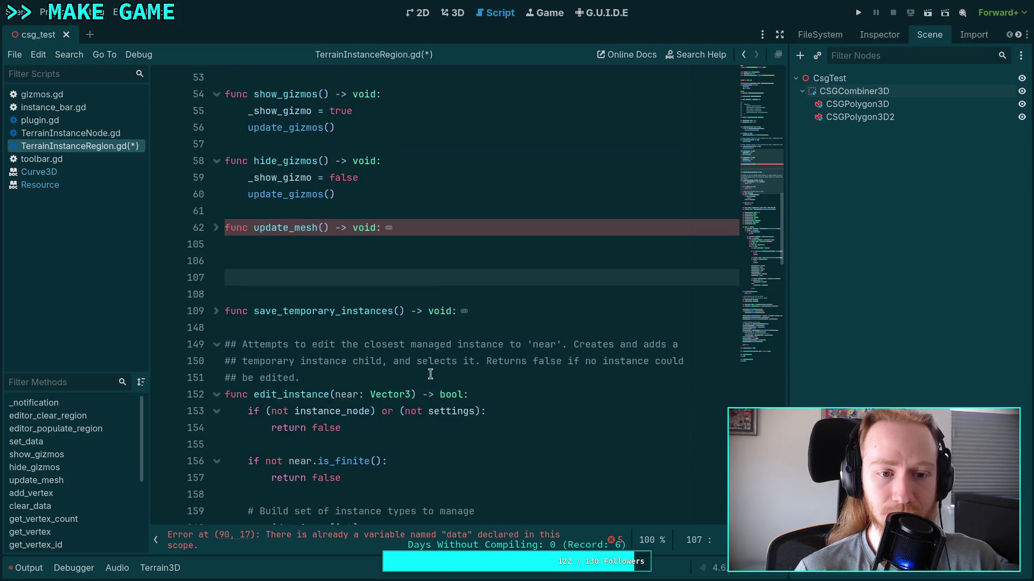
Step: Fold edit_instance and save TerrainInstanceRegion.gd
scroll(324, 315, "down", 4)
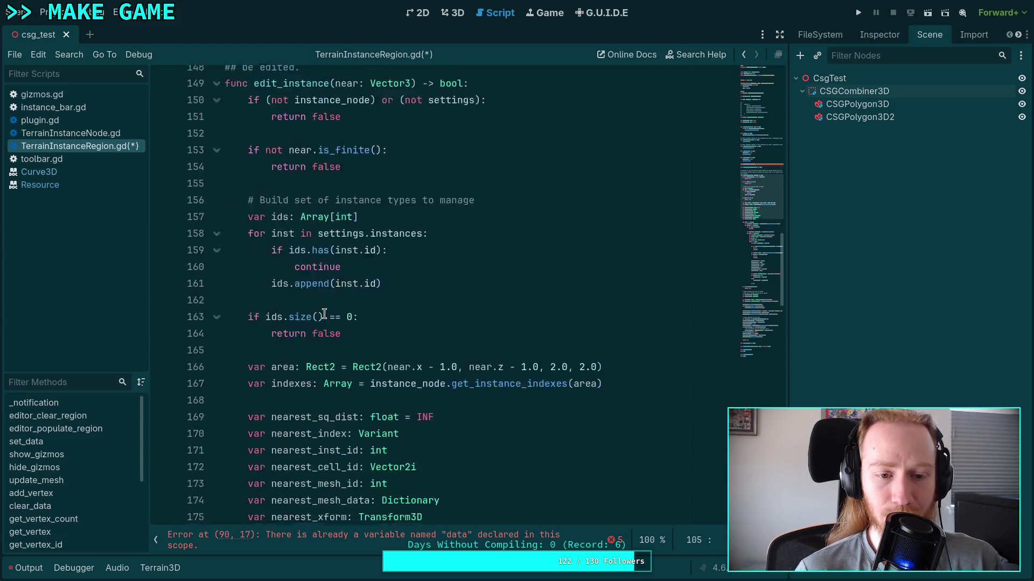
scroll(280, 285, "up", 4)
left_click(216, 232)
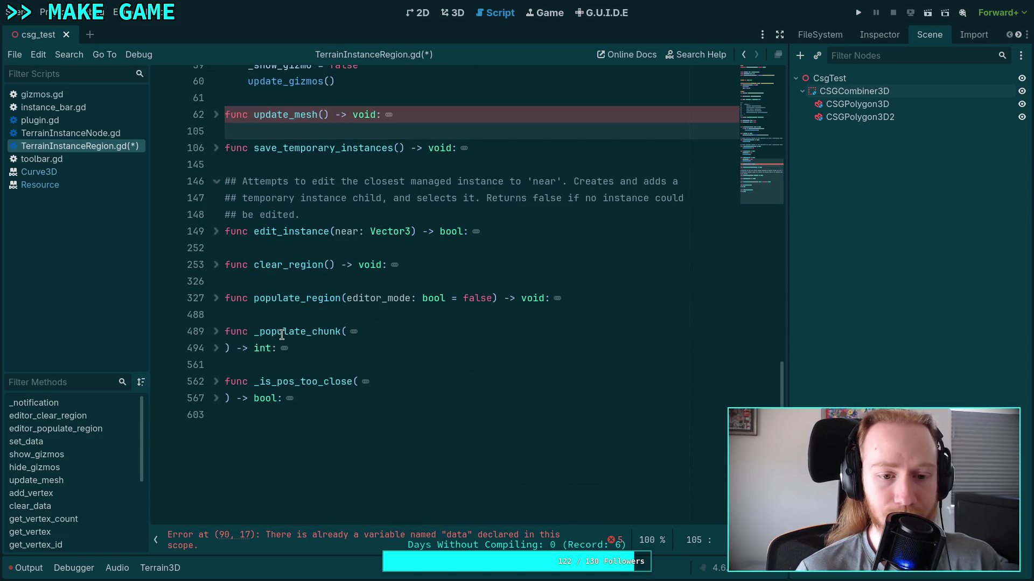
scroll(294, 332, "up", 5)
scroll(321, 334, "up", 2)
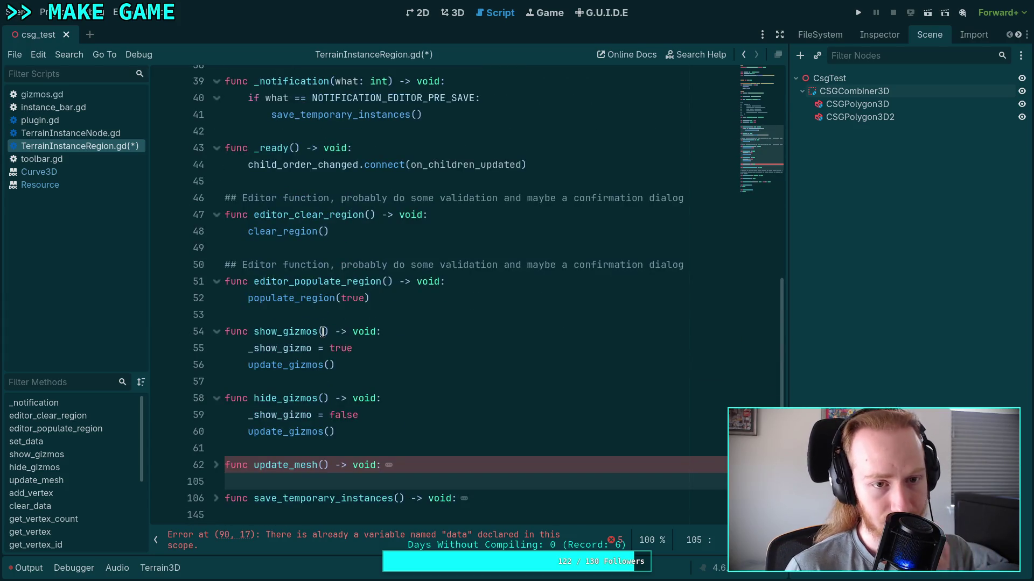
key("ctrl+s")
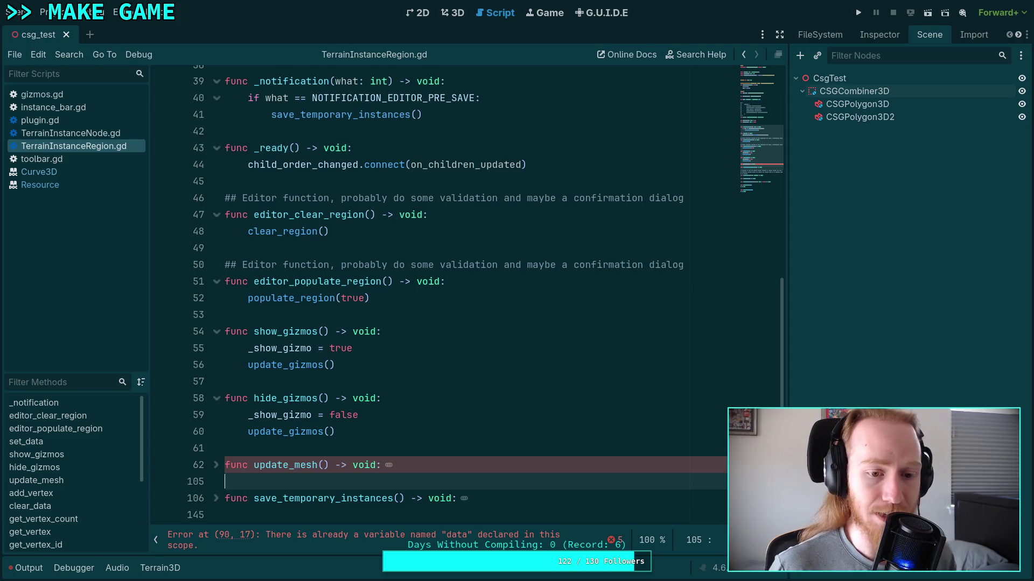
Step: Open plugin.gd and review it, highlighting edited_region uses and expanding _handles
left_click(115, 121)
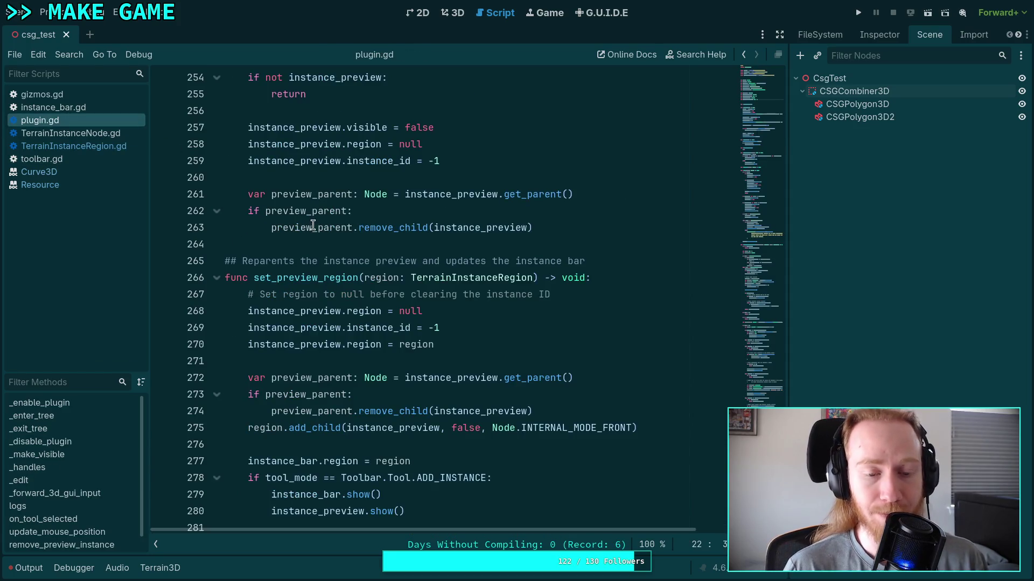
scroll(436, 239, "up", 15)
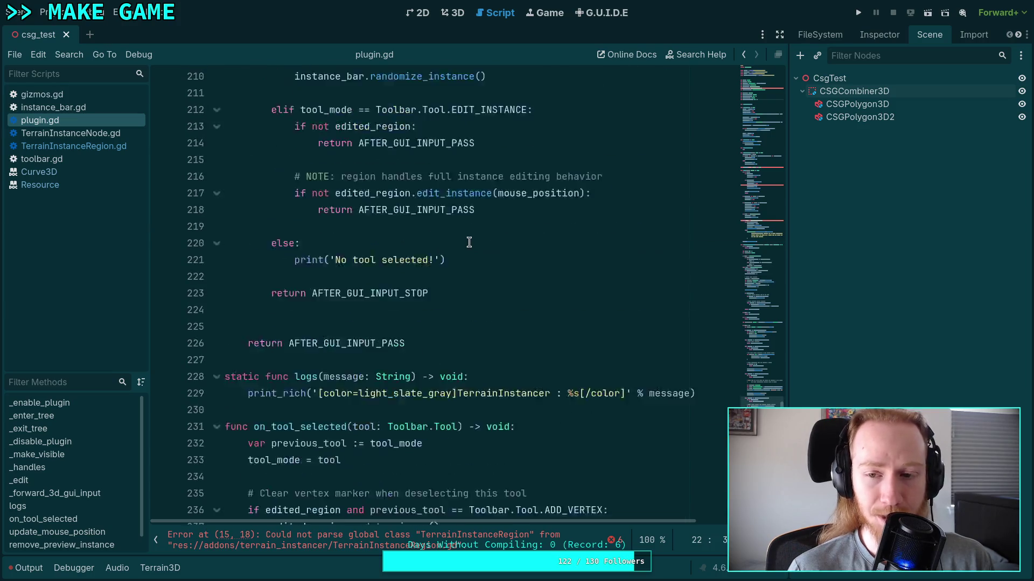
mouse_move(758, 364)
left_mouse_down()
mouse_move(756, 103)
mouse_move(759, 177)
mouse_move(762, 112)
left_mouse_up()
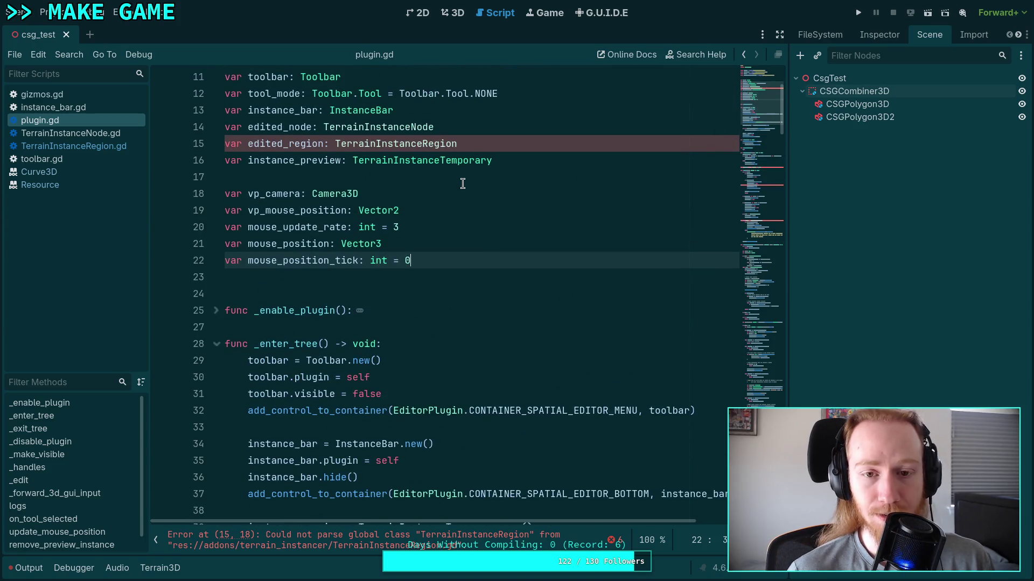
scroll(450, 177, "up", 1)
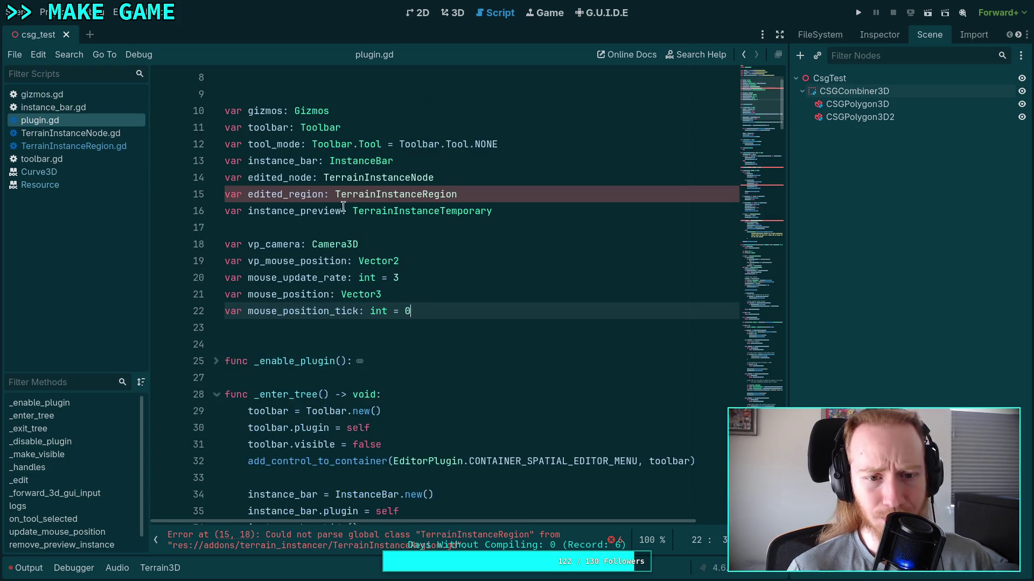
double_click(304, 195)
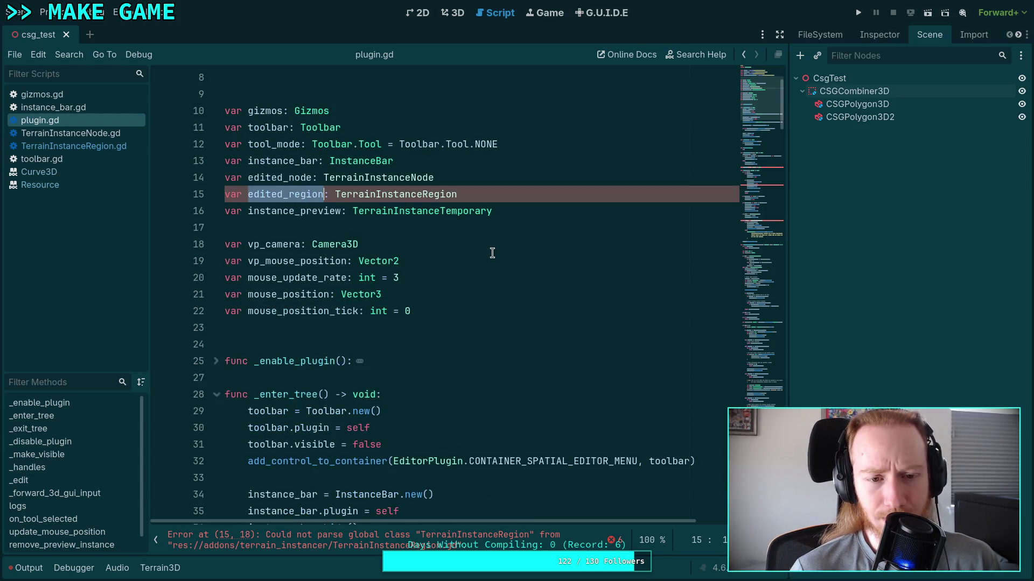
scroll(492, 253, "down", 12)
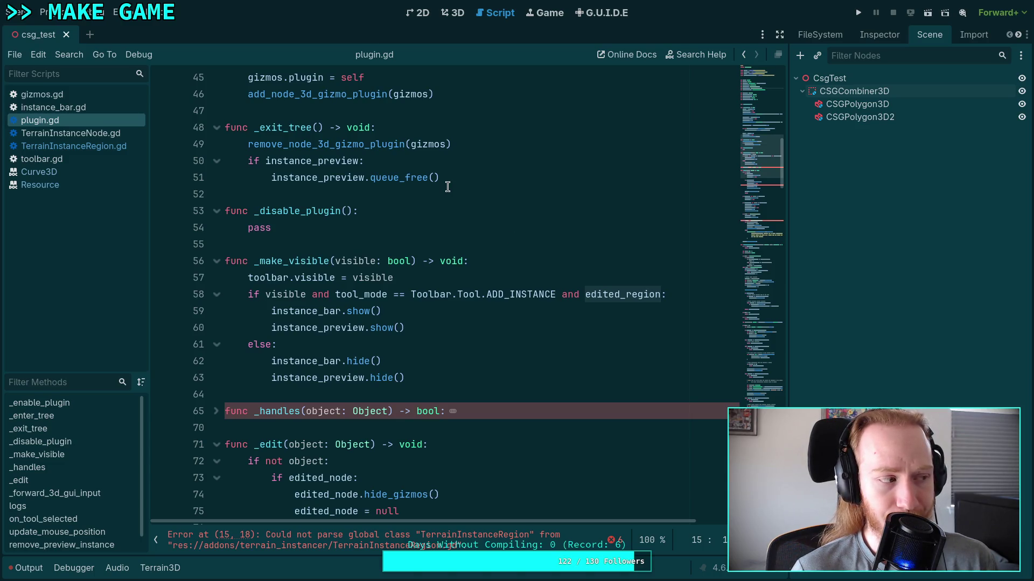
scroll(482, 249, "down", 2)
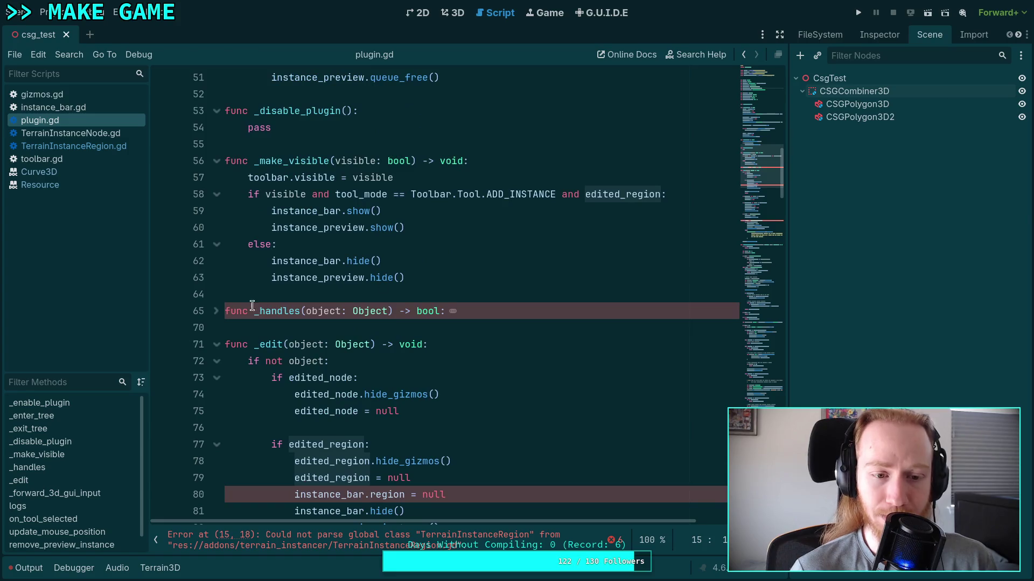
left_click(217, 311)
scroll(338, 303, "down", 1)
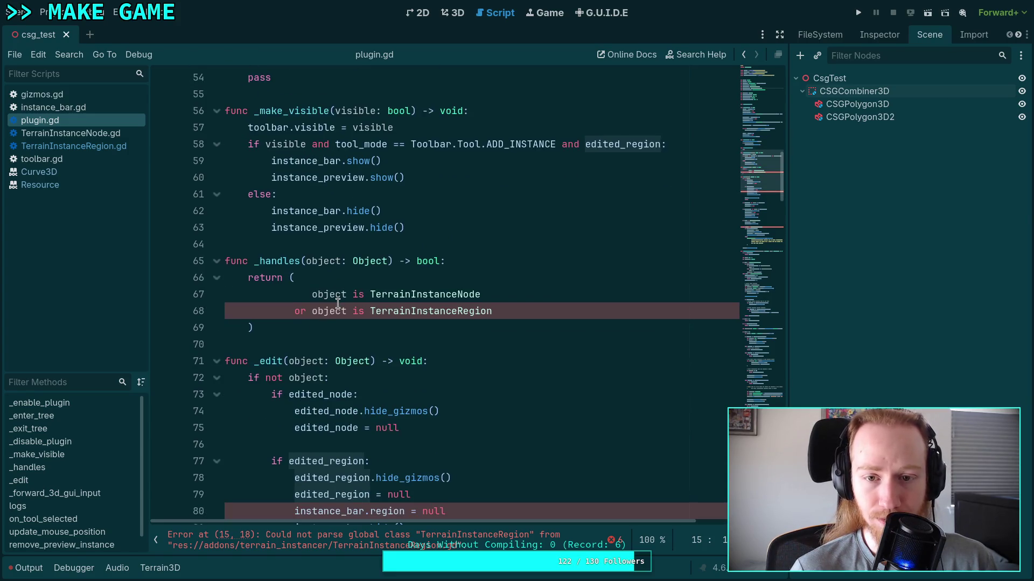
scroll(338, 303, "down", 14)
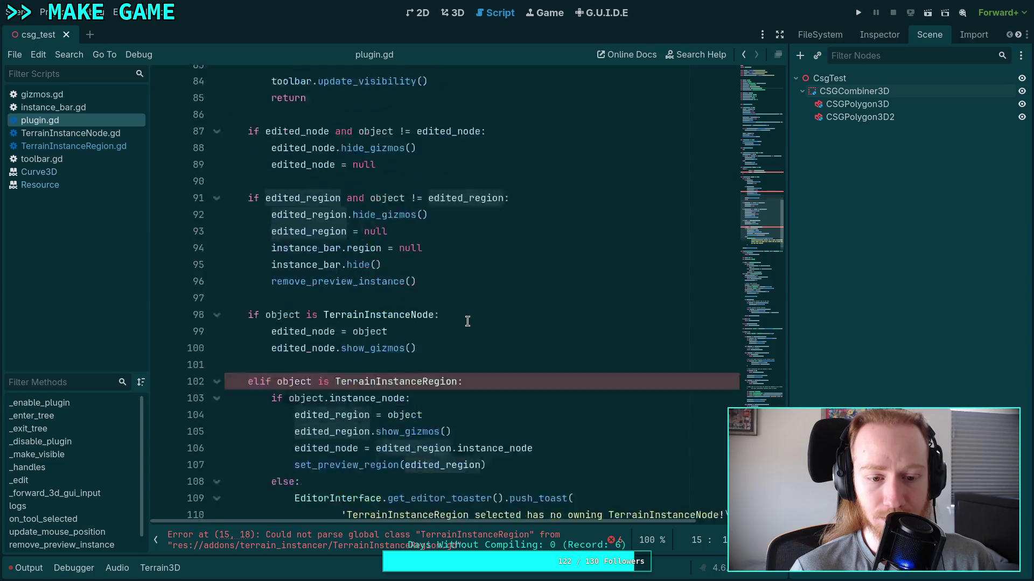
scroll(462, 315, "down", 5)
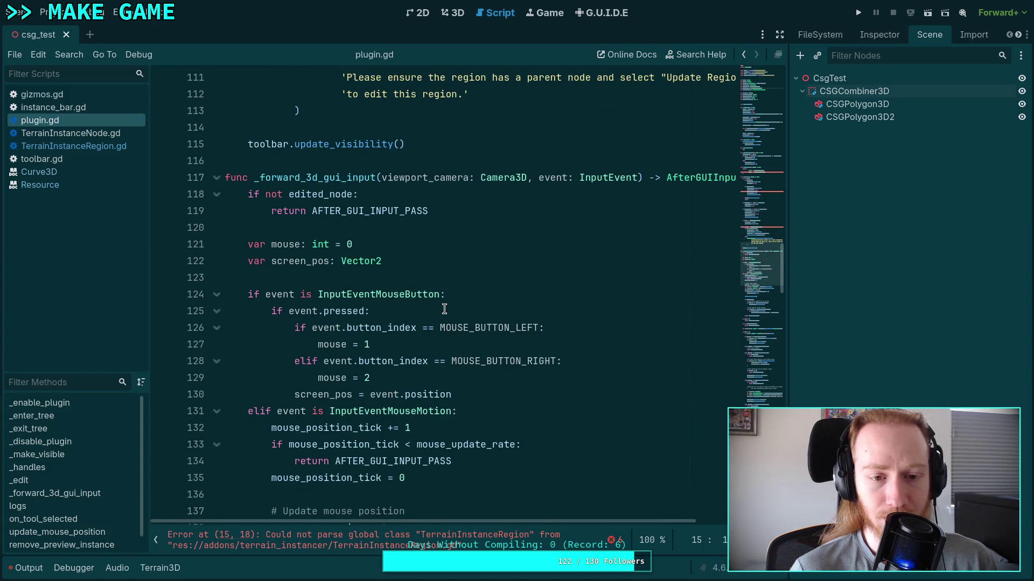
scroll(444, 309, "down", 10)
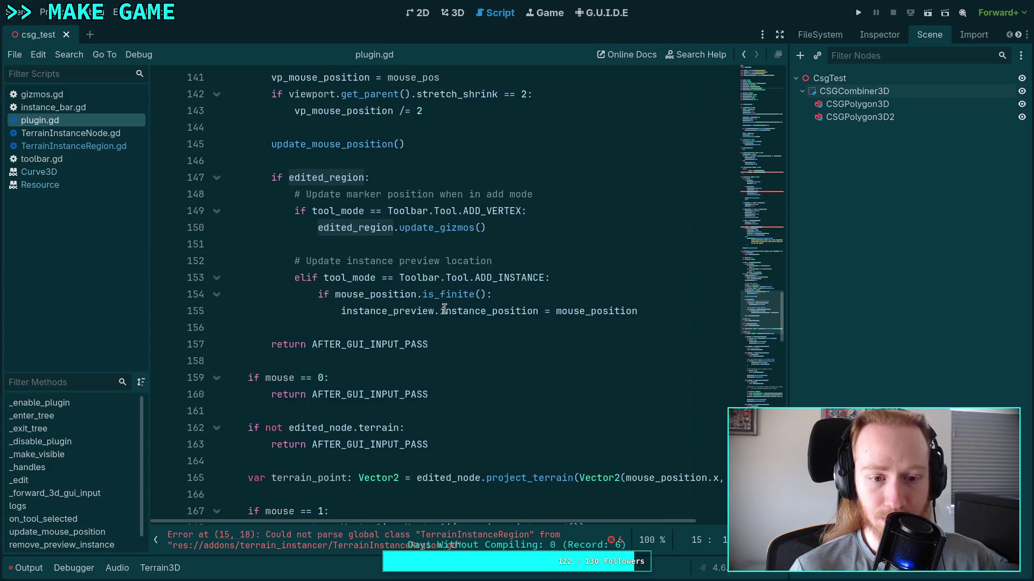
scroll(444, 309, "down", 7)
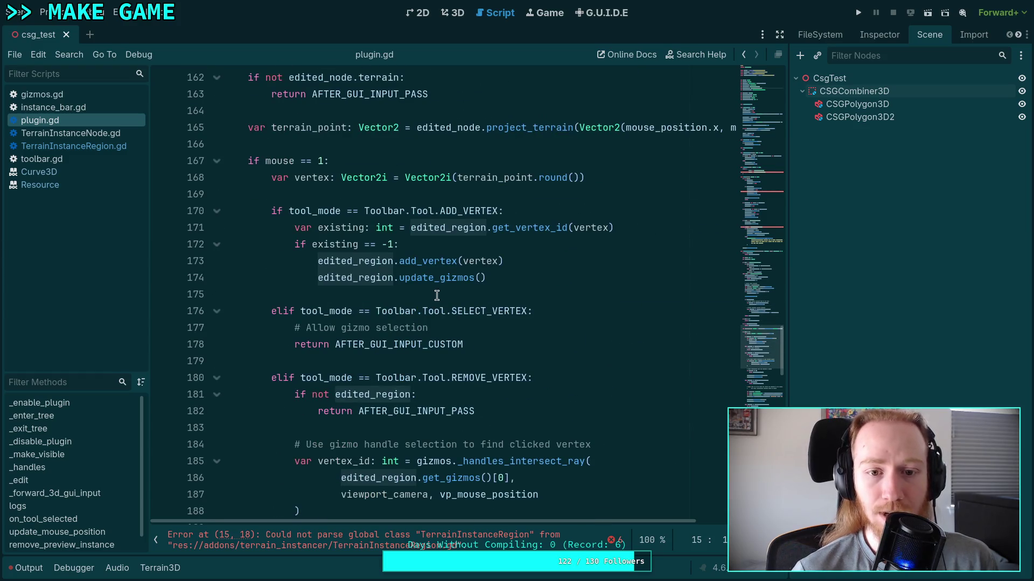
scroll(431, 285, "down", 4)
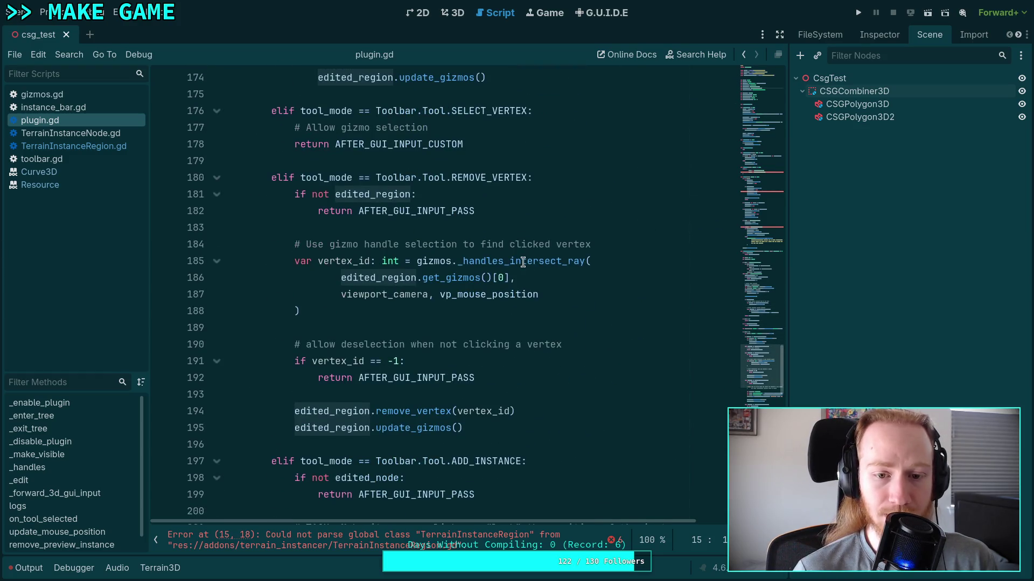
scroll(506, 264, "down", 3)
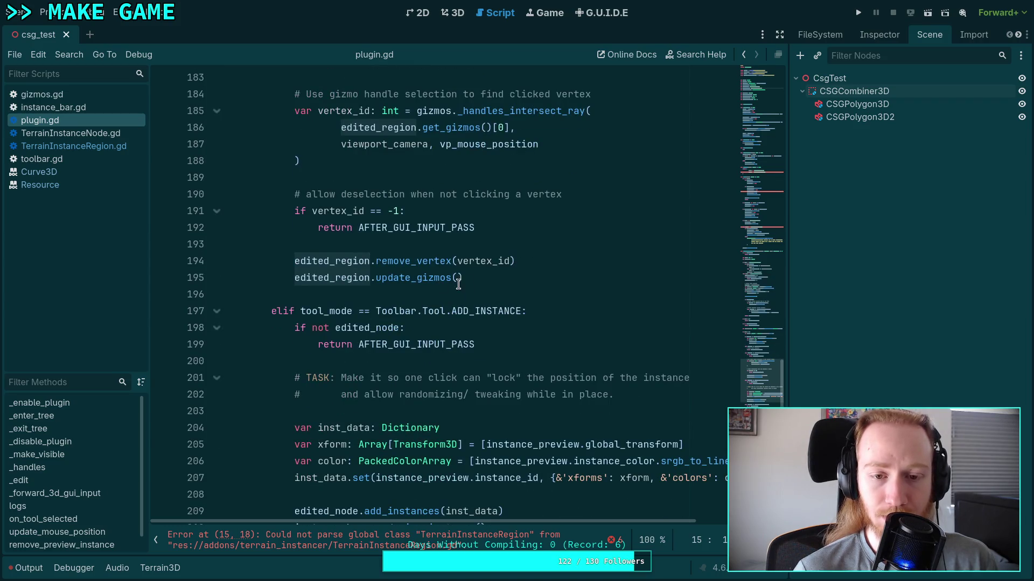
scroll(485, 280, "up", 2)
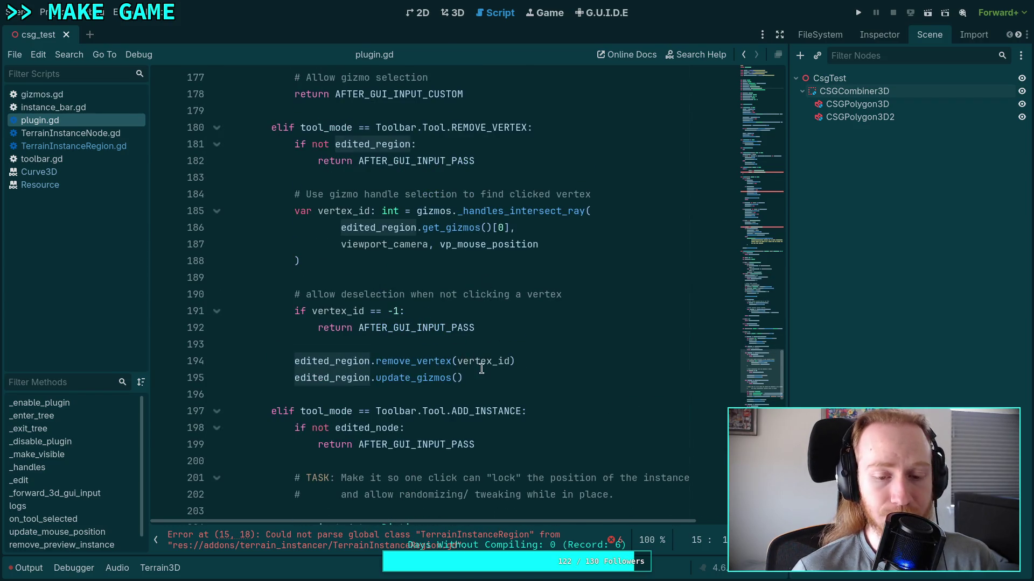
Step: Delete the ADD_VERTEX, SELECT_VERTEX and REMOVE_VERTEX branches from _forward_3d_gui_input
mouse_move(488, 375)
left_mouse_down()
mouse_move(277, 355)
mouse_move(289, 325)
mouse_move(284, 265)
mouse_move(301, 259)
left_mouse_up()
key("BackSpace")
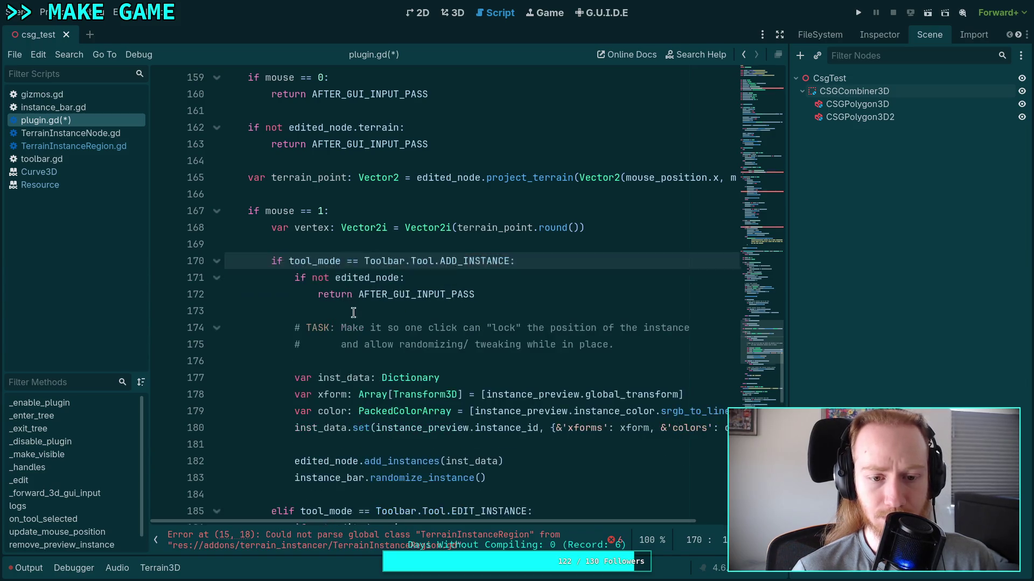
scroll(334, 326, "down", 5)
scroll(334, 325, "up", 2)
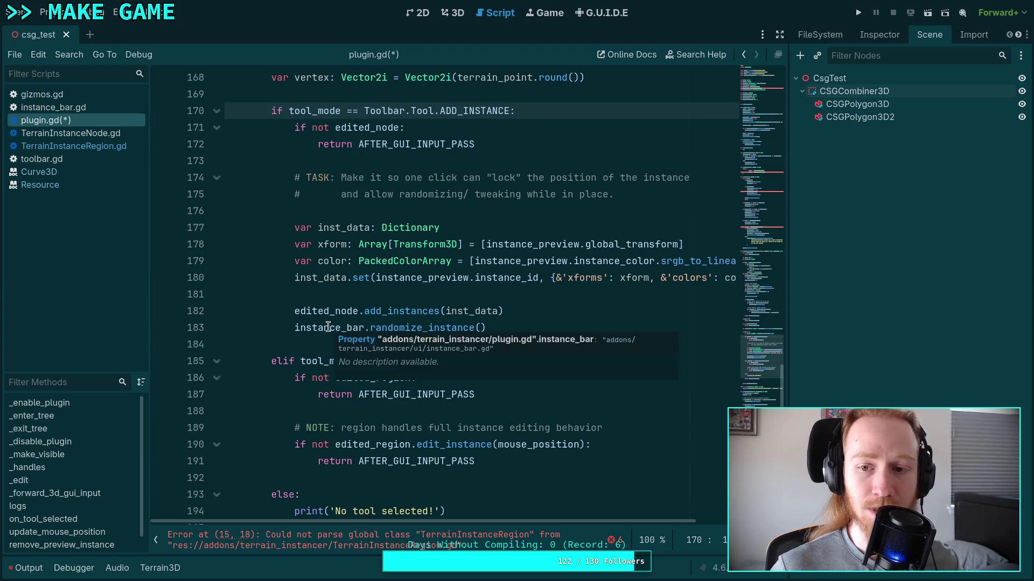
scroll(323, 328, "down", 12)
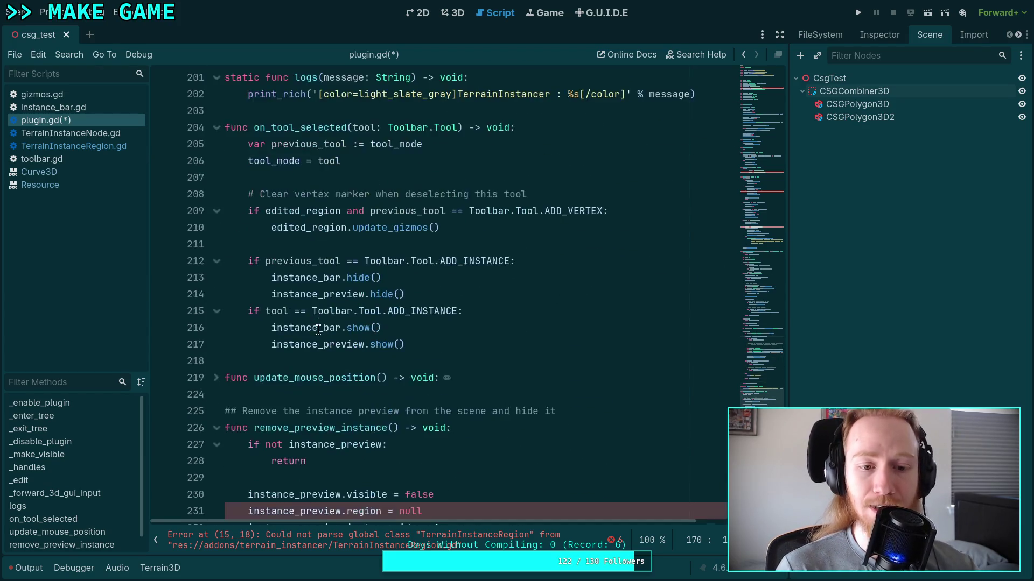
scroll(319, 330, "down", 2)
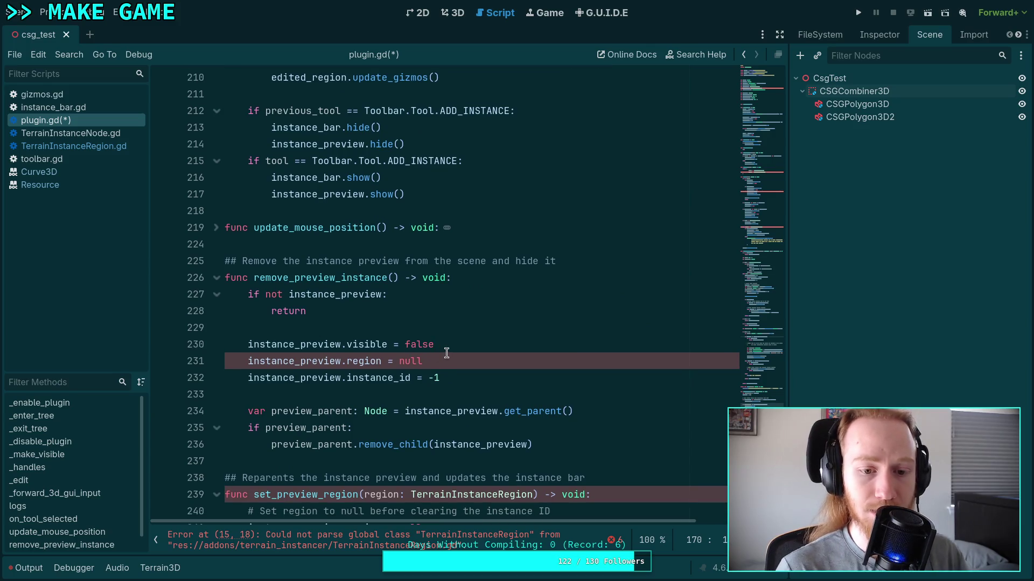
scroll(443, 355, "down", 1)
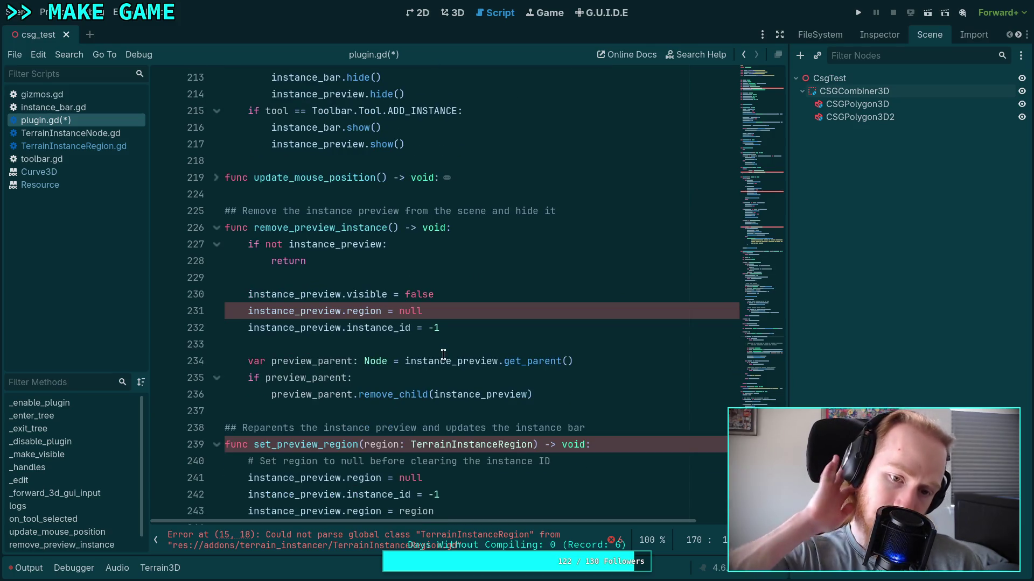
scroll(443, 354, "down", 3)
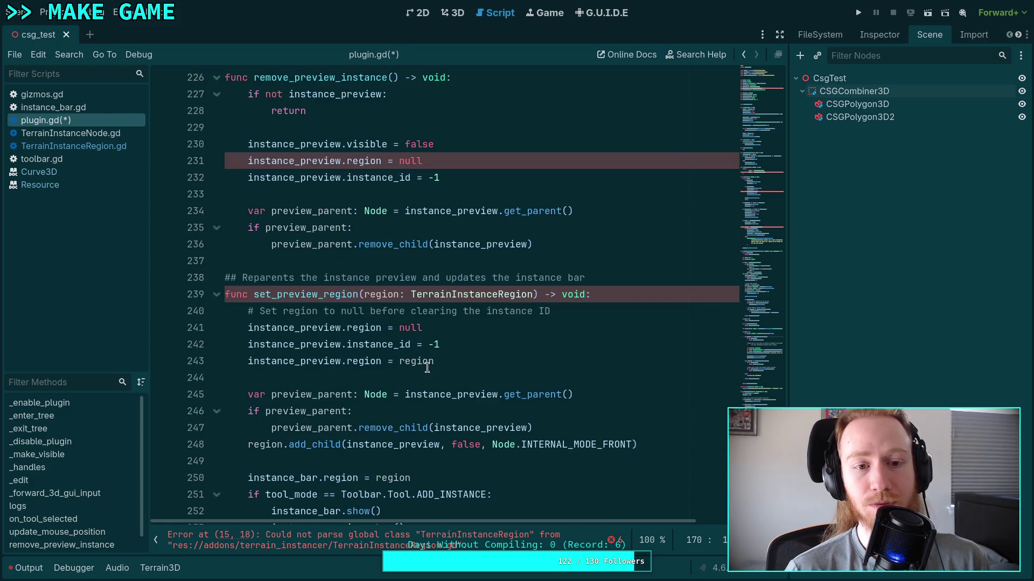
scroll(418, 365, "down", 1)
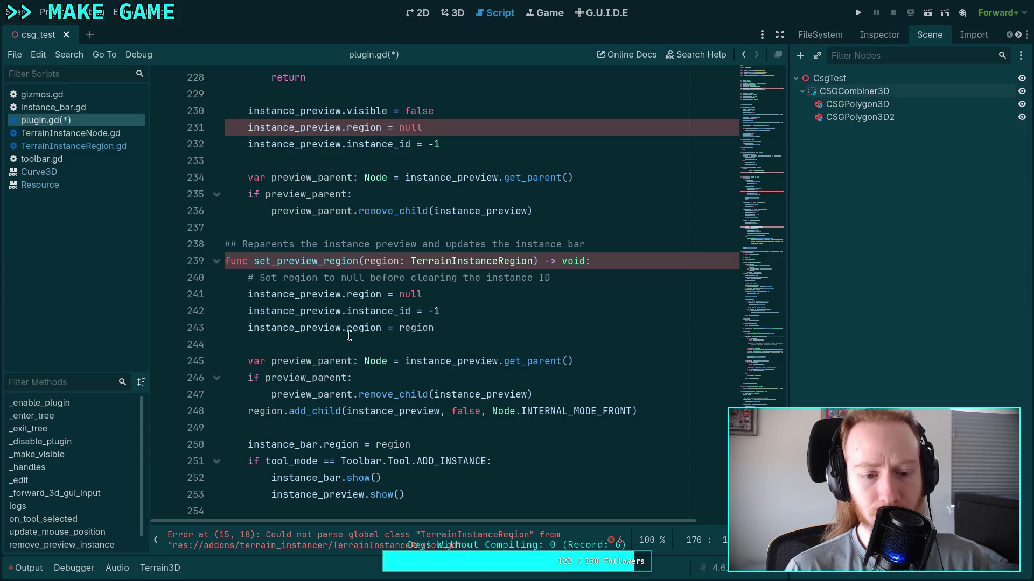
scroll(347, 331, "up", 10)
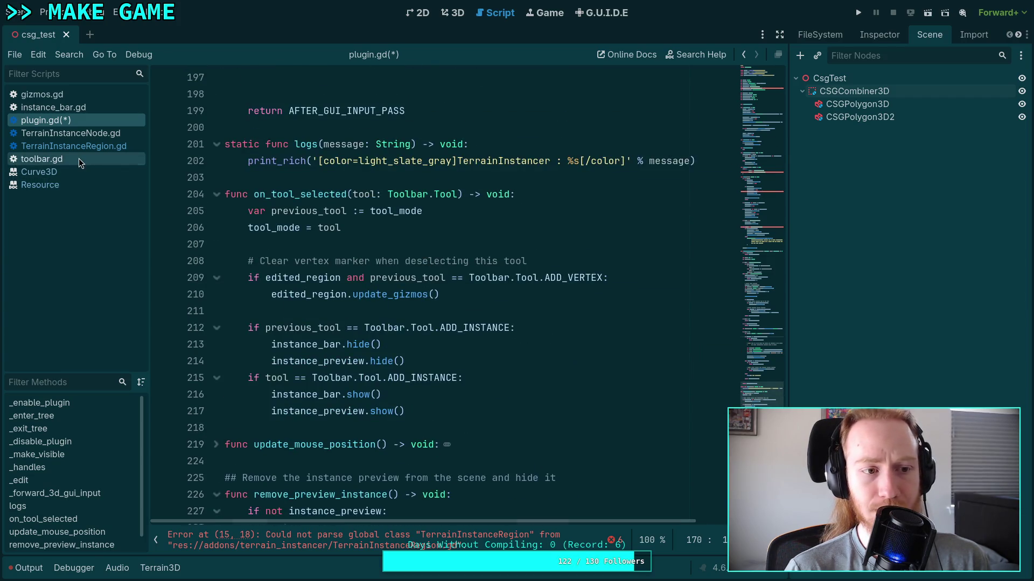
Step: Open toolbar.gd and remove the three vertex entries from the Tool enum
left_click(79, 159)
scroll(473, 294, "up", 5)
scroll(474, 294, "up", 20)
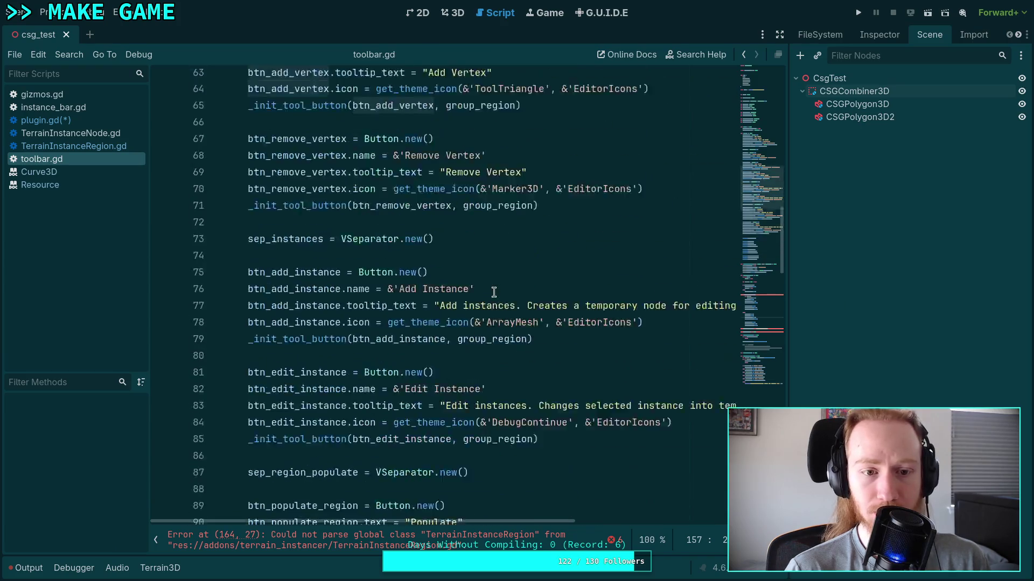
scroll(493, 292, "up", 5)
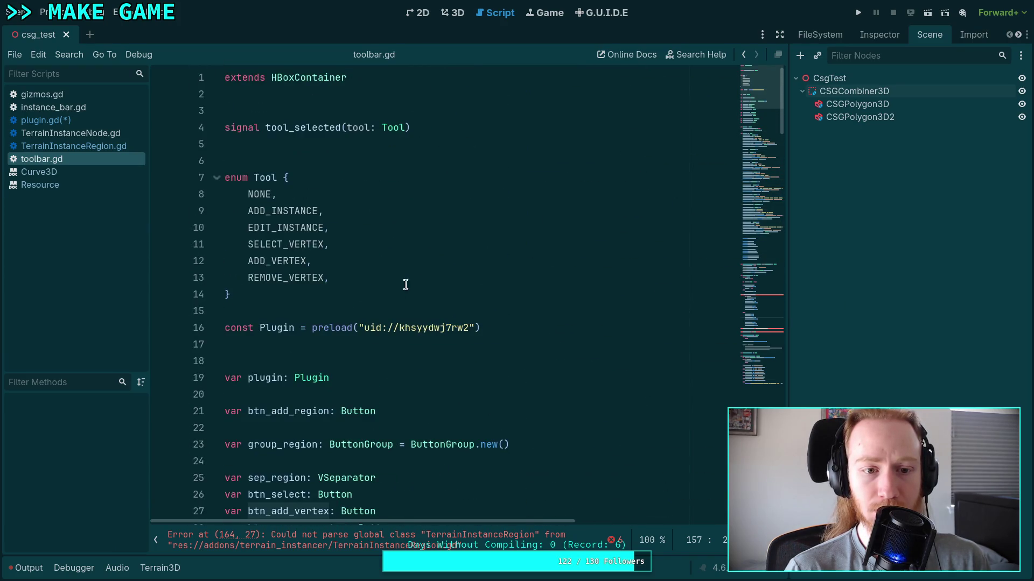
left_click(357, 277)
left_click_drag(358, 278, 368, 226)
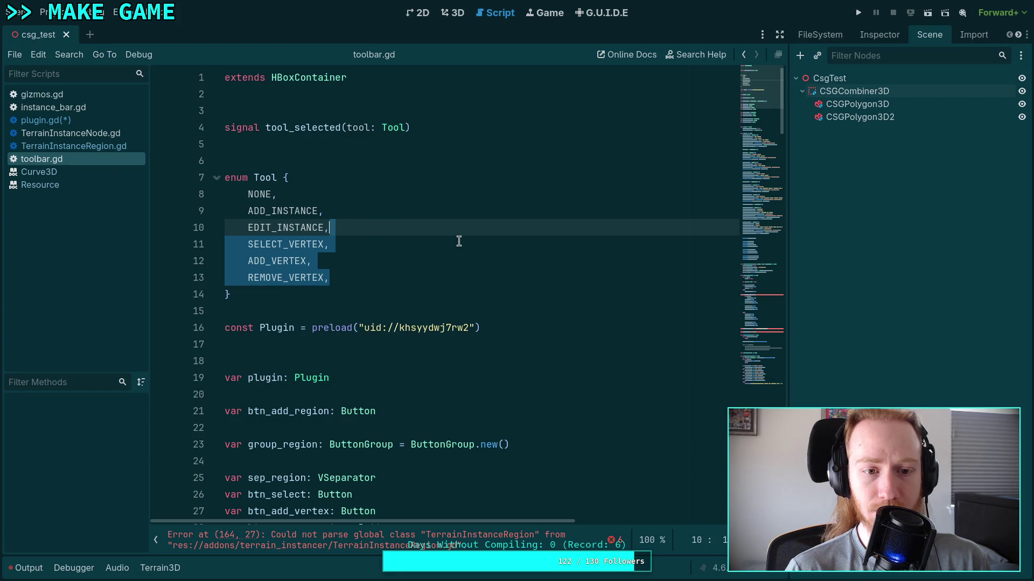
key("BackSpace")
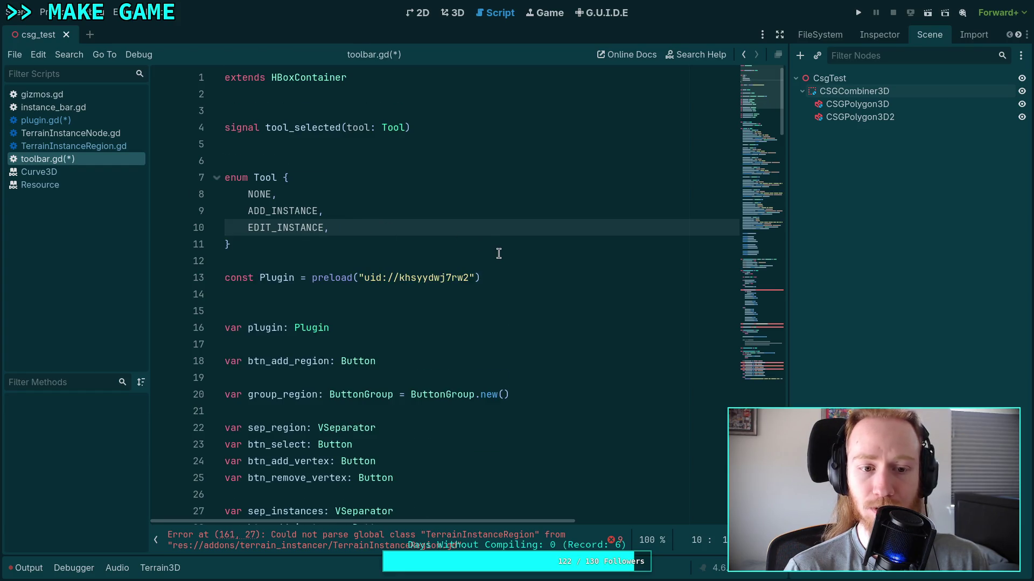
Step: Delete the vertex separator and vertex button variable declarations
scroll(498, 253, "down", 7)
scroll(499, 253, "up", 3)
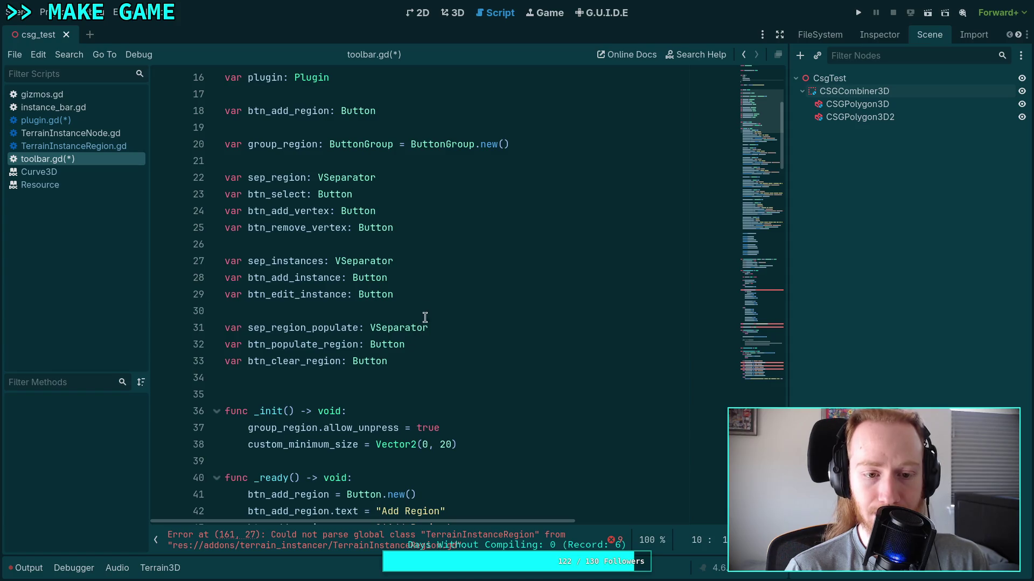
left_click_drag(428, 272, 438, 217)
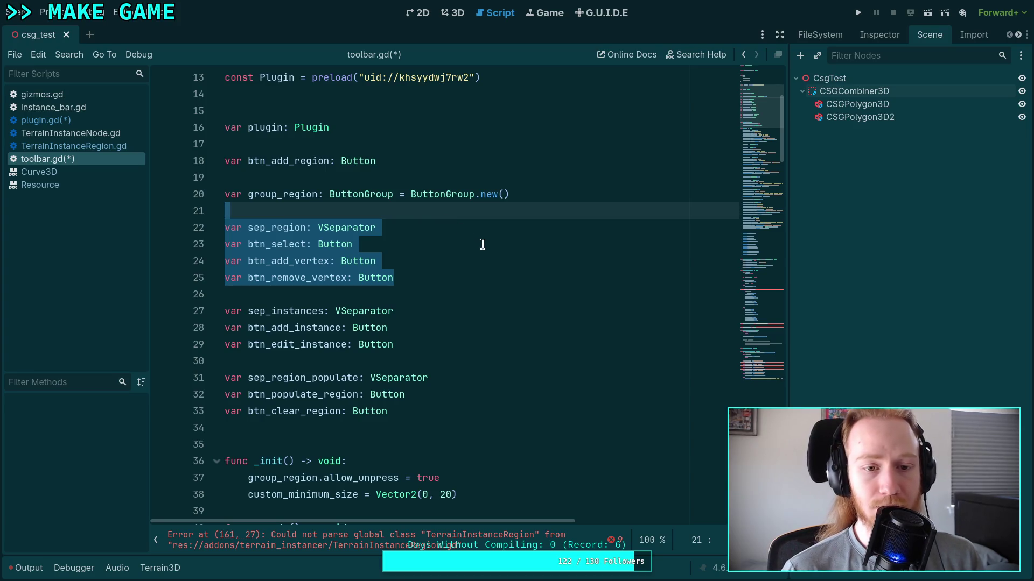
key("BackSpace")
key("BackSpace")
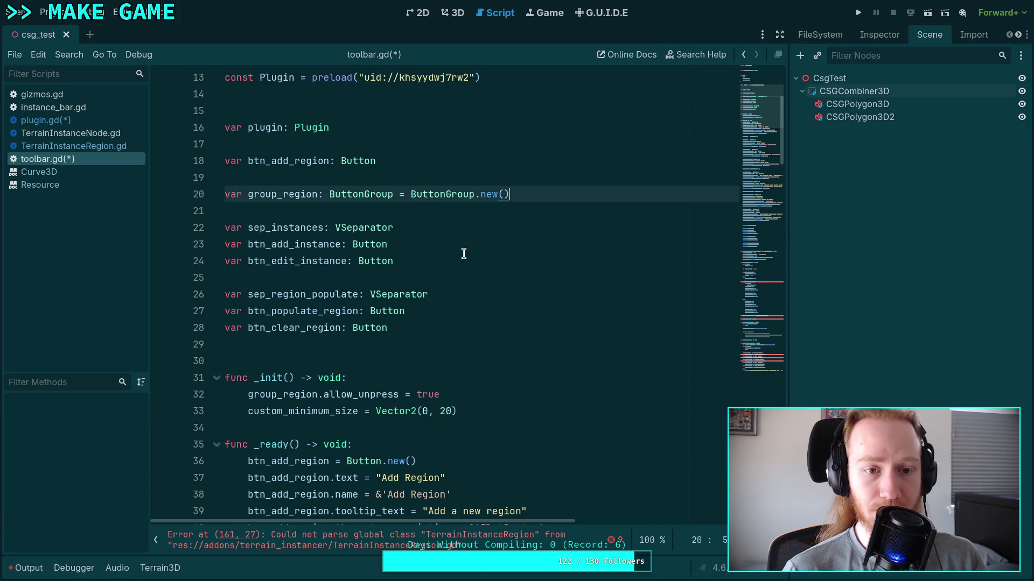
Step: Delete the code that builds the vertex buttons, plus the leftover blank line
scroll(447, 253, "down", 5)
scroll(427, 258, "down", 4)
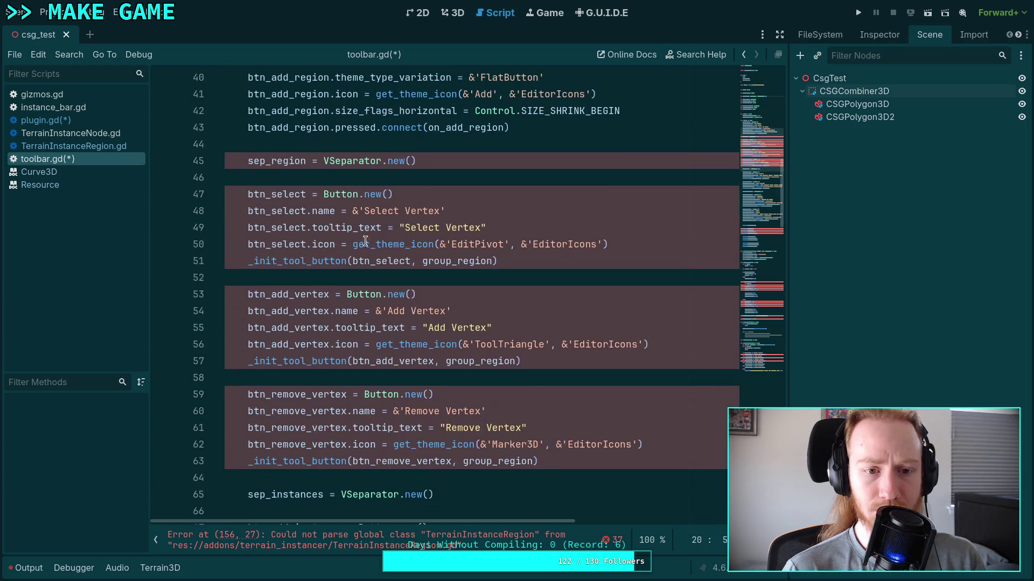
left_click_drag(247, 161, 651, 453)
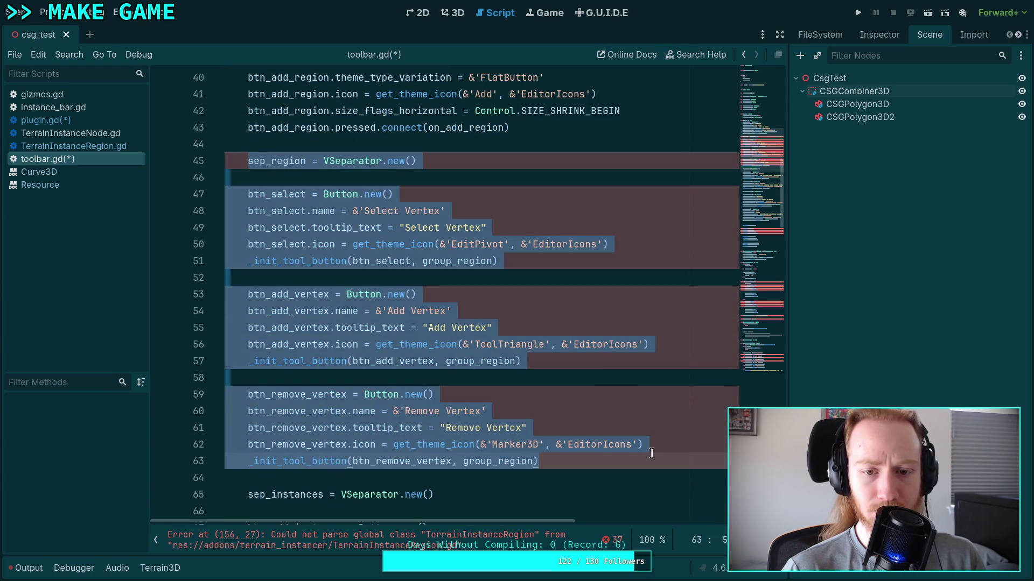
key("BackSpace")
key("BackSpace")
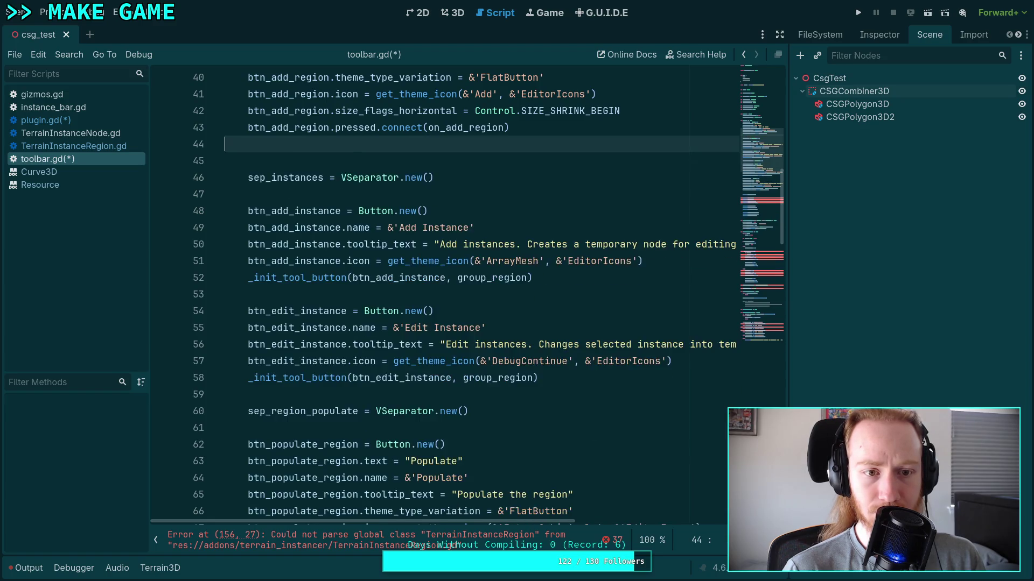
key("BackSpace")
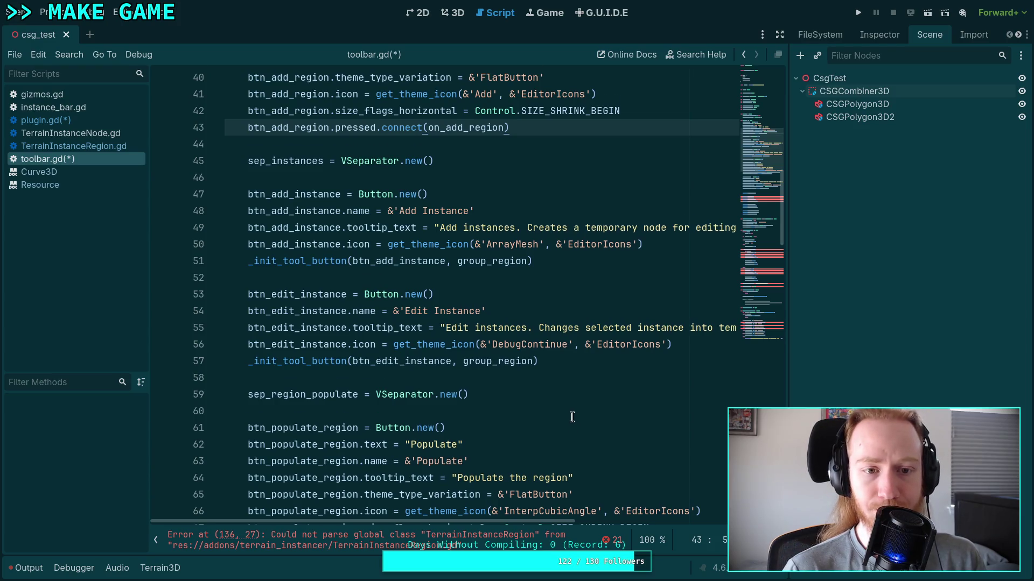
Step: Remove the four vertex add_child calls and the blank line above them
scroll(572, 417, "down", 5)
scroll(572, 417, "down", 4)
left_click_drag(410, 378, 457, 315)
key("Delete")
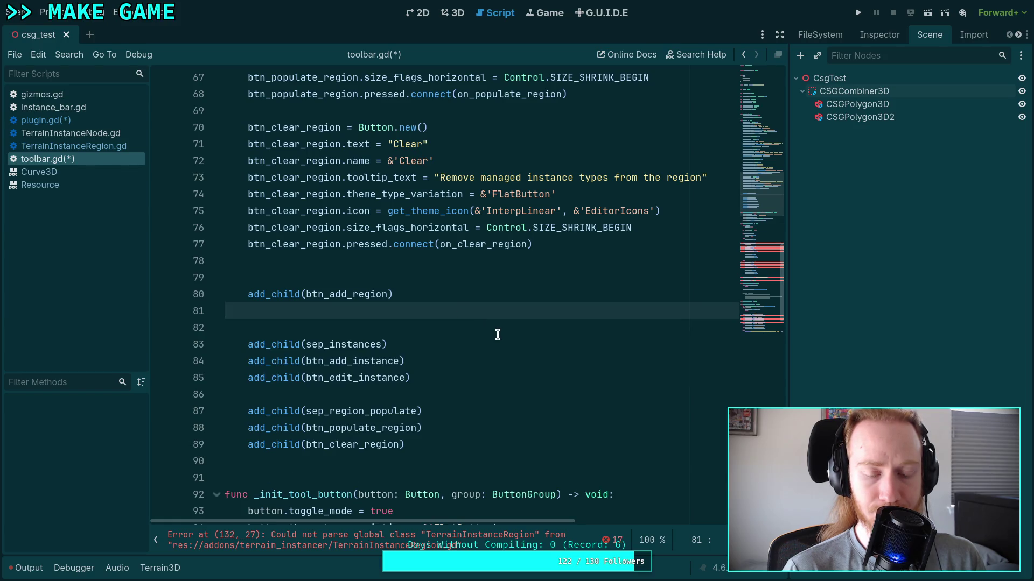
key("ctrl+z")
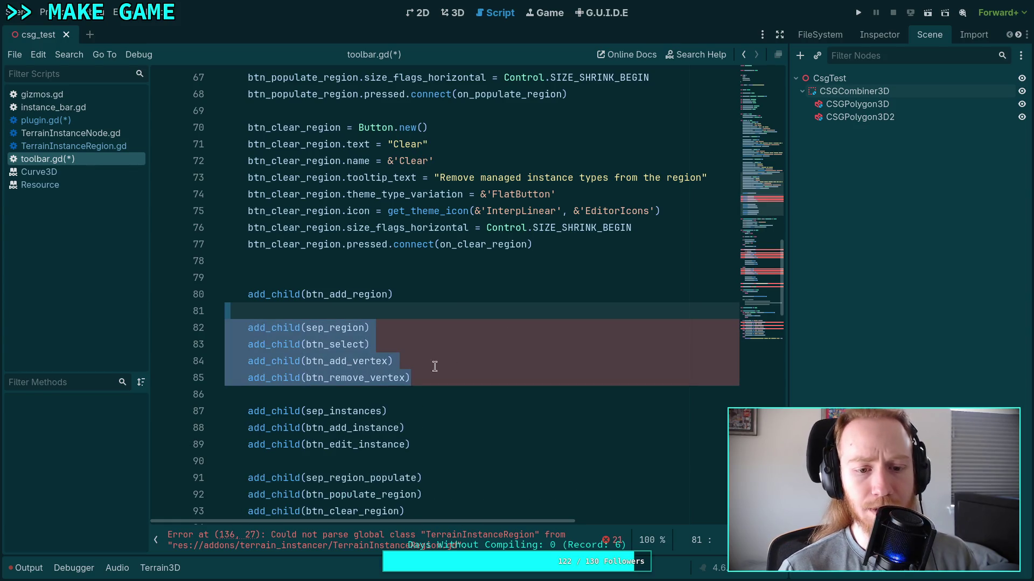
left_click_drag(448, 365, 447, 311)
key("Delete")
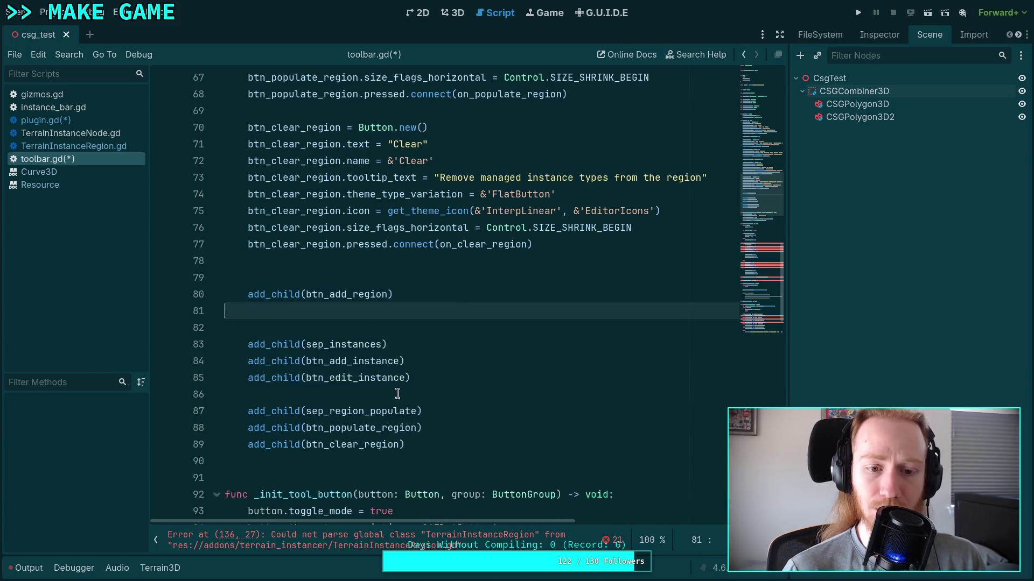
key("BackSpace")
Step: Delete the region separator and vertex button add_child lines from toolbar.gd's setup code
scroll(397, 393, "down", 10)
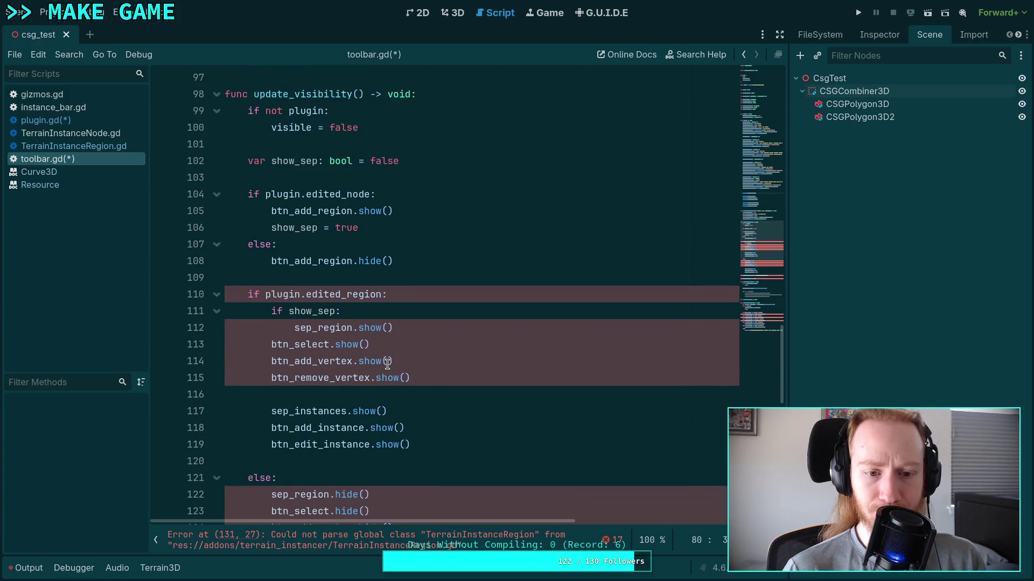
scroll(423, 339, "up", 1)
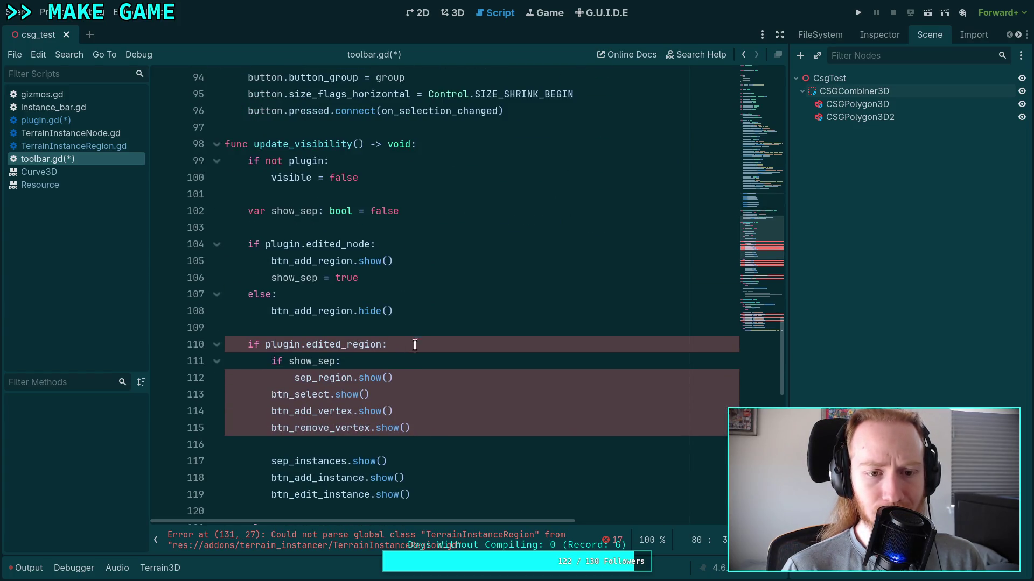
scroll(418, 362, "down", 2)
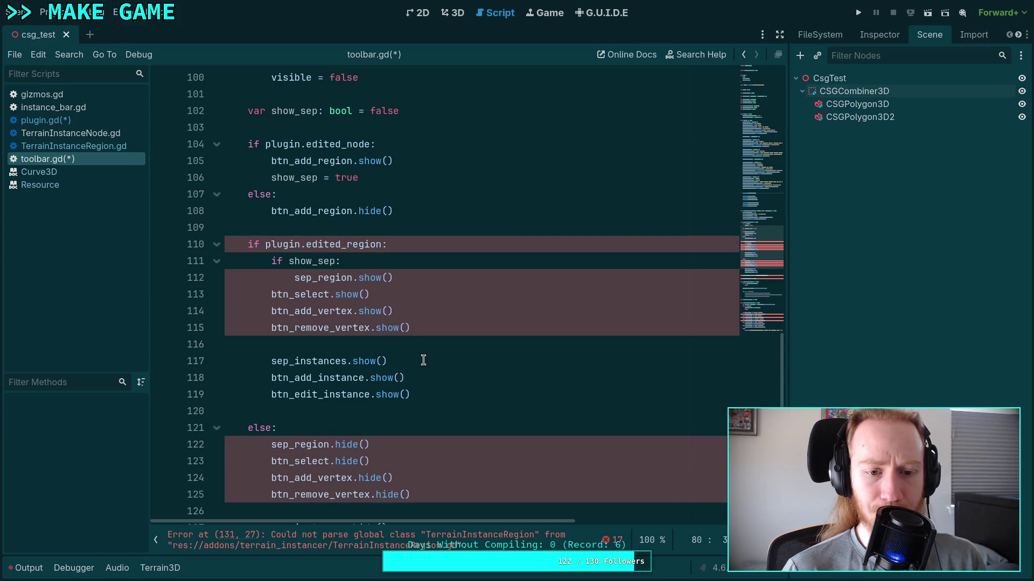
scroll(423, 360, "down", 1)
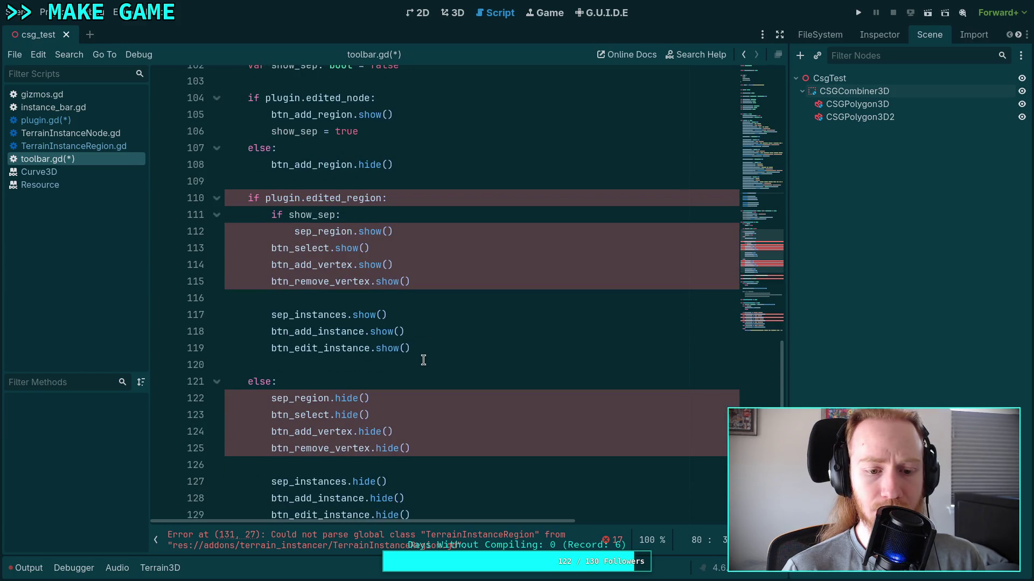
scroll(423, 360, "down", 2)
scroll(423, 361, "up", 2)
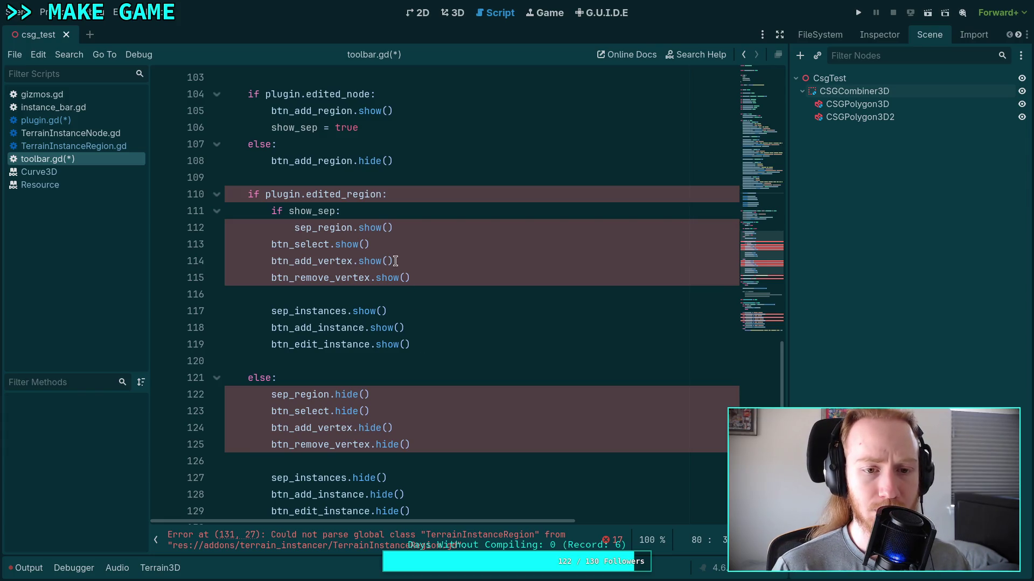
scroll(394, 261, "up", 1)
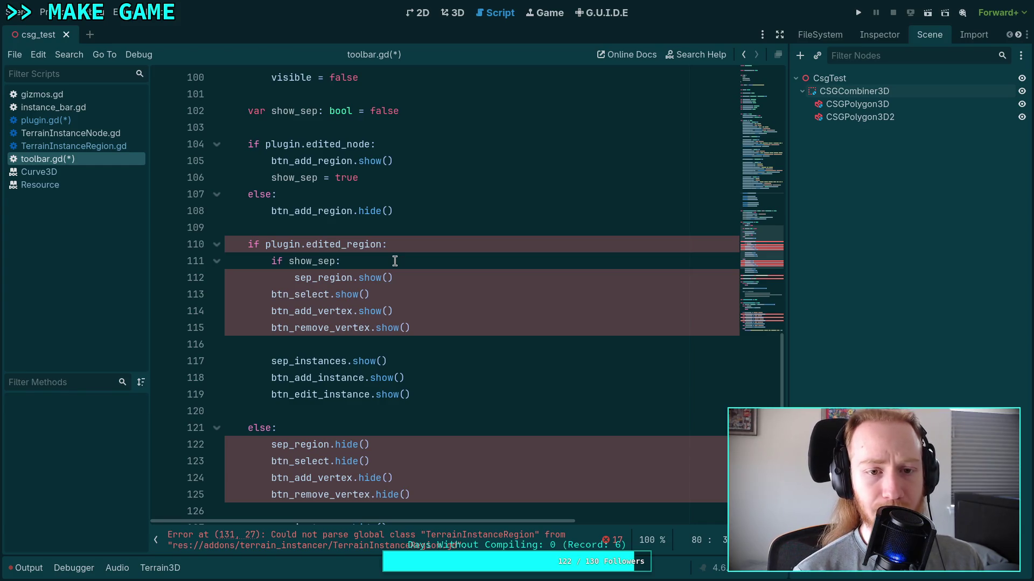
scroll(394, 261, "up", 11)
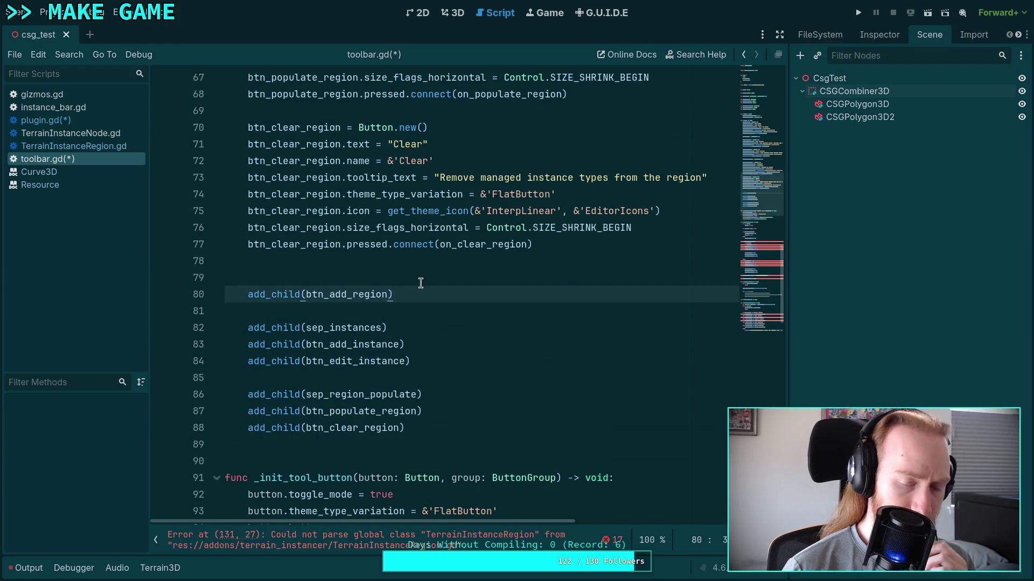
double_click(339, 329)
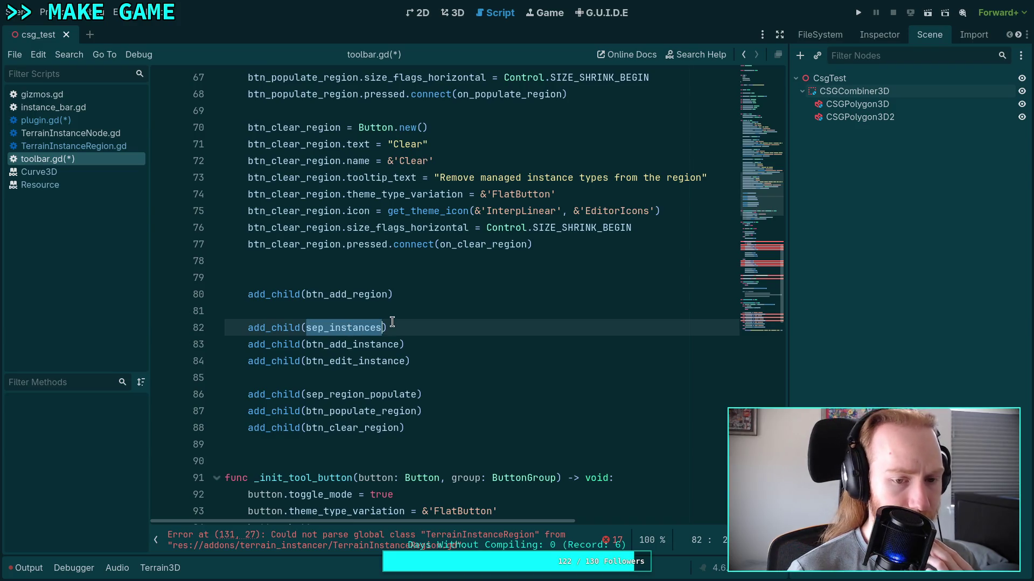
scroll(392, 322, "down", 12)
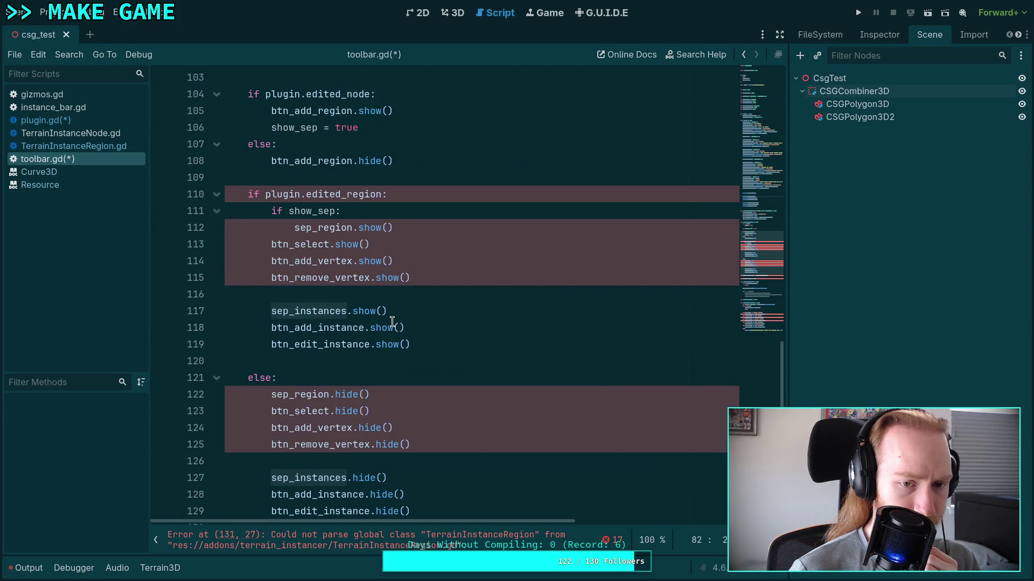
scroll(392, 322, "up", 1)
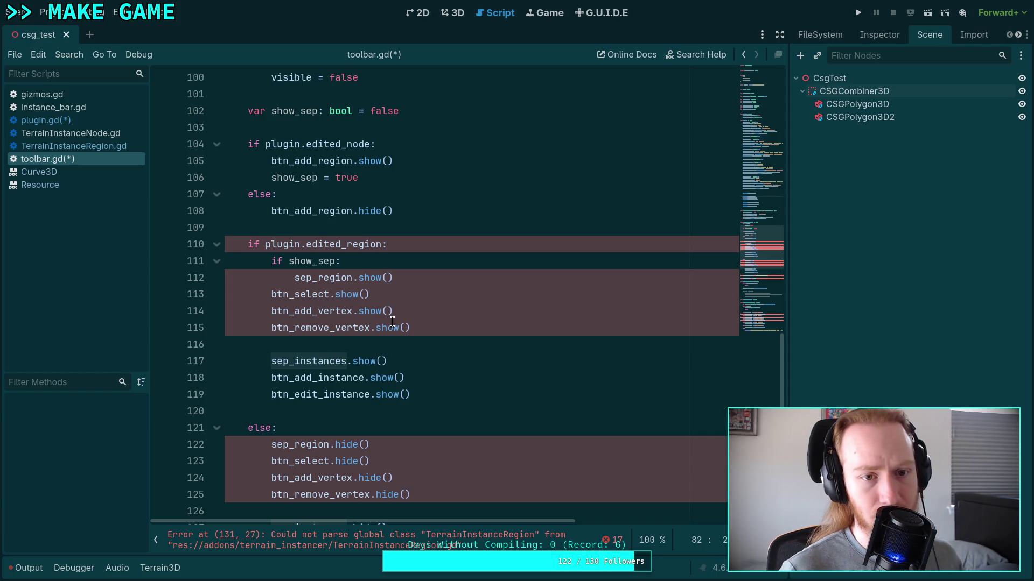
scroll(436, 291, "up", 2)
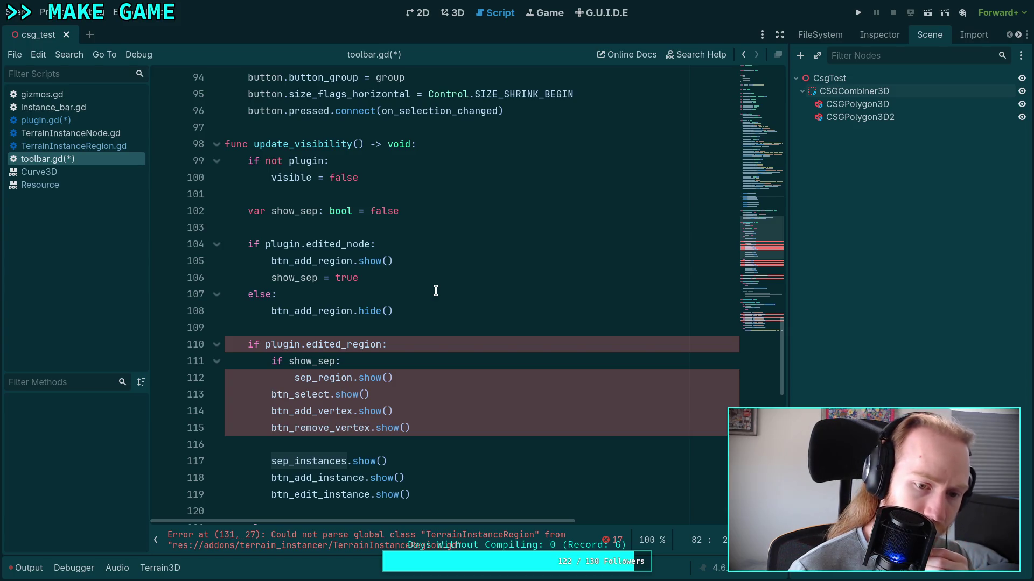
scroll(435, 291, "up", 20)
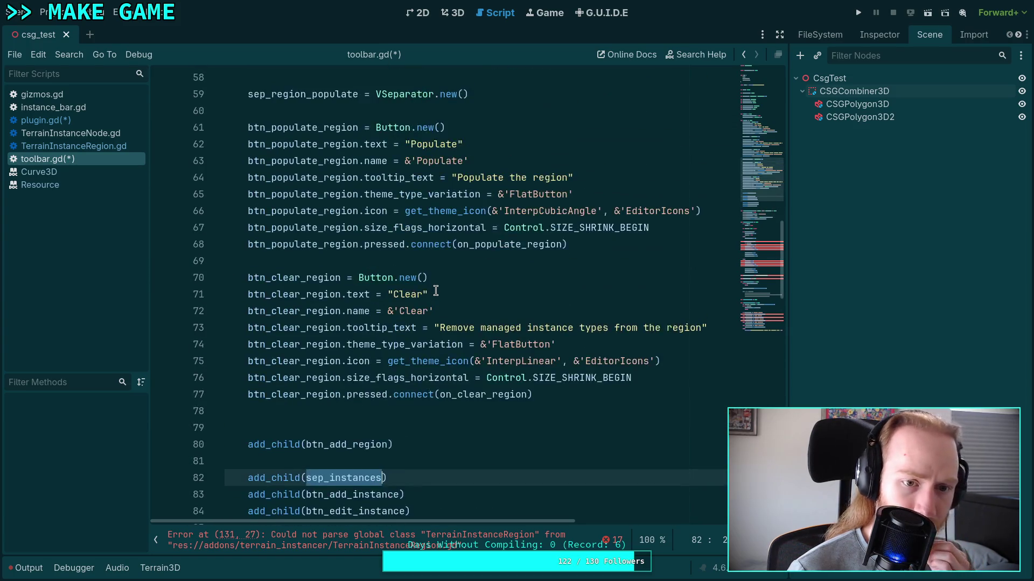
scroll(436, 291, "up", 1)
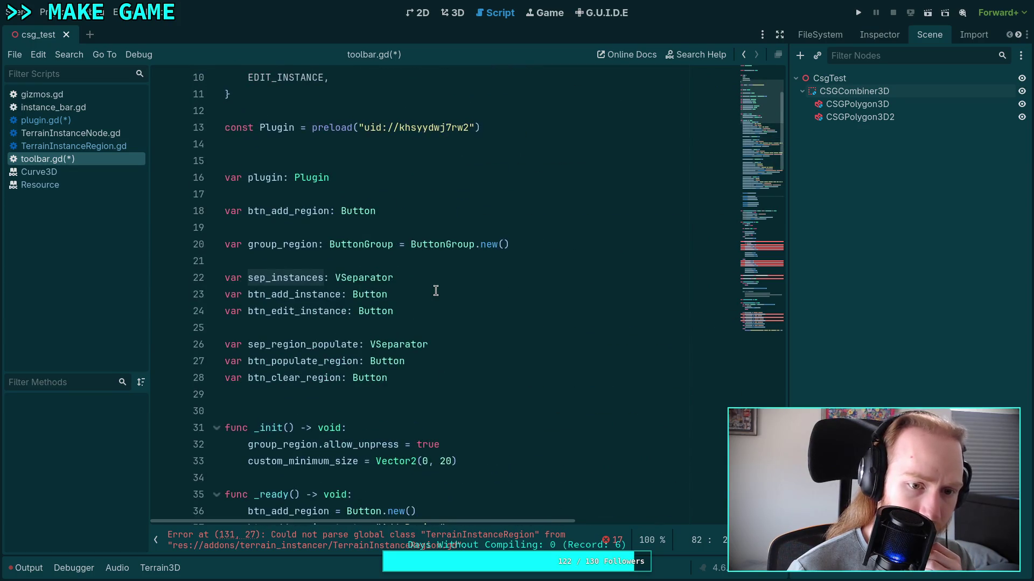
scroll(436, 291, "down", 6)
scroll(435, 291, "down", 9)
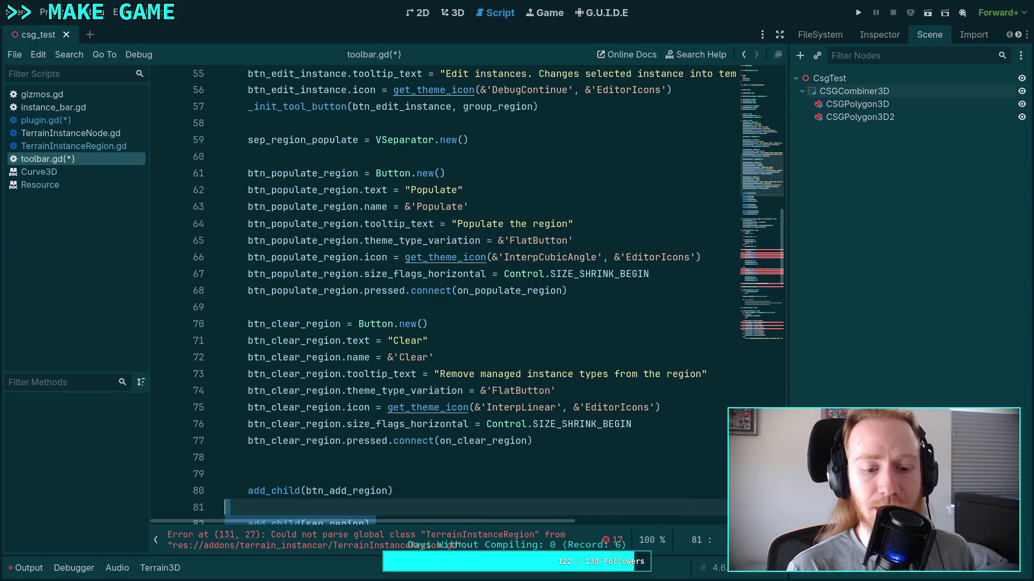
mouse_move(412, 323)
left_mouse_down()
mouse_move(422, 307)
mouse_move(439, 323)
mouse_move(445, 275)
left_mouse_up()
left_click(358, 347)
double_click(349, 357)
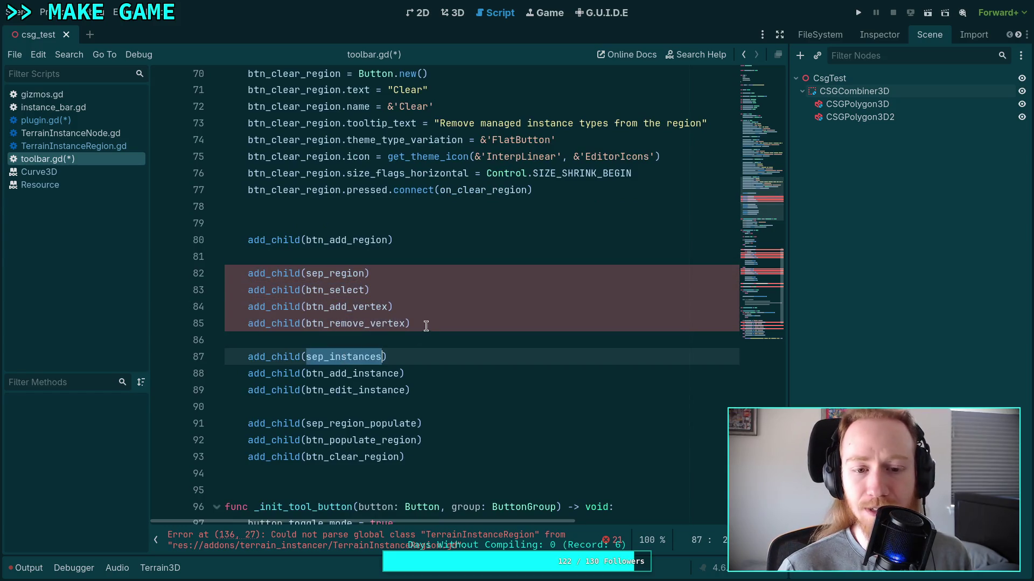
left_click_drag(425, 323, 433, 256)
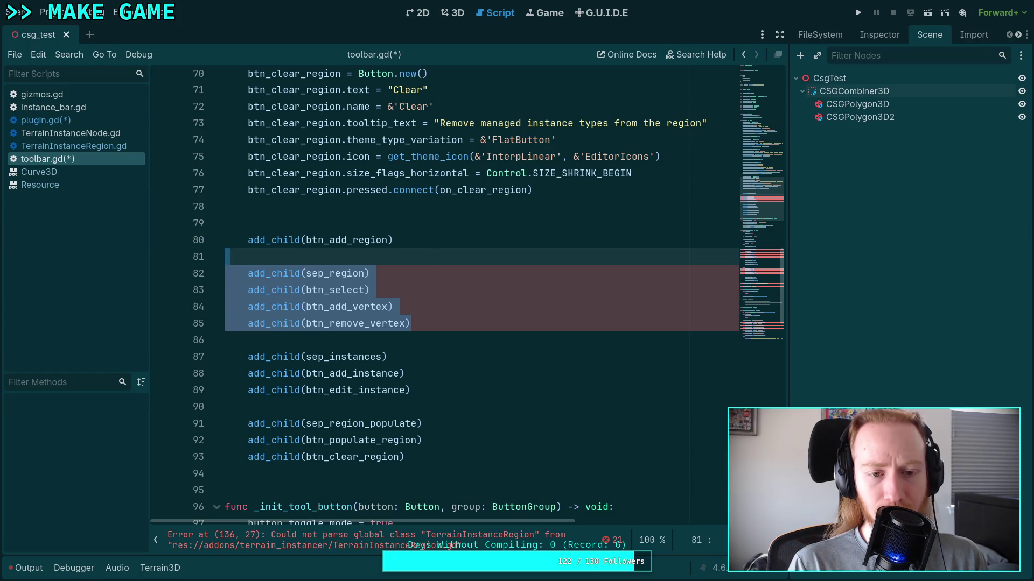
key("BackSpace")
Step: Rename sep_region to sep_instances on line 112
scroll(466, 280, "up", 12)
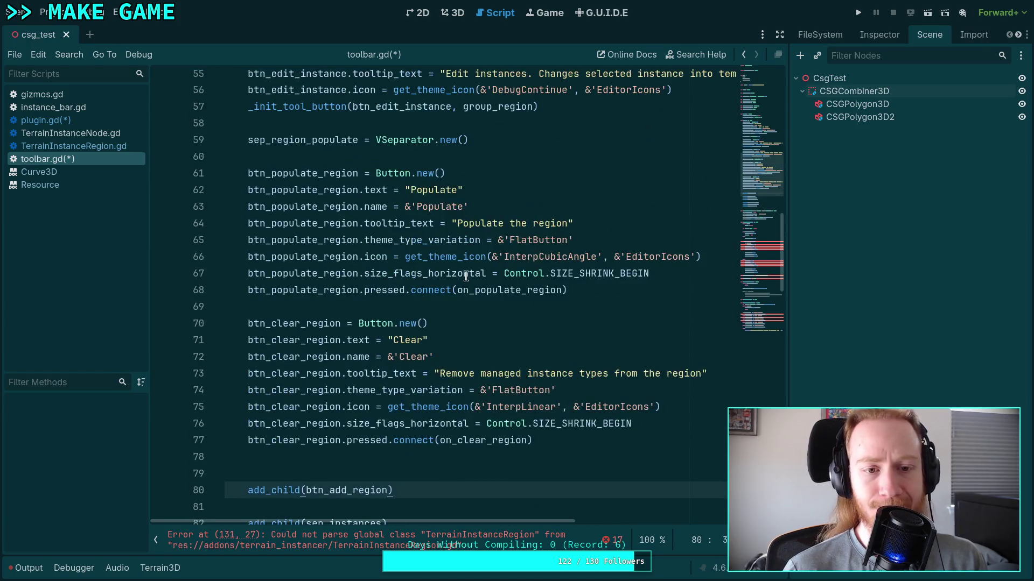
scroll(467, 274, "down", 20)
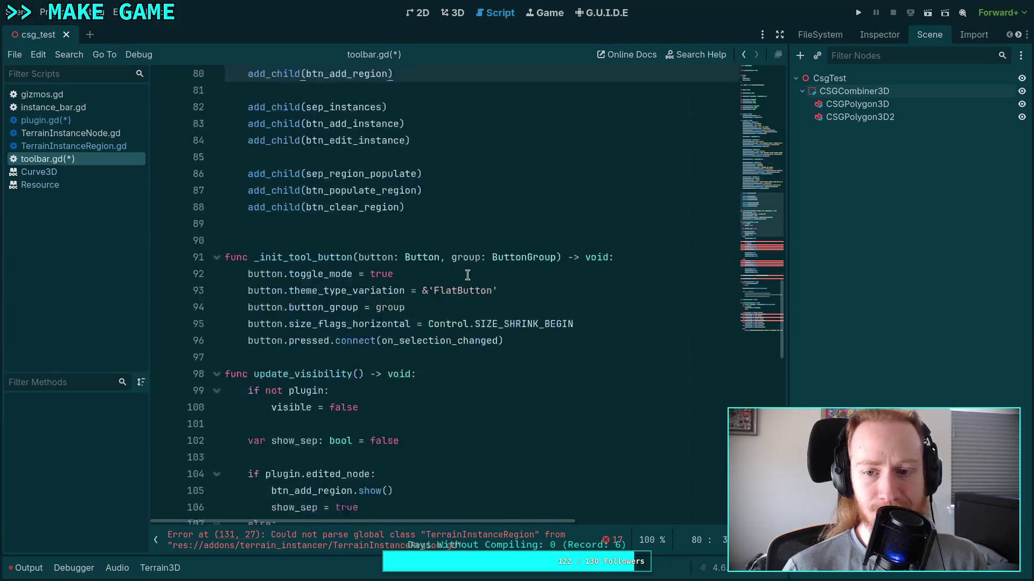
scroll(363, 261, "up", 1)
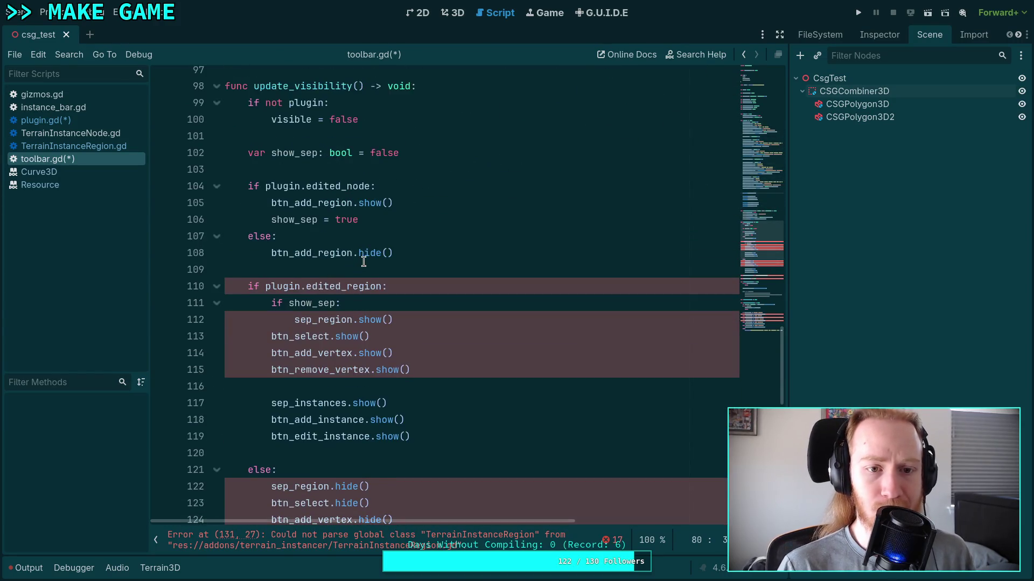
left_click_drag(318, 325, 351, 323)
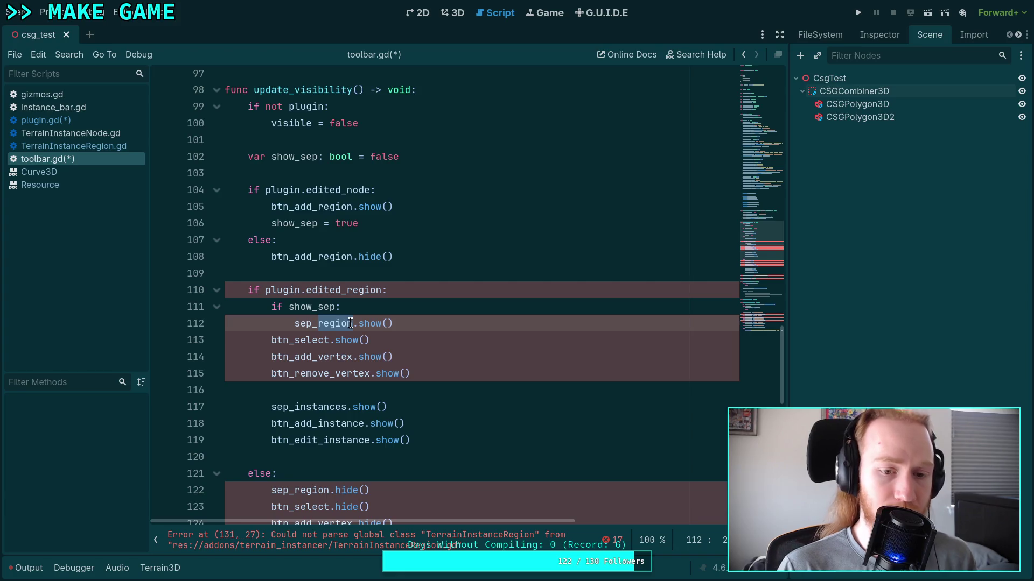
type("in")
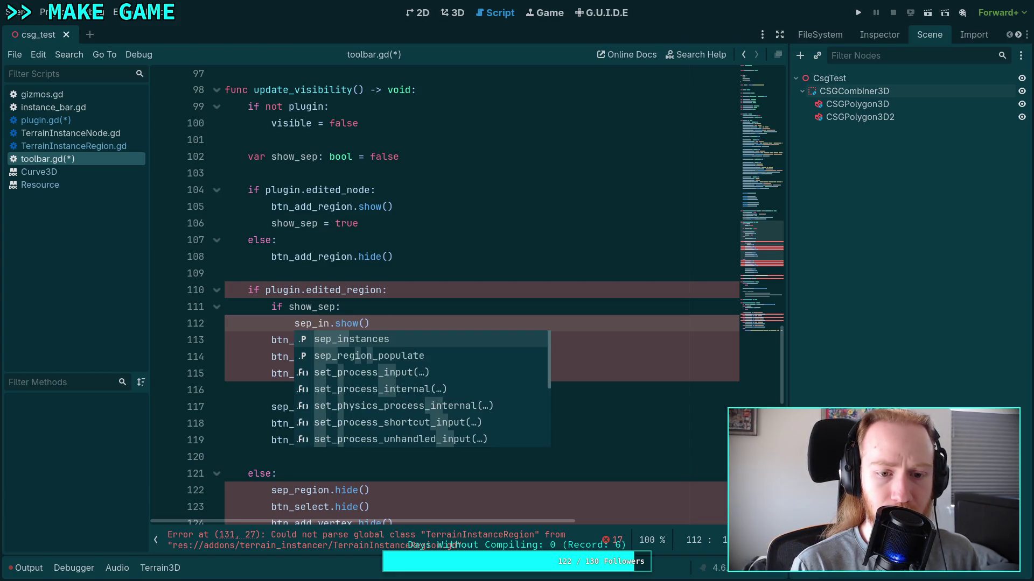
key("Return")
Step: Remove the leftover region and vertex show and hide calls
left_click_drag(409, 399, 457, 332)
key("BackSpace")
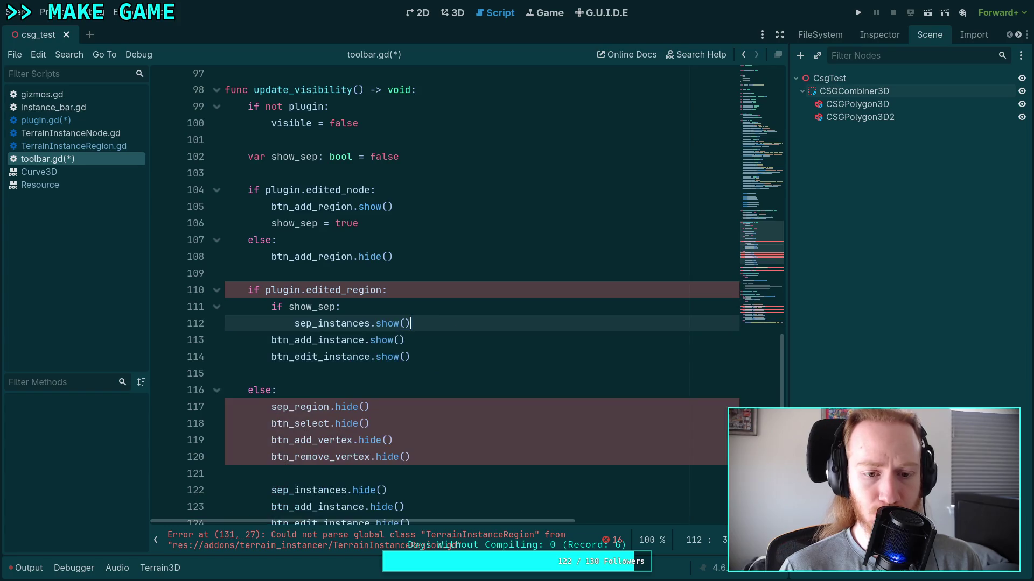
scroll(405, 301, "down", 2)
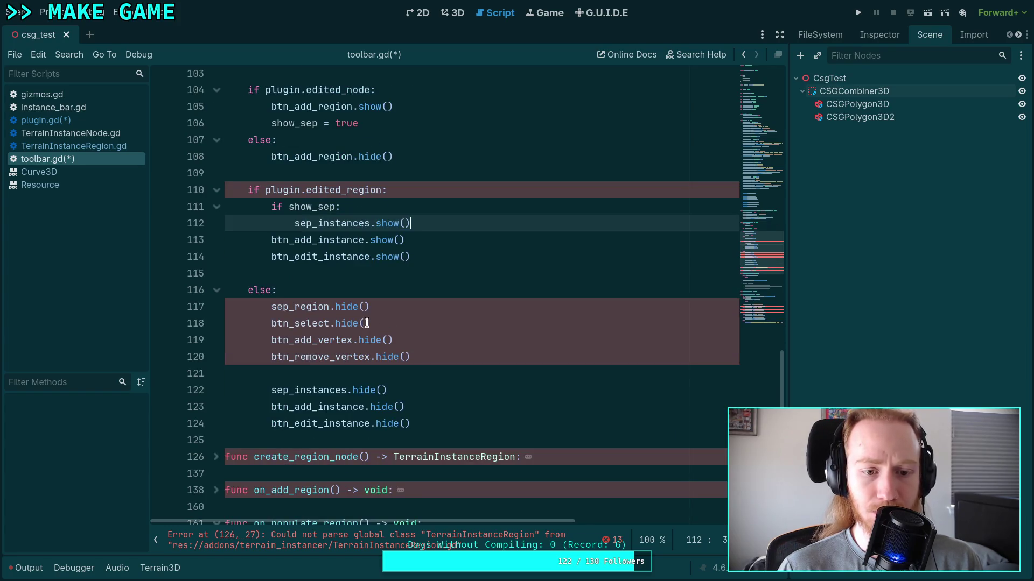
double_click(327, 307)
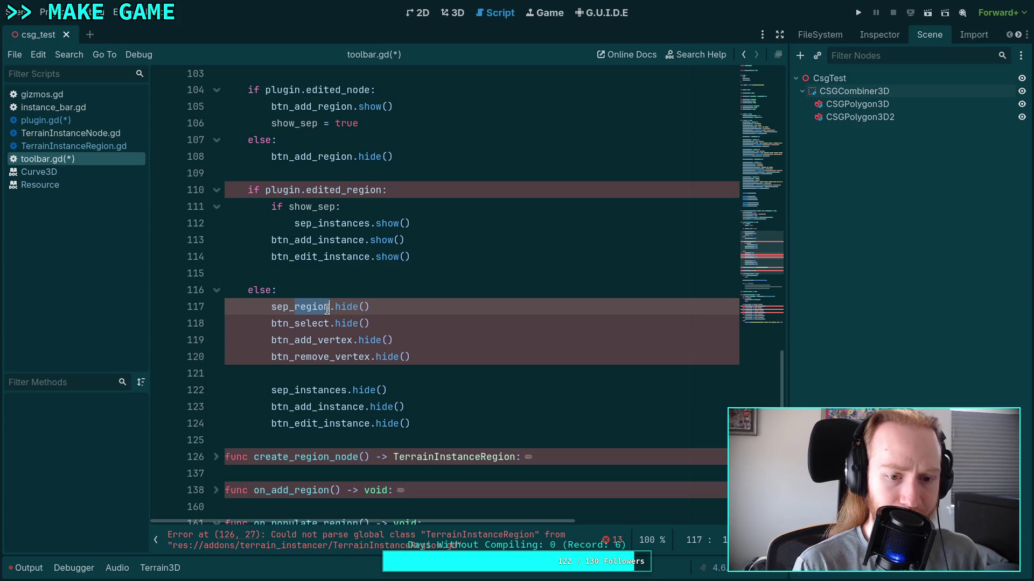
left_click_drag(442, 373, 441, 288)
key("BackSpace")
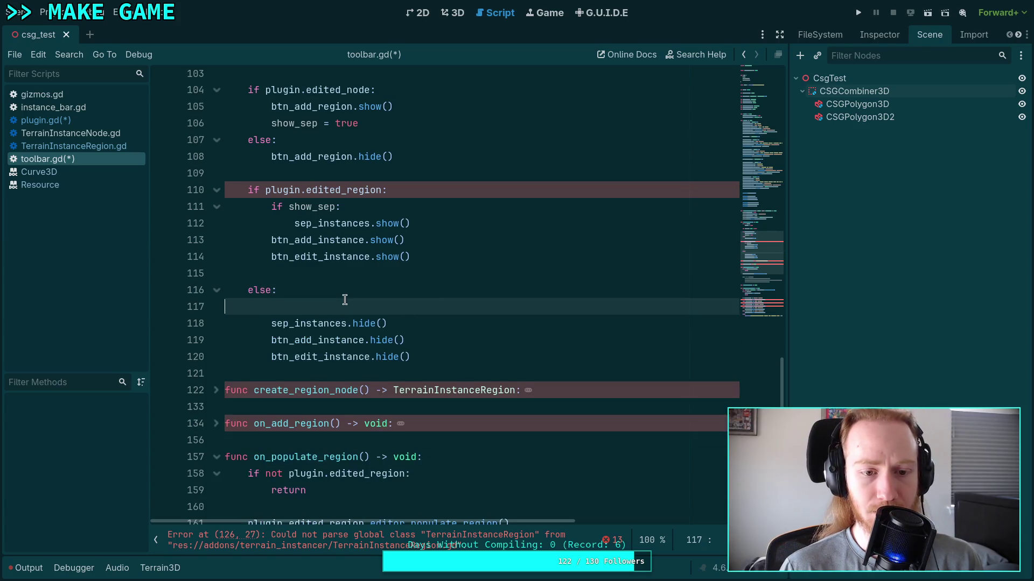
Step: Delete the Select, Add and Remove Vertex branches from on_selection_changed
scroll(362, 284, "up", 1)
scroll(363, 284, "up", 1)
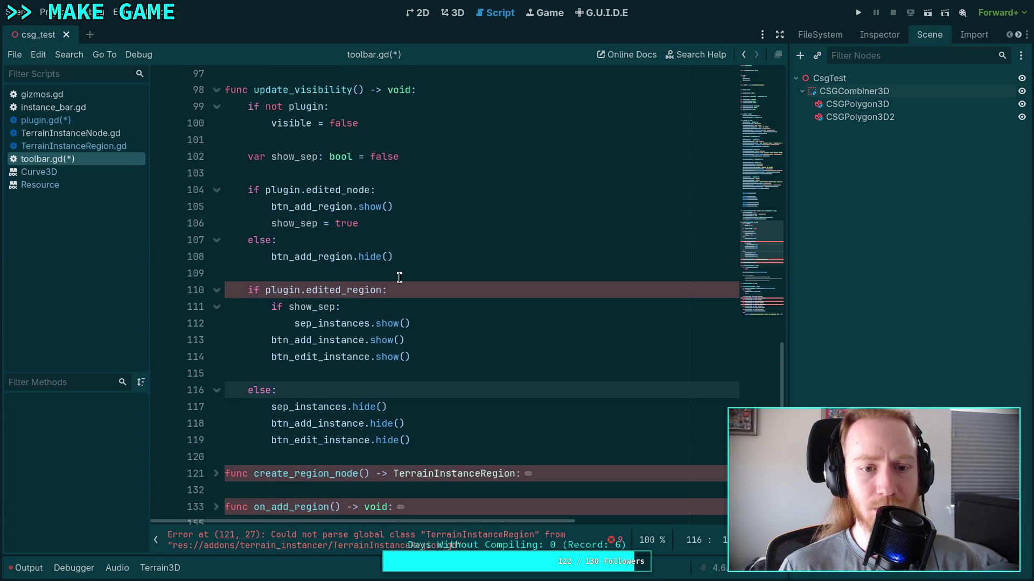
double_click(330, 207)
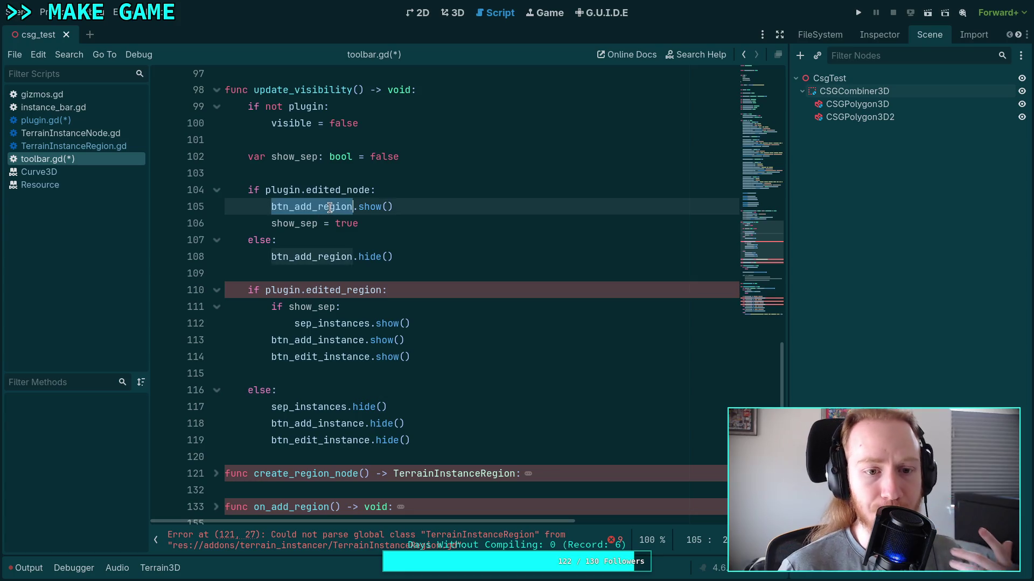
double_click(328, 323)
scroll(330, 316, "down", 2)
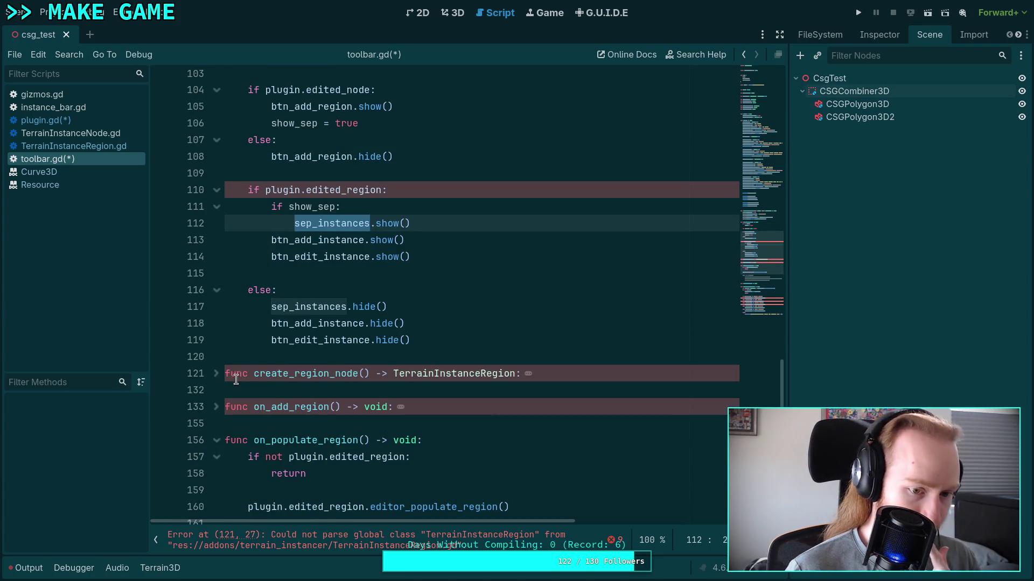
left_click(216, 373)
scroll(280, 366, "down", 4)
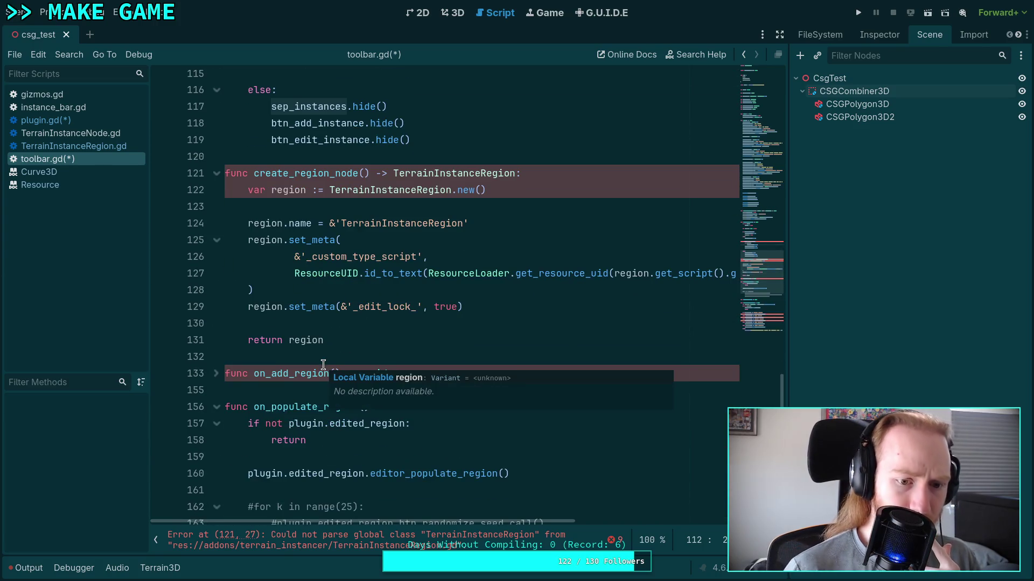
left_click(216, 373)
scroll(307, 328, "down", 5)
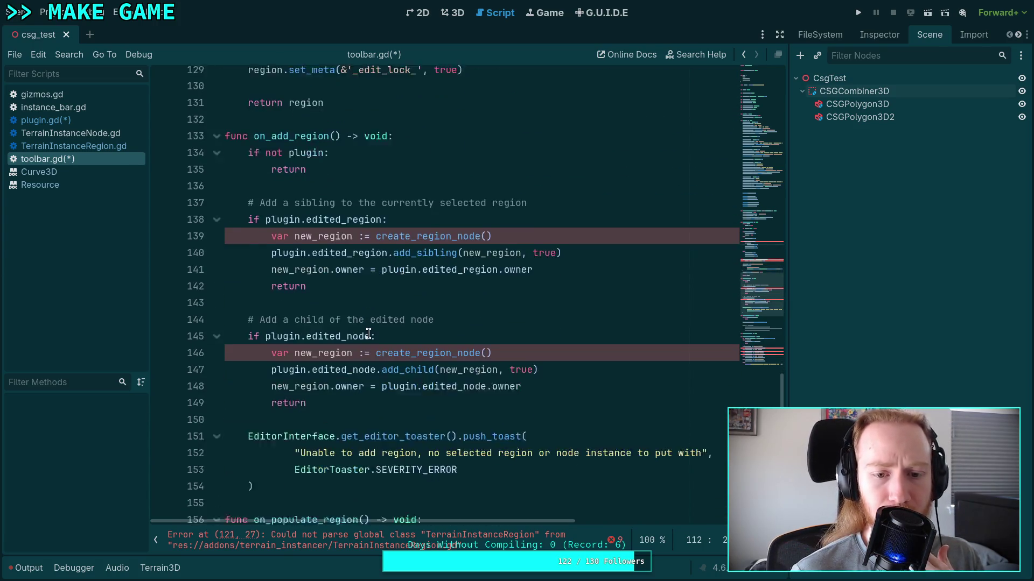
scroll(368, 333, "down", 2)
scroll(323, 310, "down", 8)
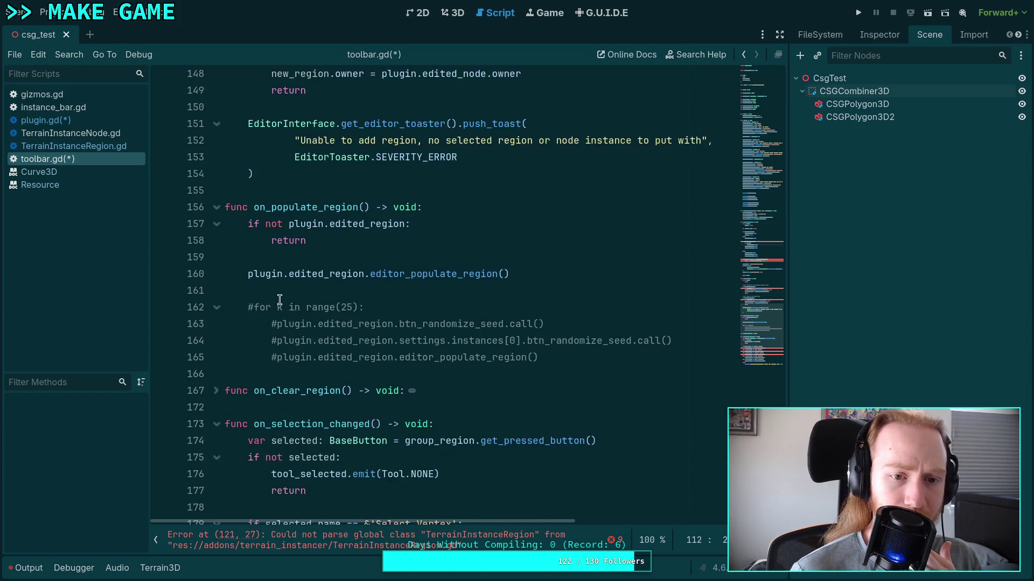
scroll(285, 295, "down", 1)
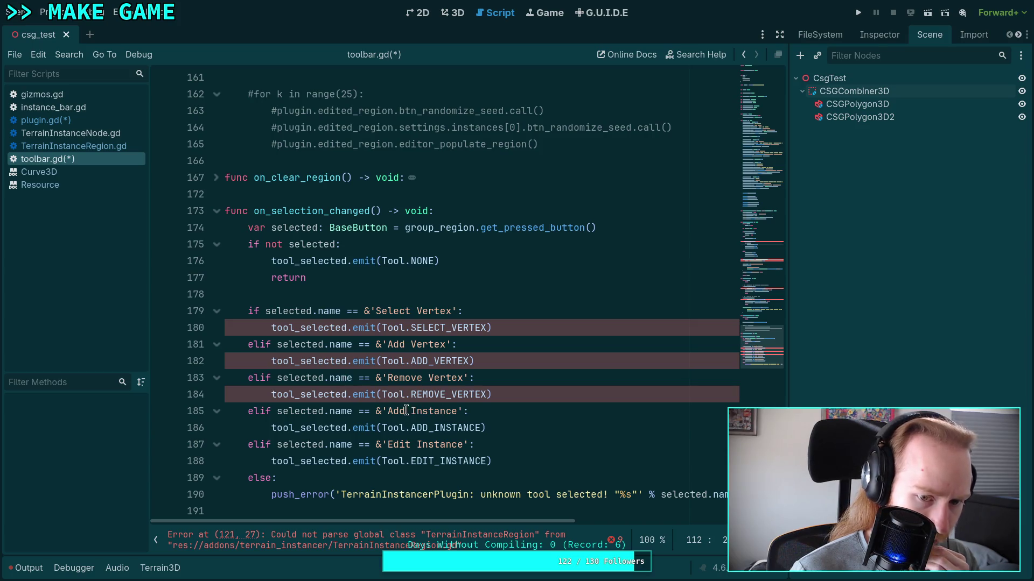
left_click_drag(277, 412, 264, 314)
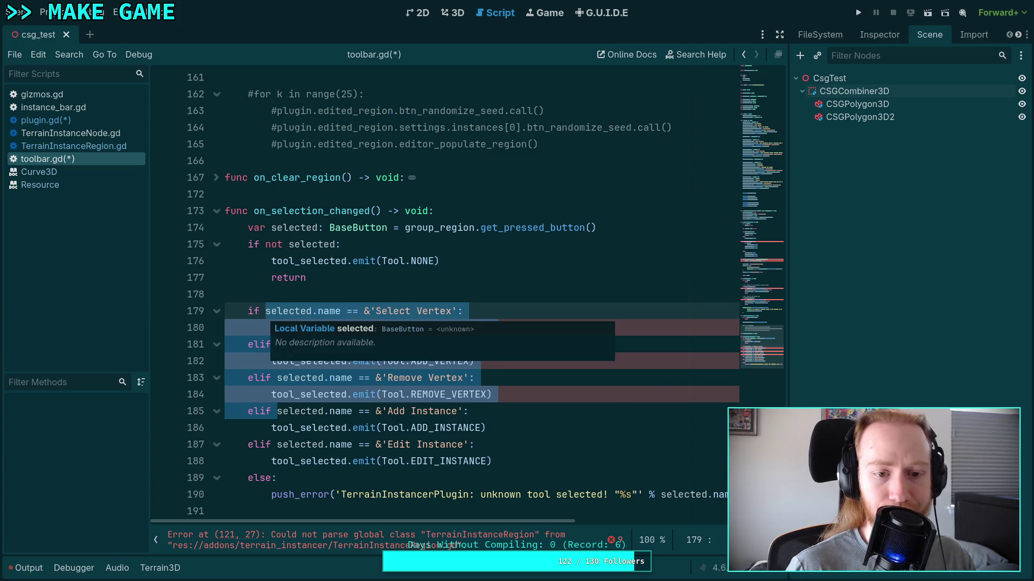
key("BackSpace")
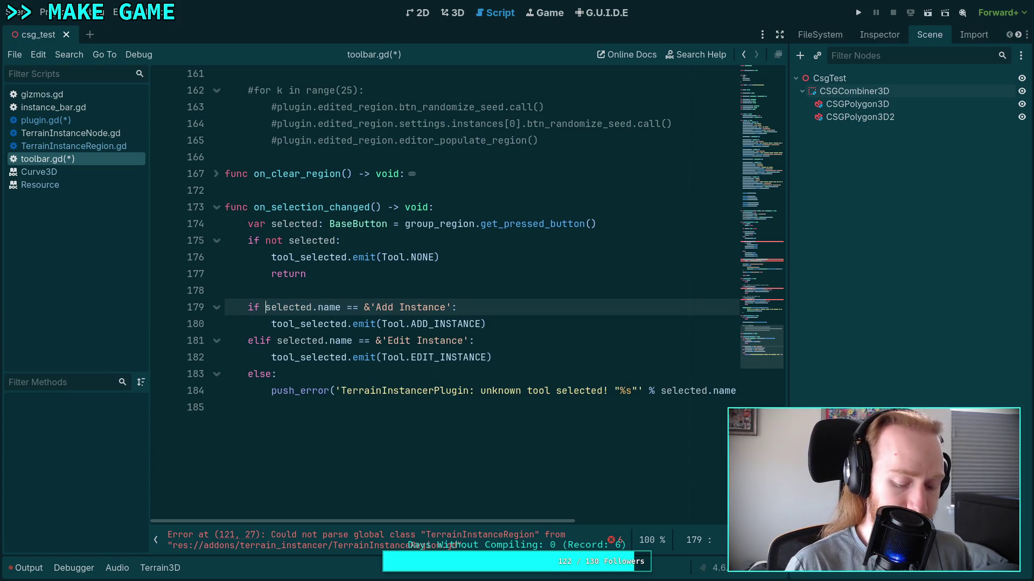
Step: Save toolbar.gd
key("ctrl+s")
scroll(720, 313, "up", 10)
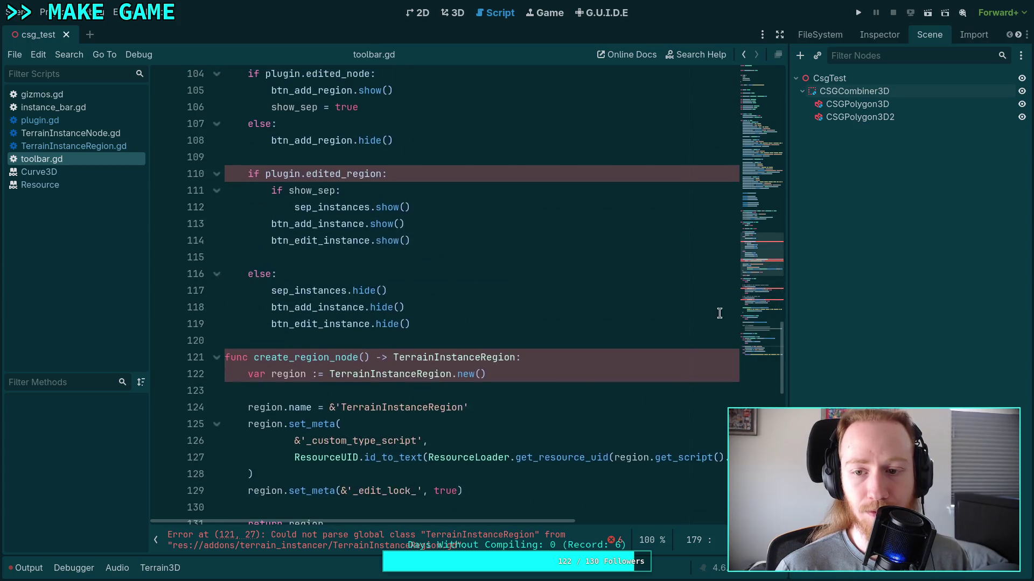
scroll(719, 313, "up", 18)
Step: In plugin.gd, delete the vertex marker clearing block near line 210 and save
left_click(81, 120)
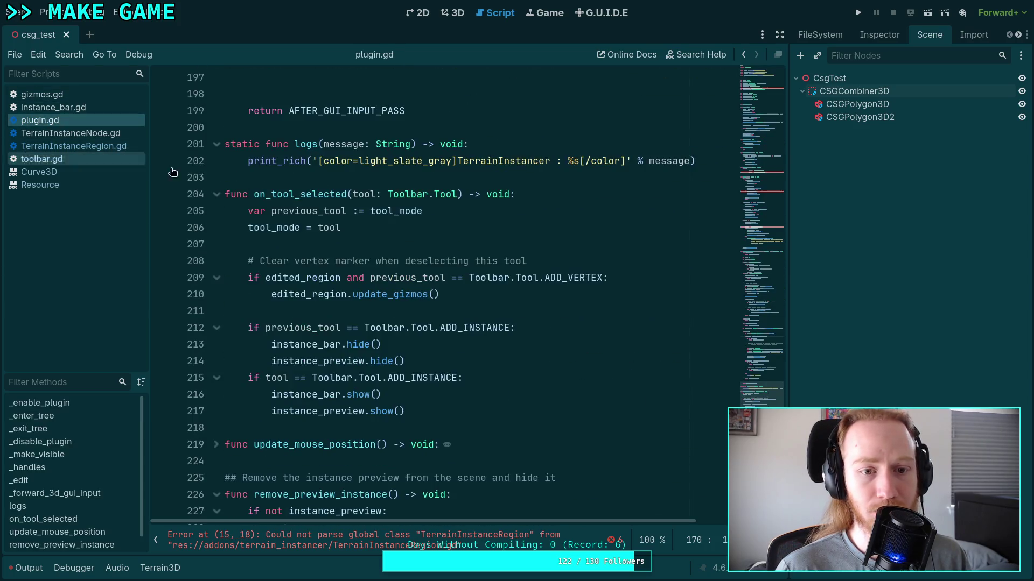
scroll(484, 272, "down", 10)
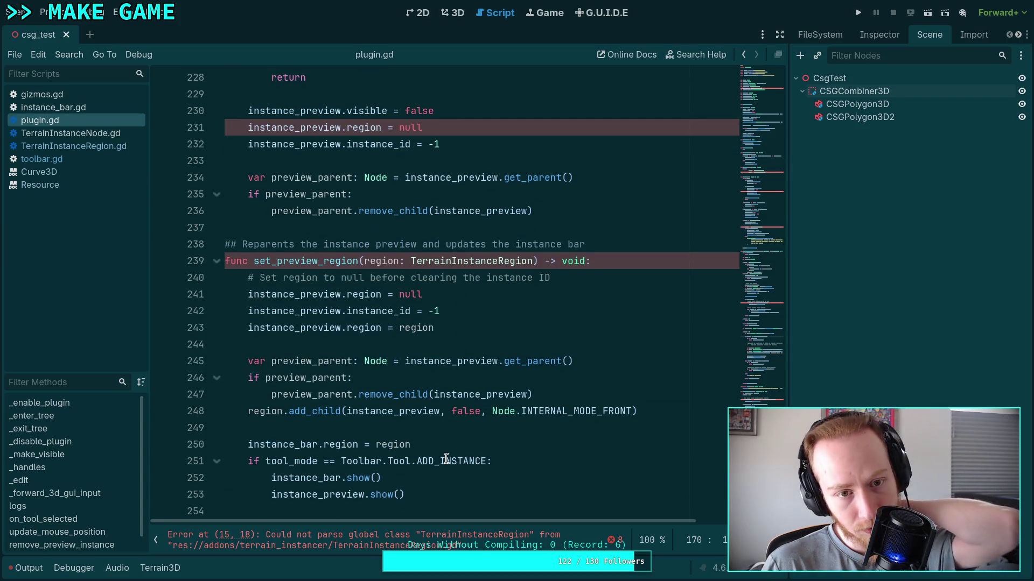
scroll(519, 360, "up", 9)
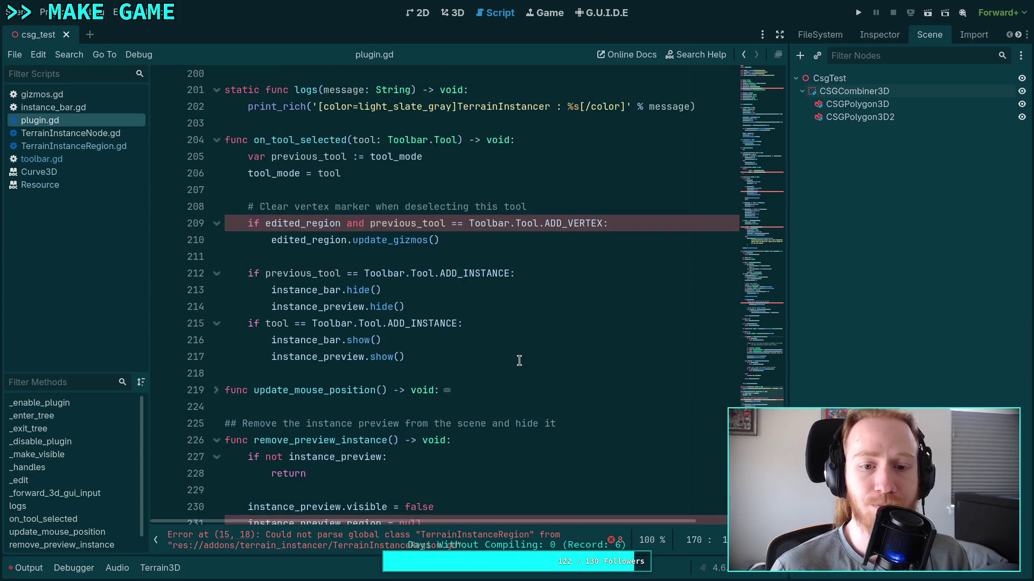
scroll(519, 358, "up", 2)
left_click(481, 345)
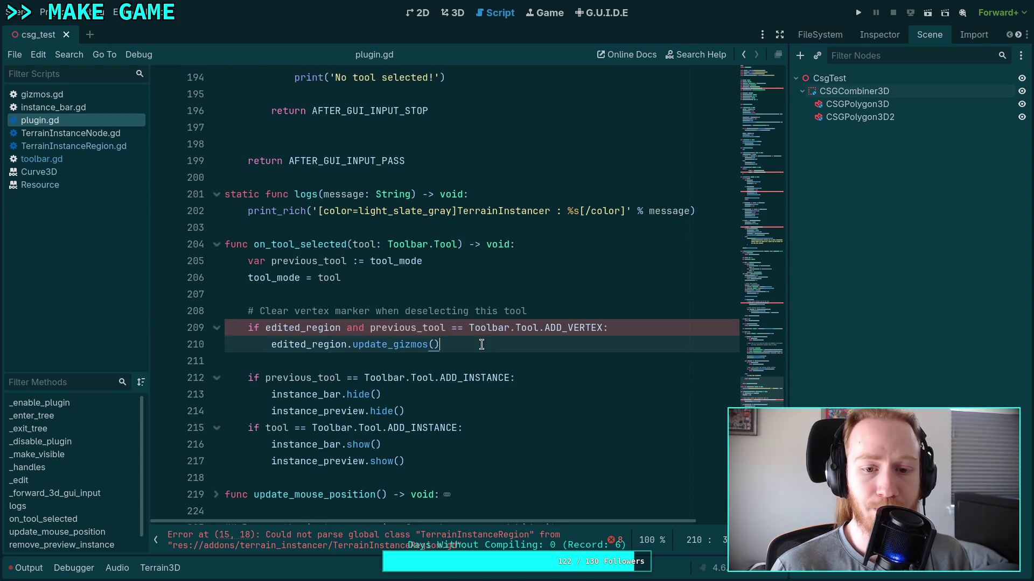
left_click_drag(482, 345, 491, 295)
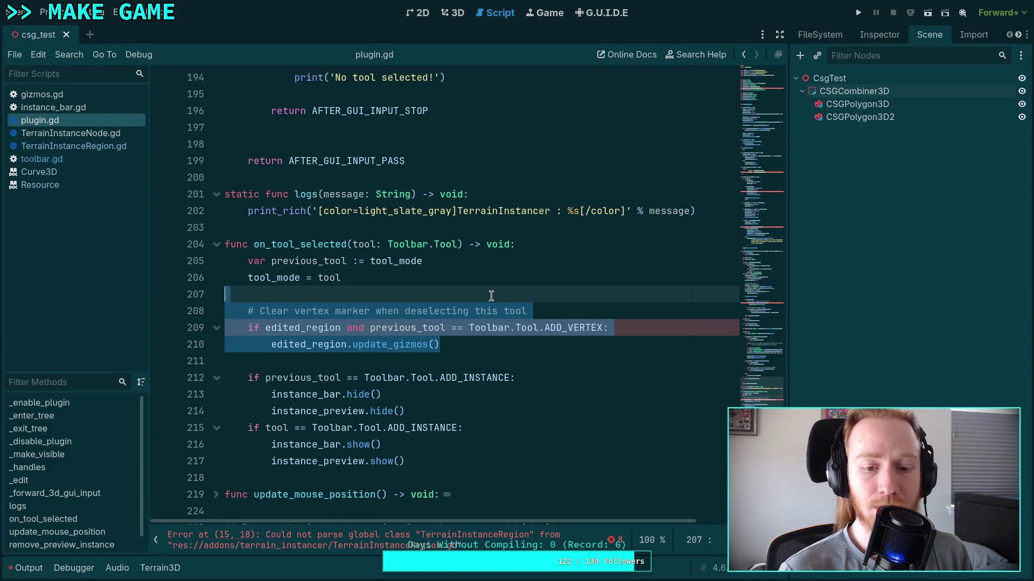
key("BackSpace")
key("BackSpace")
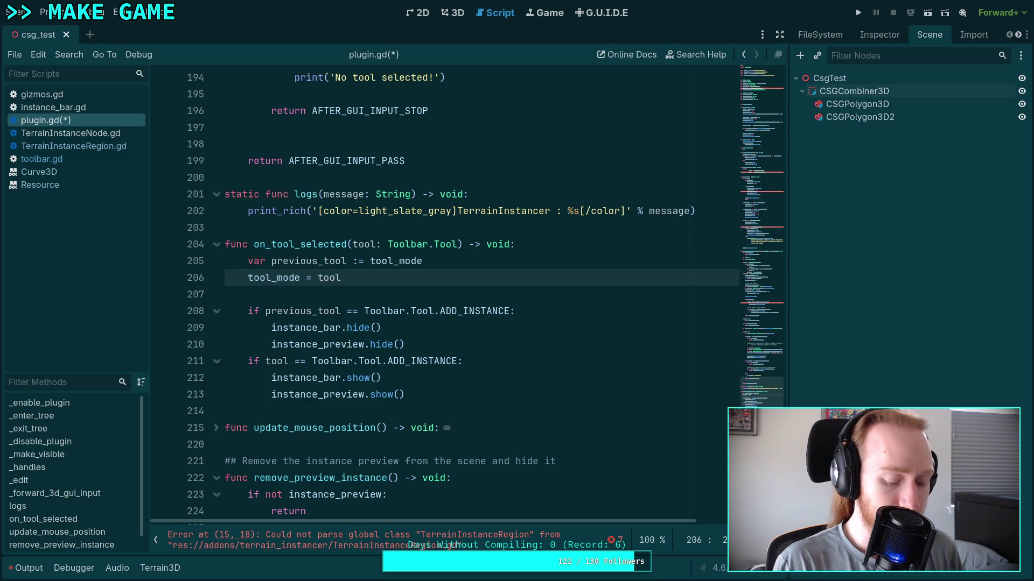
key("ctrl+s")
Step: Review plugin.gd from the top, then switch to TerrainInstanceNode.gd
scroll(501, 296, "up", 5)
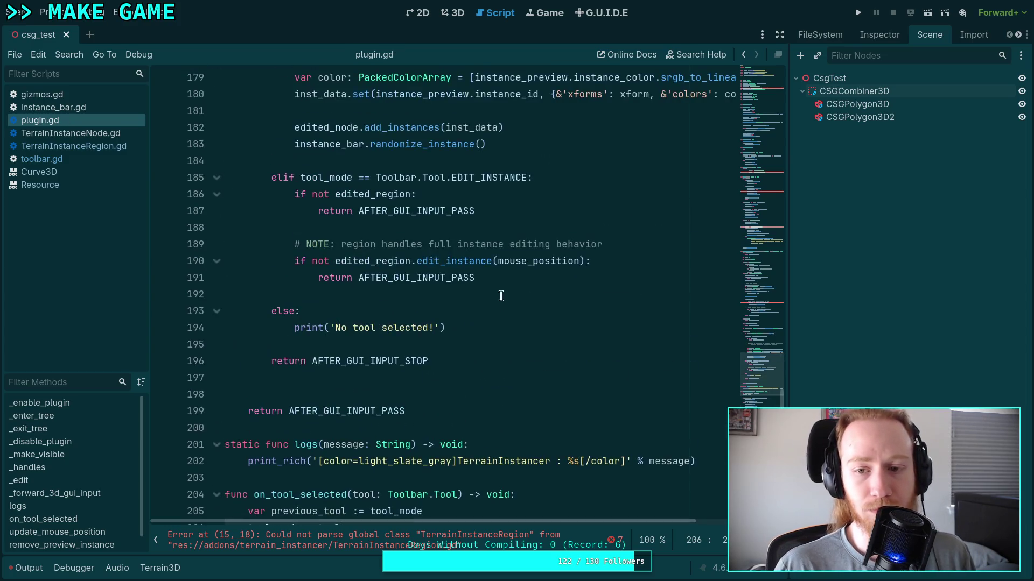
left_click(769, 339)
left_click(749, 352)
key("ctrl+Home")
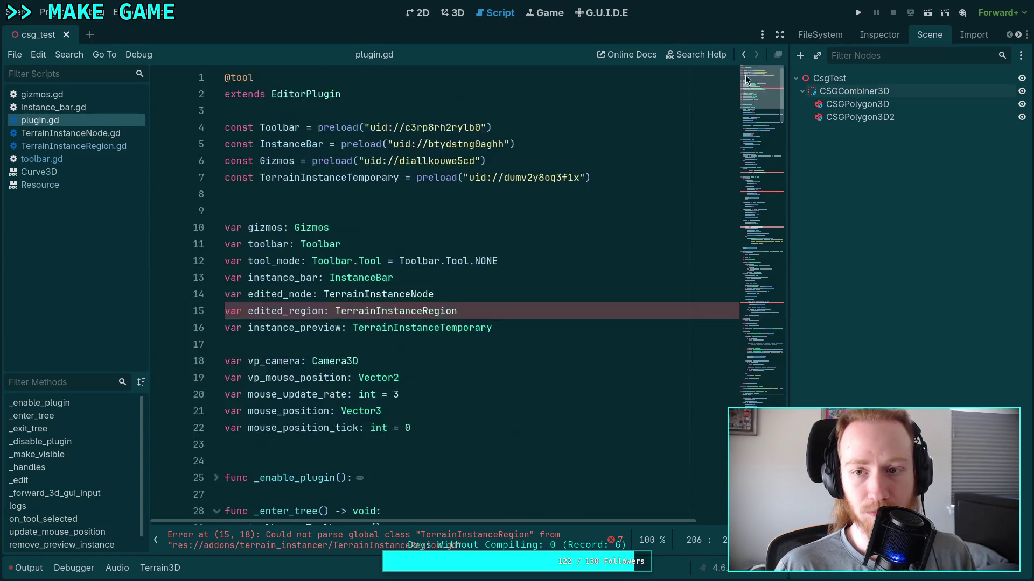
scroll(575, 279, "down", 2)
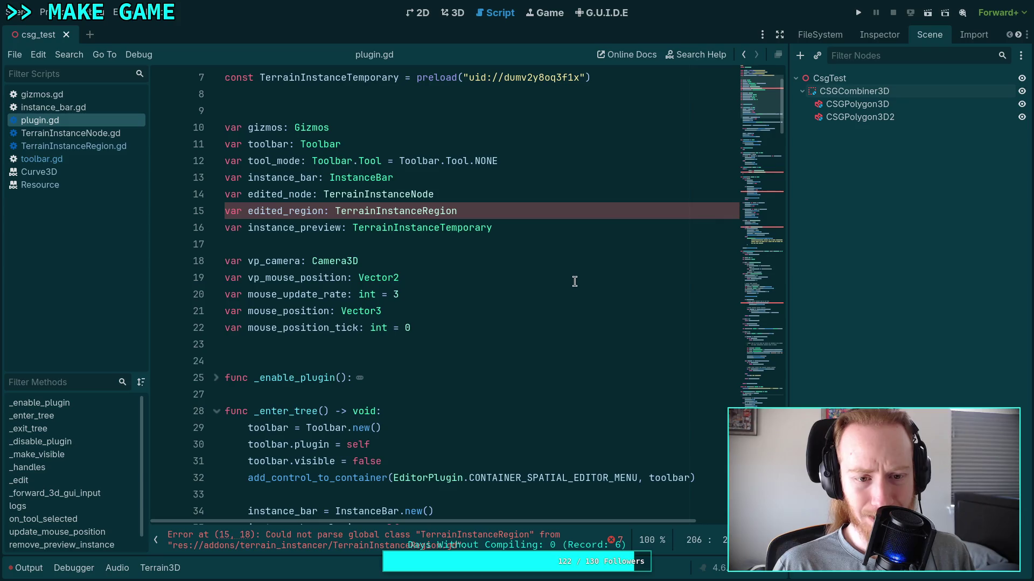
scroll(575, 282, "down", 15)
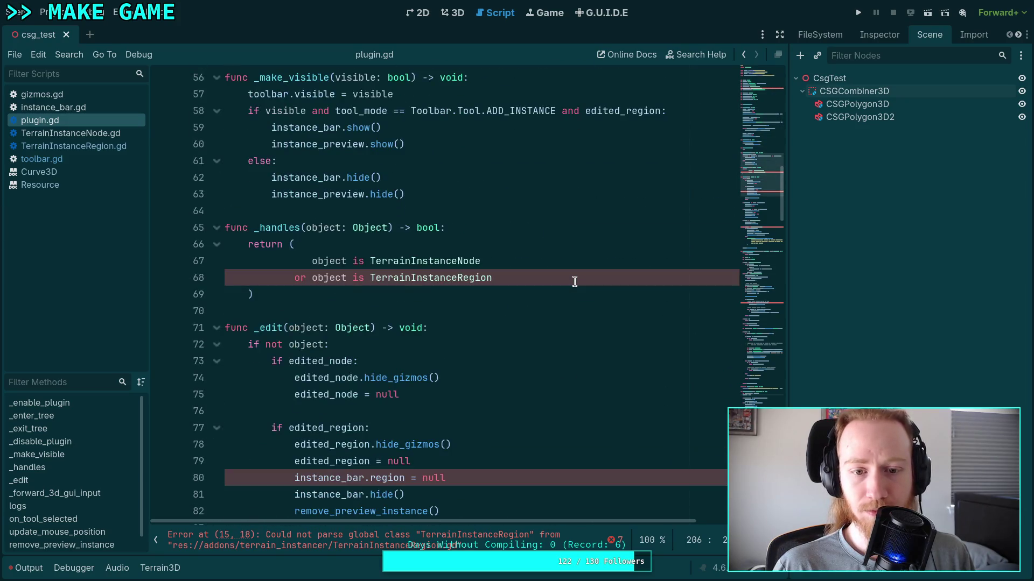
scroll(575, 282, "down", 8)
scroll(575, 281, "down", 20)
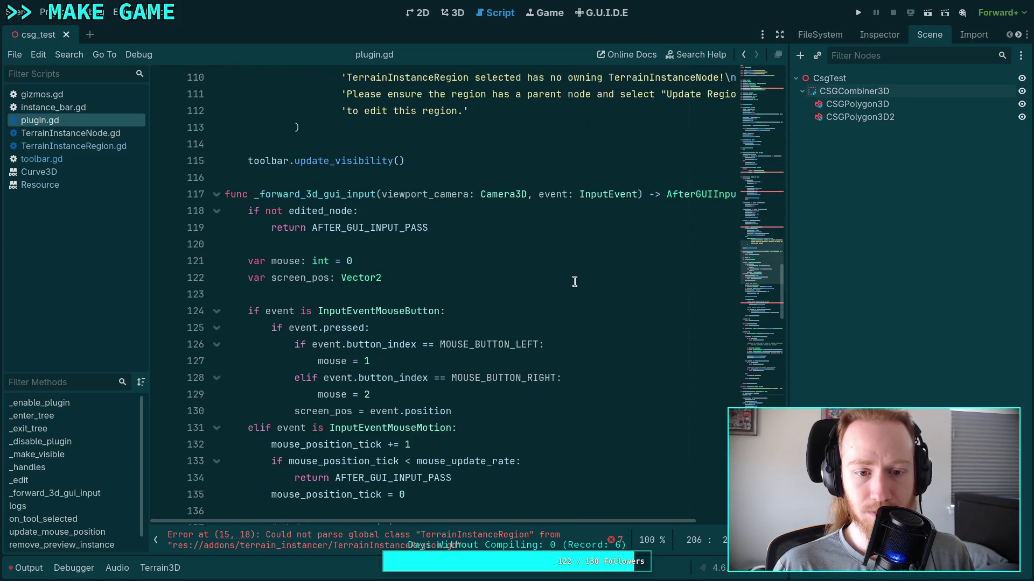
left_click(101, 134)
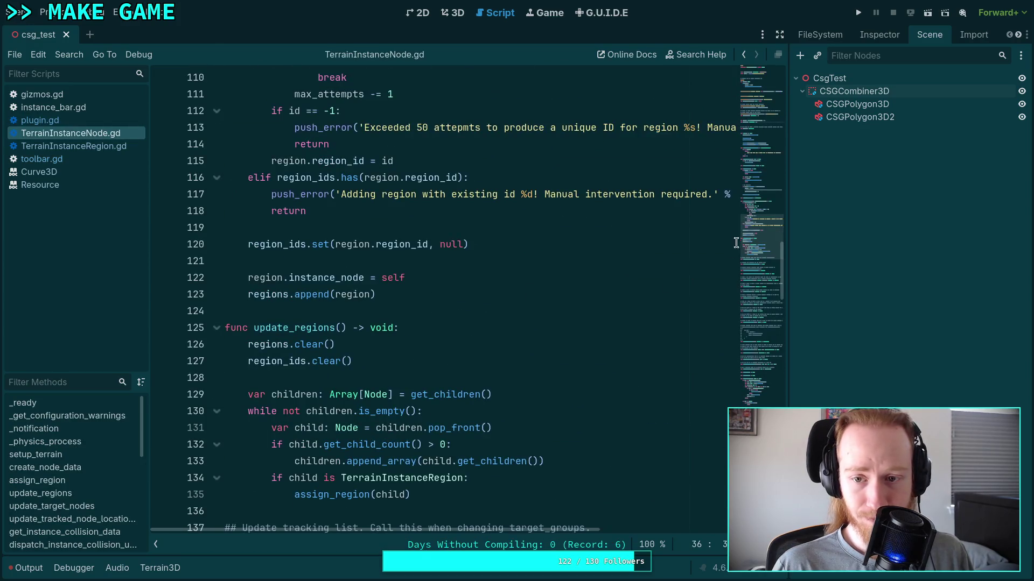
Step: Read through TerrainInstanceNode.gd's _ready and region-assignment code, then switch to TerrainInstanceRegion.gd
mouse_move(761, 350)
left_mouse_down()
mouse_move(763, 406)
mouse_move(766, 377)
left_mouse_up()
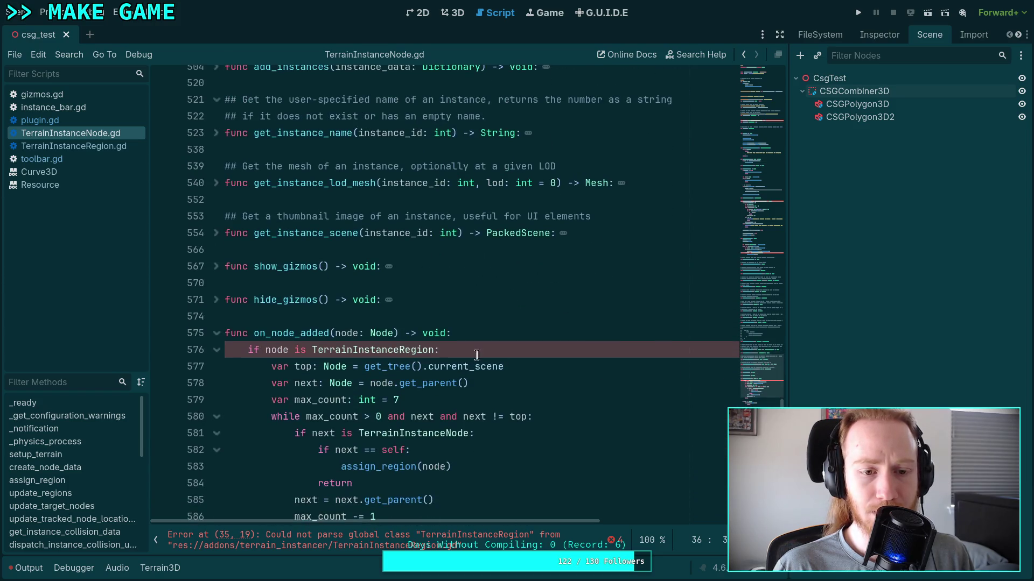
scroll(444, 346, "up", 5)
scroll(445, 346, "up", 20)
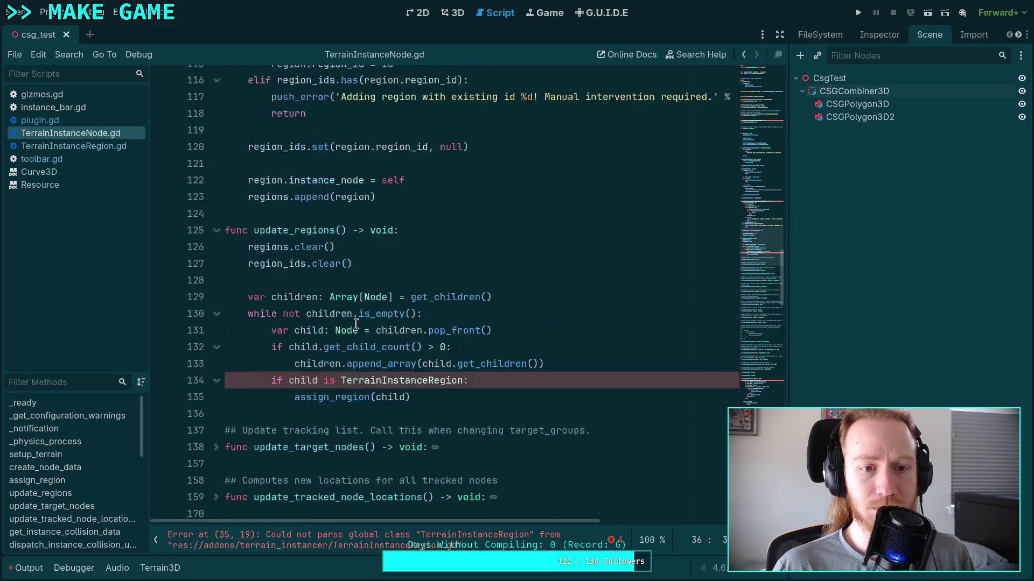
scroll(352, 316, "up", 6)
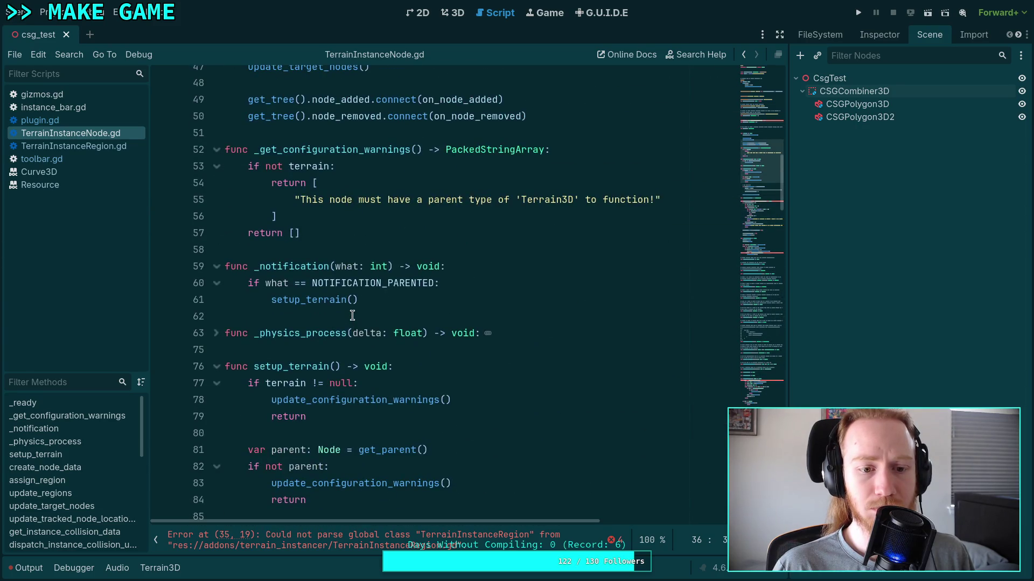
scroll(352, 316, "up", 4)
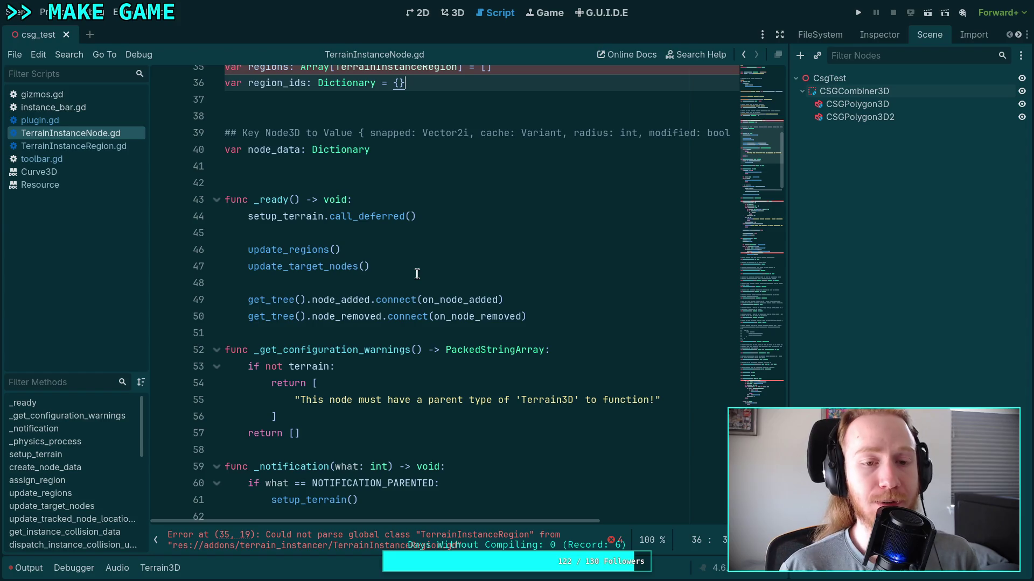
left_click(385, 282)
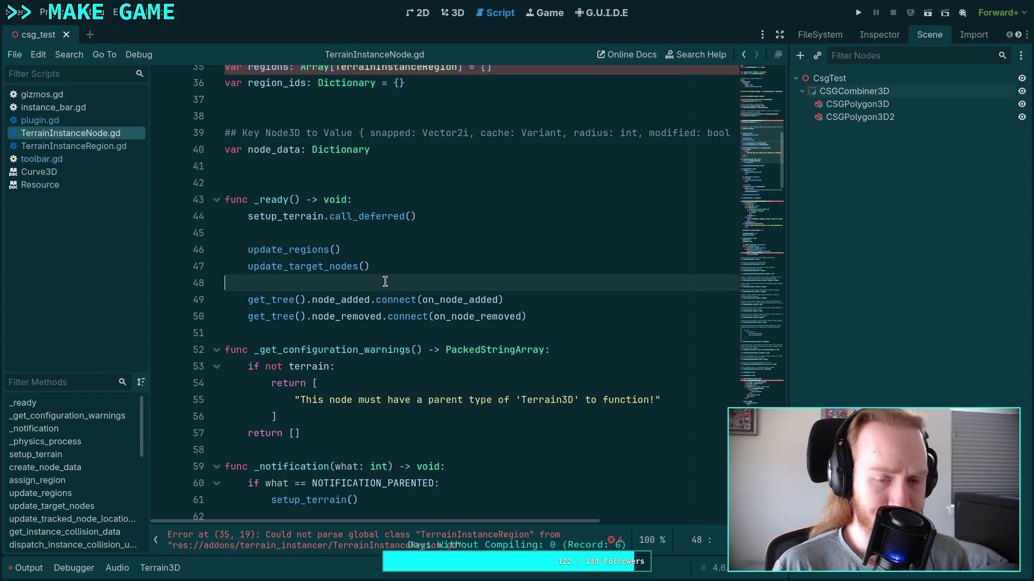
scroll(386, 281, "up", 3)
scroll(436, 289, "down", 20)
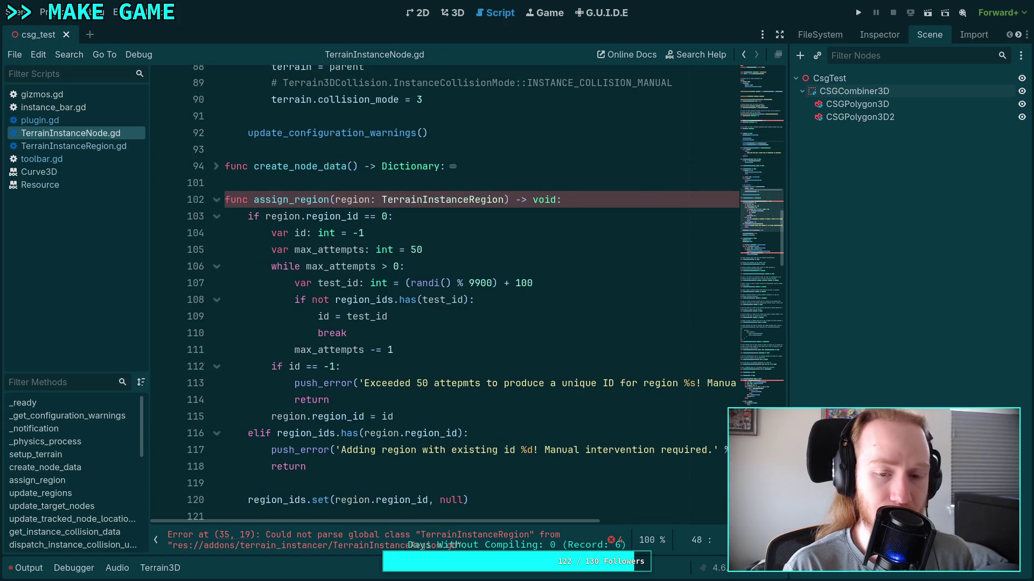
scroll(436, 290, "down", 12)
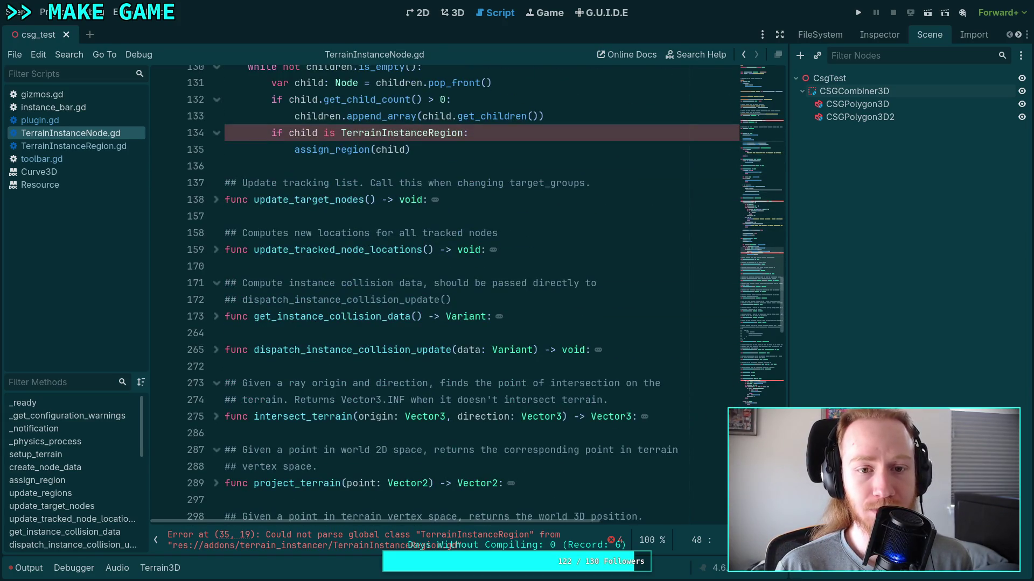
left_click(67, 146)
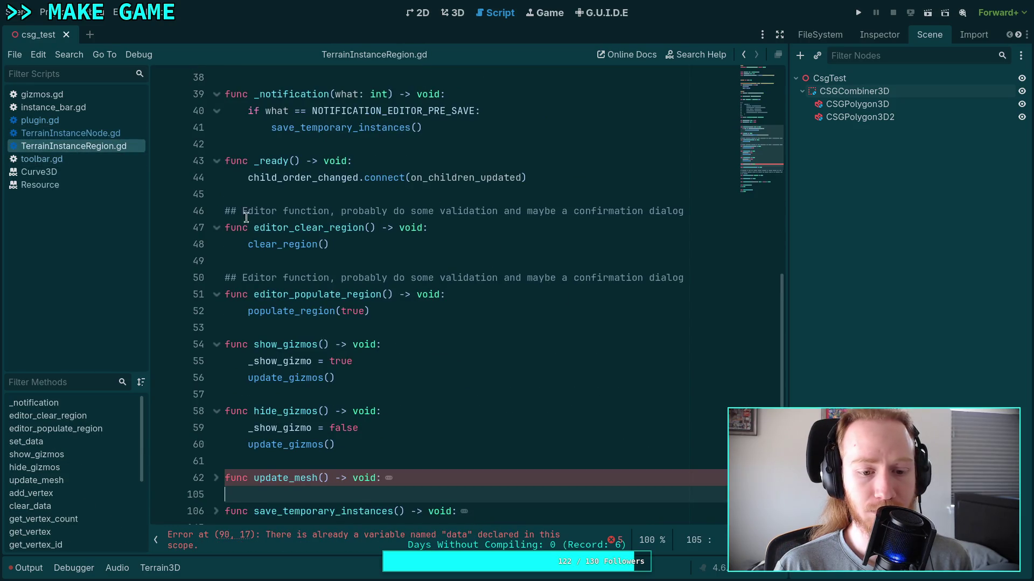
Step: Insert two blank lines after hide_gizmos on line 61, above update_mesh
scroll(334, 250, "down", 2)
scroll(336, 253, "down", 3)
scroll(350, 266, "up", 3)
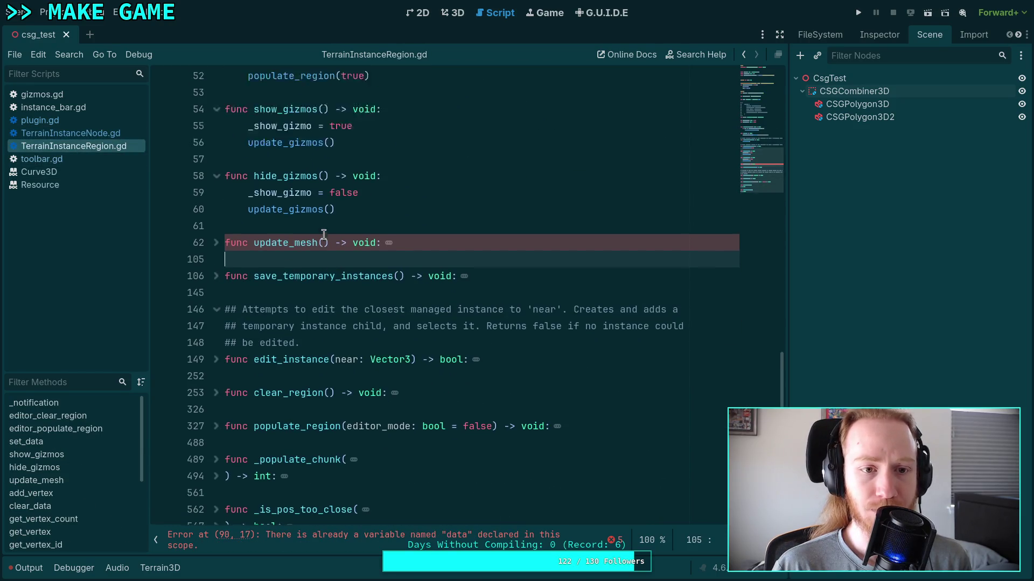
scroll(356, 270, "down", 3)
scroll(418, 318, "up", 3)
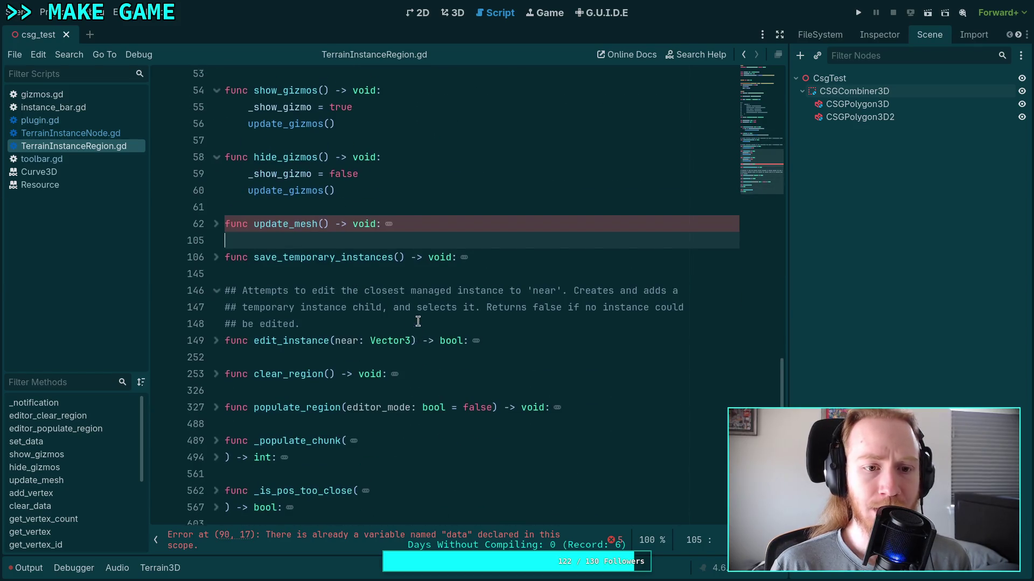
scroll(420, 318, "up", 3)
scroll(425, 269, "up", 2)
scroll(430, 242, "down", 2)
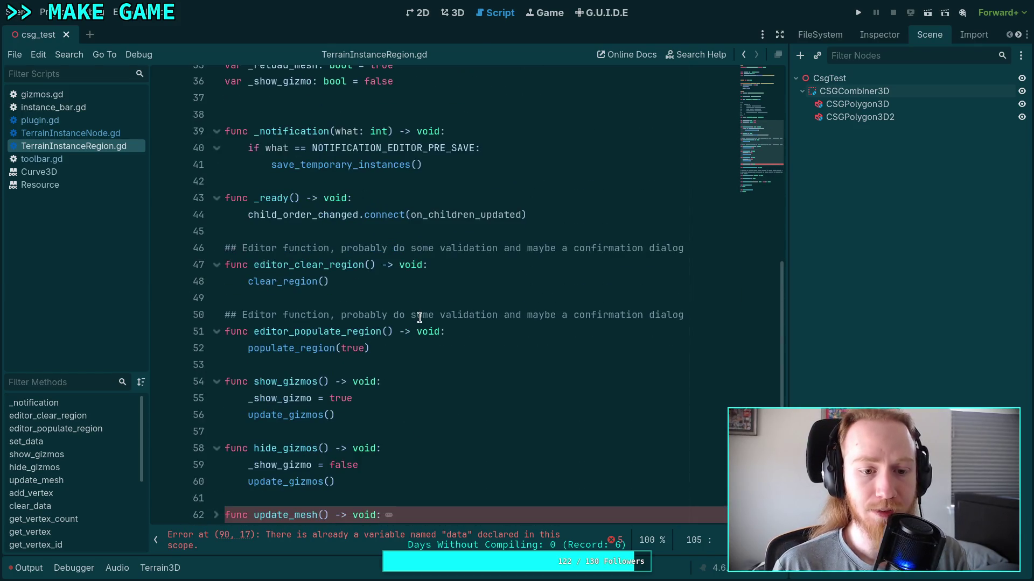
left_click(433, 231)
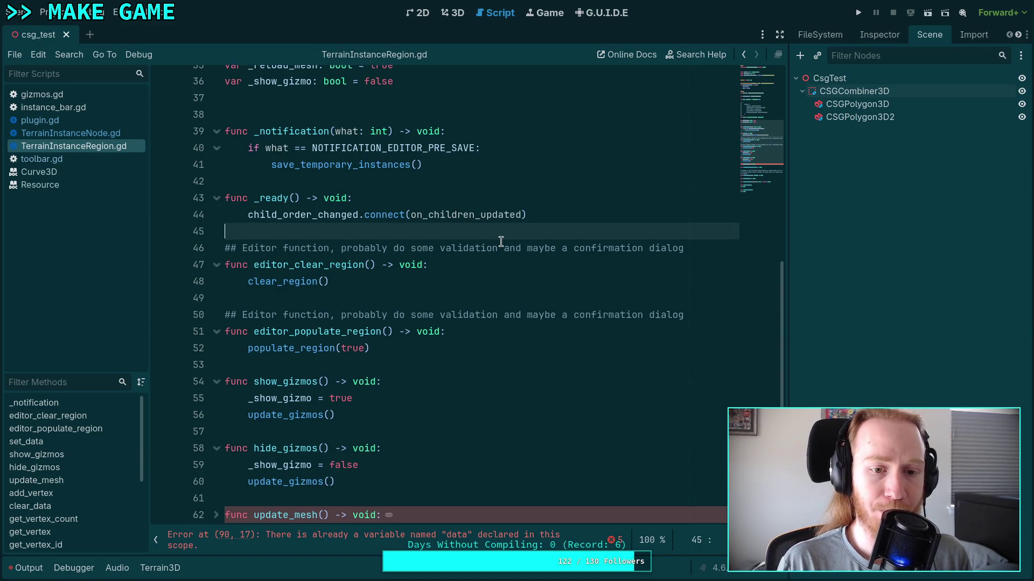
scroll(501, 241, "down", 2)
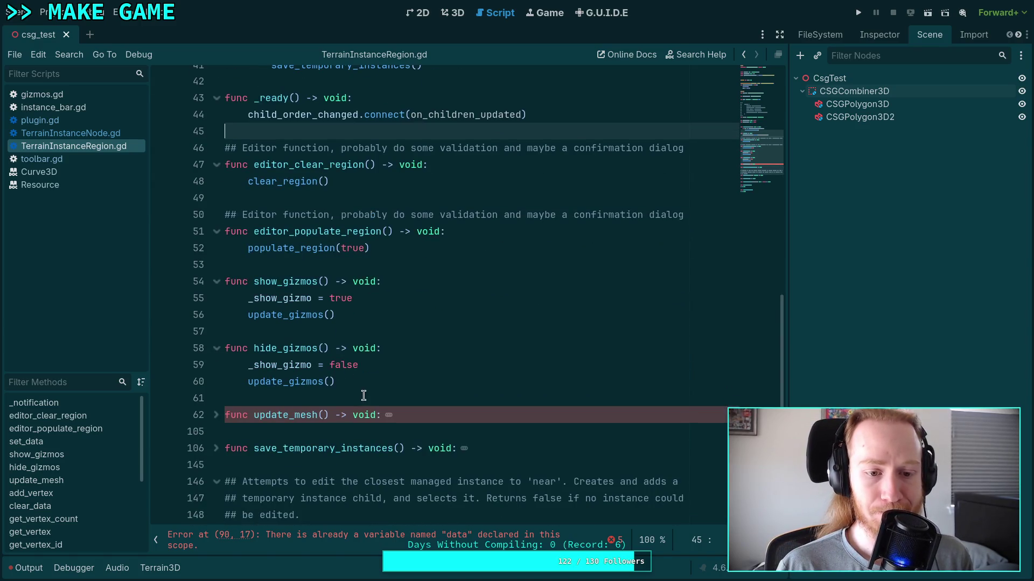
left_click(380, 384)
left_click(393, 397)
key("Return")
key("Return")
key("Up")
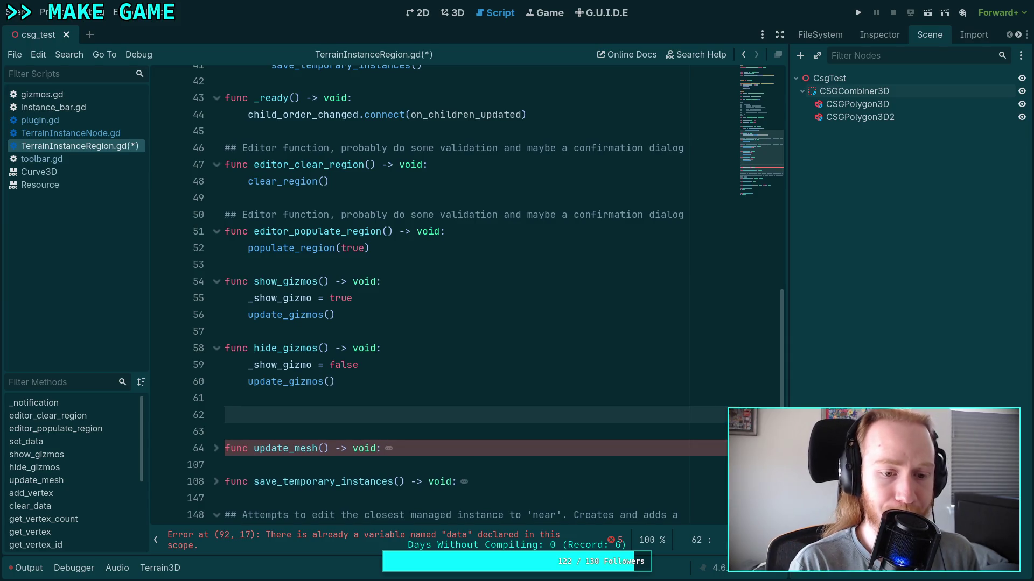
Step: Write the stub 'func on_children_changed() -> void:' with a 'pass' body and select the pass
type("func on")
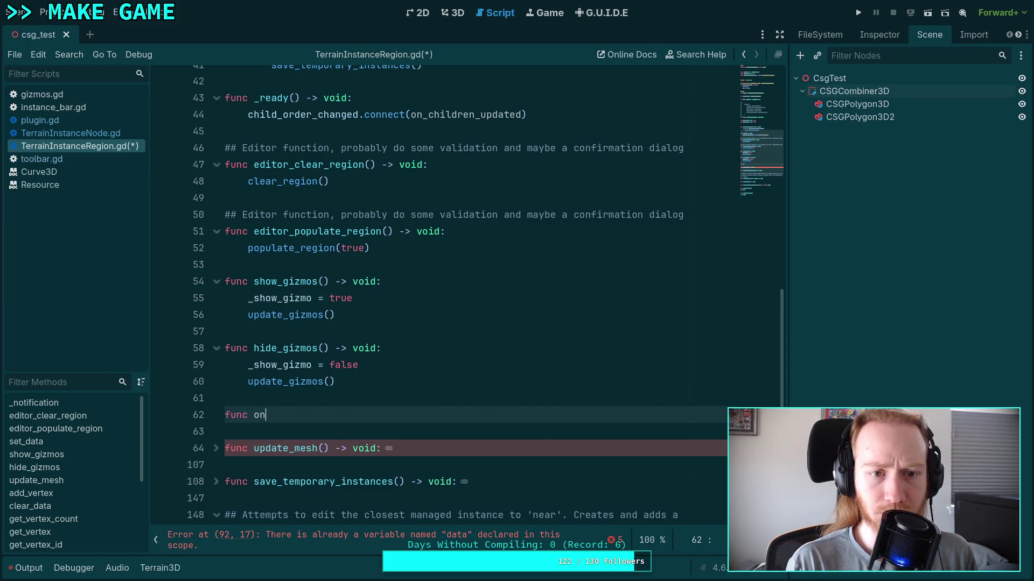
type("_children")
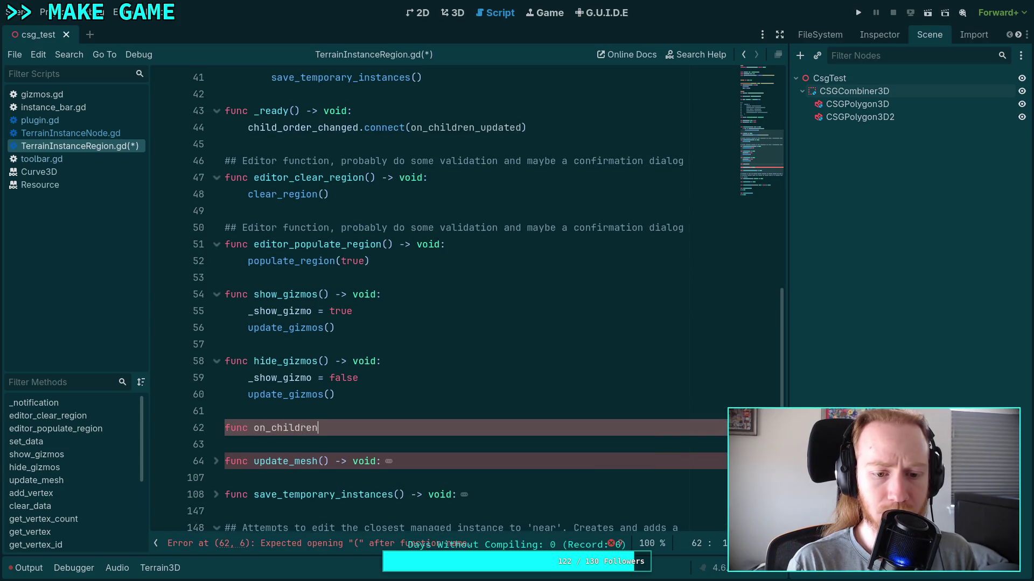
type("_changed() -> v")
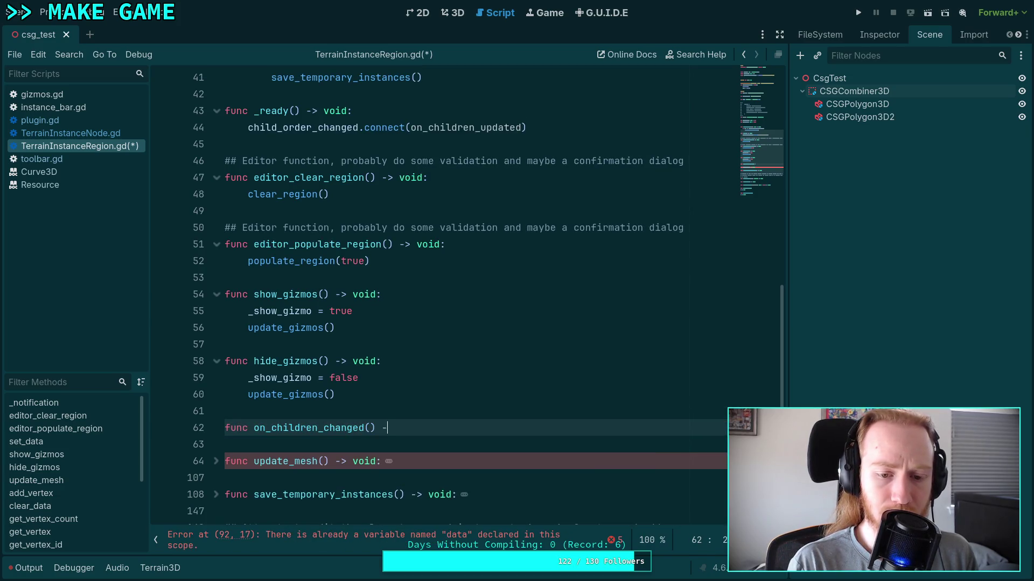
type("oid:")
key("Return")
type("pass")
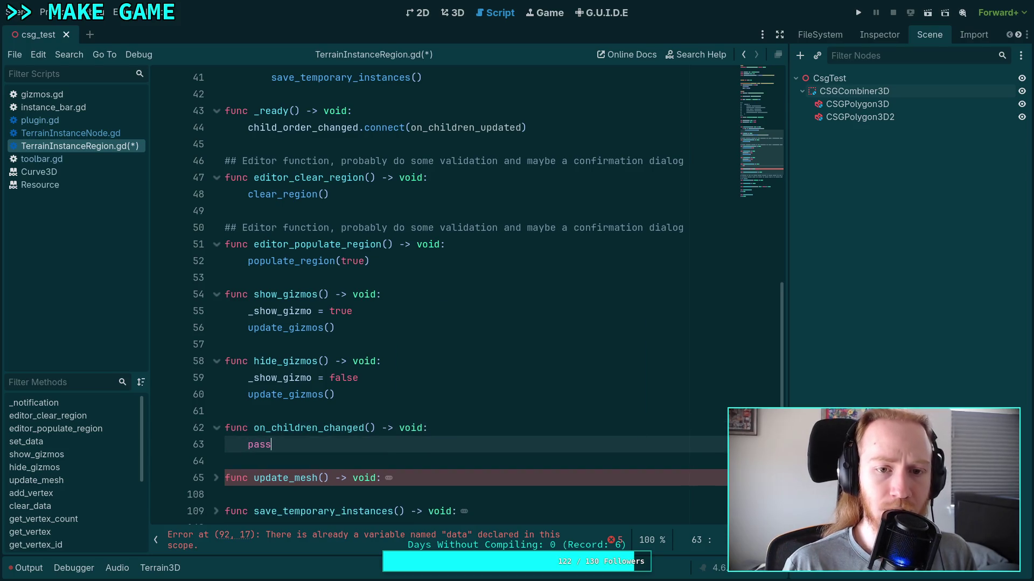
left_click(322, 124)
left_click_drag(283, 445, 246, 445)
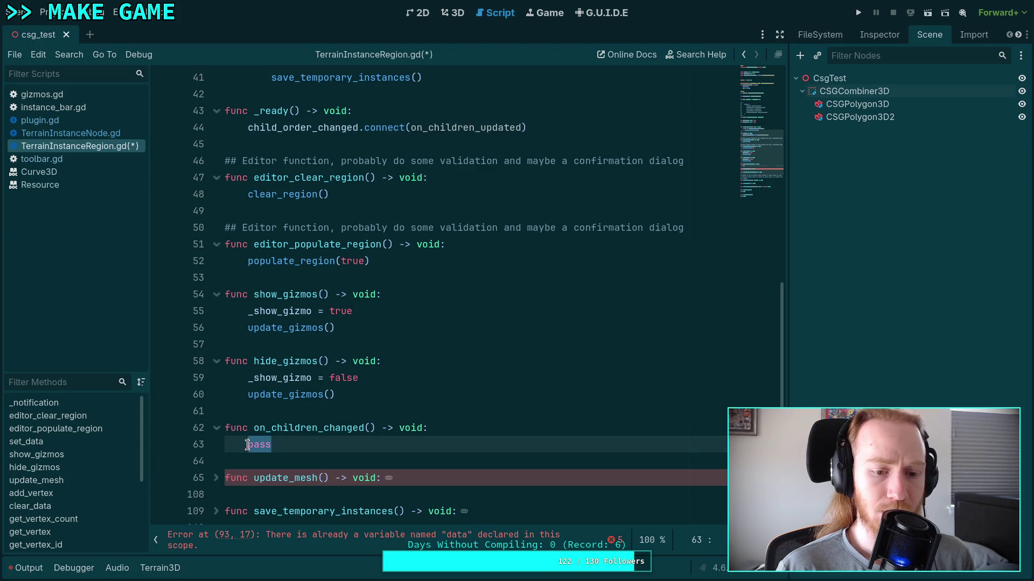
scroll(366, 457, "down", 1)
scroll(372, 457, "up", 12)
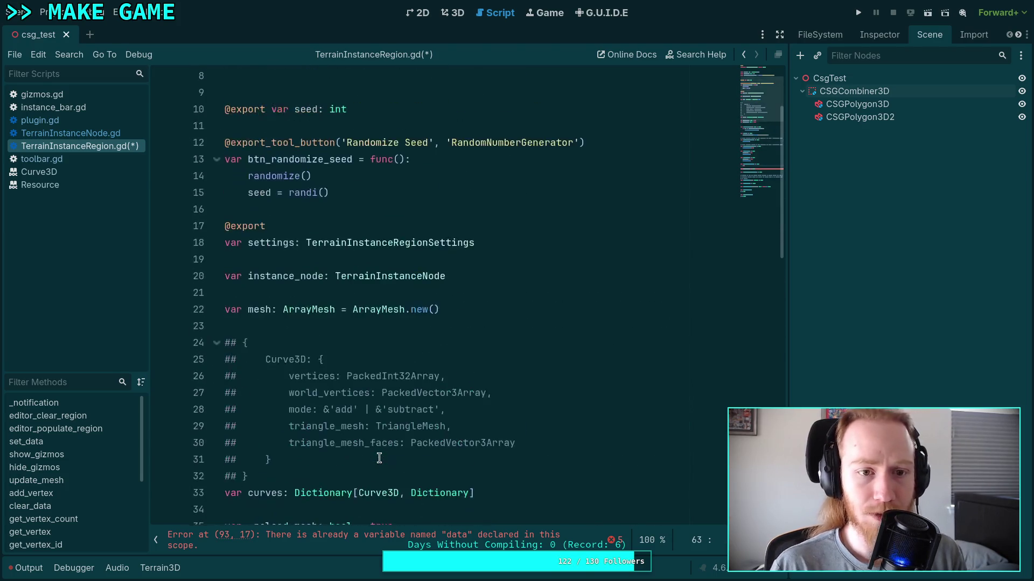
scroll(379, 459, "down", 7)
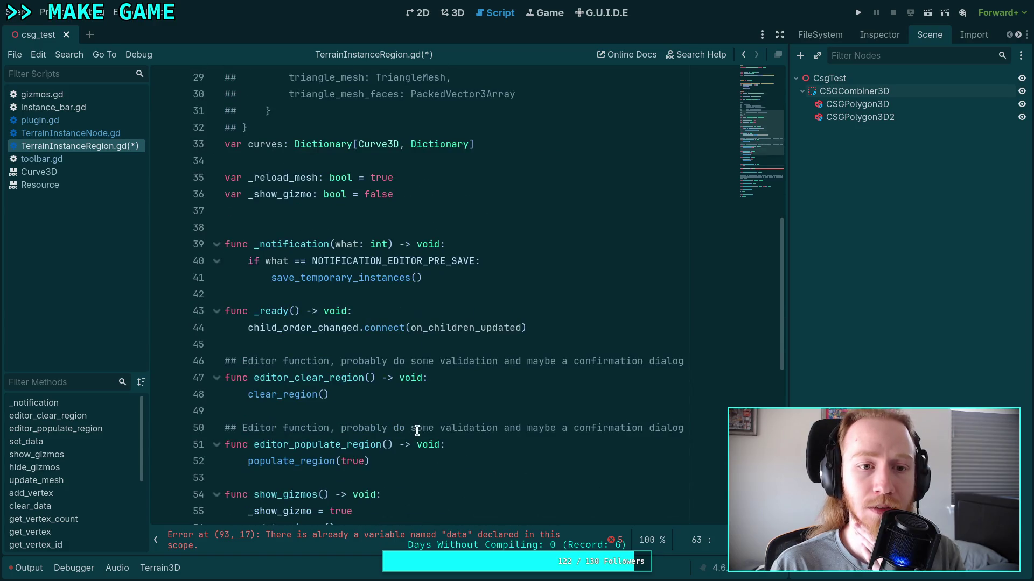
scroll(417, 429, "down", 4)
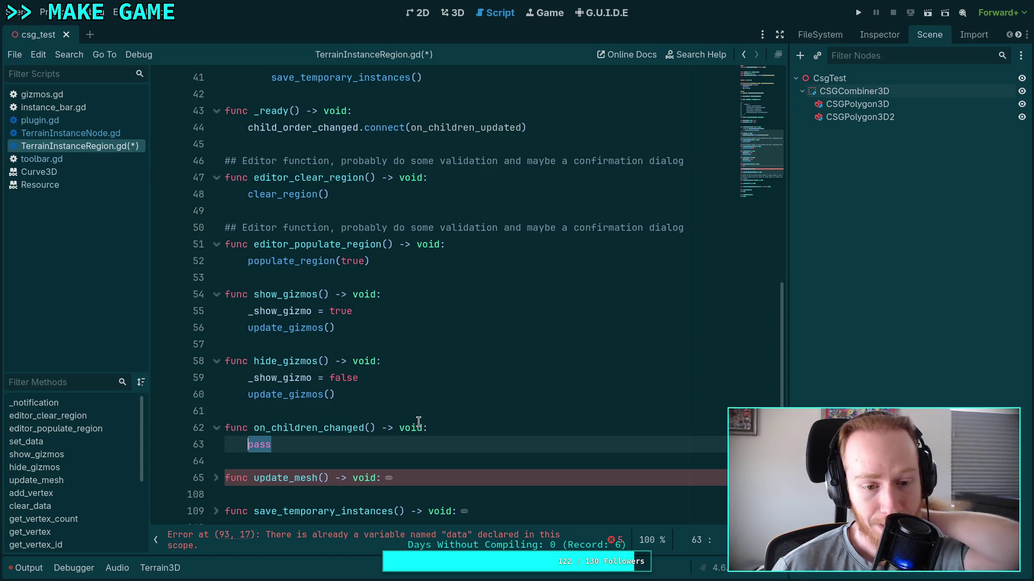
scroll(419, 422, "down", 1)
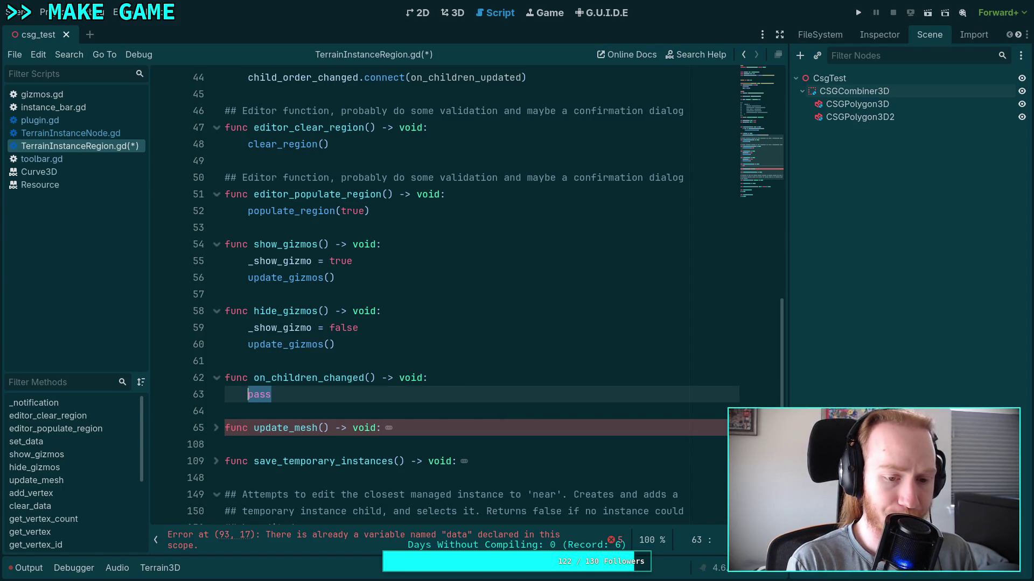
Step: Start the for curve loop and add a comment above it about dropping curves that disappear
type("for curve in curvi")
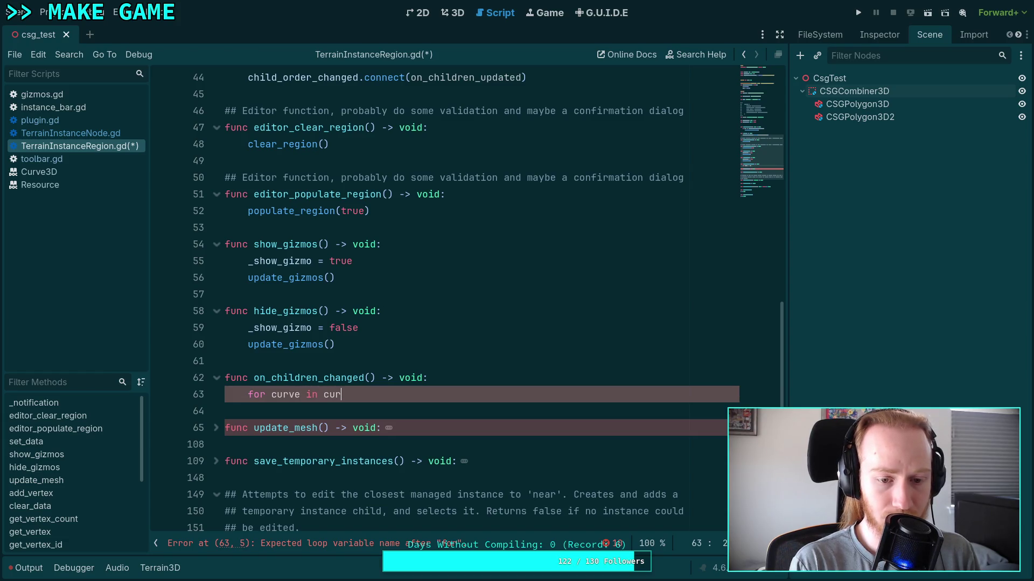
key("Up")
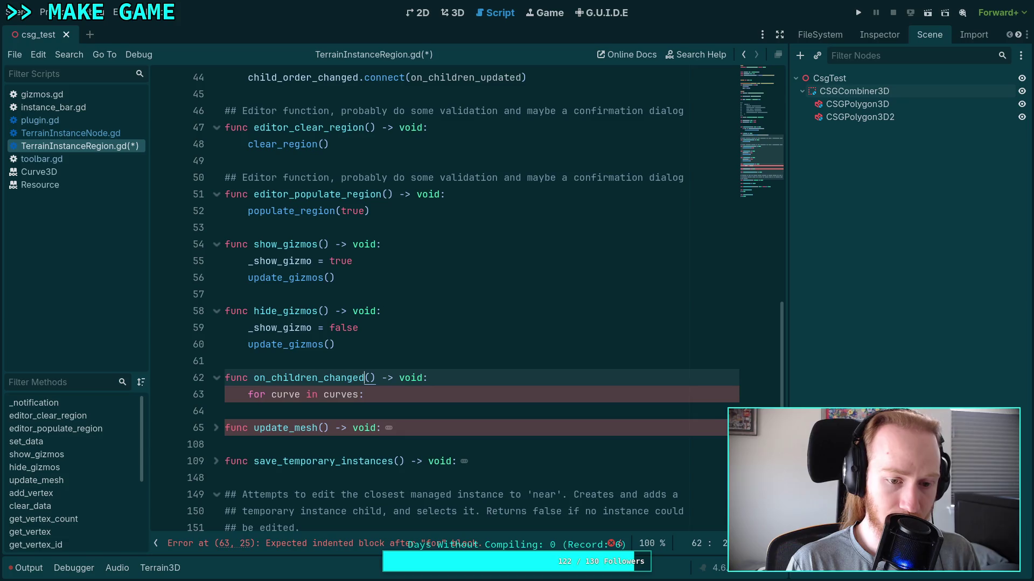
key("End")
key("Return")
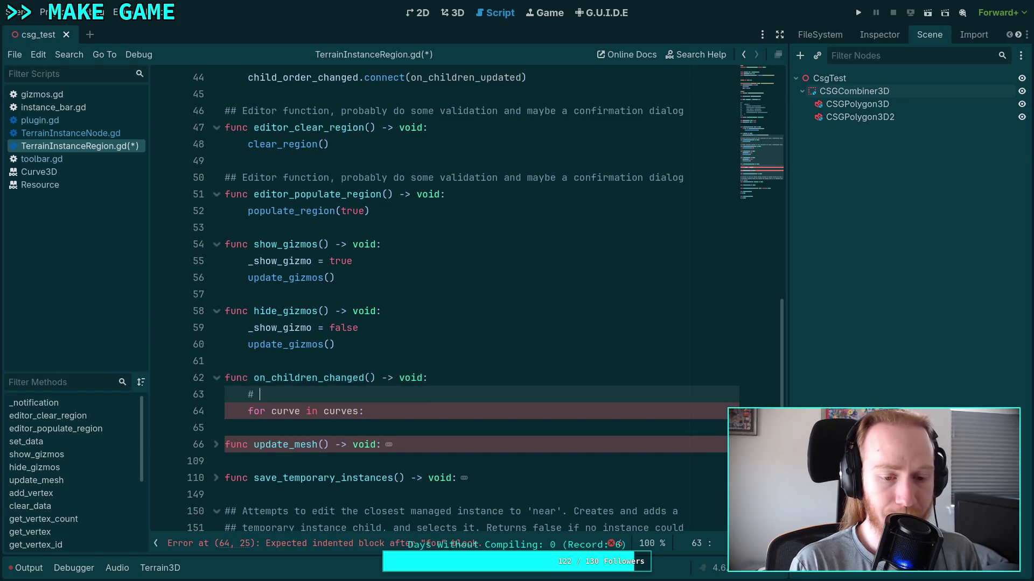
type("First, dr")
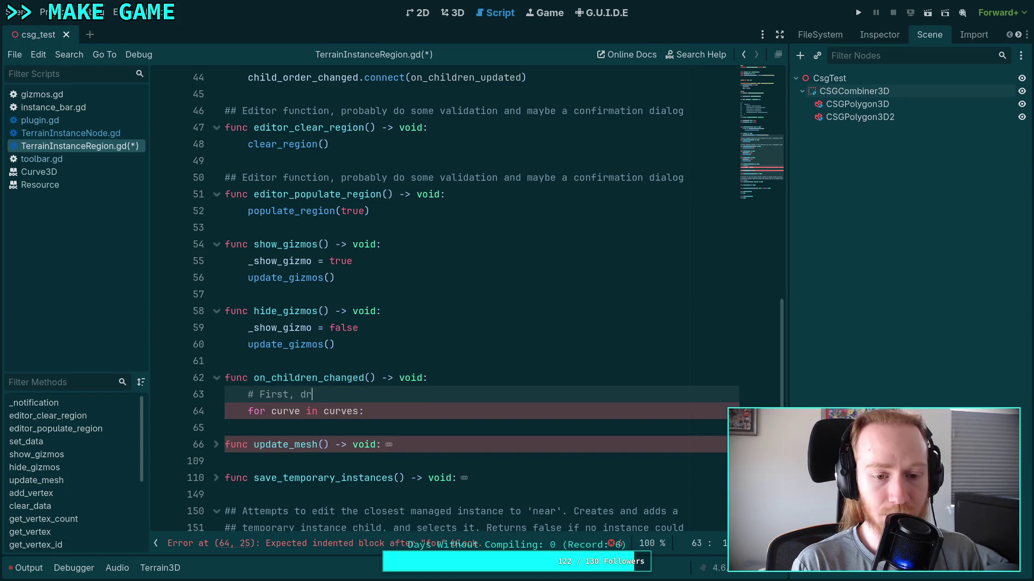
type("op any curv")
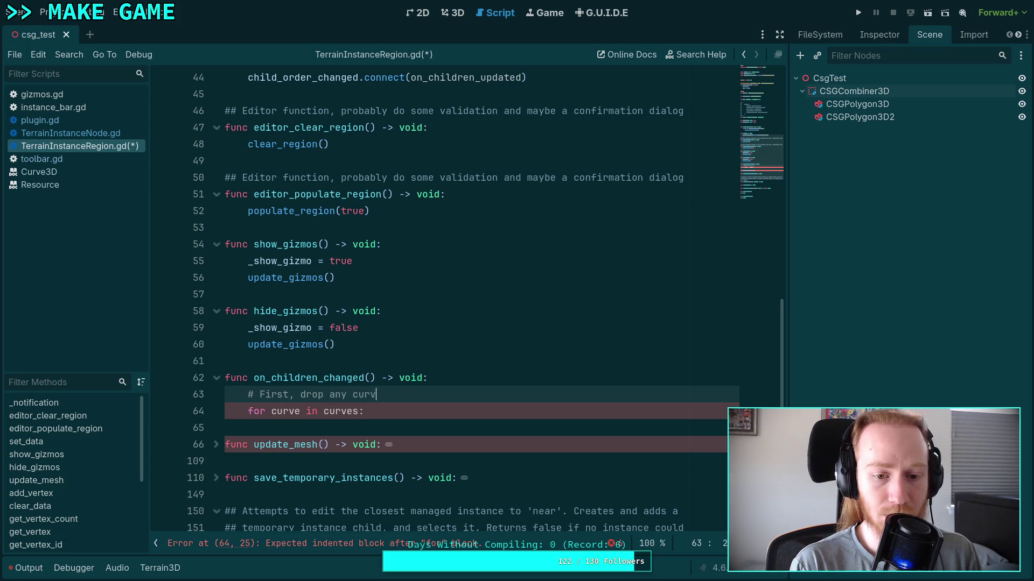
type("es that ")
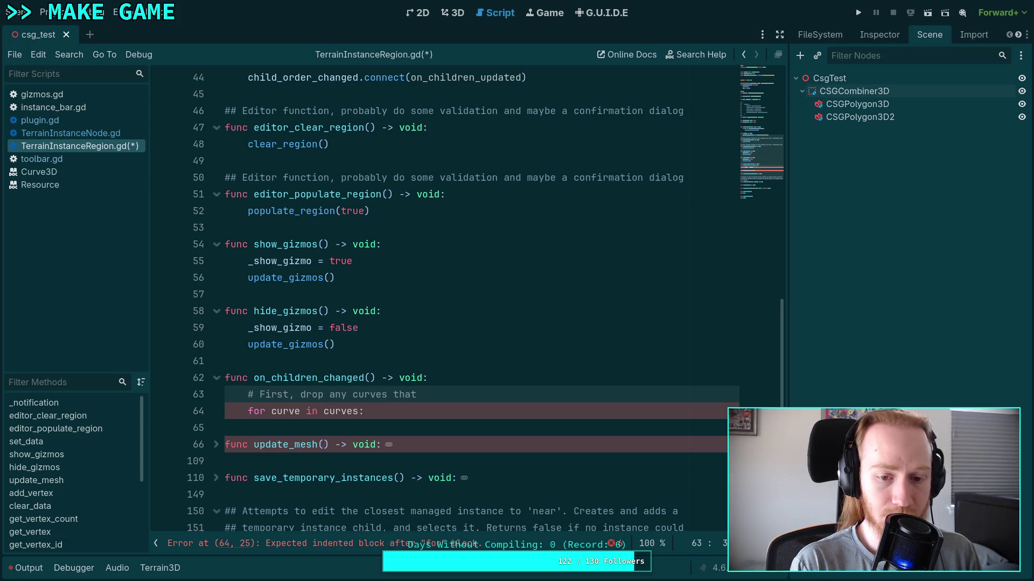
type("disapper")
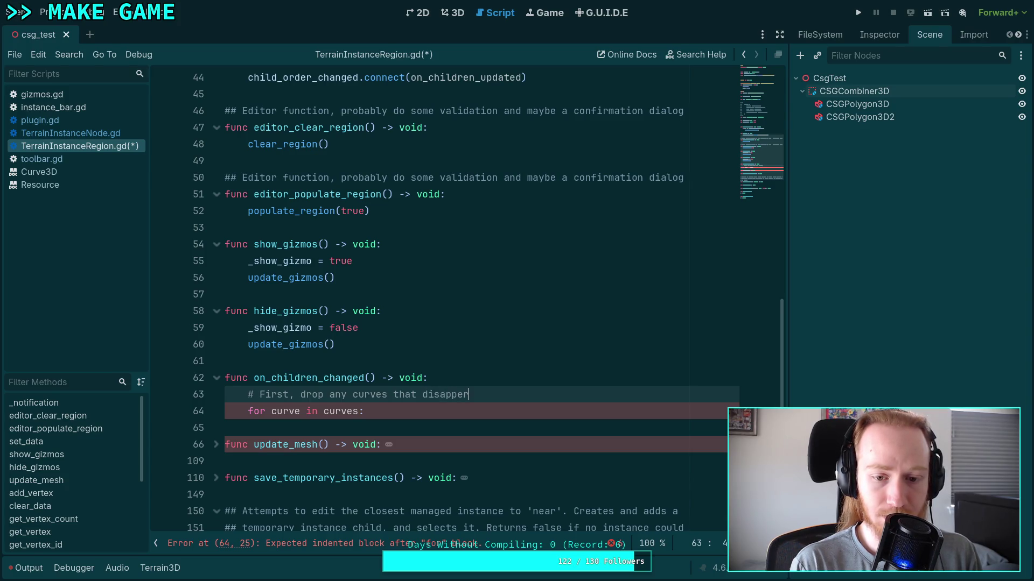
key("BackSpace")
type("appear")
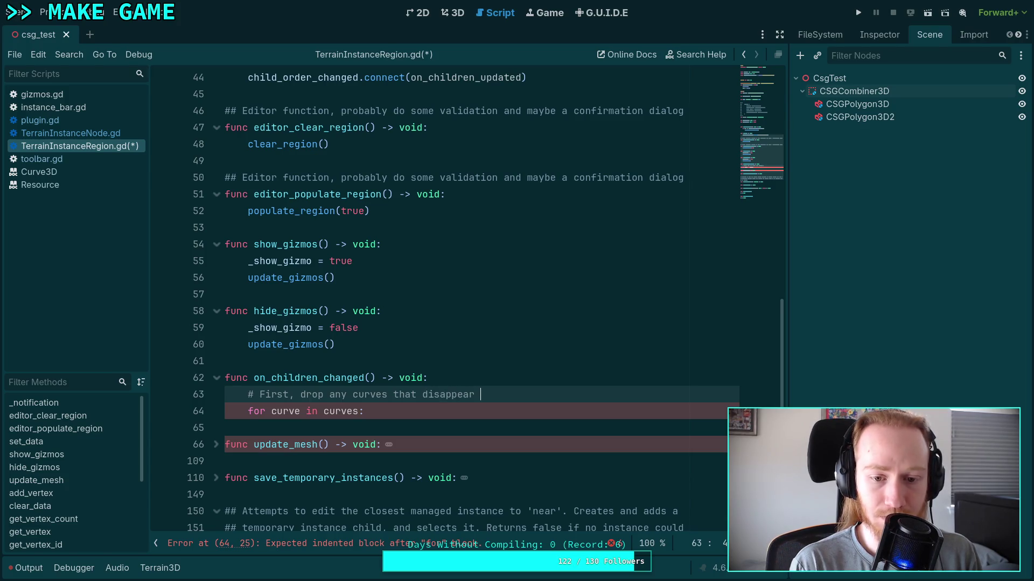
Step: Begin an 'if curve.' check on a new line inside the loop
left_click(364, 411)
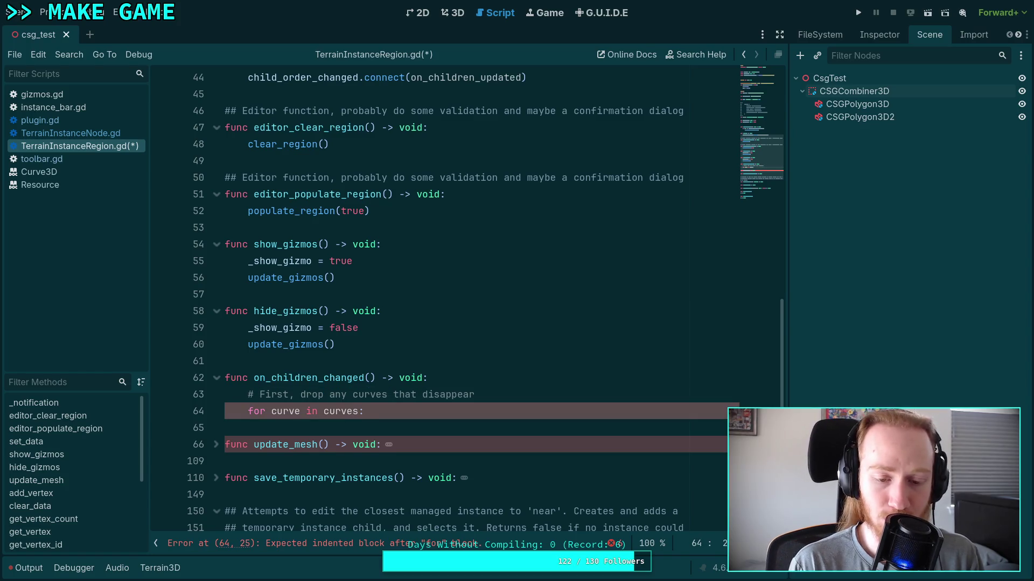
key("Return")
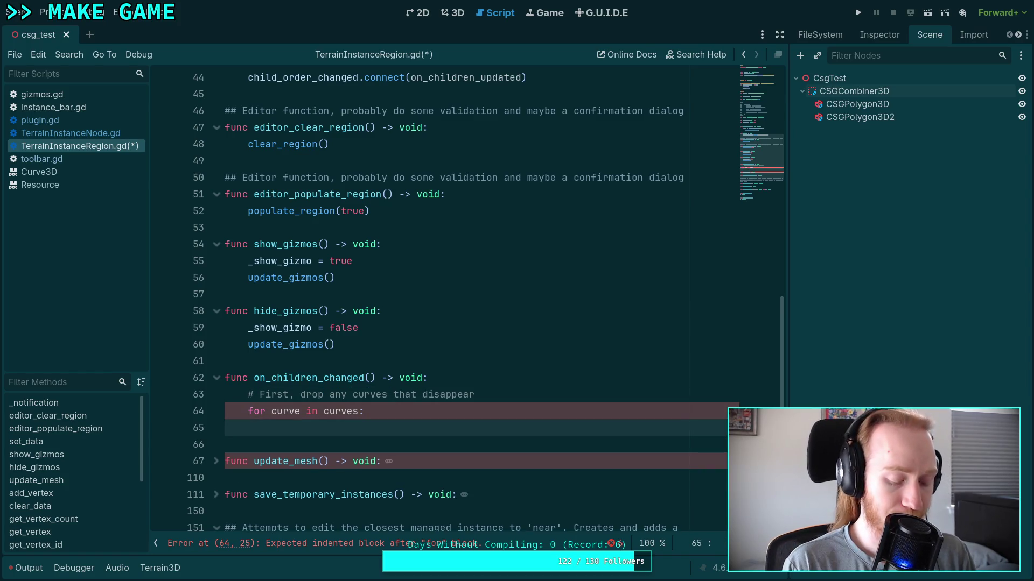
type("ifcurve.")
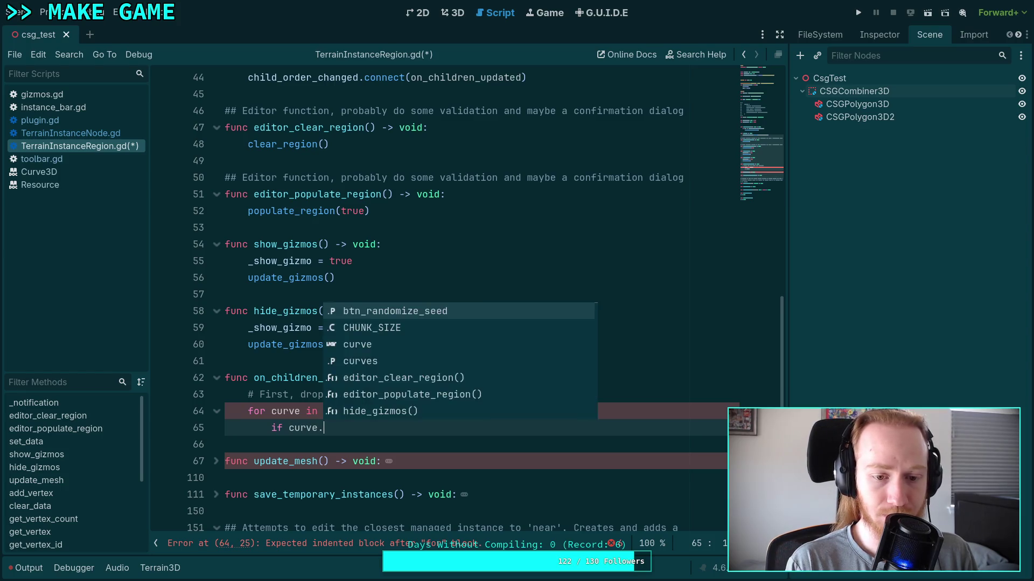
type("par")
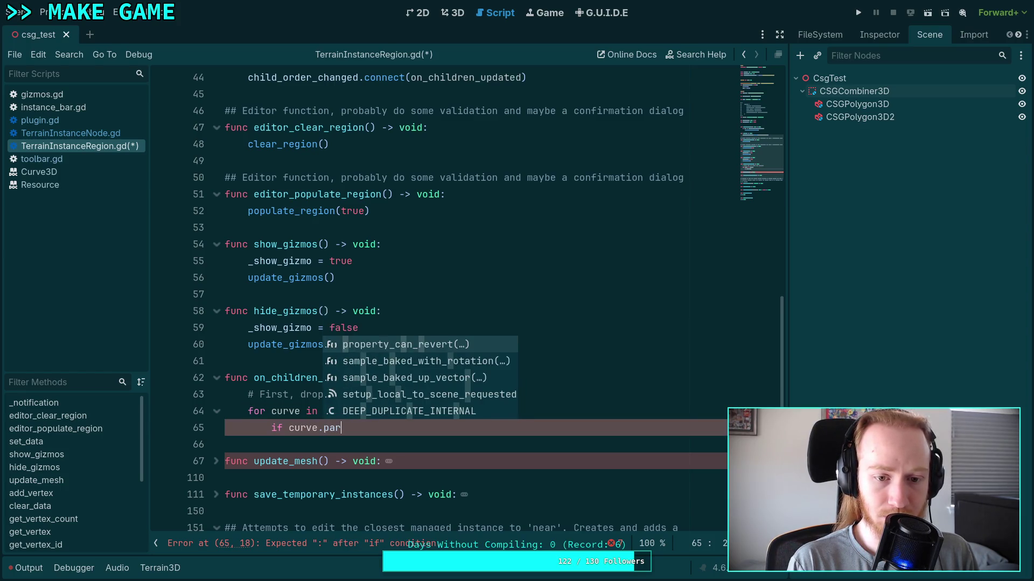
key("BackSpace")
key("BackSpace")
key("BackSpace")
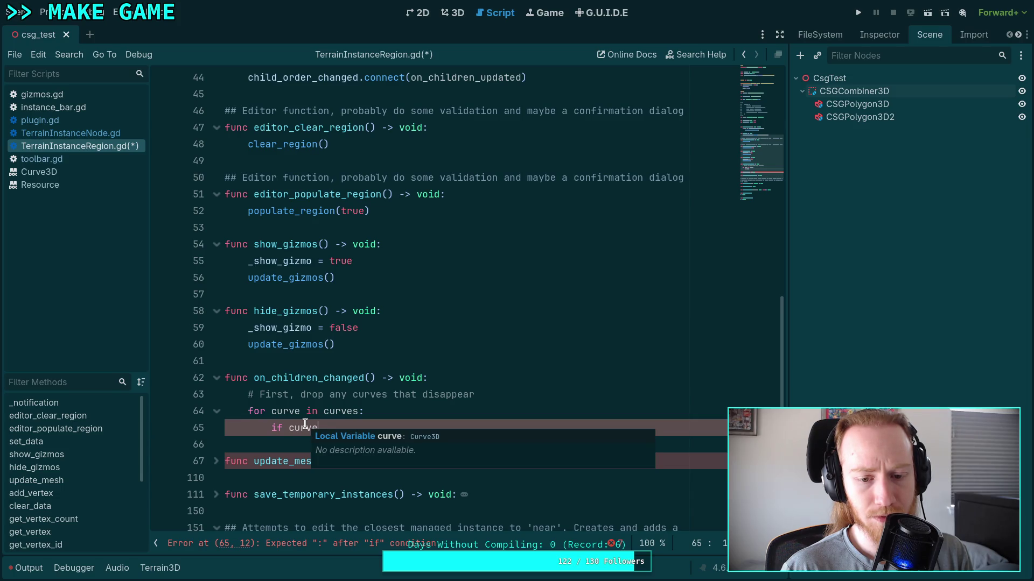
type(".")
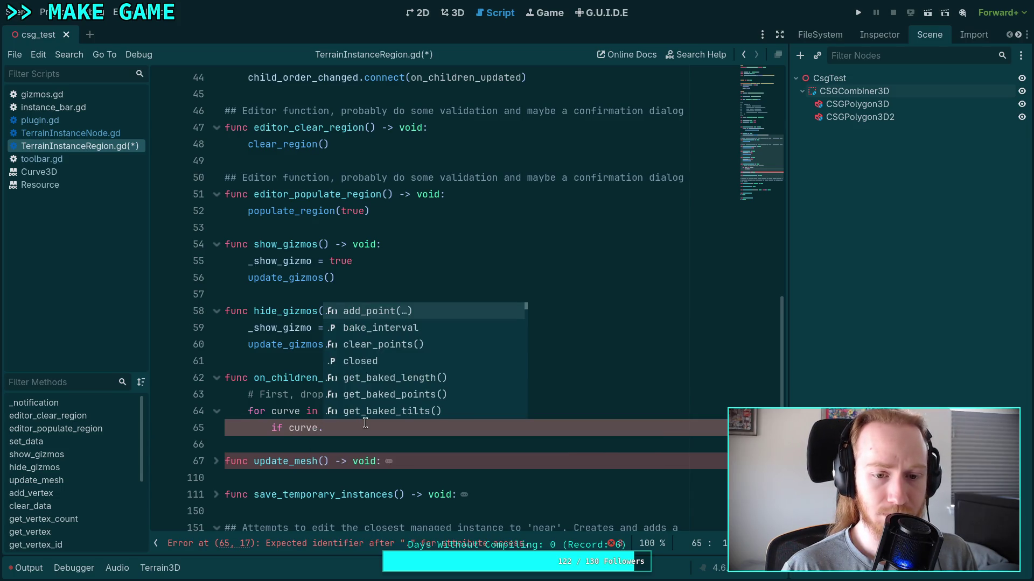
left_click(301, 428)
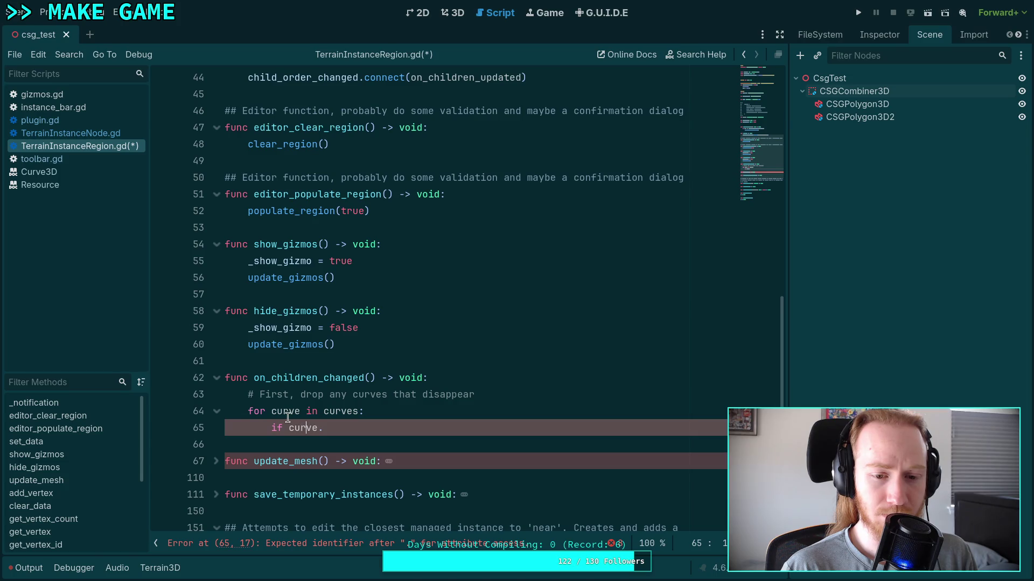
Step: Use Lookup Symbol on curve to find its declaration
right_click(310, 426)
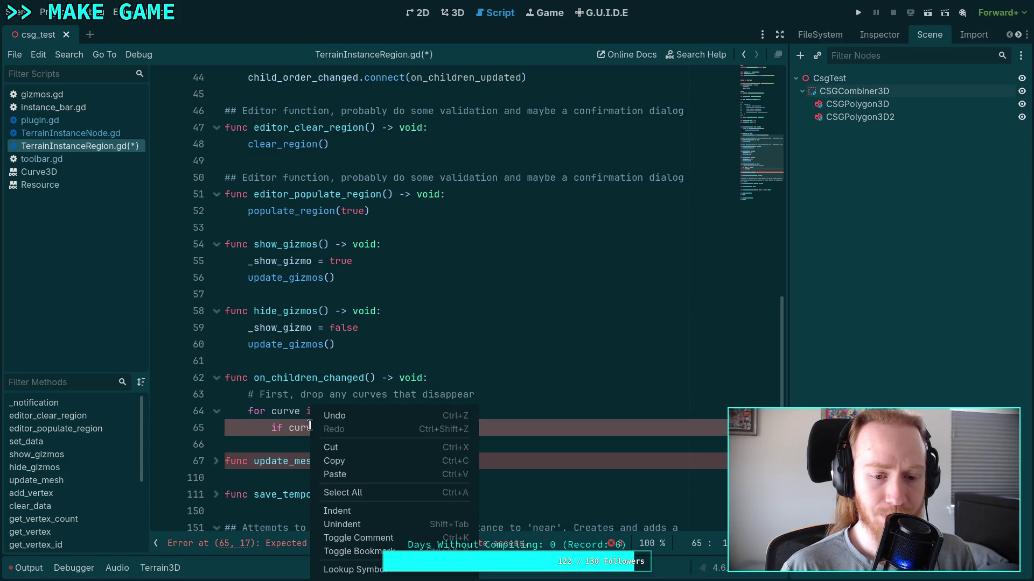
left_click(349, 570)
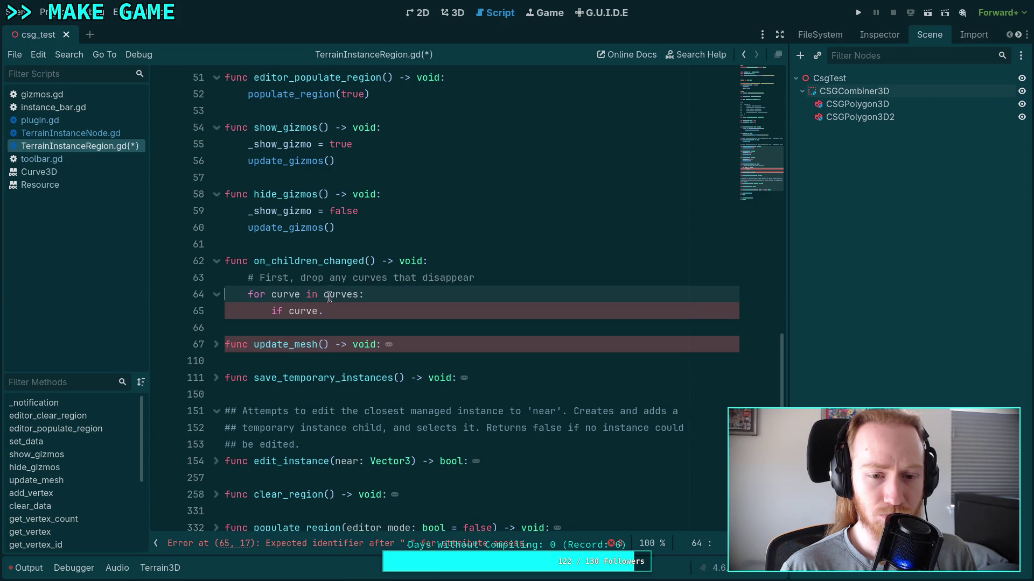
scroll(438, 411, "up", 14)
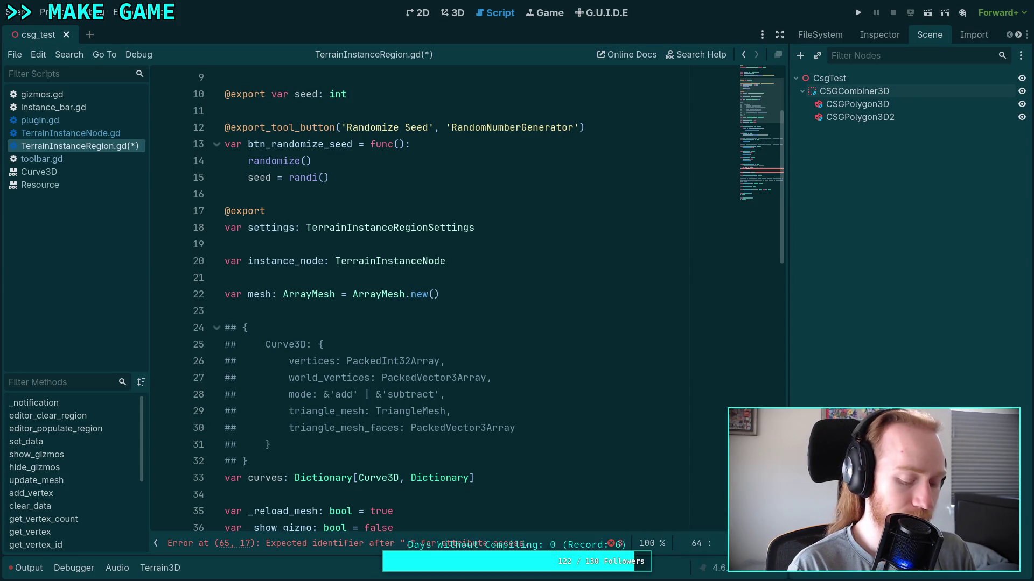
key("alt+Tab")
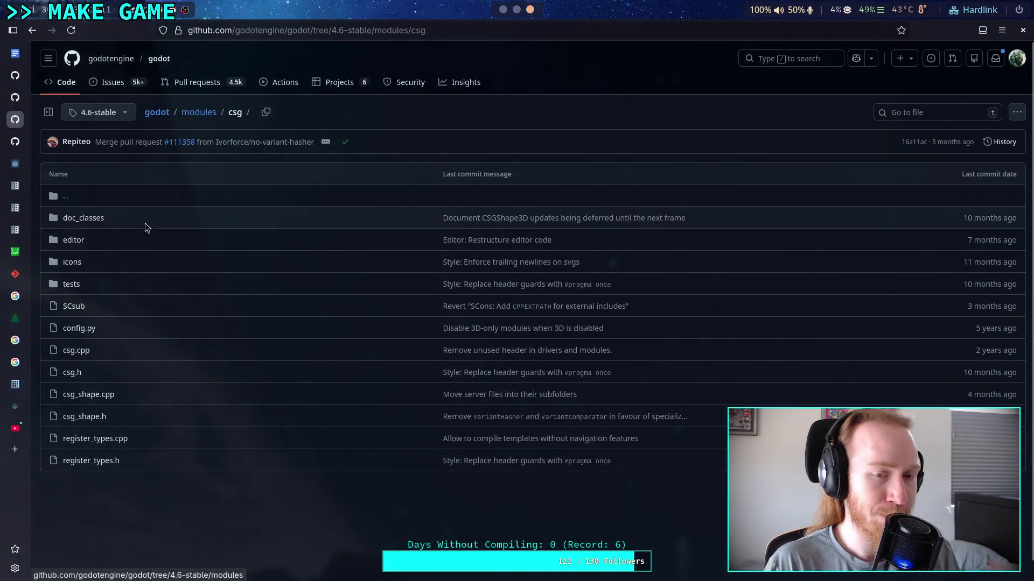
Step: Open scatter_gizmo_plugin.gd, then navigate to src/shapes and read path_shape.gd
left_click(15, 144)
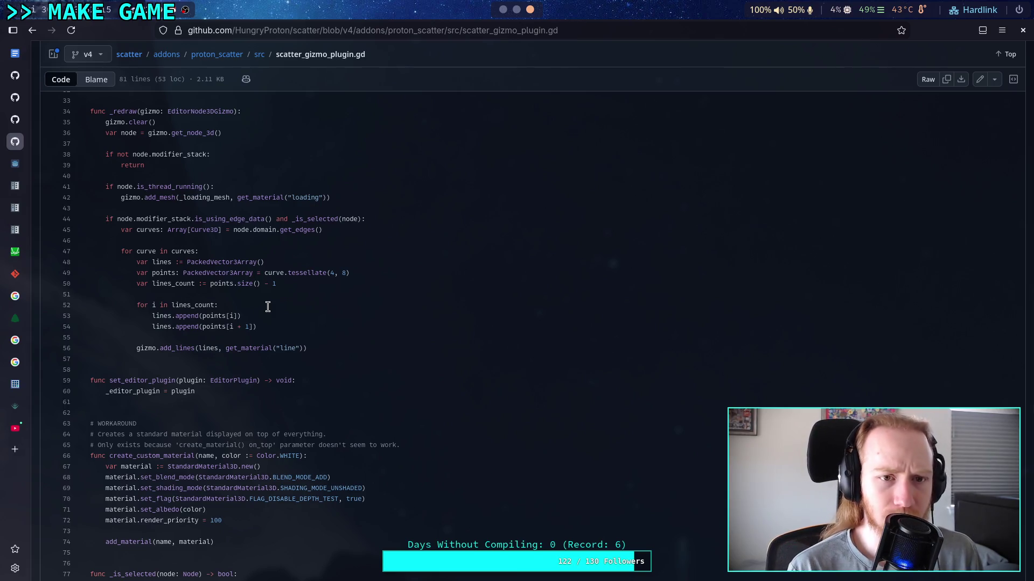
scroll(268, 307, "up", 8)
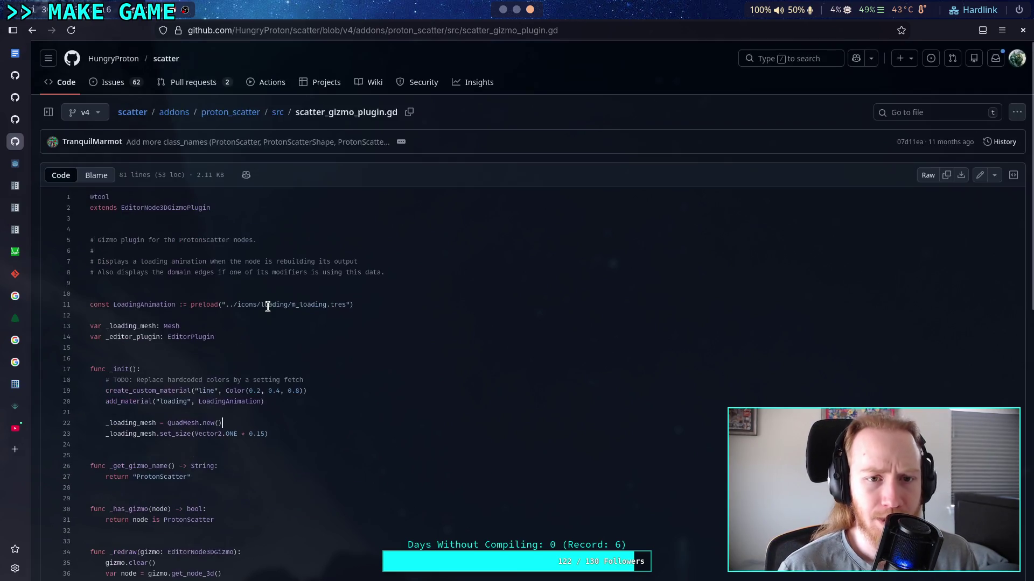
left_click(278, 112)
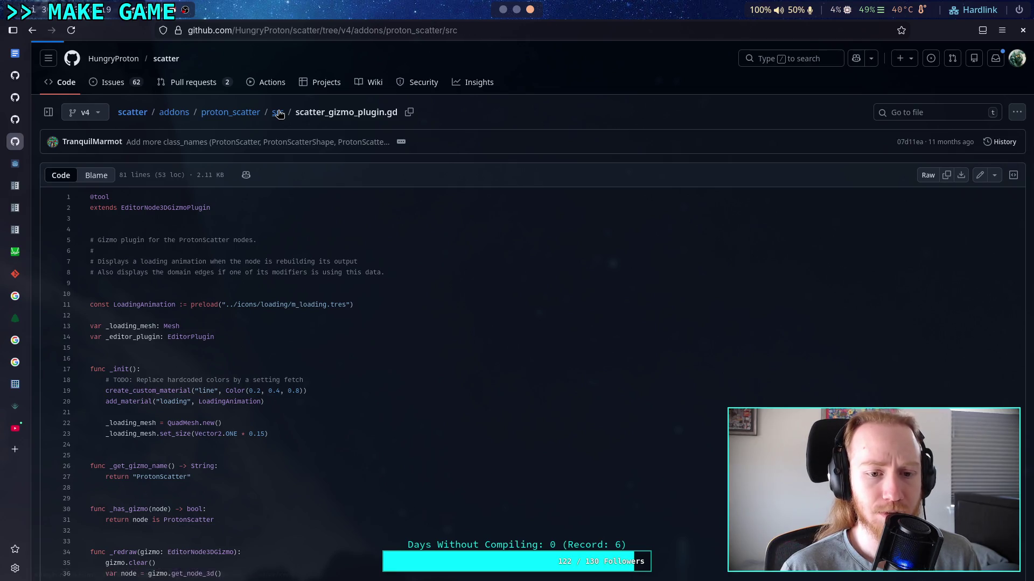
left_click(78, 350)
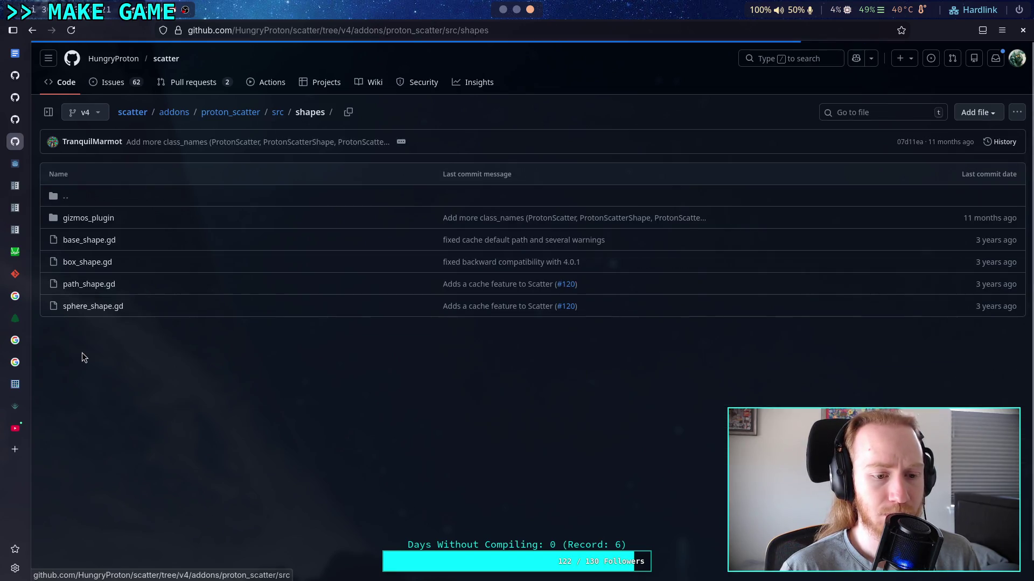
left_click(90, 286)
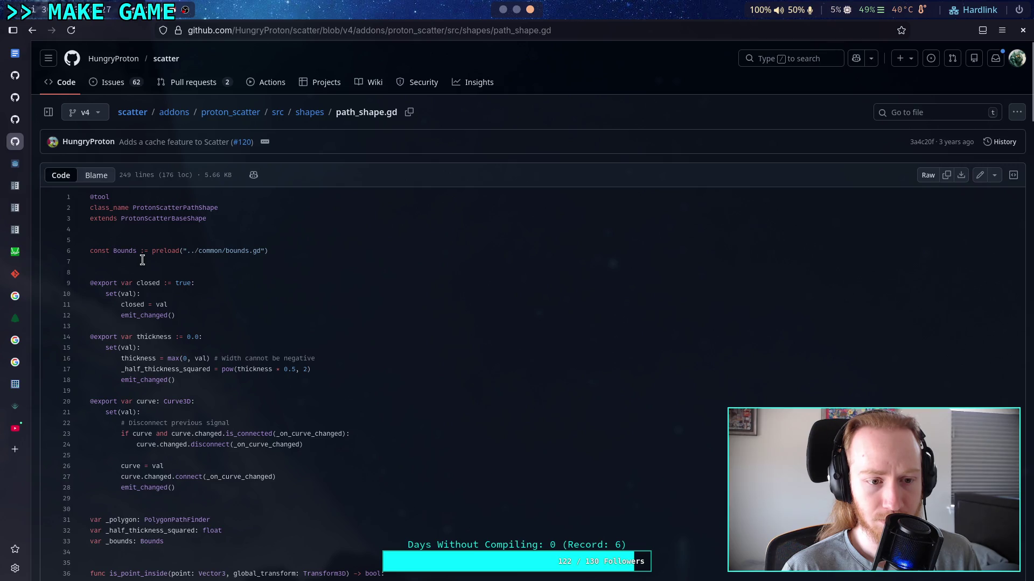
scroll(142, 260, "down", 4)
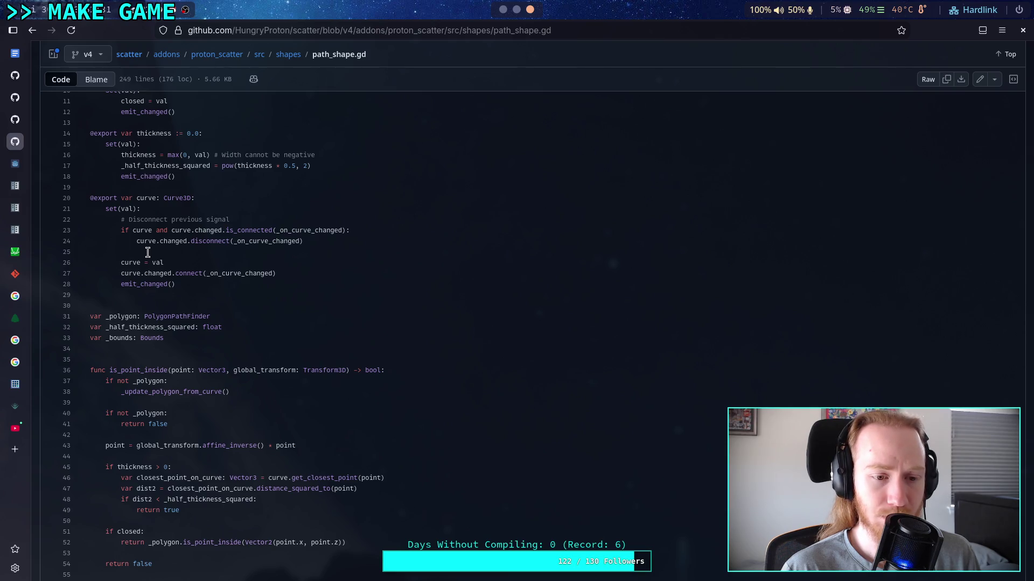
scroll(147, 253, "down", 7)
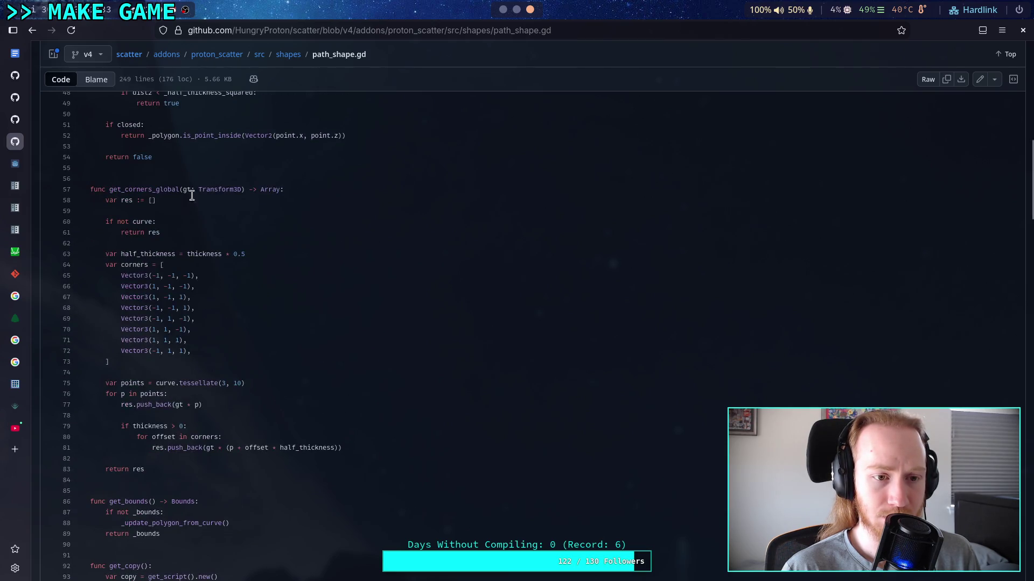
left_click(294, 56)
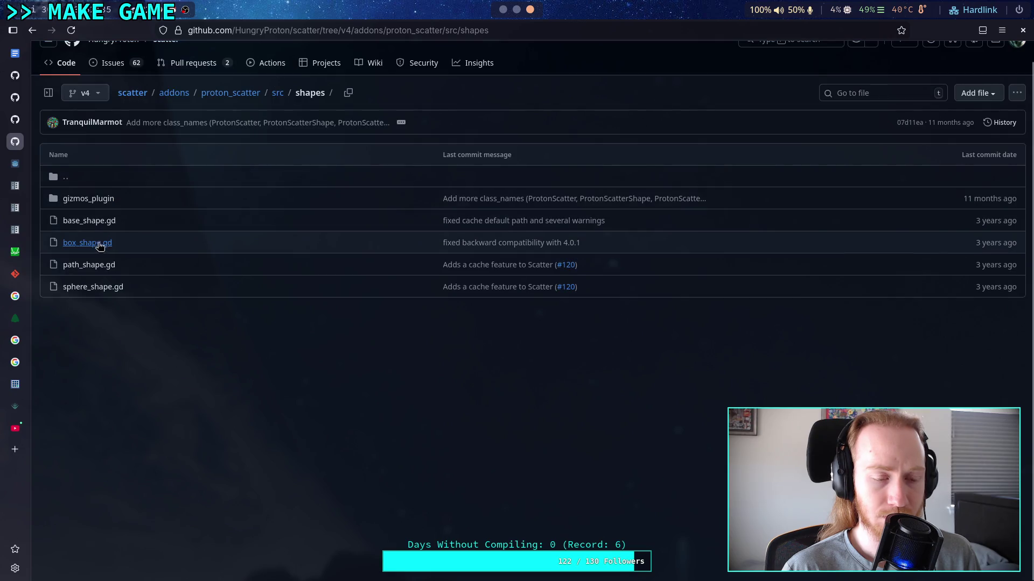
left_click(103, 200)
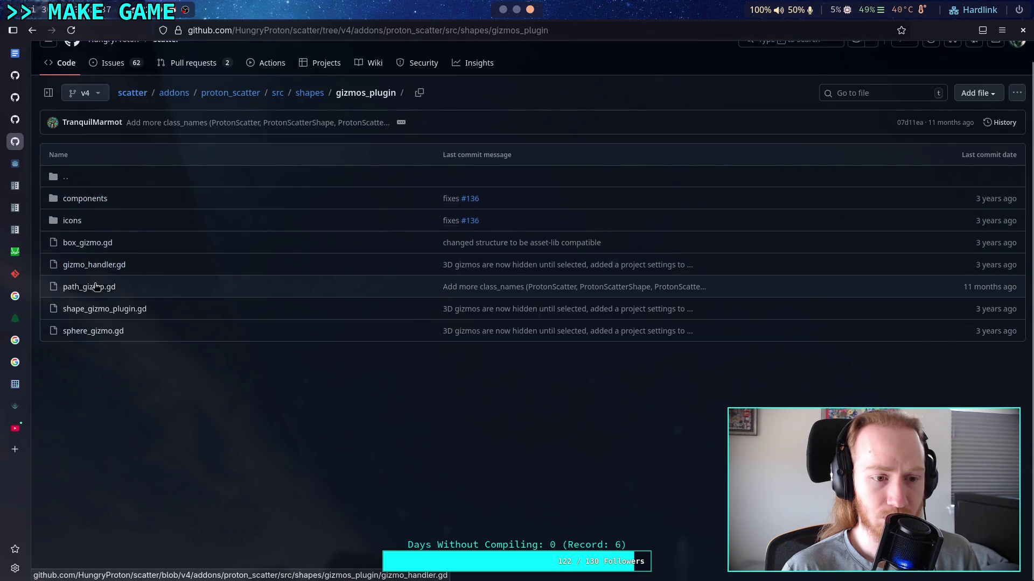
left_click(93, 291)
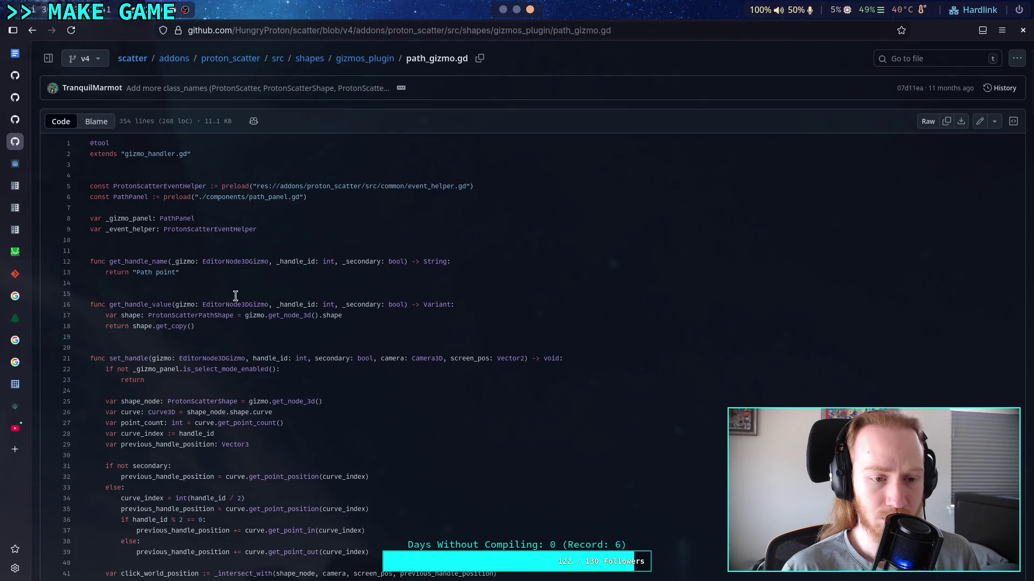
scroll(235, 296, "down", 4)
scroll(240, 299, "down", 10)
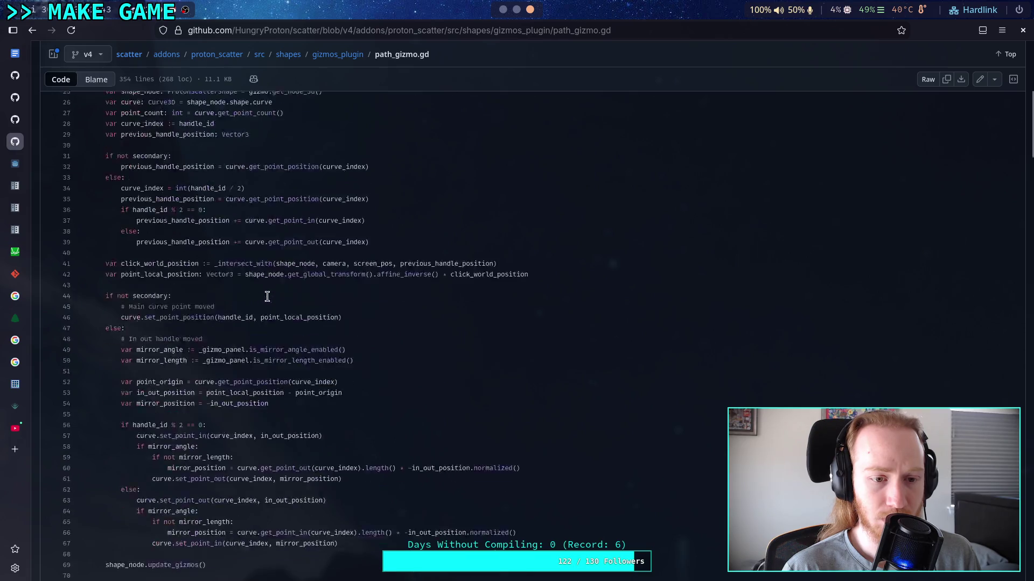
scroll(288, 280, "up", 3)
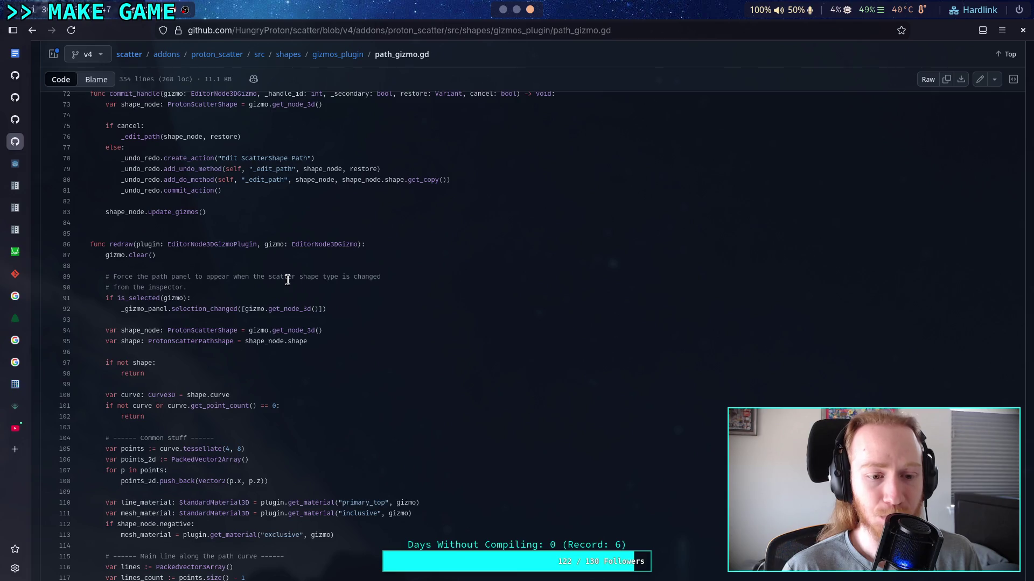
scroll(288, 280, "down", 3)
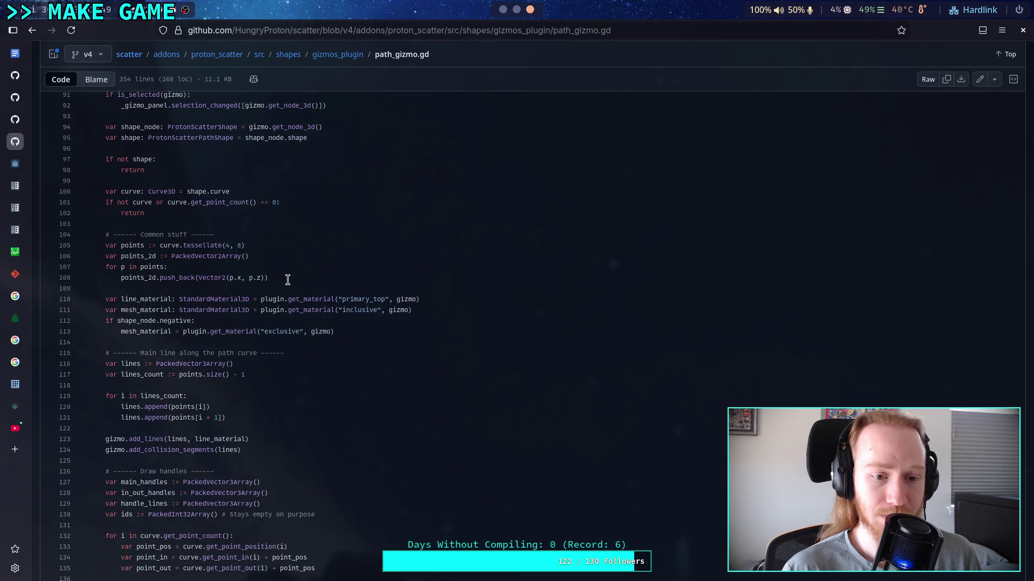
scroll(288, 280, "up", 8)
scroll(288, 280, "up", 2)
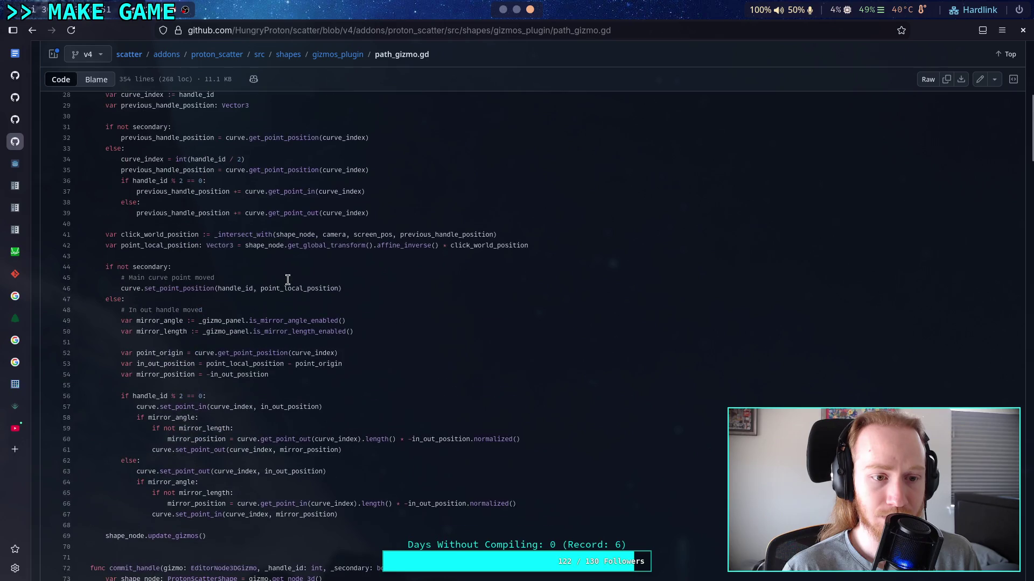
scroll(287, 280, "up", 2)
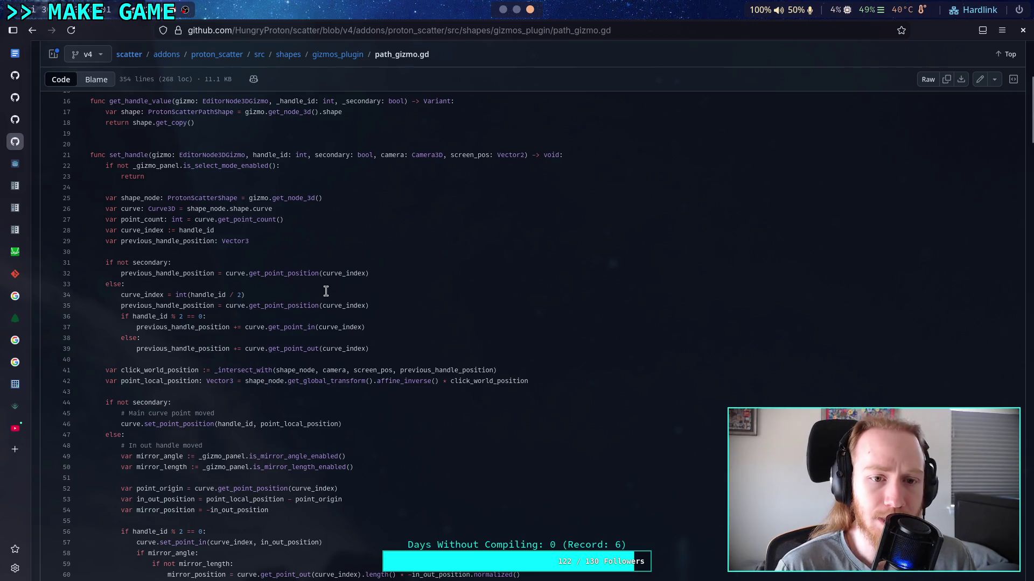
scroll(328, 285, "up", 4)
scroll(327, 286, "up", 2)
scroll(328, 285, "down", 3)
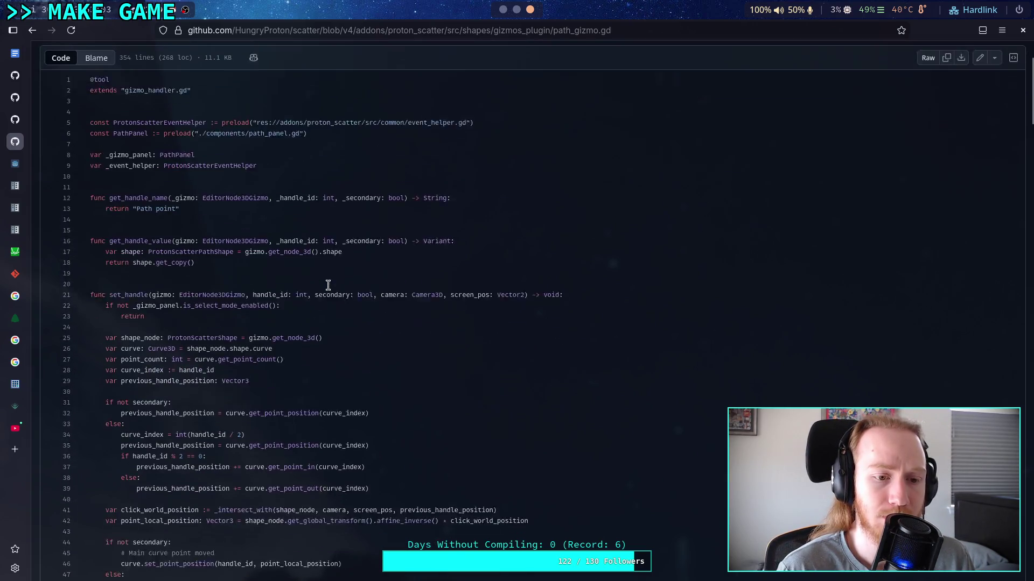
scroll(328, 285, "down", 5)
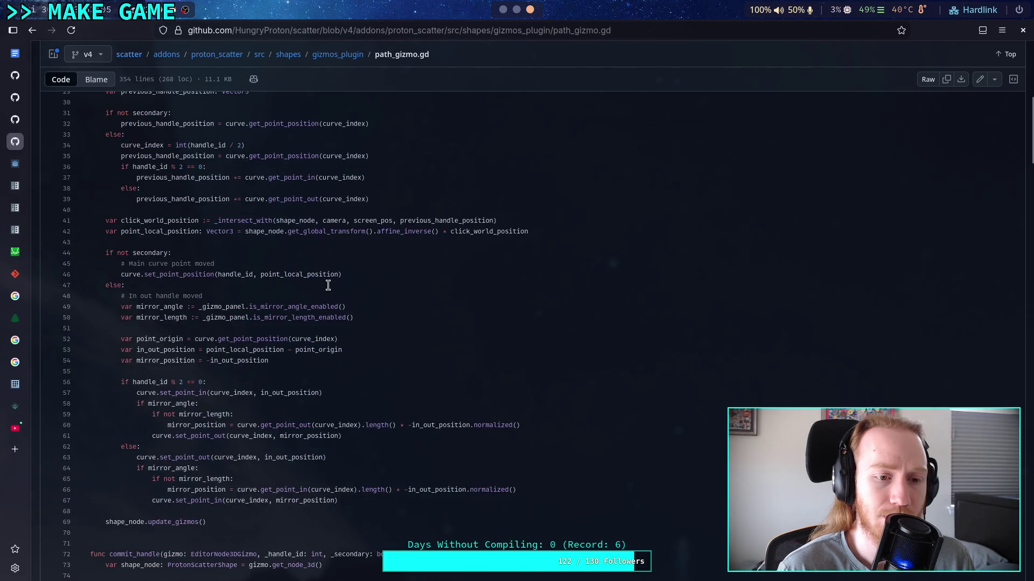
scroll(328, 286, "up", 6)
scroll(328, 285, "down", 2)
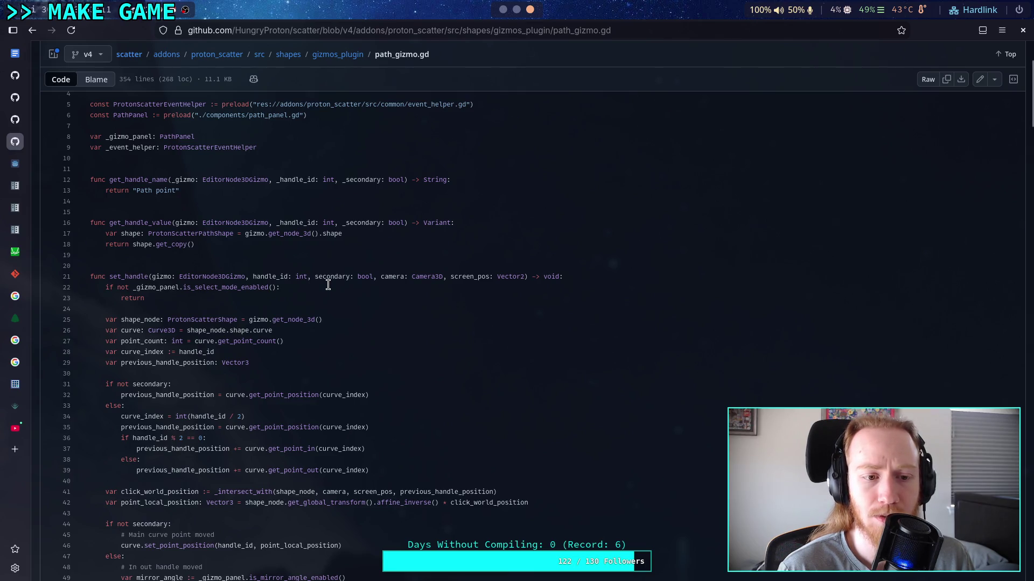
scroll(328, 285, "down", 2)
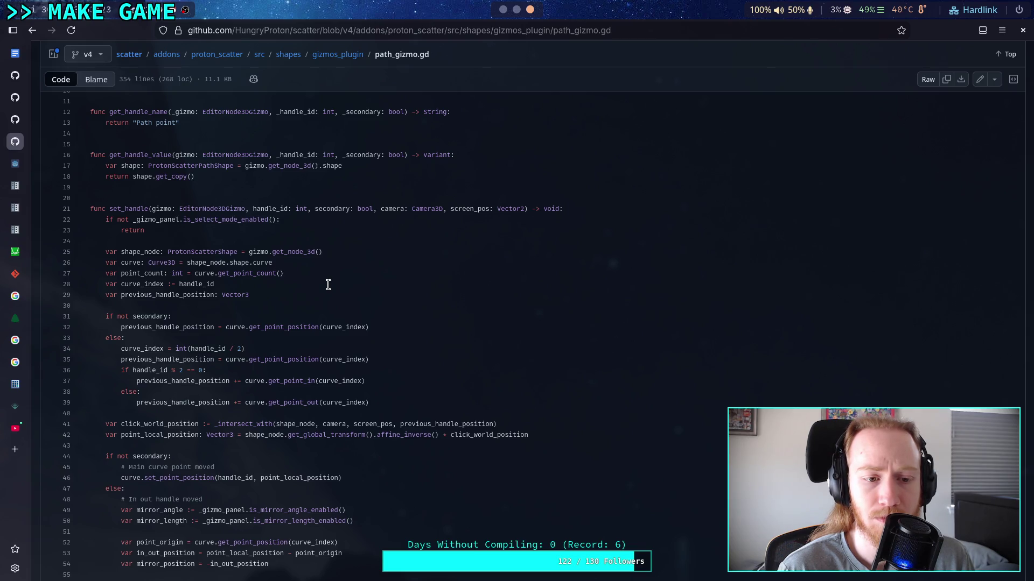
scroll(328, 285, "down", 2)
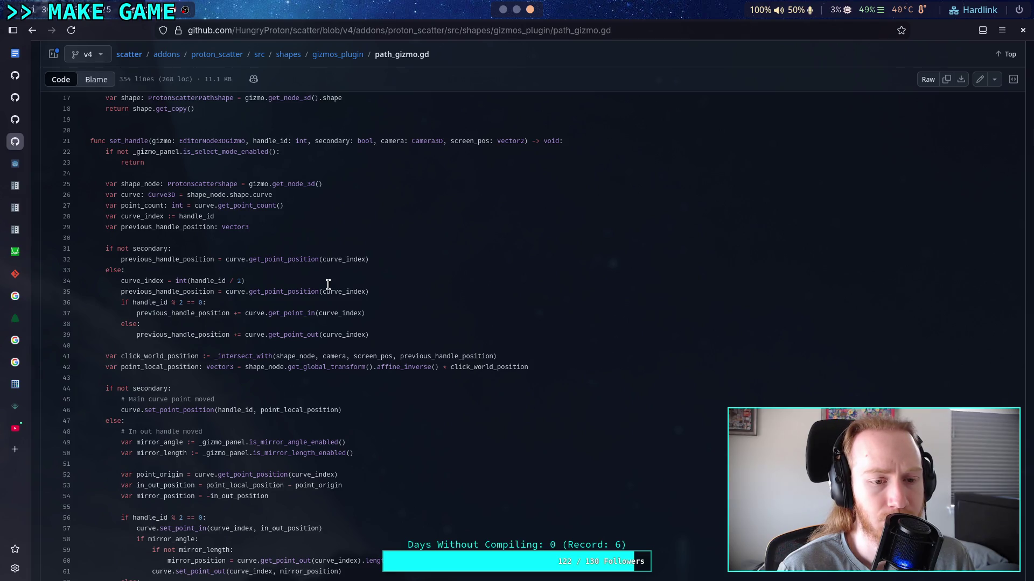
scroll(328, 284, "down", 6)
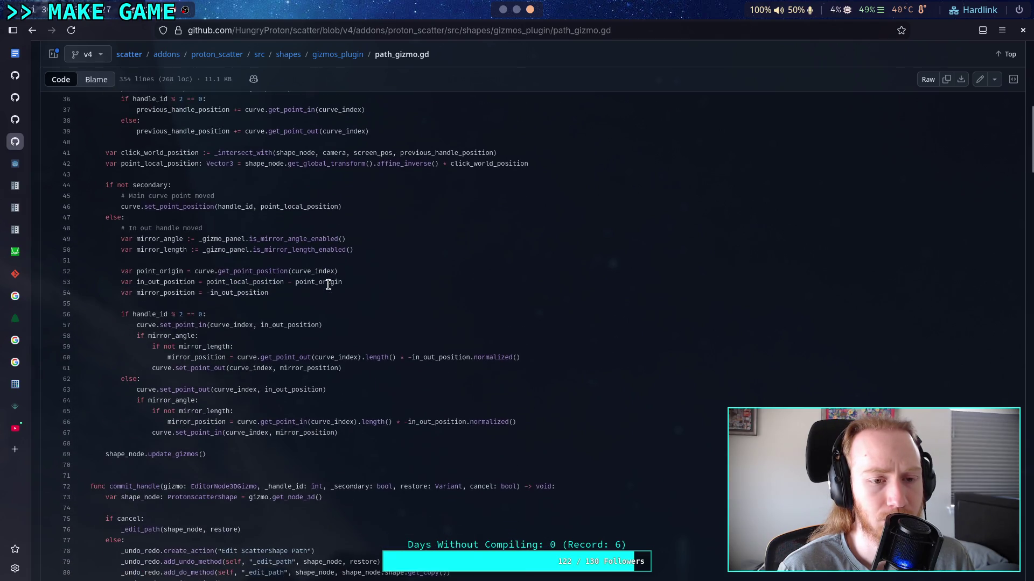
scroll(328, 285, "down", 4)
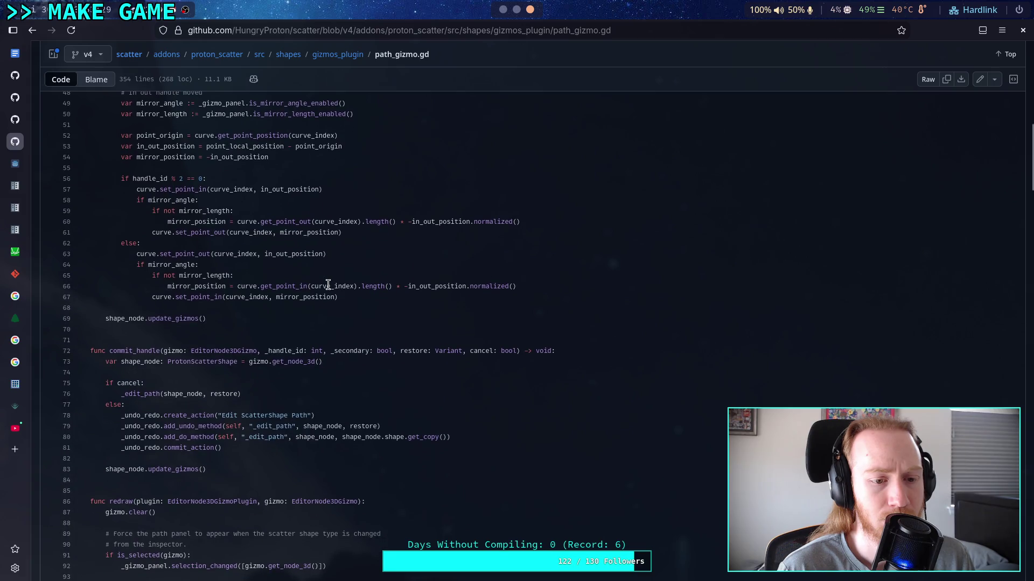
scroll(328, 285, "down", 10)
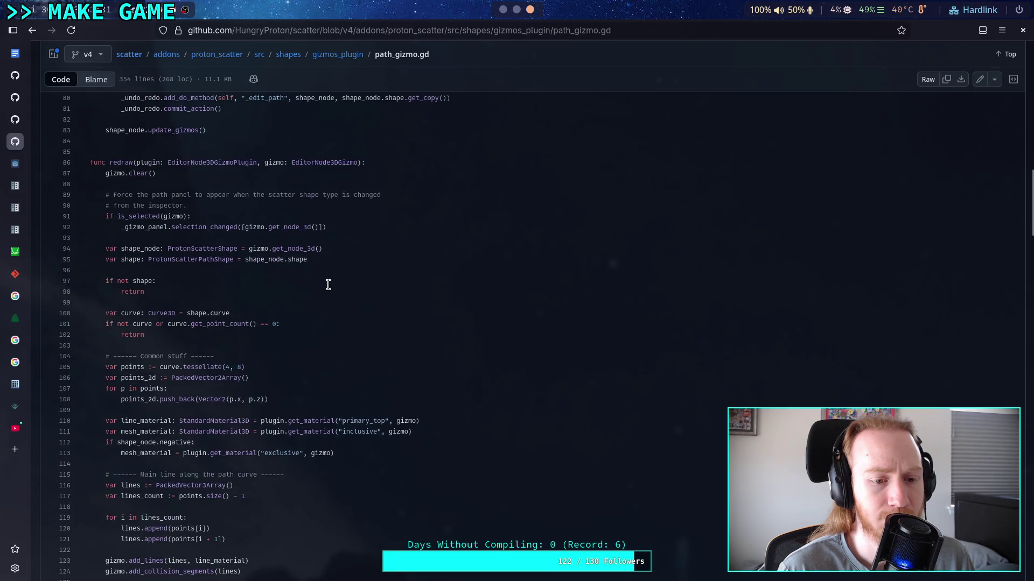
scroll(327, 284, "down", 10)
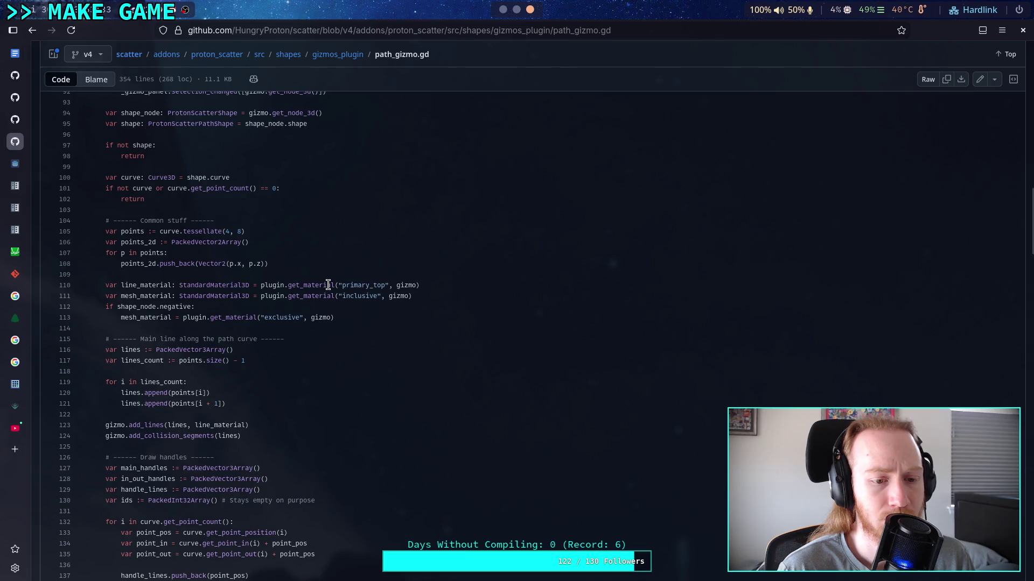
scroll(328, 284, "down", 20)
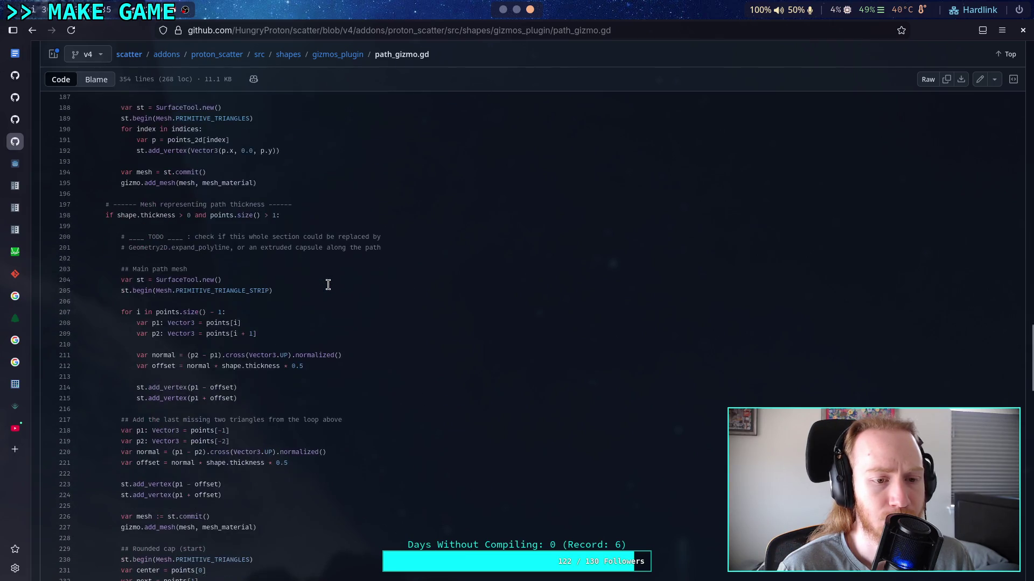
scroll(327, 285, "down", 20)
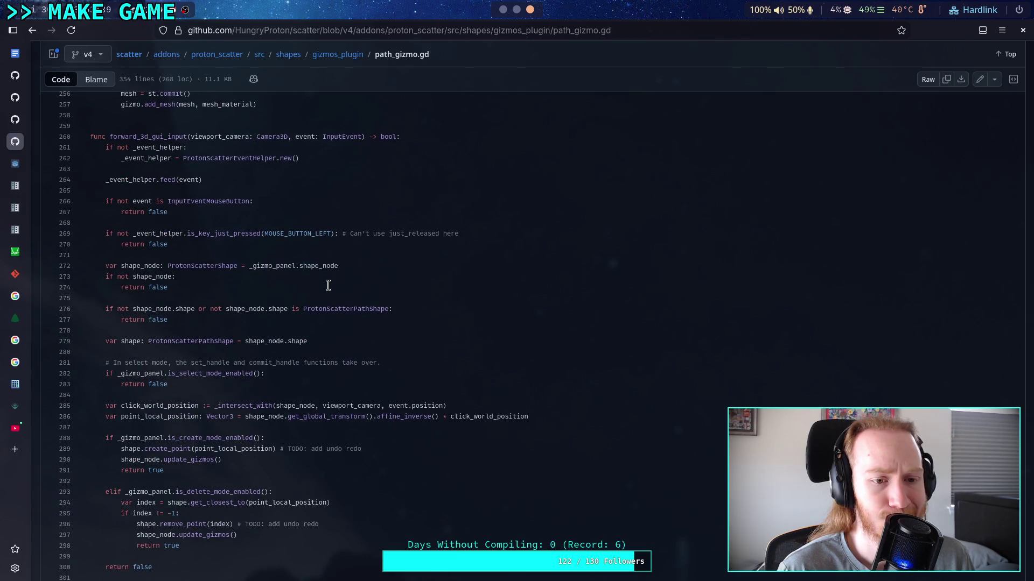
scroll(328, 285, "down", 2)
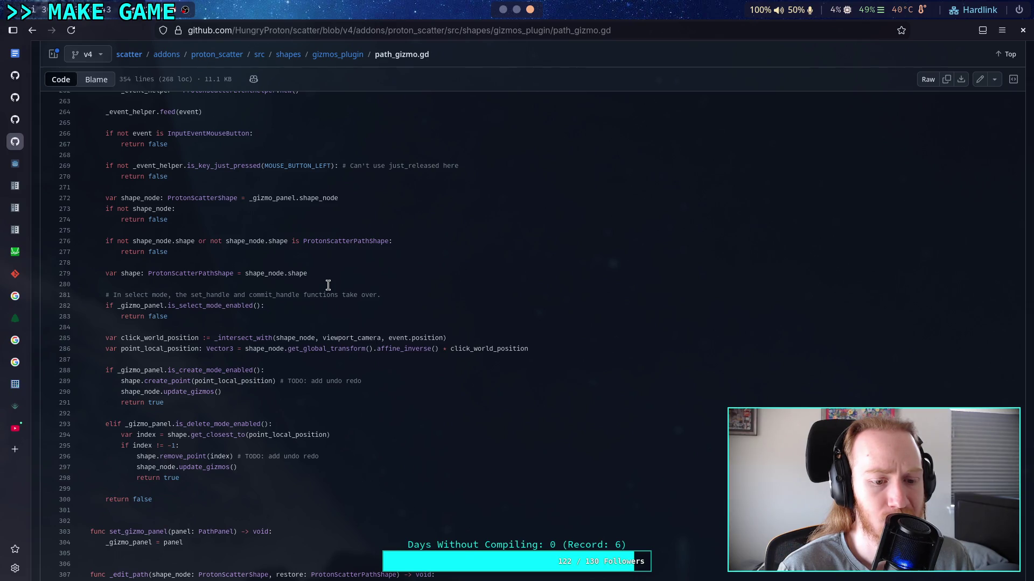
scroll(328, 284, "down", 8)
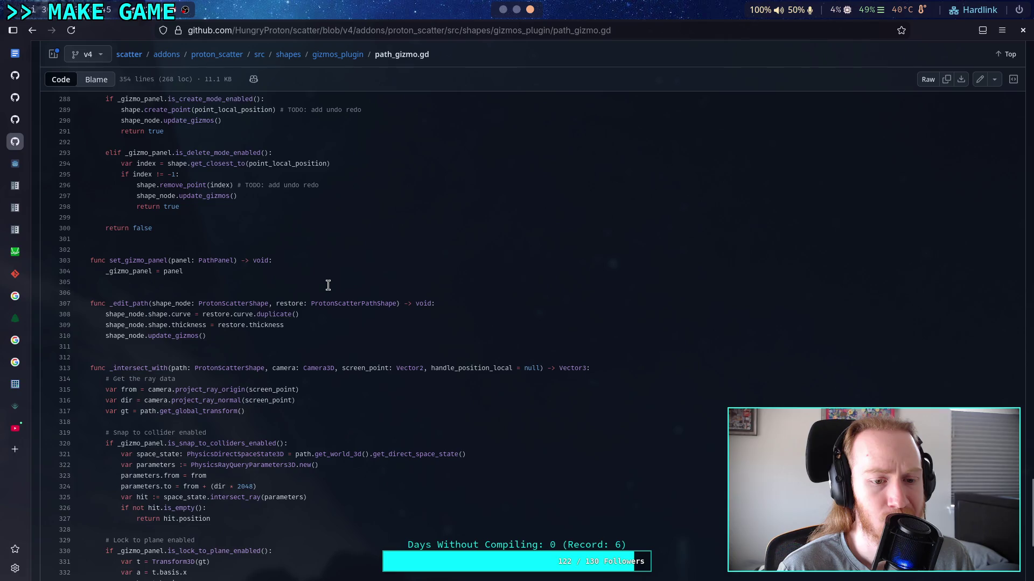
scroll(328, 285, "down", 8)
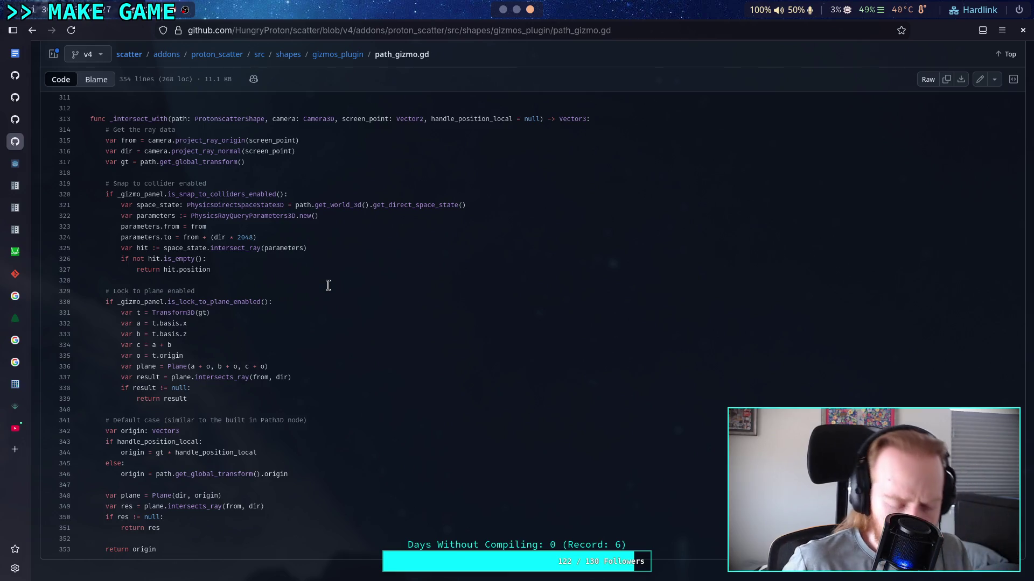
scroll(376, 321, "up", 15)
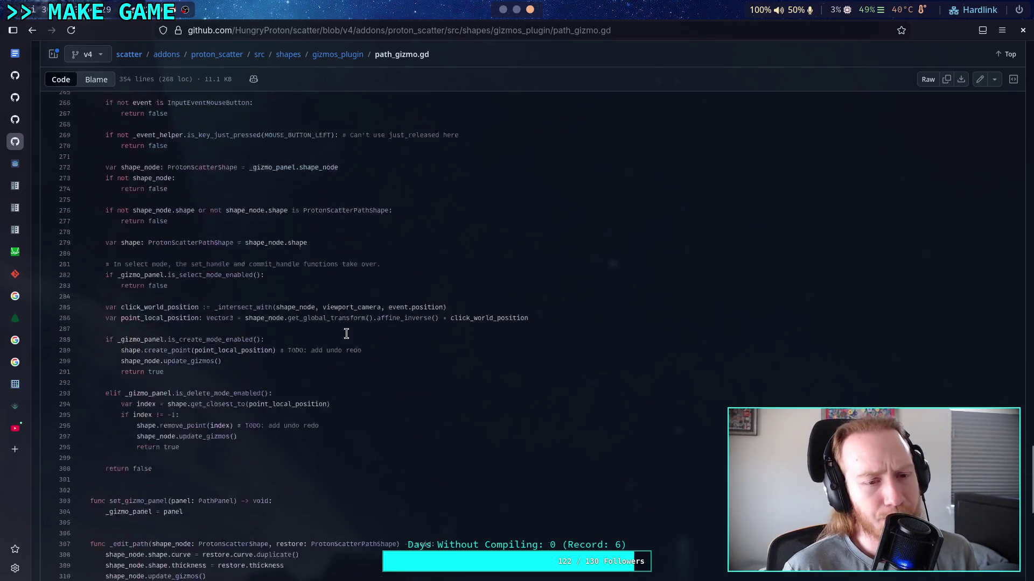
scroll(347, 334, "up", 5)
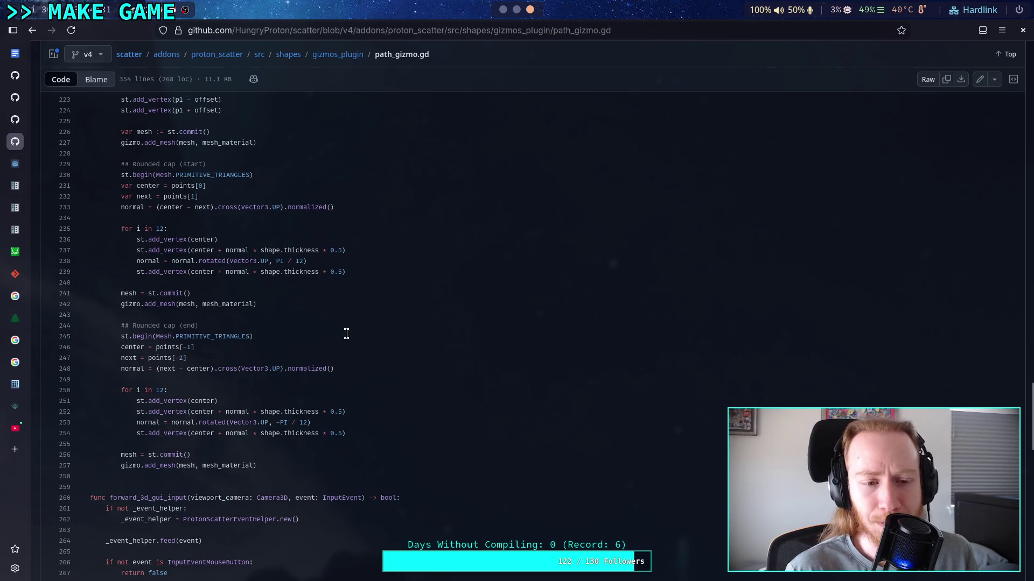
scroll(346, 334, "up", 10)
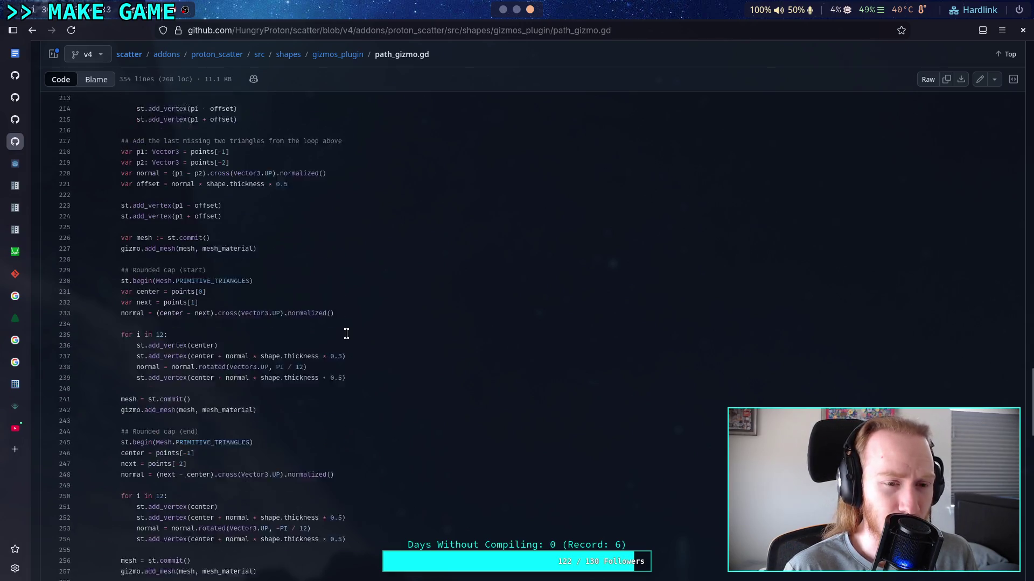
scroll(346, 333, "up", 12)
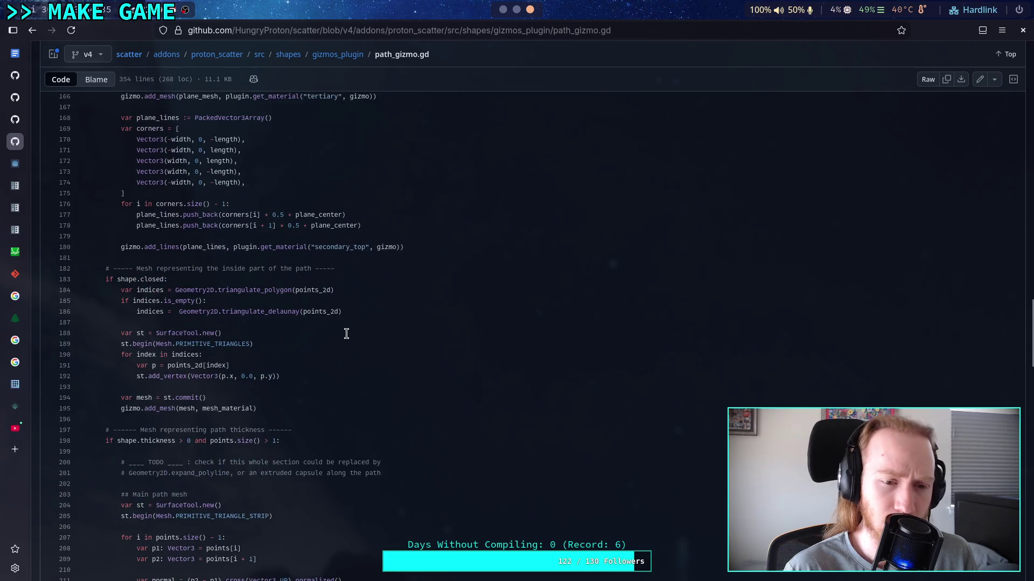
scroll(347, 334, "up", 4)
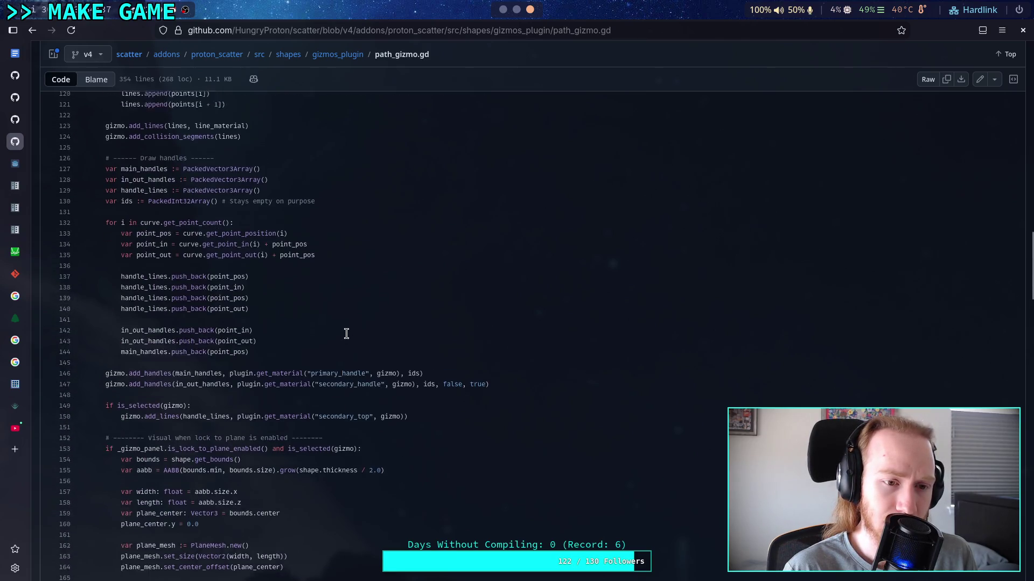
scroll(347, 334, "up", 4)
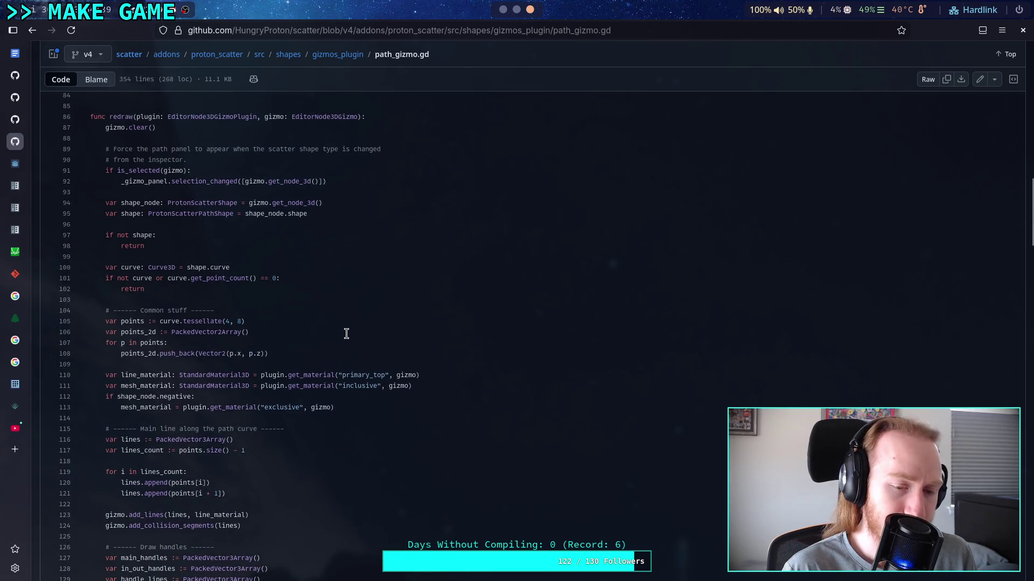
scroll(346, 334, "up", 5)
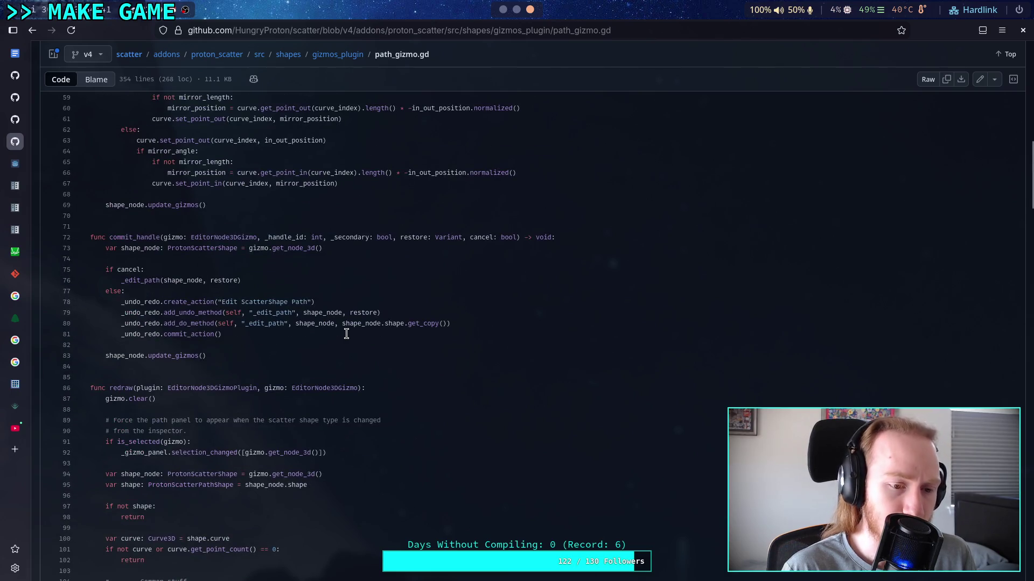
scroll(411, 353, "up", 13)
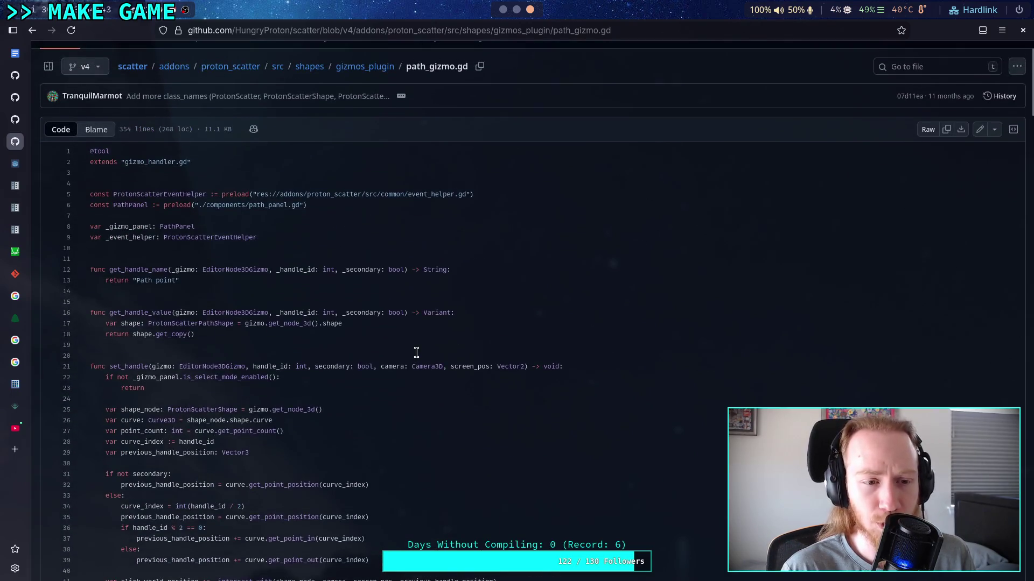
scroll(416, 353, "up", 1)
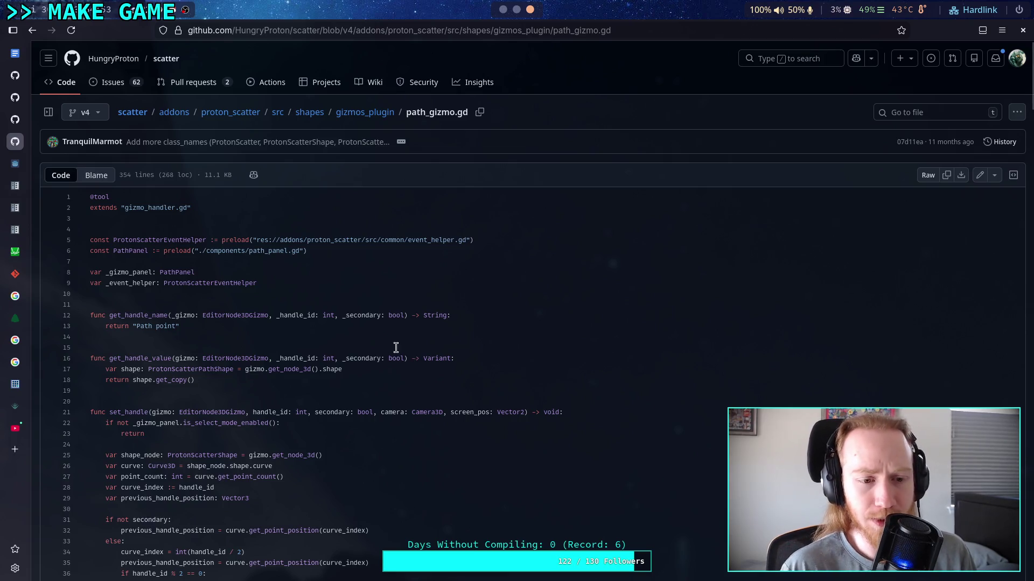
scroll(396, 348, "down", 10)
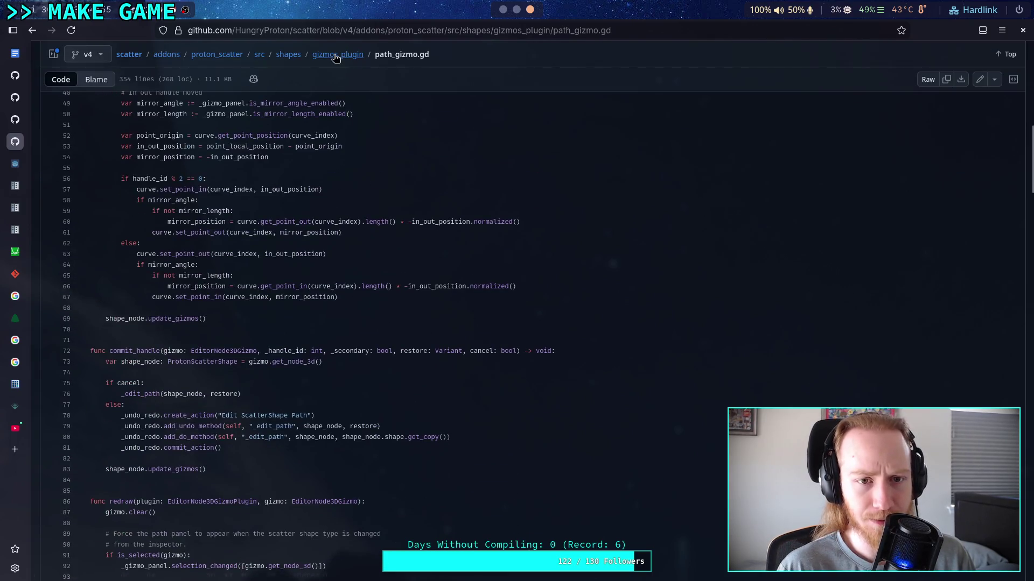
Step: View the main_handle.svg and secondary_handle.svg icons in the gizmos_plugin icons folder
left_click(337, 54)
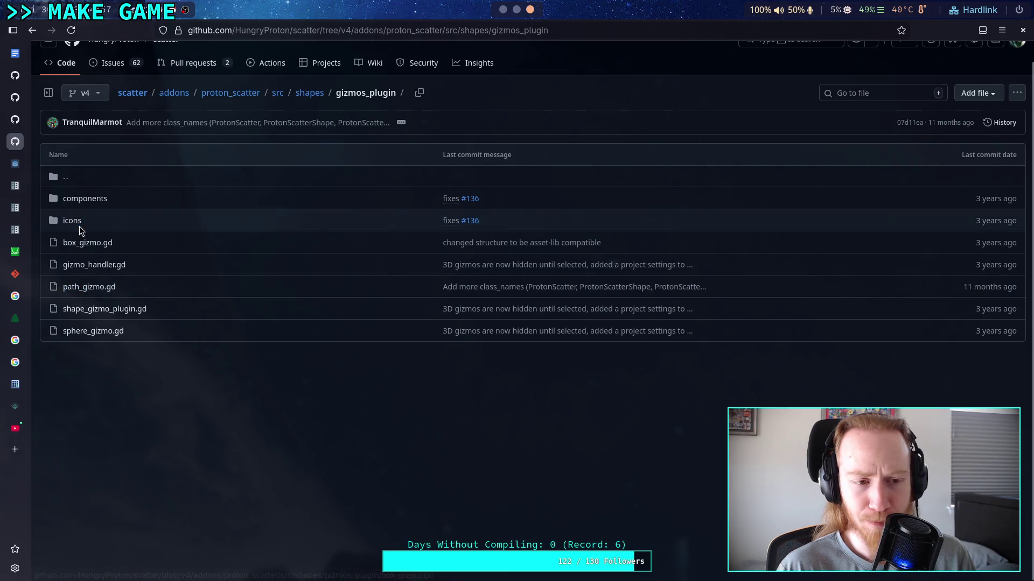
left_click(67, 225)
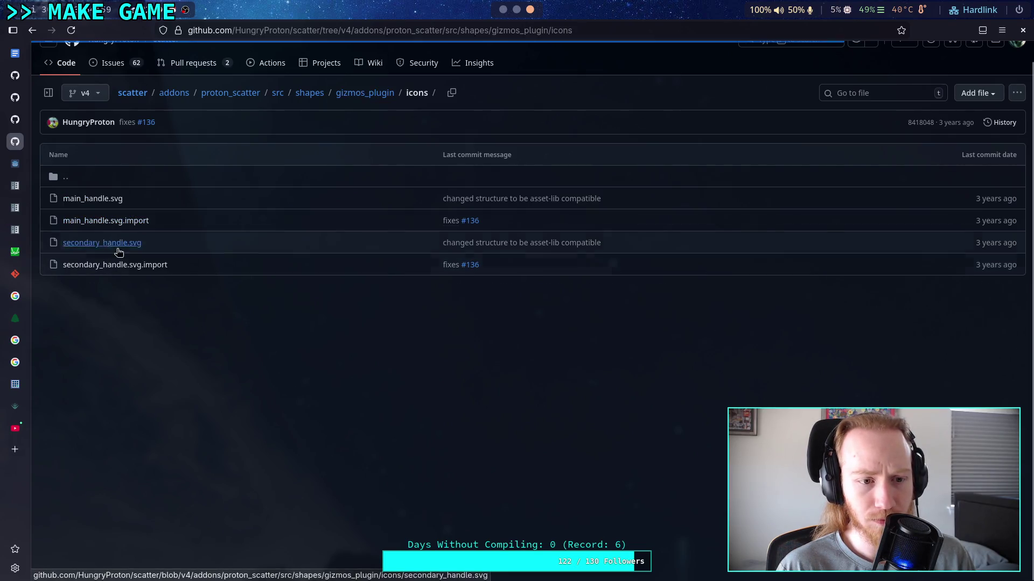
left_click(93, 199)
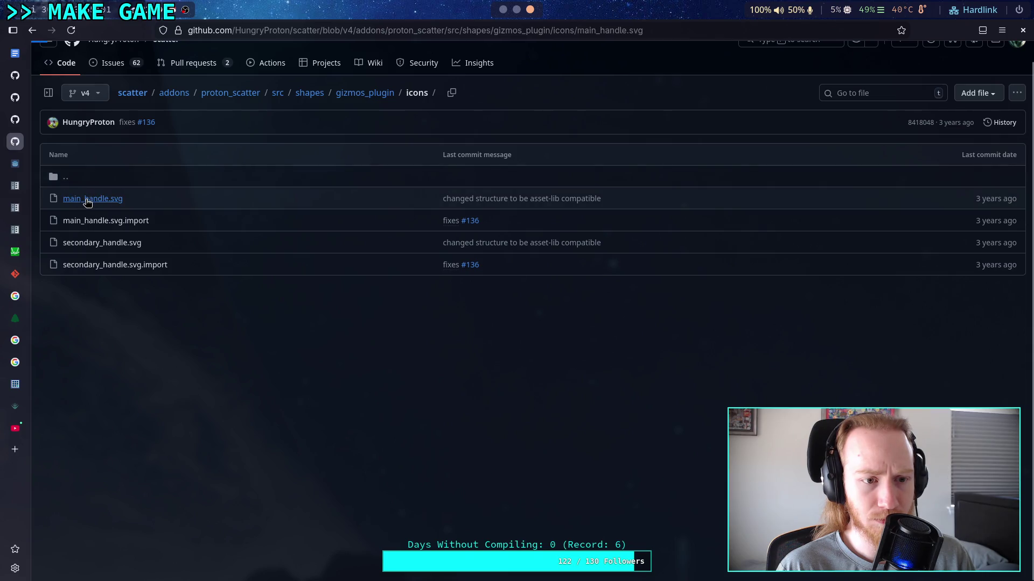
left_click(420, 93)
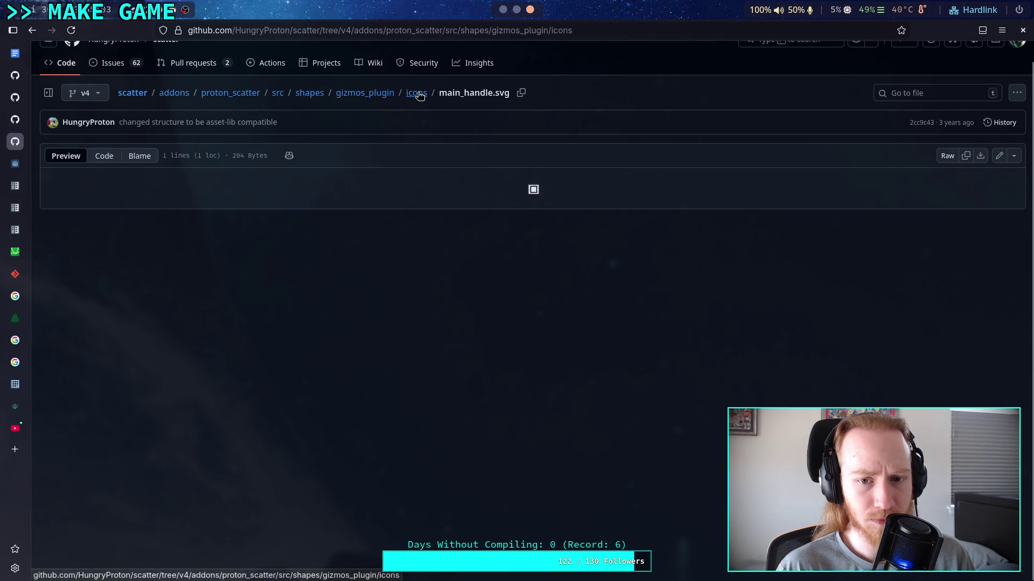
left_click(125, 241)
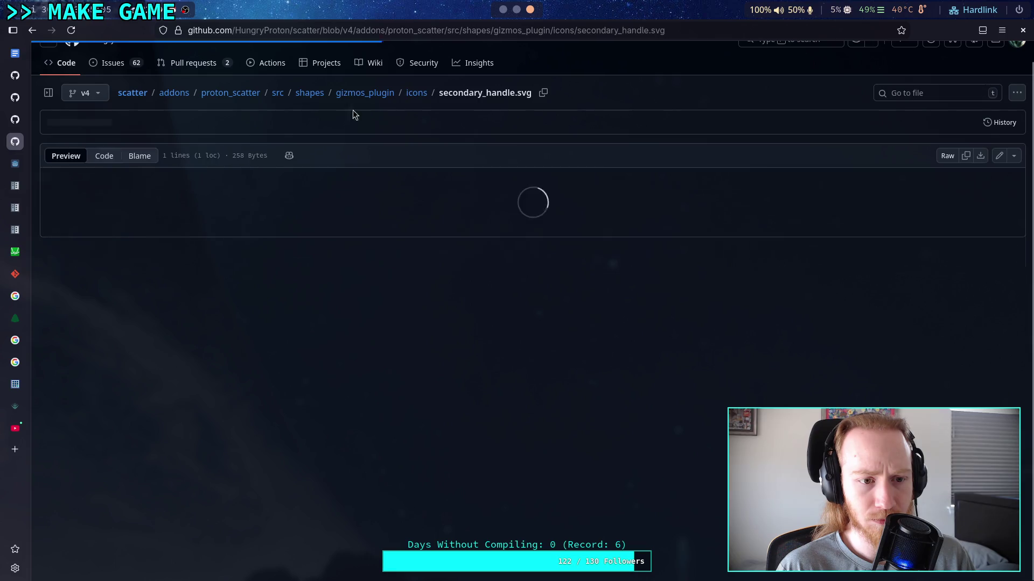
left_click(418, 95)
Step: Open components/path_panel.gd and scroll through its code
left_click(53, 171)
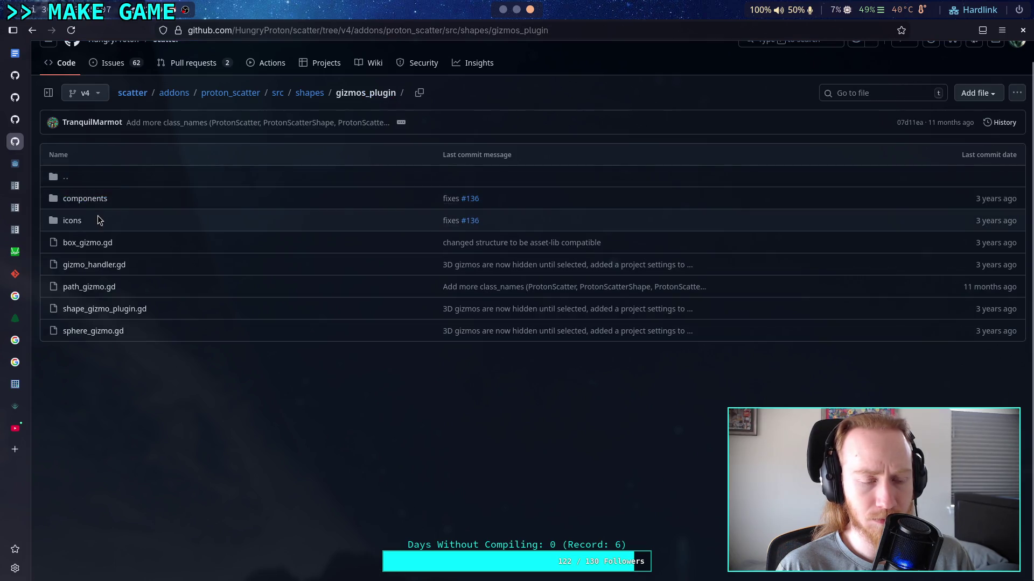
left_click(94, 199)
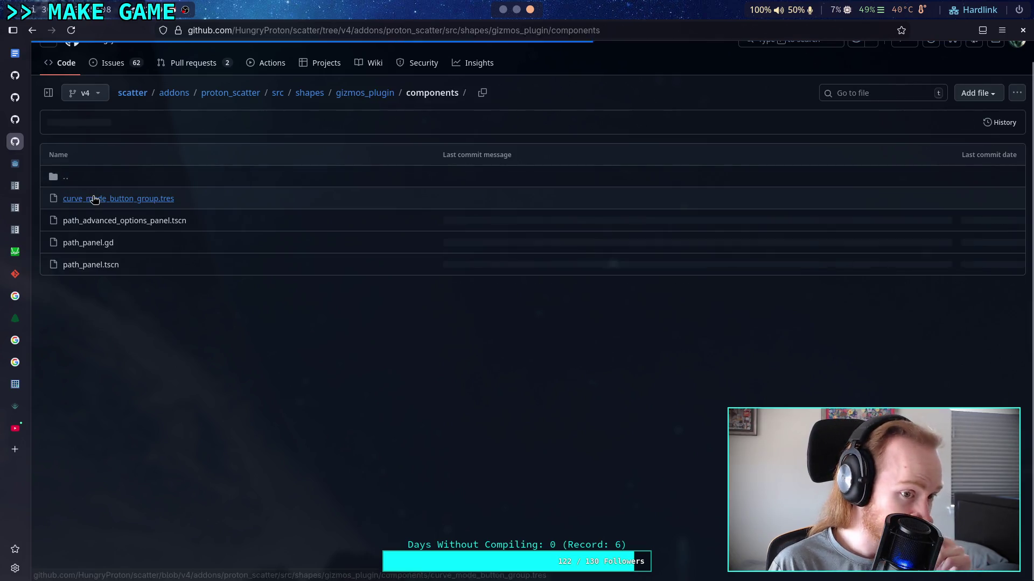
left_click(100, 247)
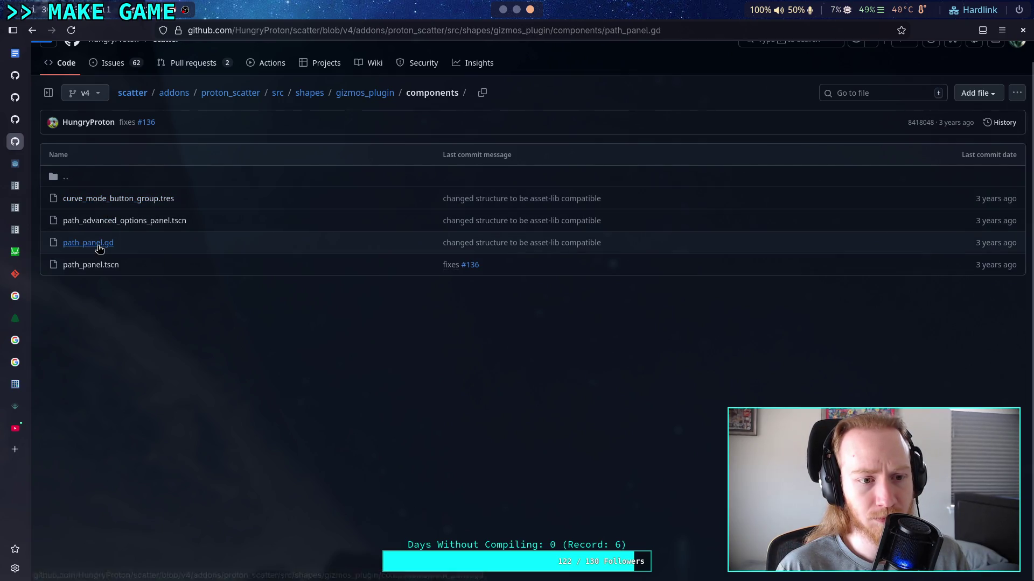
scroll(342, 281, "down", 10)
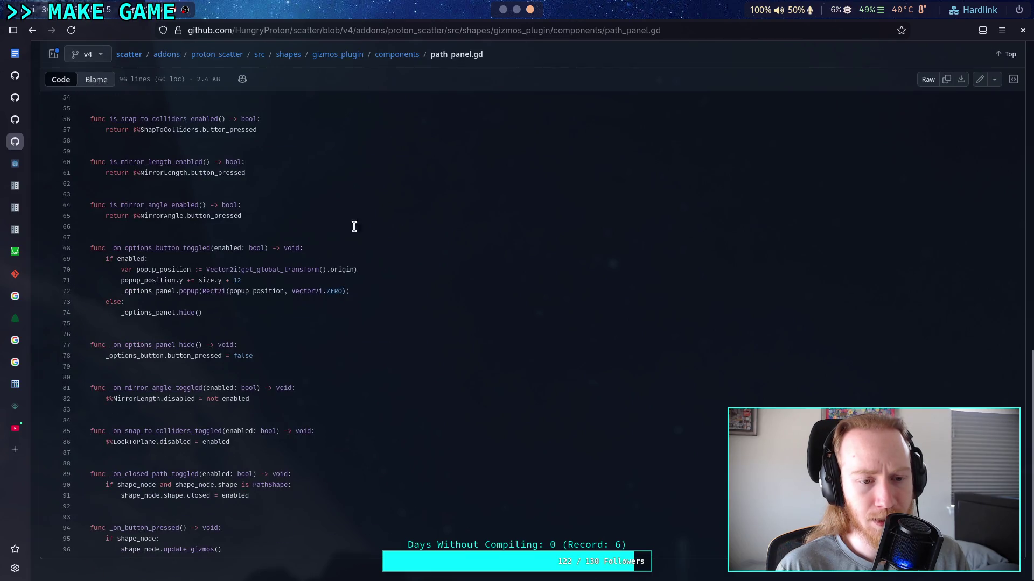
Step: Back in Godot, switch to the 3D view and close the csg_test scene tab
left_click(408, 57)
key("alt+Tab")
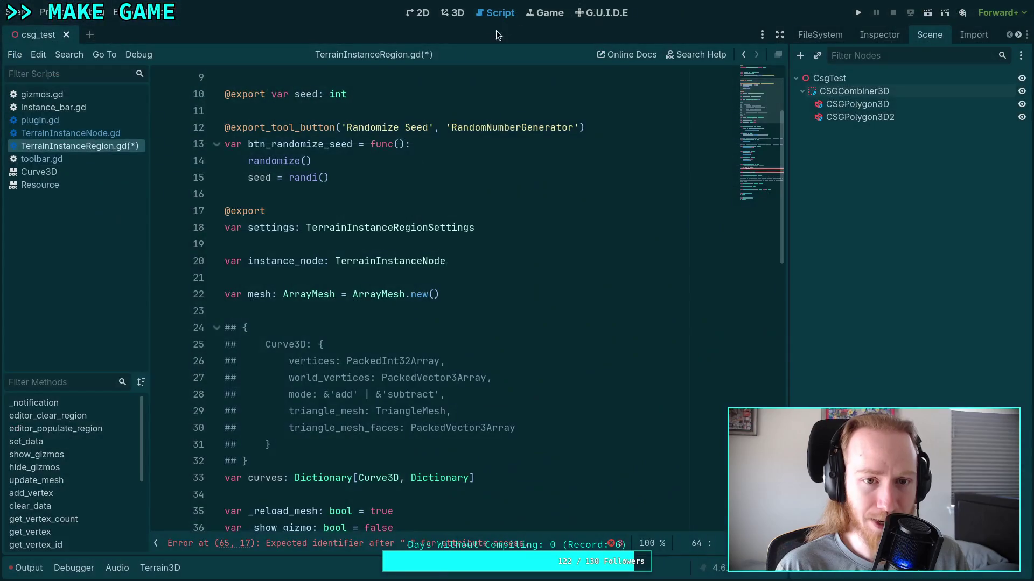
left_click(445, 16)
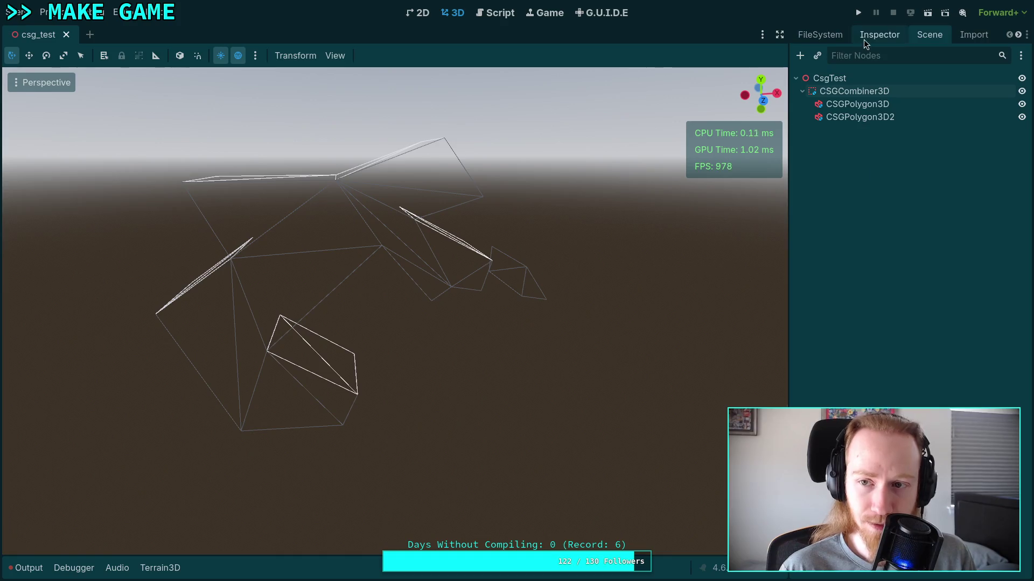
left_click(822, 35)
left_click(66, 35)
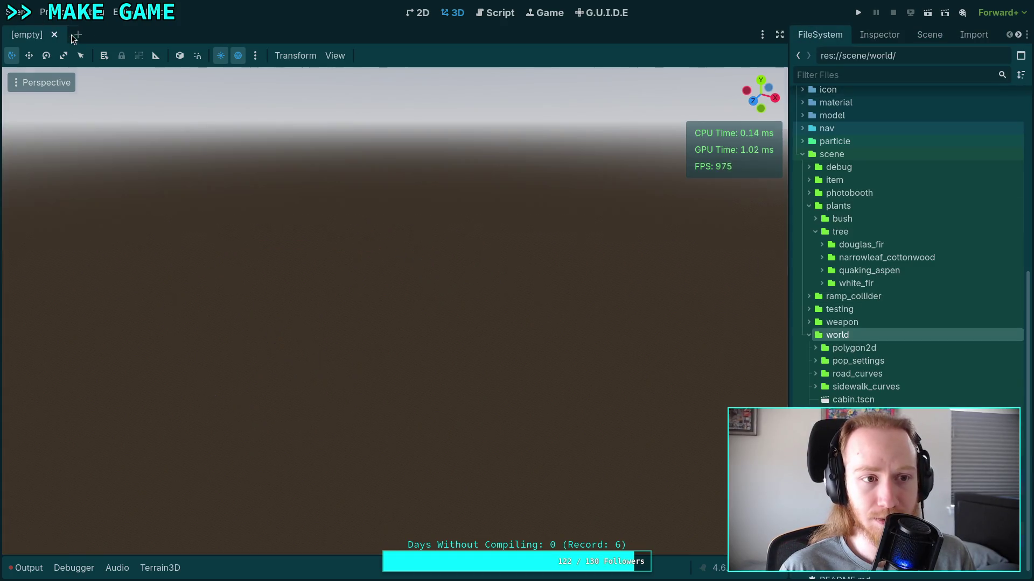
Step: Delete csg_test.tscn from the FileSystem and show the world scene's node tree
left_click(862, 412)
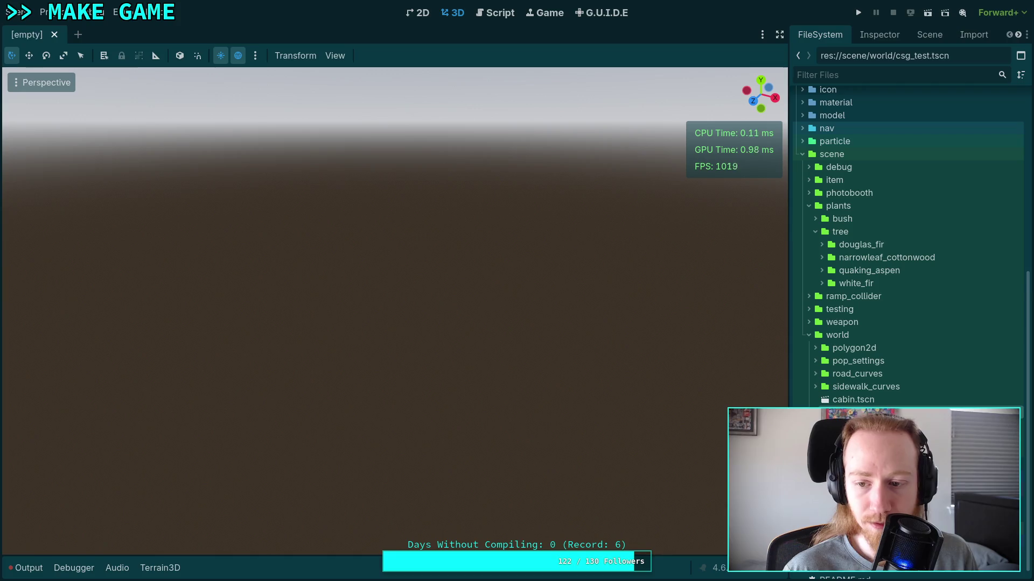
key("Delete")
key("Return")
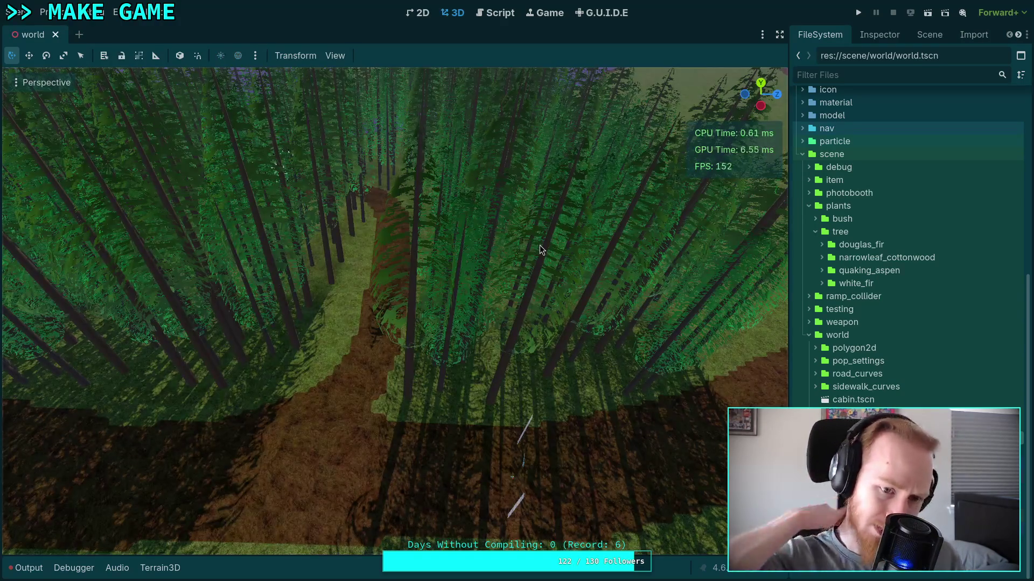
scroll(475, 314, "down", 5)
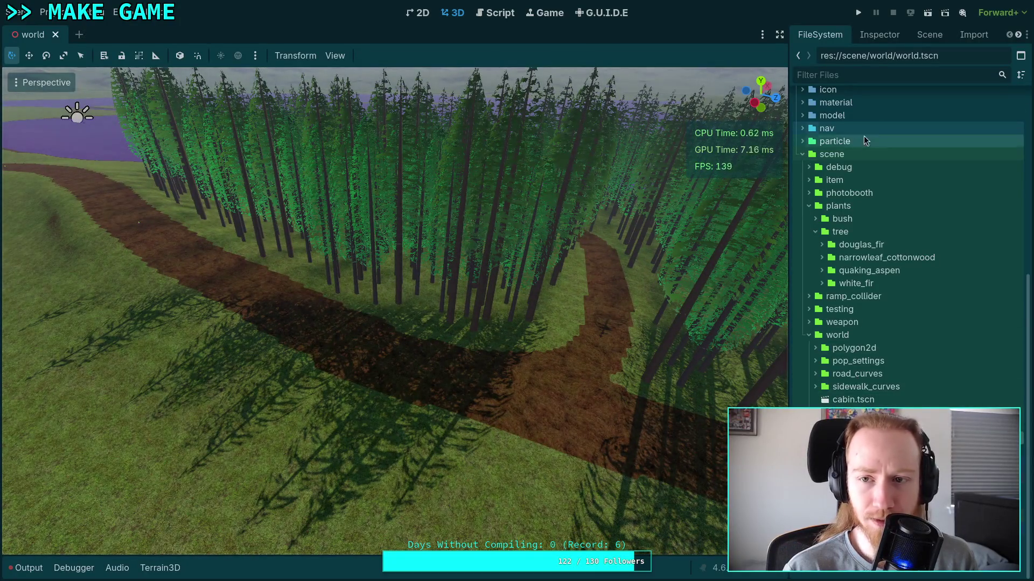
left_click(929, 34)
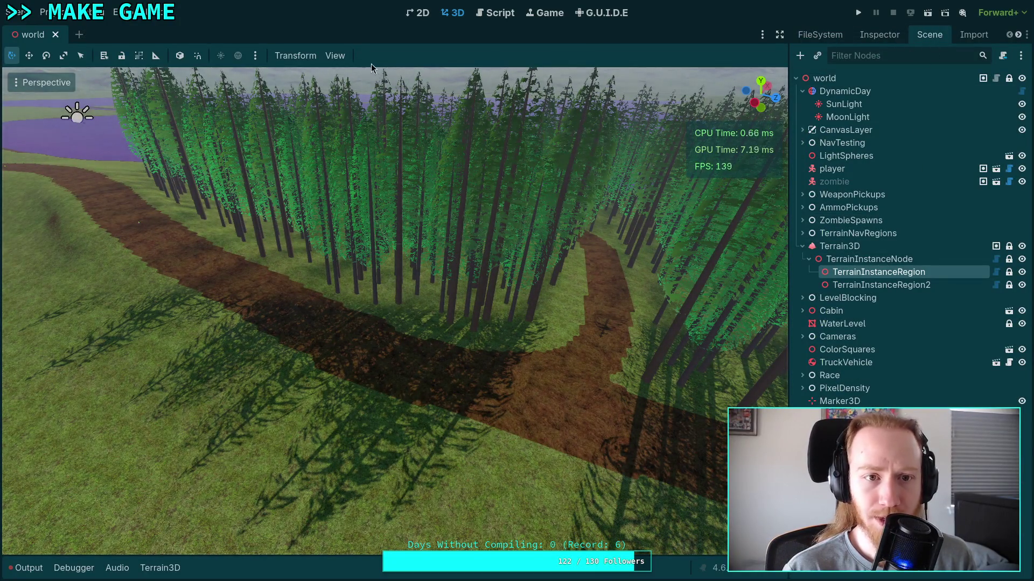
Step: Add a Path3D child under TerrainInstanceRegion and drag it onto the grass beside the path
left_click(800, 55)
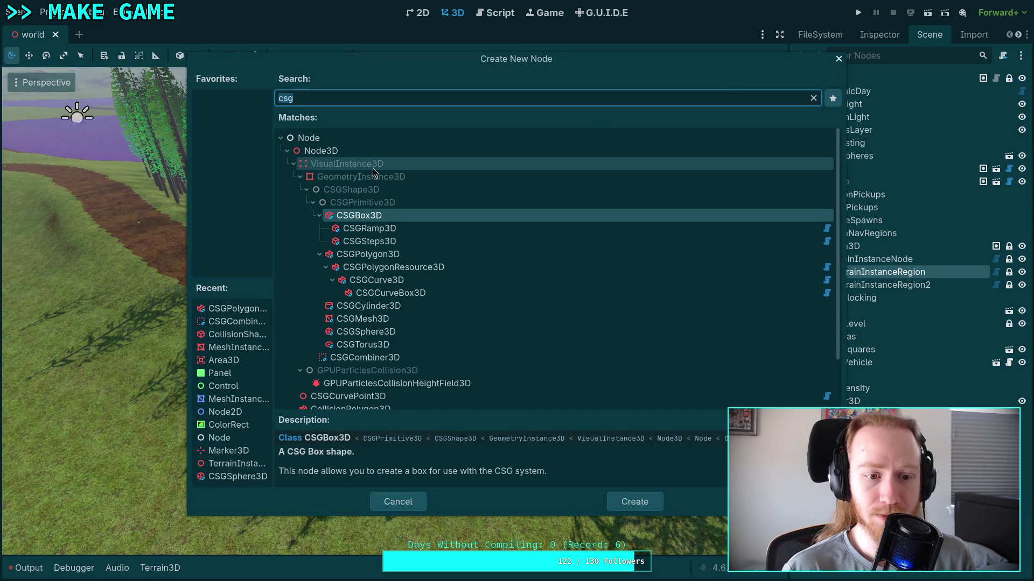
type("pa")
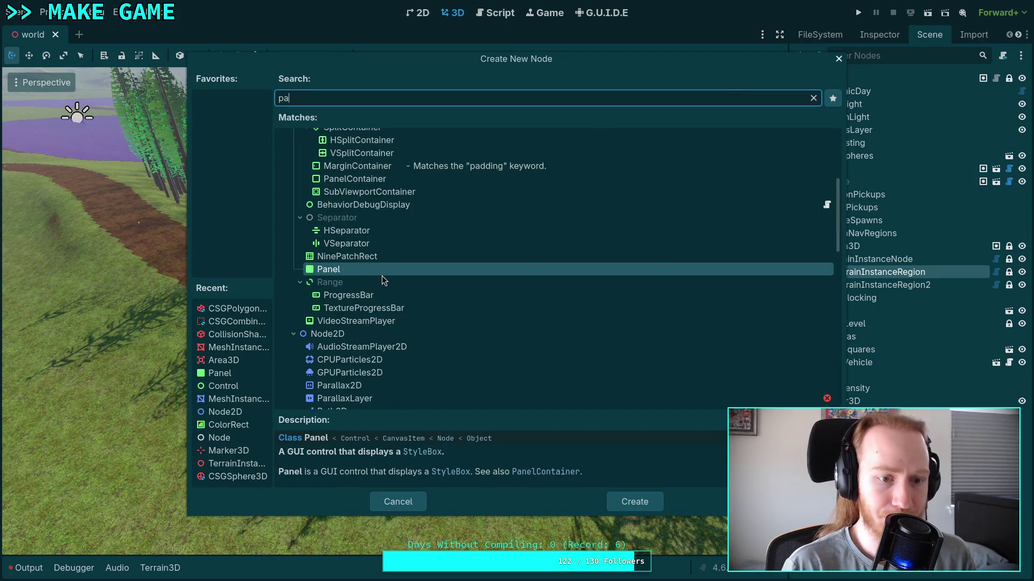
type("th")
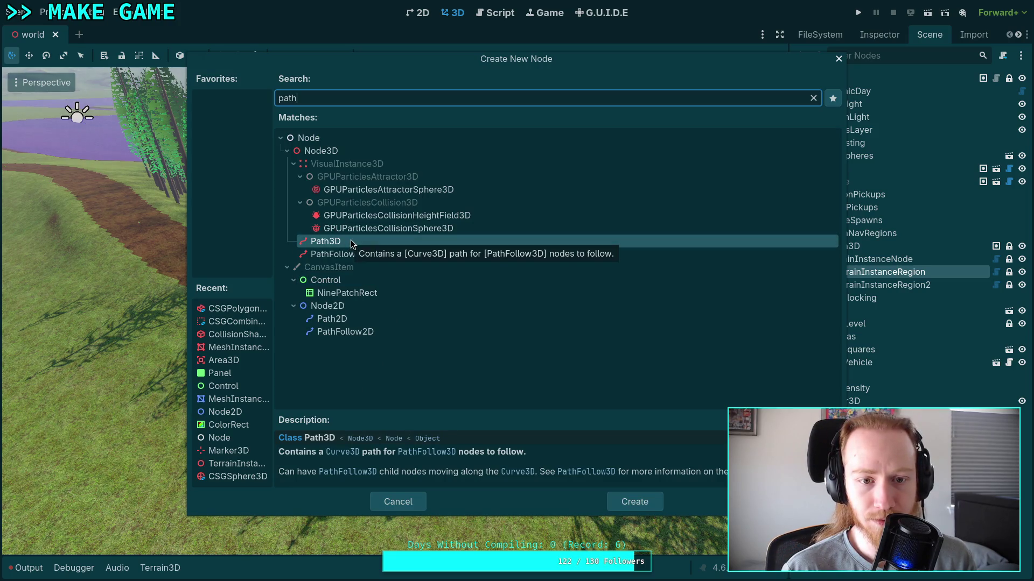
left_click(619, 501)
mouse_move(106, 120)
left_mouse_down()
mouse_move(318, 132)
mouse_move(144, 171)
mouse_move(226, 202)
mouse_move(585, 286)
left_mouse_up()
mouse_move(478, 223)
left_mouse_down()
mouse_move(254, 496)
mouse_move(391, 377)
left_mouse_up()
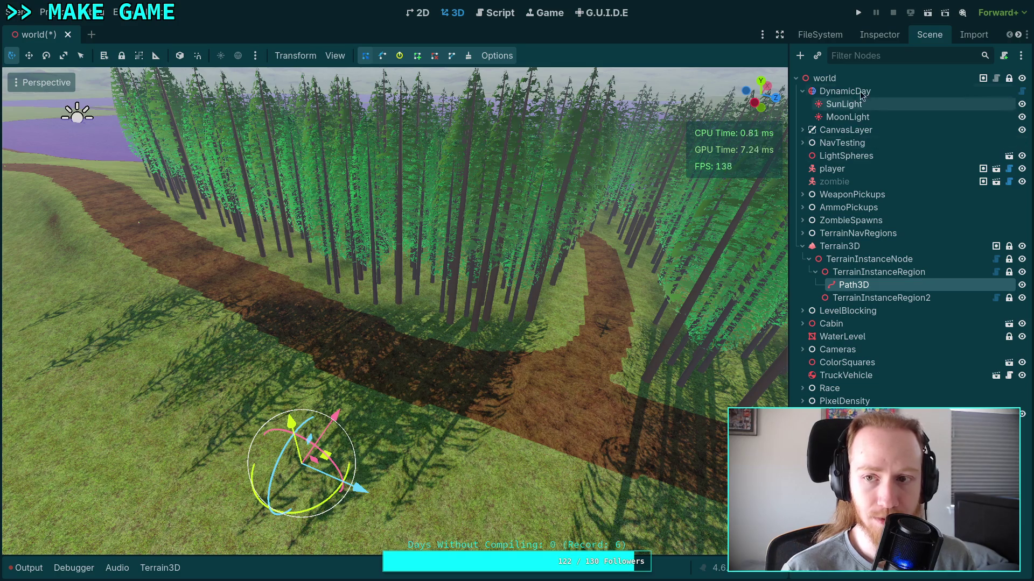
Step: Review the Path3D's Debug Shape and Curve3D settings in the Inspector
left_click(879, 34)
left_click(830, 151)
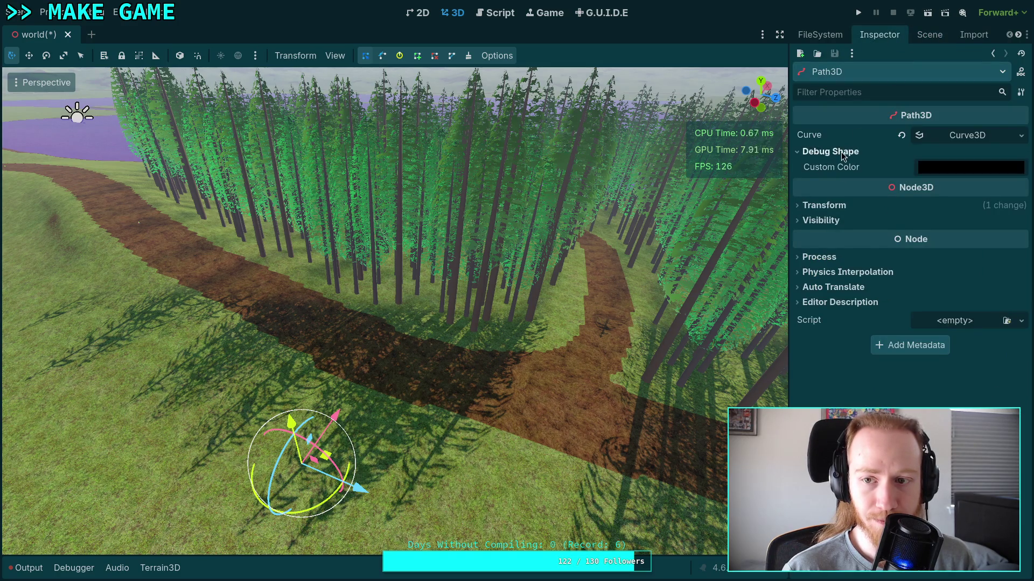
left_click(830, 151)
left_click(975, 139)
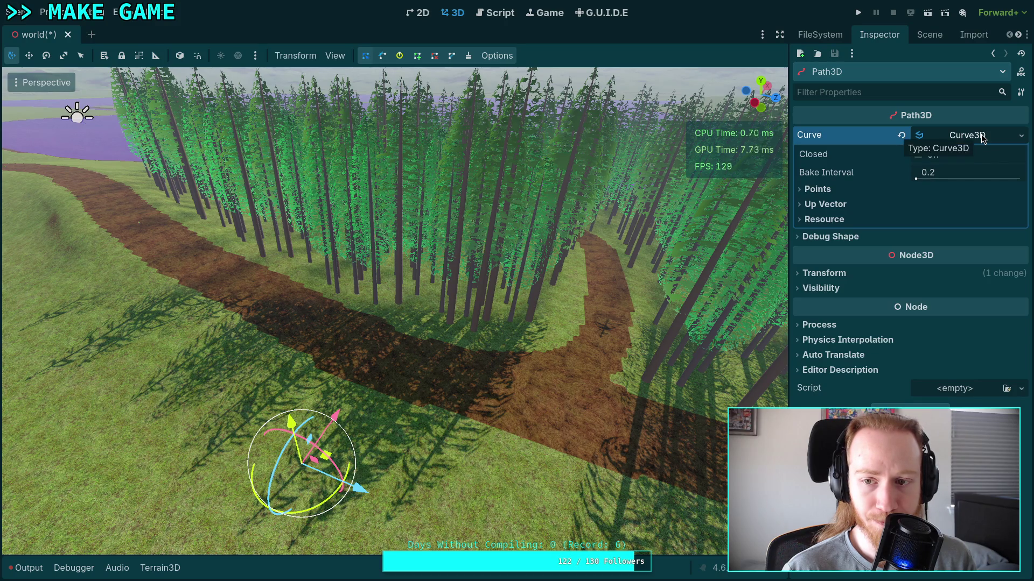
left_click(981, 138)
Step: Nudge the Path3D's height up, then back down toward the ground
left_click(924, 36)
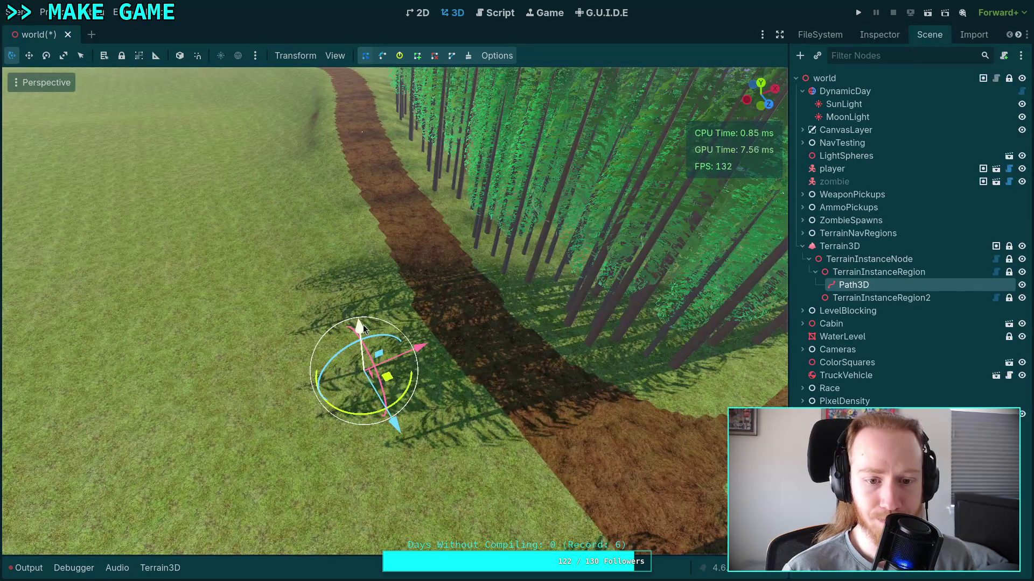
mouse_move(363, 325)
left_mouse_down()
mouse_move(364, 285)
mouse_move(357, 291)
left_mouse_up()
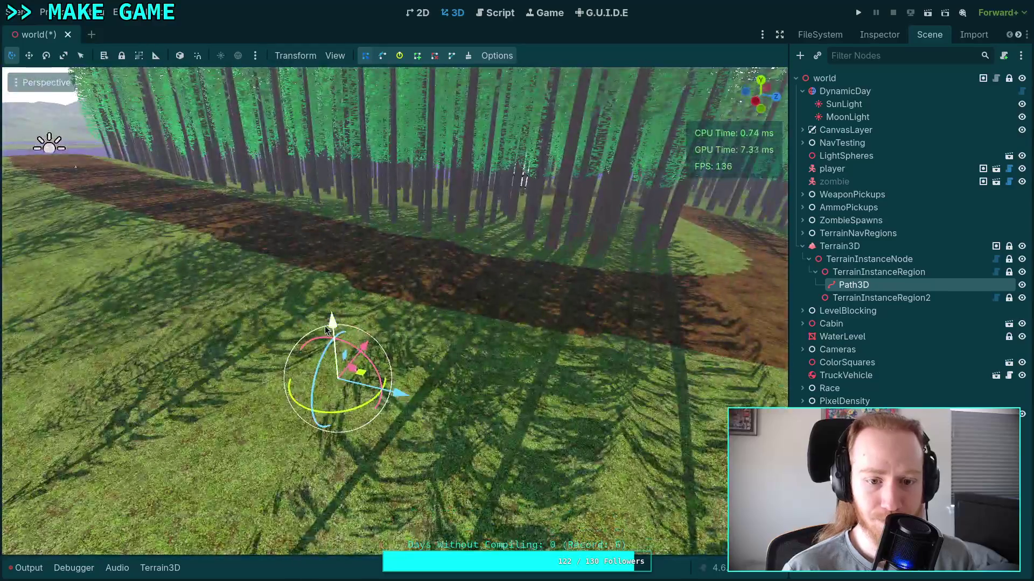
mouse_move(331, 320)
left_mouse_down()
mouse_move(340, 375)
mouse_move(341, 347)
left_mouse_up()
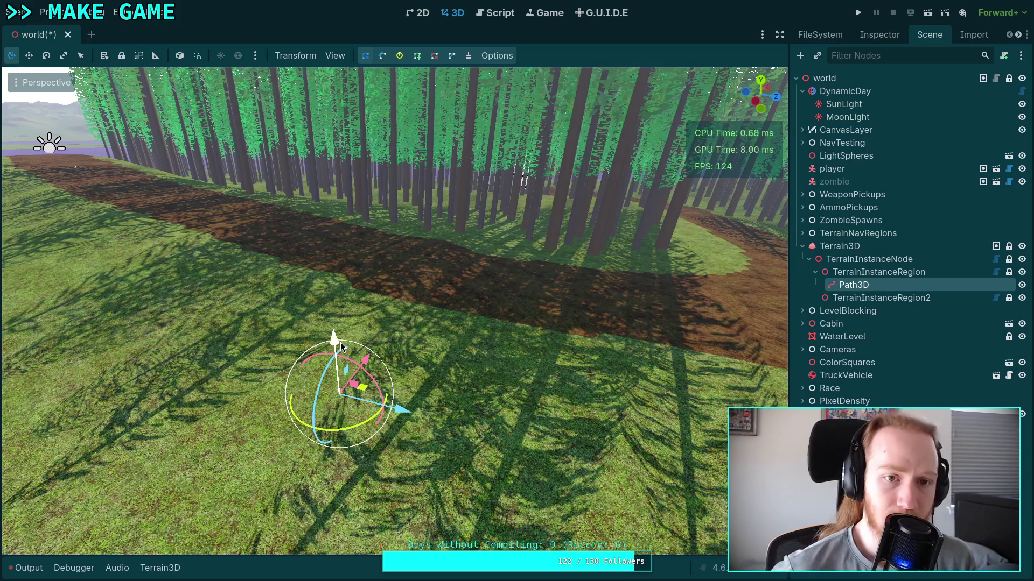
Step: Place the first curve points on the grass with the Add Point tool
left_click(417, 56)
right_click(471, 412)
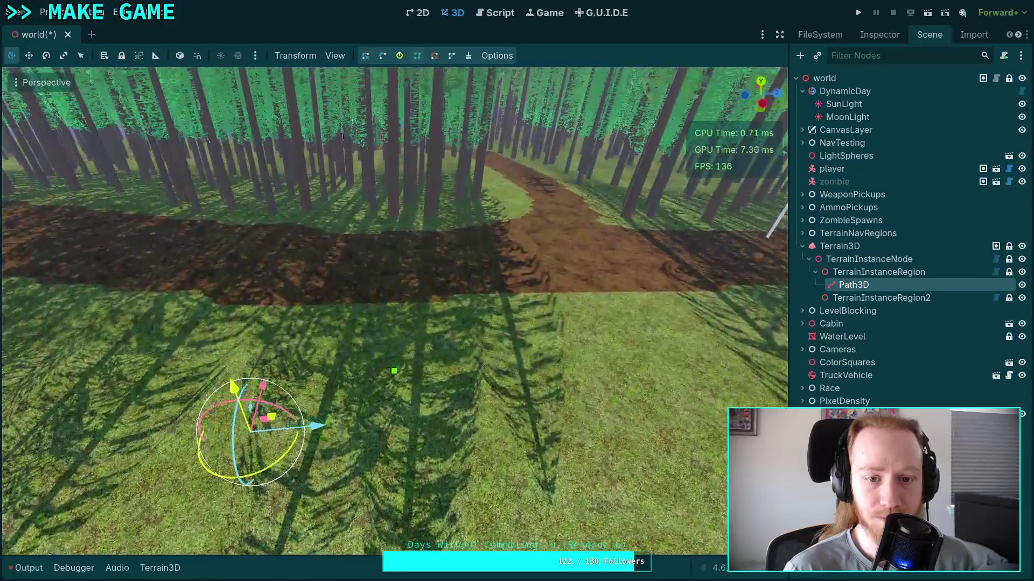
left_click(555, 418)
right_click(522, 457)
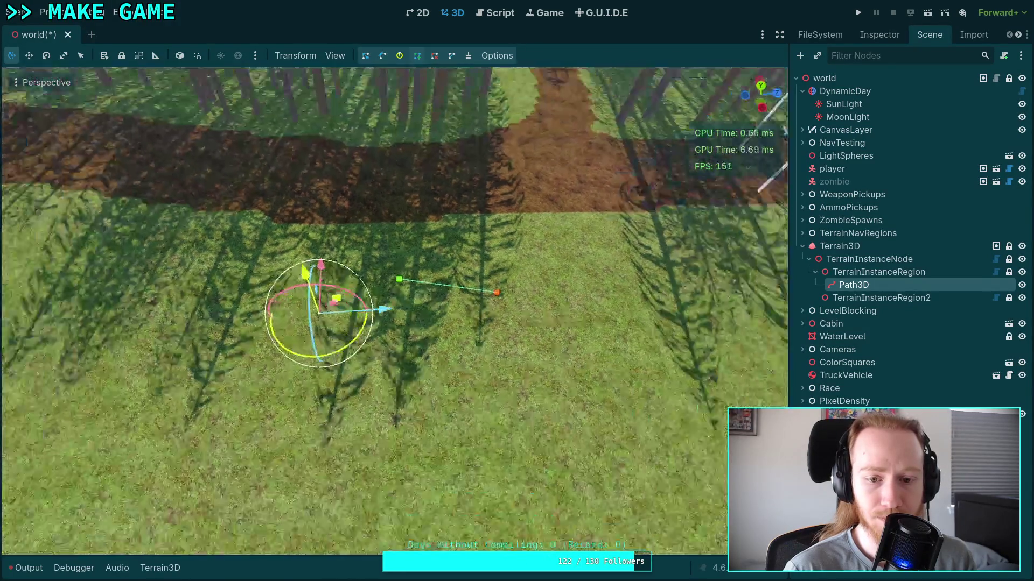
left_click(433, 404)
right_click(433, 403)
right_click(467, 401)
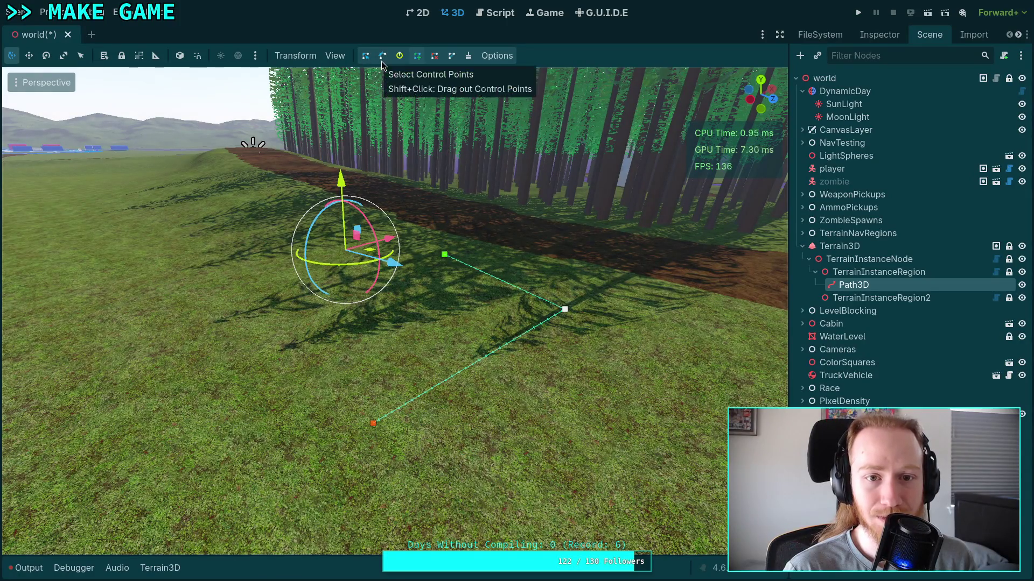
Step: Drag and delete the white point, then add a new point between red and green
left_click(365, 56)
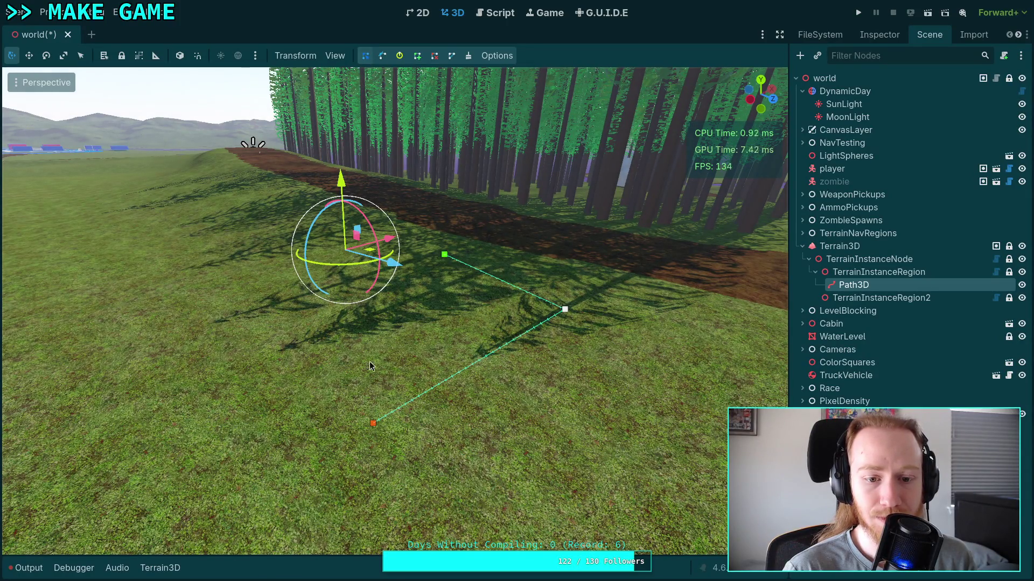
left_click(374, 428)
right_click(375, 258)
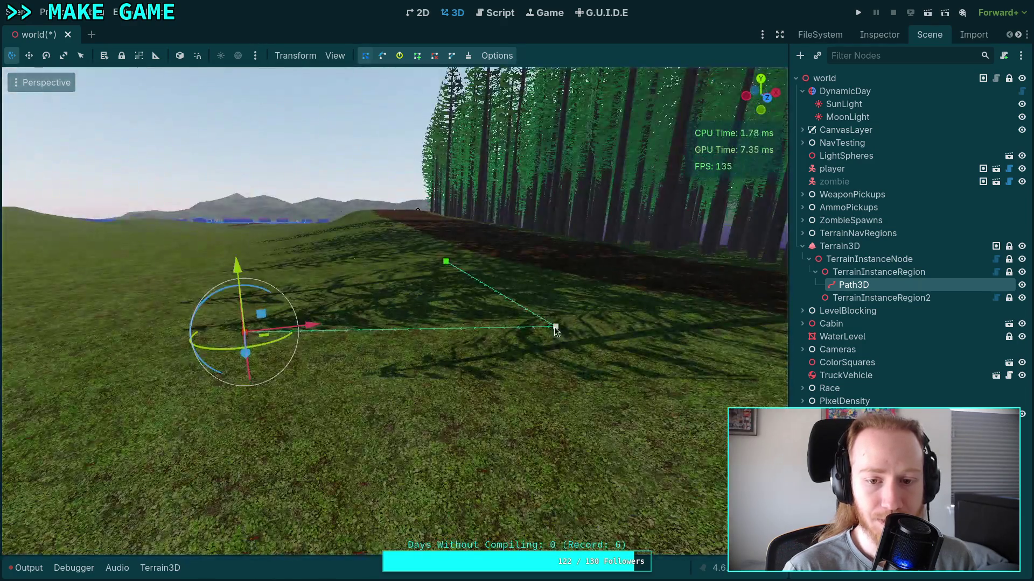
left_click(555, 326)
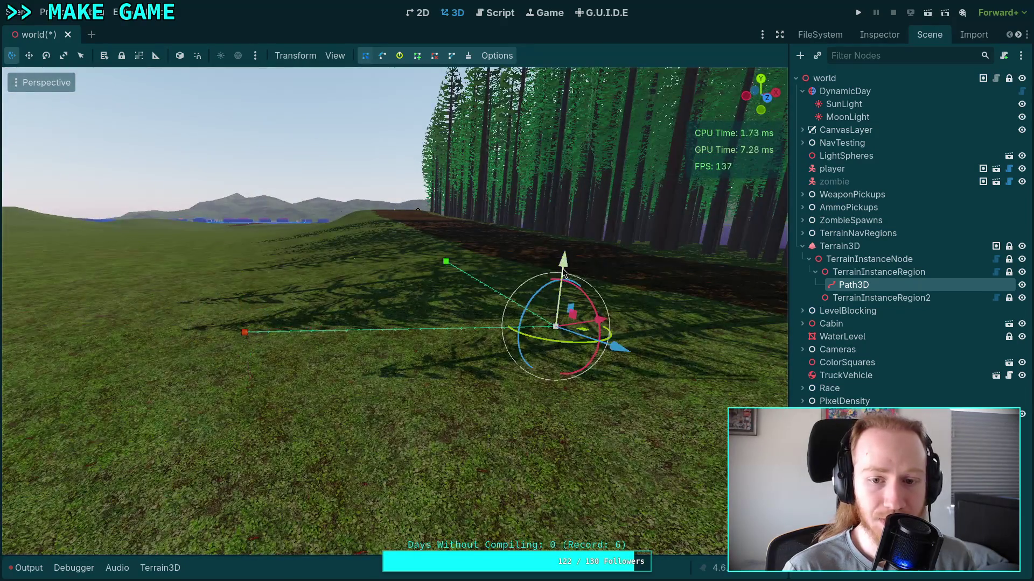
left_click_drag(564, 274, 566, 314)
right_click(548, 353)
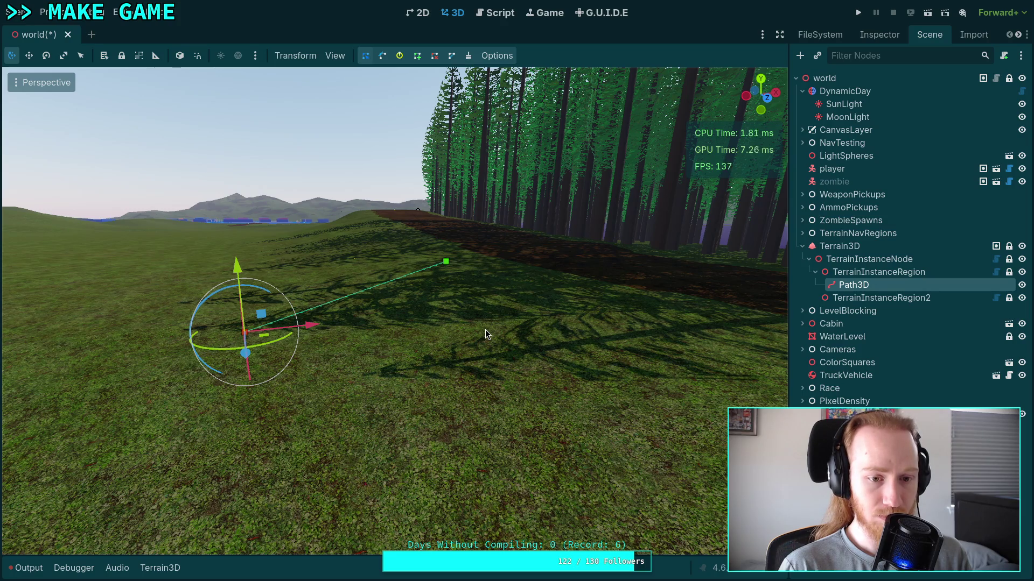
left_click(553, 347)
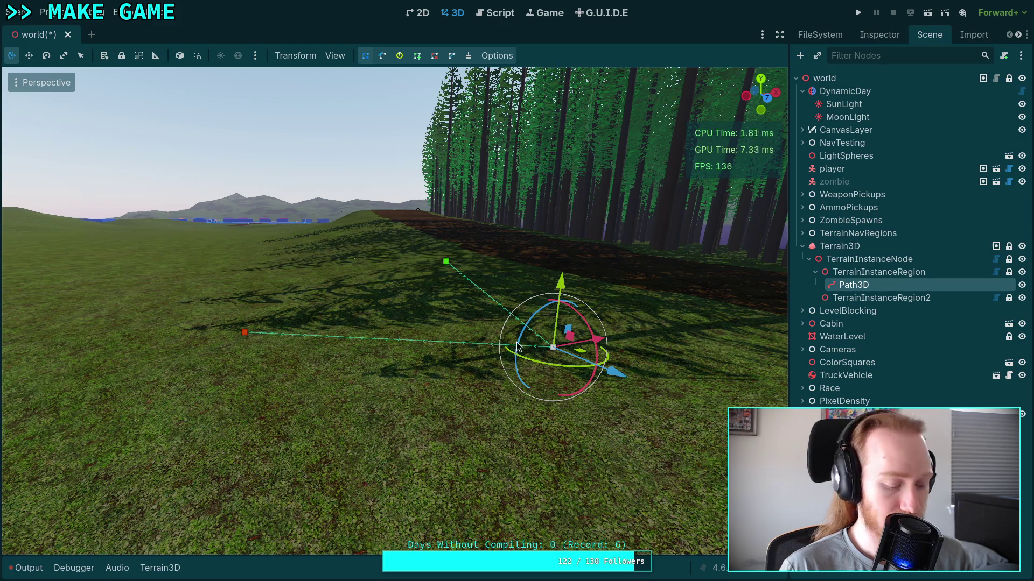
mouse_move(517, 347)
left_mouse_down()
mouse_move(517, 302)
mouse_move(533, 269)
mouse_move(554, 269)
mouse_move(490, 269)
mouse_move(507, 270)
mouse_move(498, 272)
mouse_move(503, 261)
mouse_move(517, 304)
mouse_move(506, 267)
left_mouse_up()
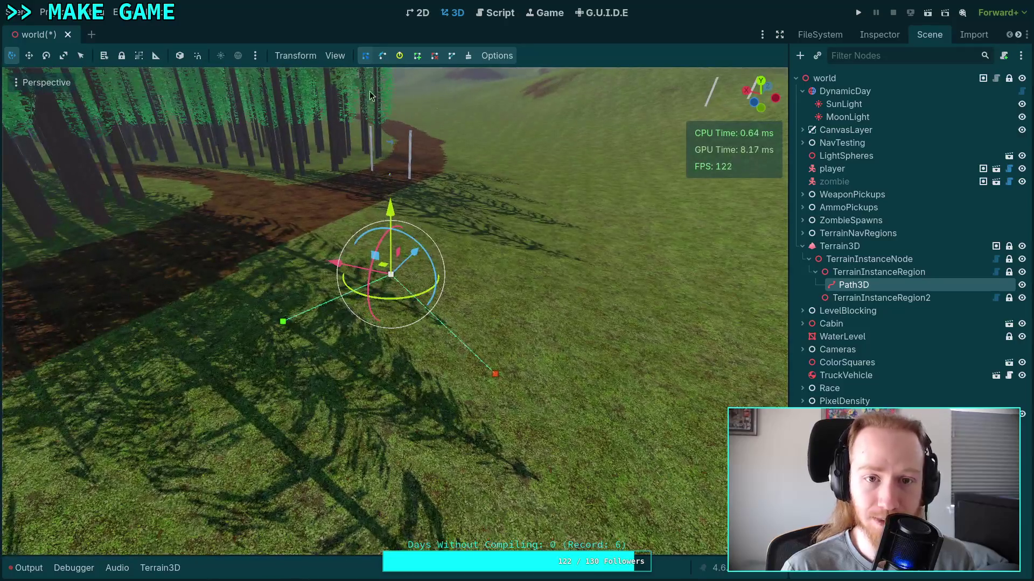
Step: Drag the green, white and red curve points into new positions on the grass
left_click(384, 56)
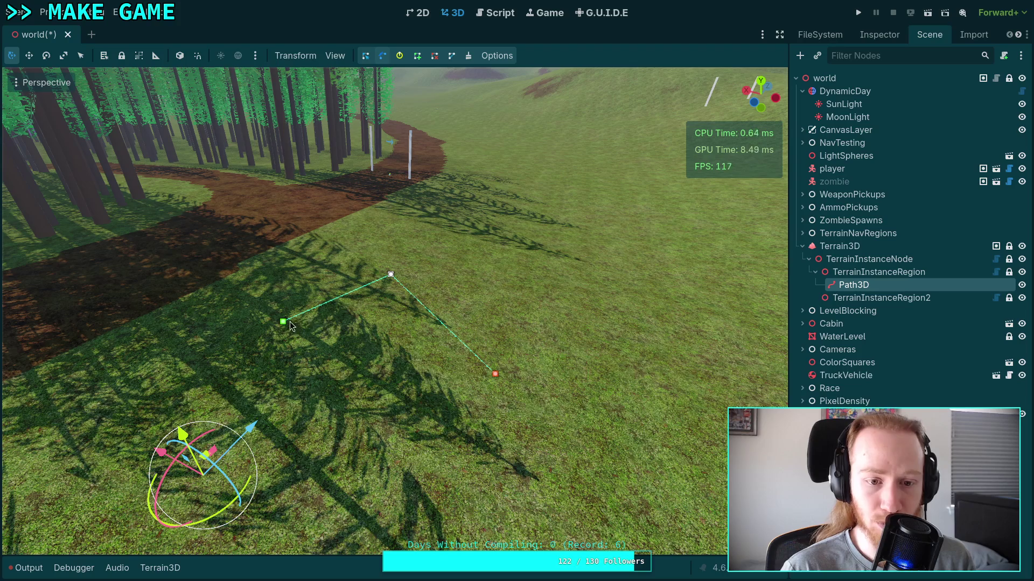
left_click_drag(290, 326, 215, 327)
mouse_move(388, 280)
left_mouse_down()
mouse_move(366, 331)
mouse_move(370, 266)
left_mouse_up()
mouse_move(504, 373)
left_mouse_down()
mouse_move(419, 429)
mouse_move(535, 404)
left_mouse_up()
key("s")
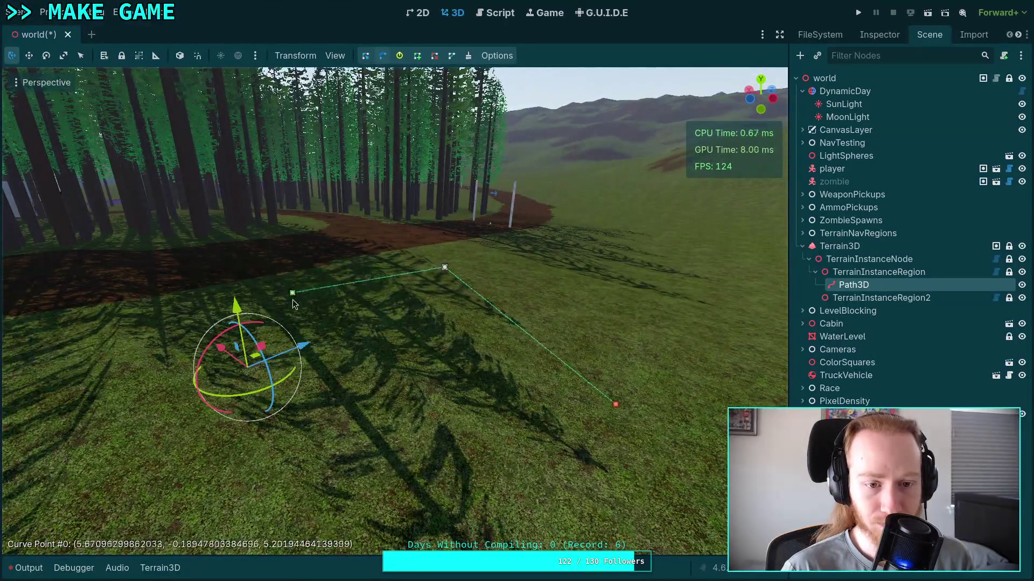
mouse_move(293, 302)
left_mouse_down()
mouse_move(302, 436)
mouse_move(296, 352)
mouse_move(371, 297)
left_mouse_up()
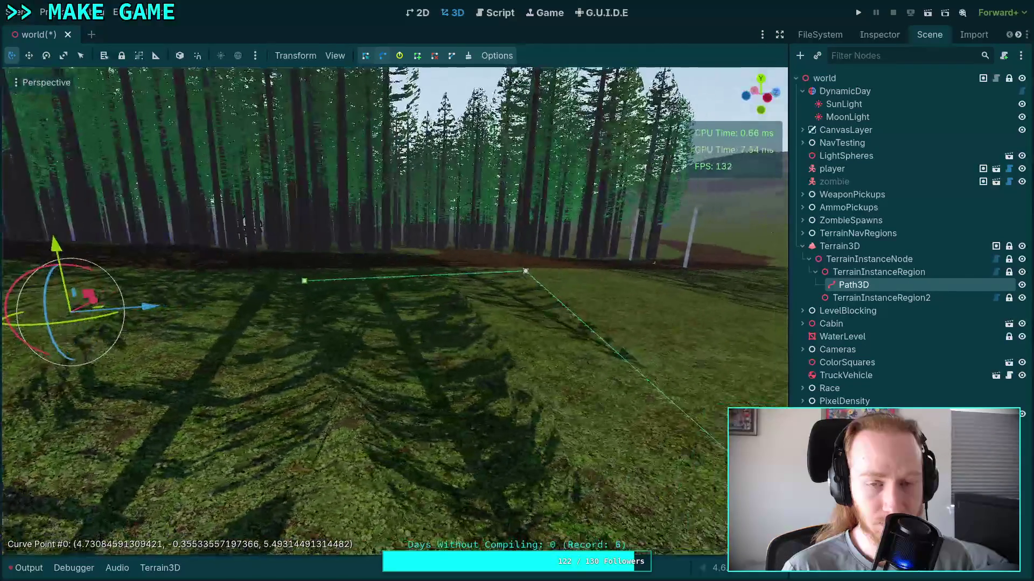
right_click(396, 154)
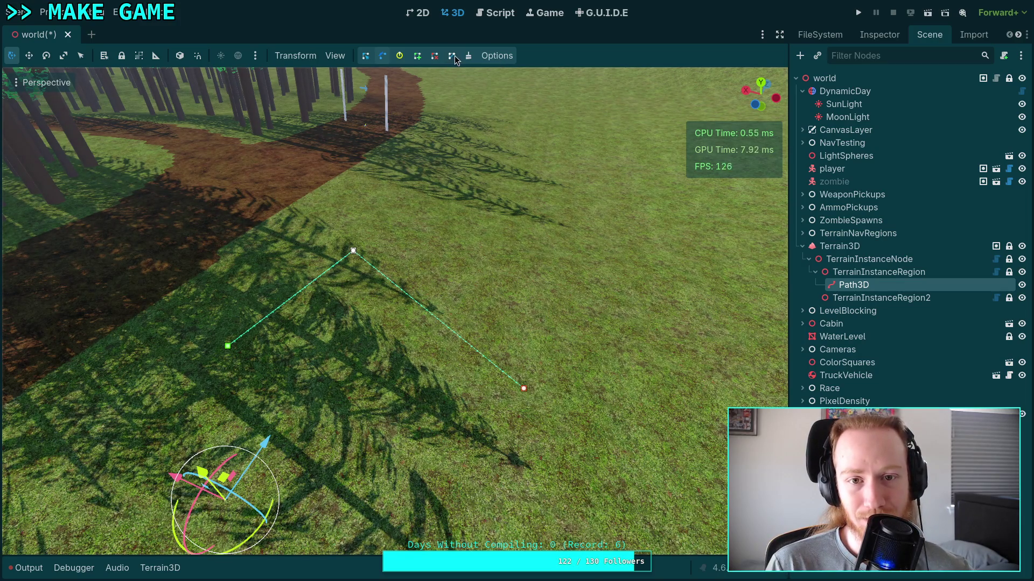
Step: Insert a fourth point on the right edge, pull it outward, and close the curve
left_click(418, 60)
left_click(435, 315)
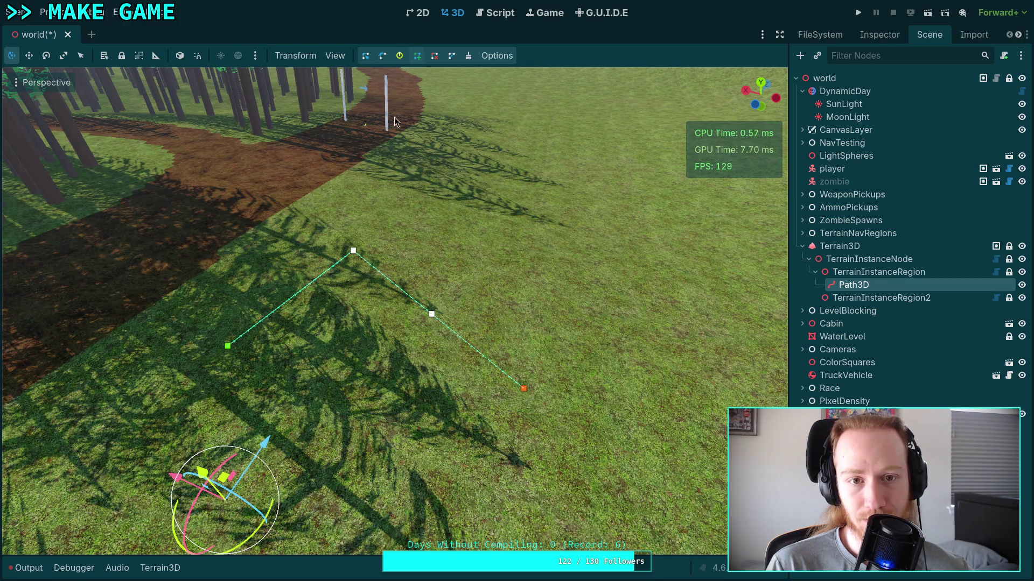
left_click(432, 314)
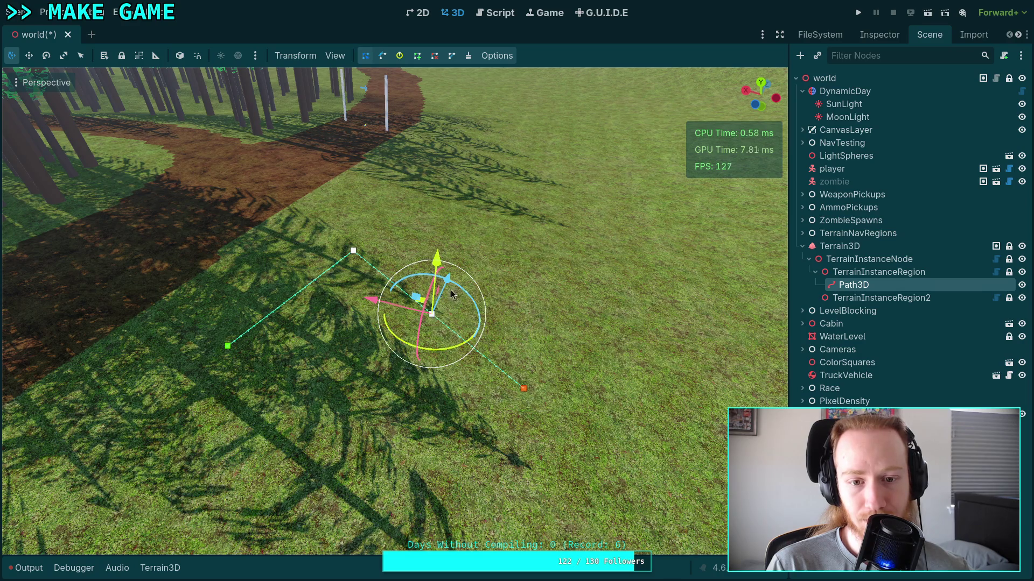
mouse_move(419, 299)
left_mouse_down()
mouse_move(481, 265)
mouse_move(470, 258)
left_mouse_up()
mouse_move(421, 321)
left_mouse_down()
mouse_move(421, 264)
mouse_move(431, 321)
mouse_move(404, 98)
left_mouse_up()
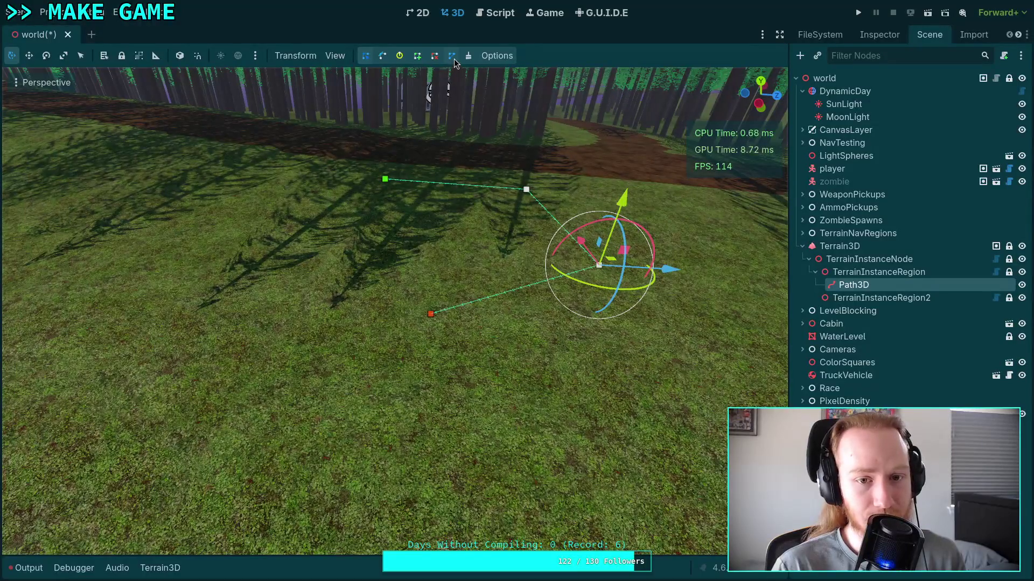
left_click(454, 60)
mouse_move(444, 132)
left_mouse_down()
mouse_move(367, 301)
mouse_move(244, 366)
mouse_move(210, 356)
mouse_move(438, 95)
left_mouse_up()
left_click(328, 321)
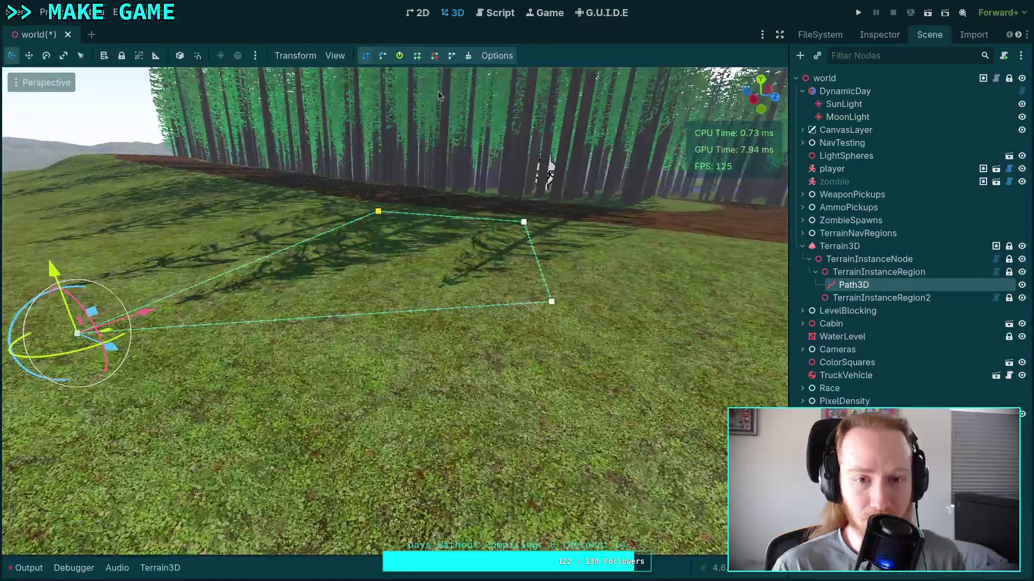
Step: Add upper-left and lower-left points and drag the corners outward to enlarge the closed outline
left_click(384, 58)
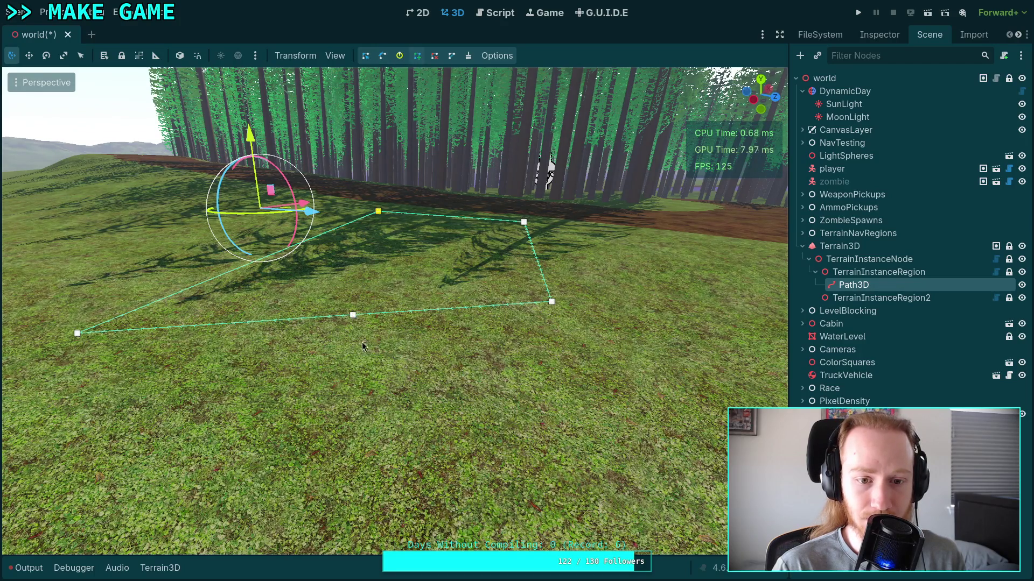
left_click_drag(353, 315, 383, 463)
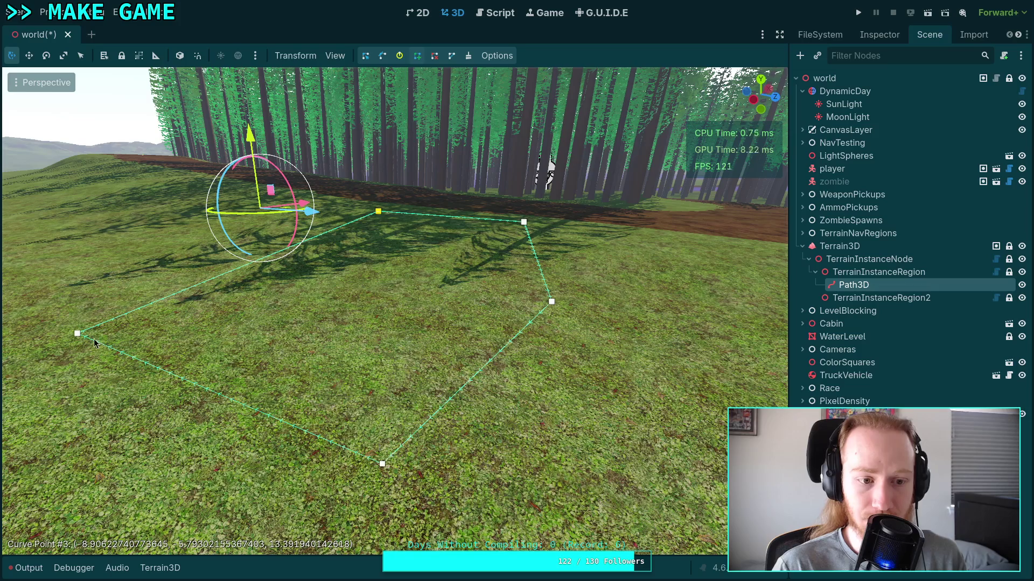
left_click_drag(77, 334, 60, 379)
left_click(186, 305)
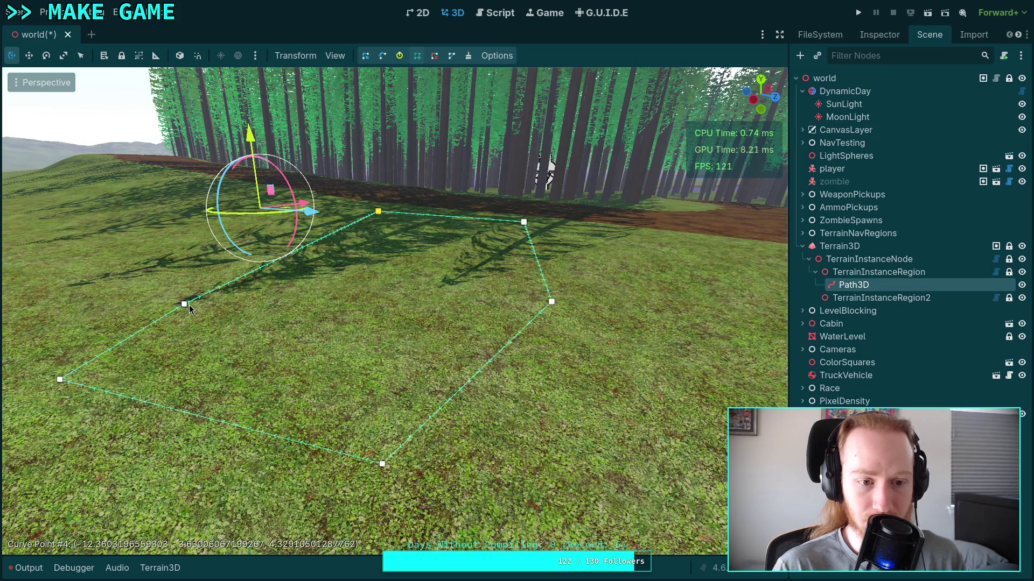
left_click_drag(185, 304, 140, 280)
left_click(198, 458)
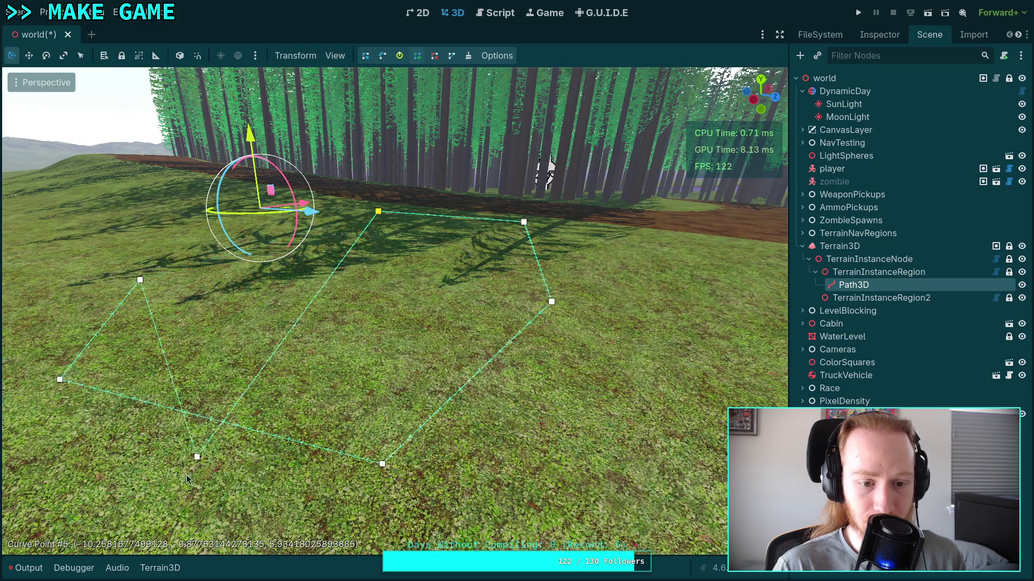
left_click_drag(197, 458, 237, 253)
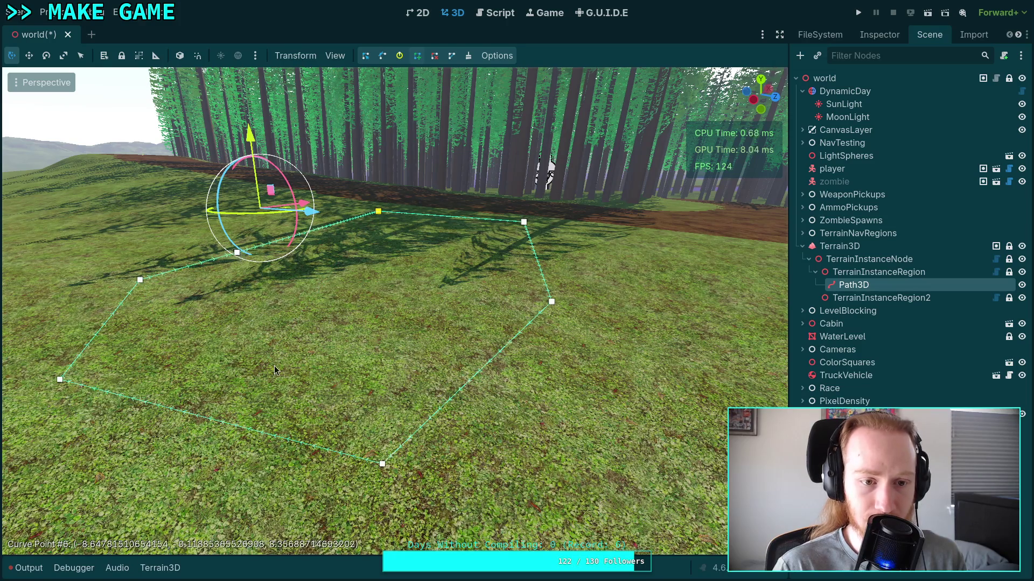
left_click_drag(270, 439, 269, 484)
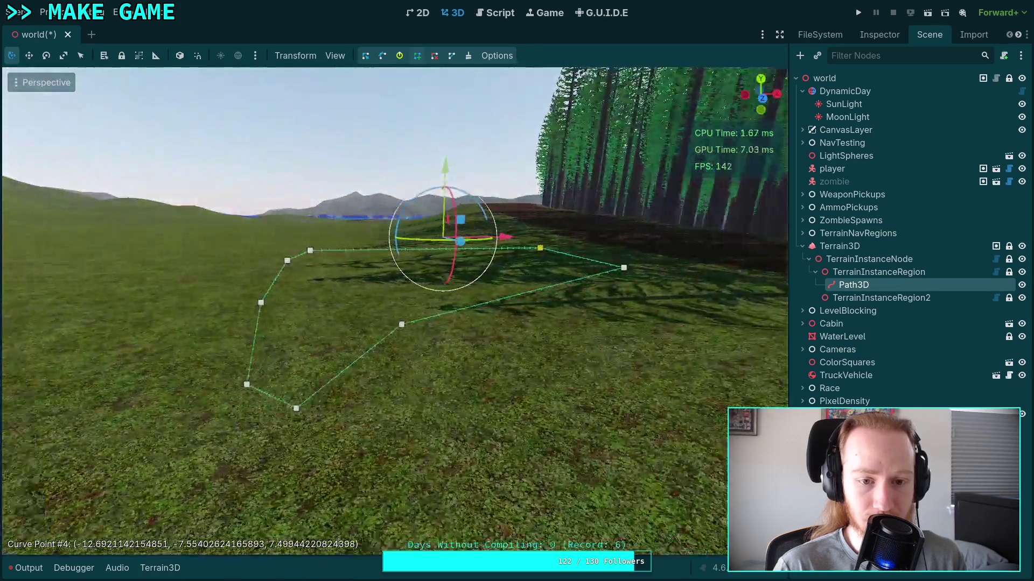
left_click_drag(346, 375, 346, 376)
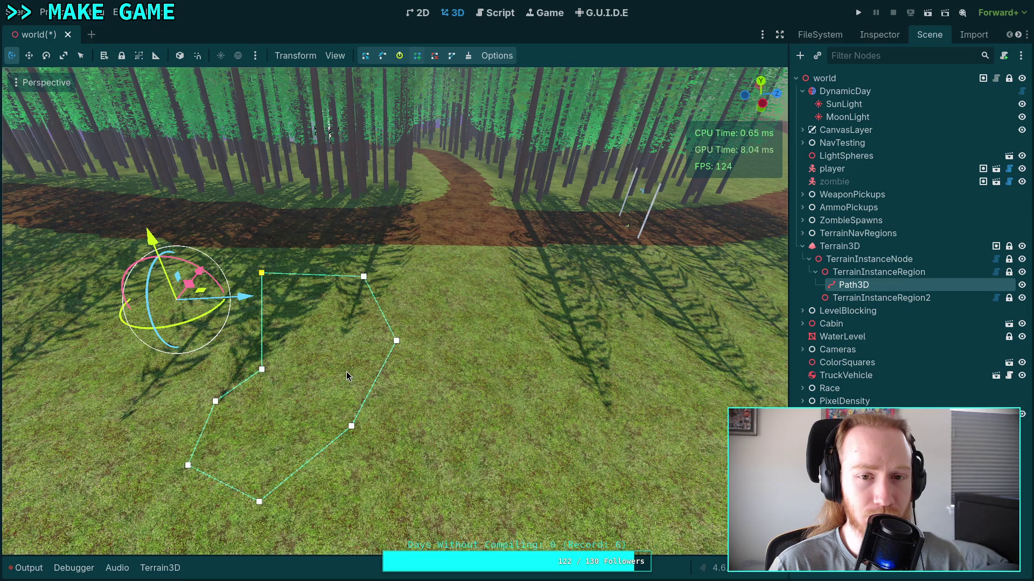
left_click(879, 272)
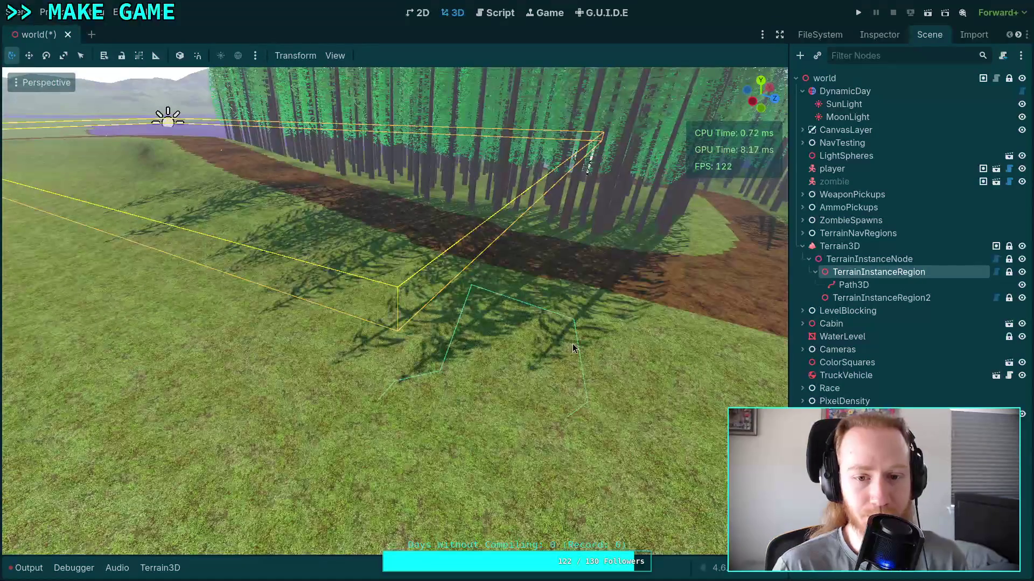
Step: Delete the Path3D node from the Scene dock
left_click(858, 233)
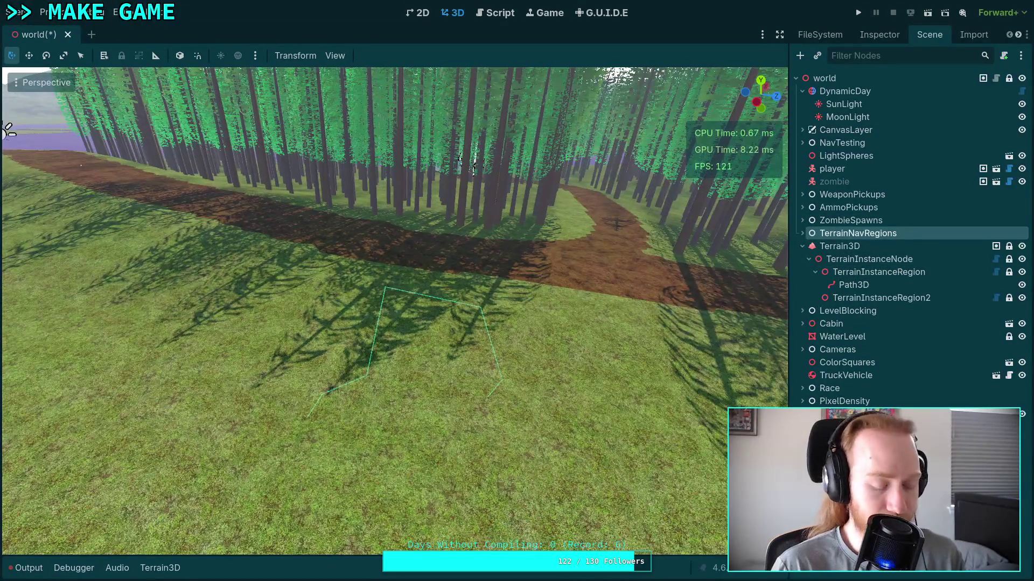
left_click_drag(8, 131, 412, 102)
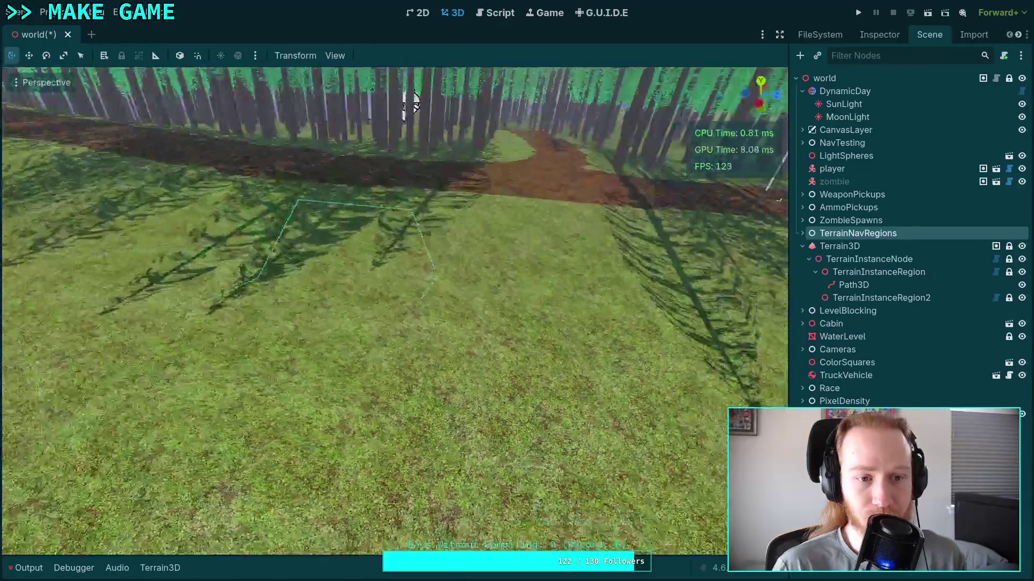
left_click(885, 286)
key("Delete")
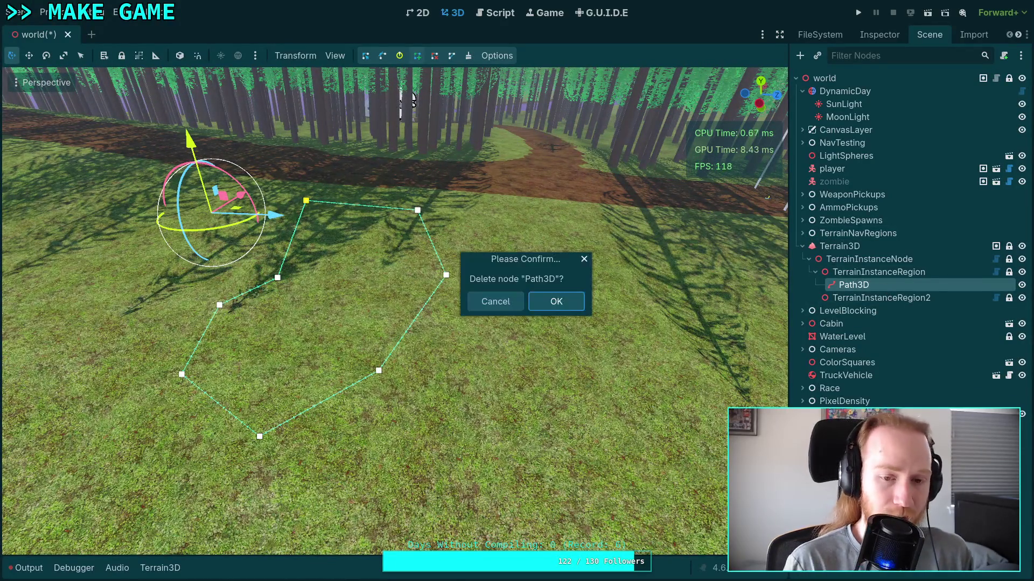
key("Return")
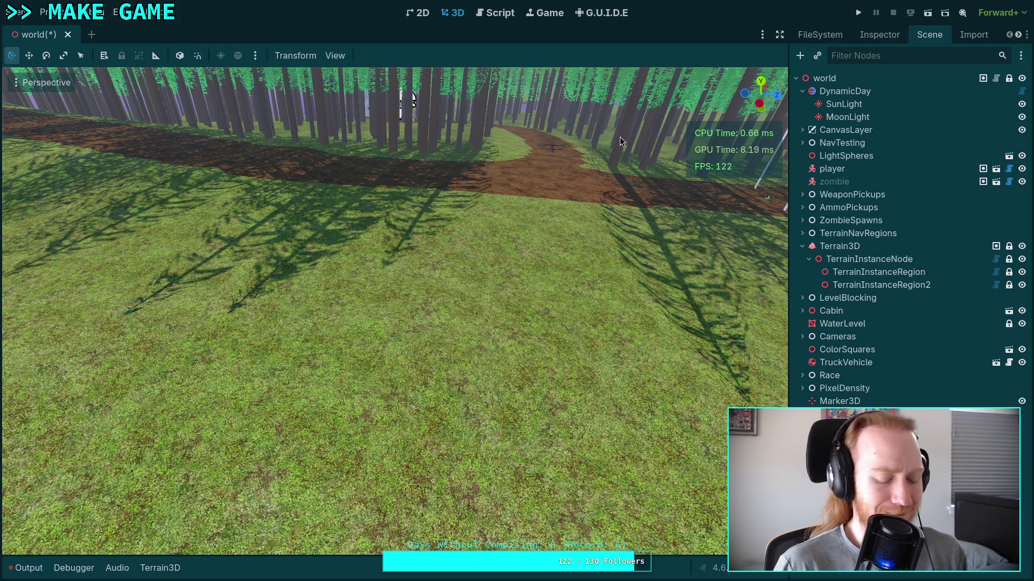
Step: Glance at the terminal's git status output and return to Godot
key("alt+Tab")
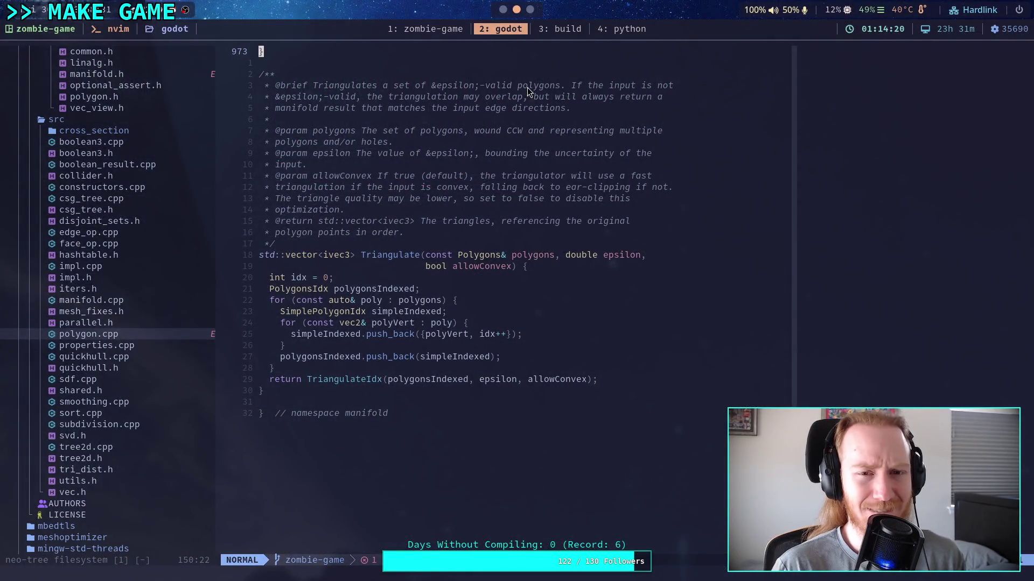
left_click(460, 29)
key("alt+Tab")
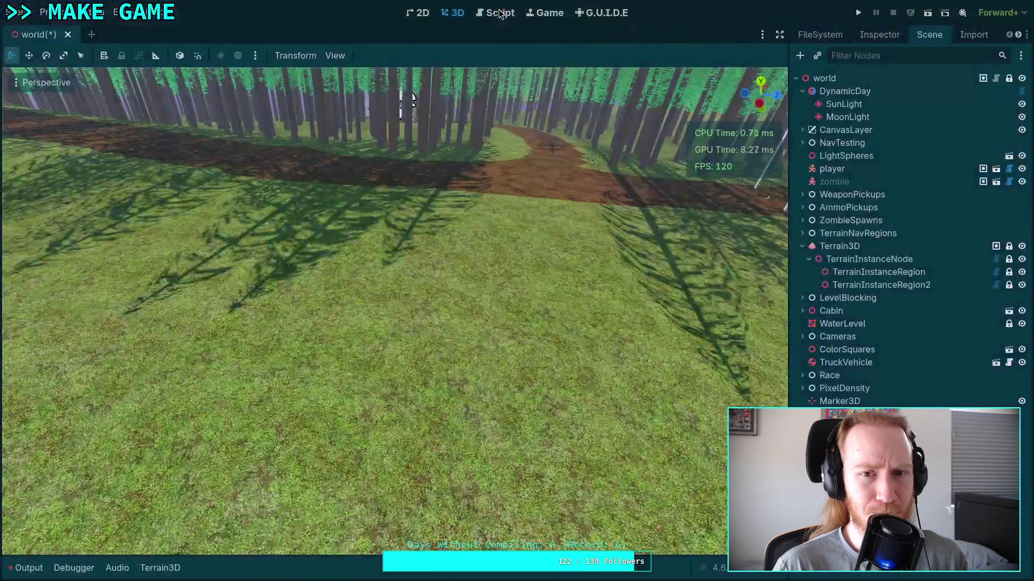
Step: Save the world scene and quit the Godot editor from the Scene menu
left_click(19, 13)
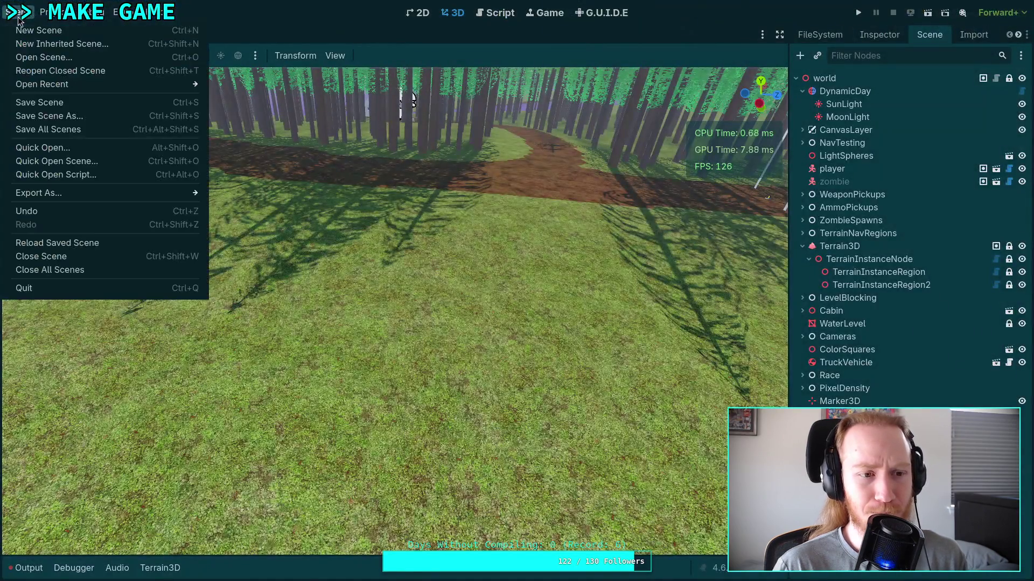
left_click(49, 107)
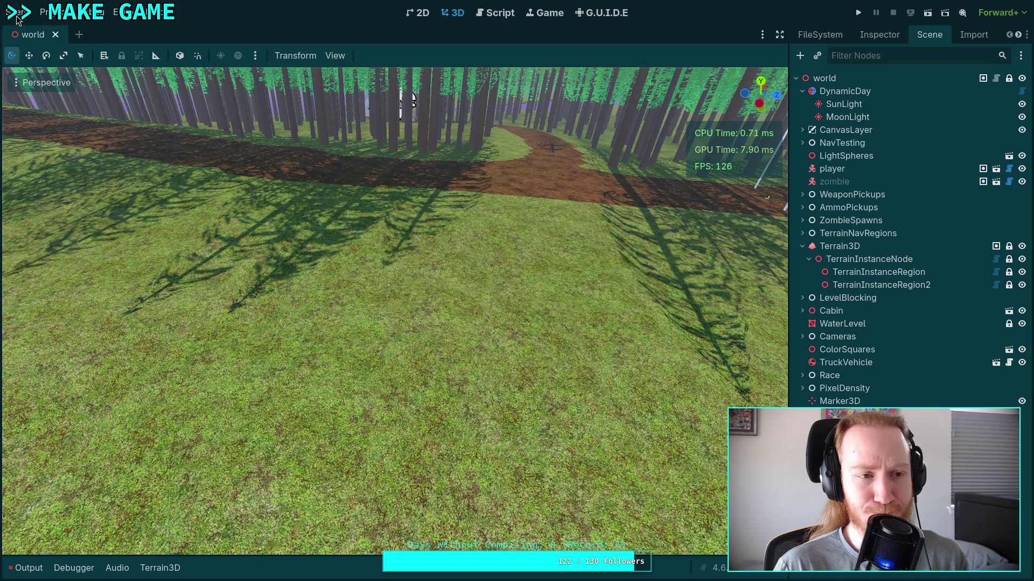
left_click(18, 19)
left_click(87, 286)
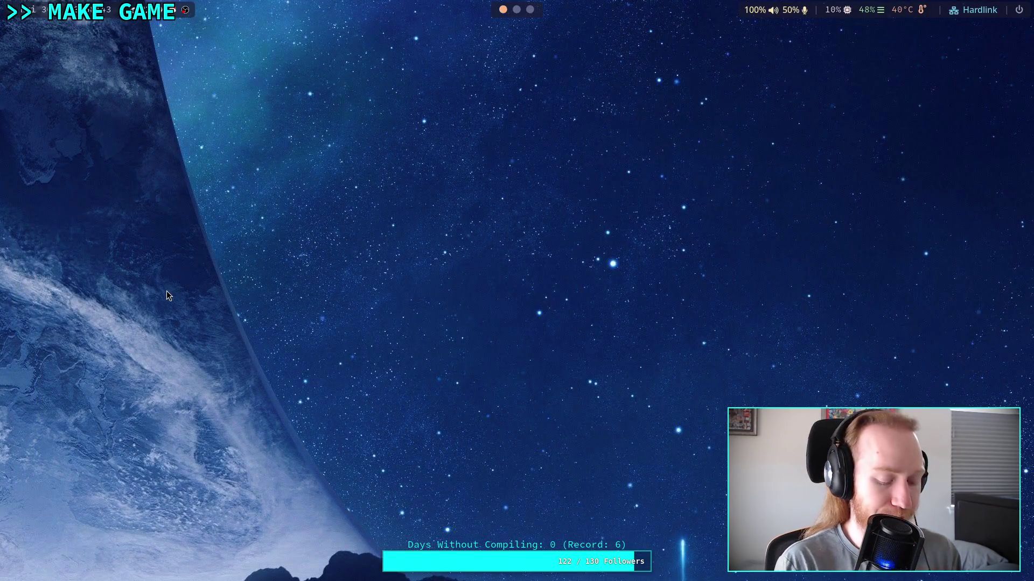
Step: Run git status in the bash terminal, then start typing git diff
key("super+2")
type("git status")
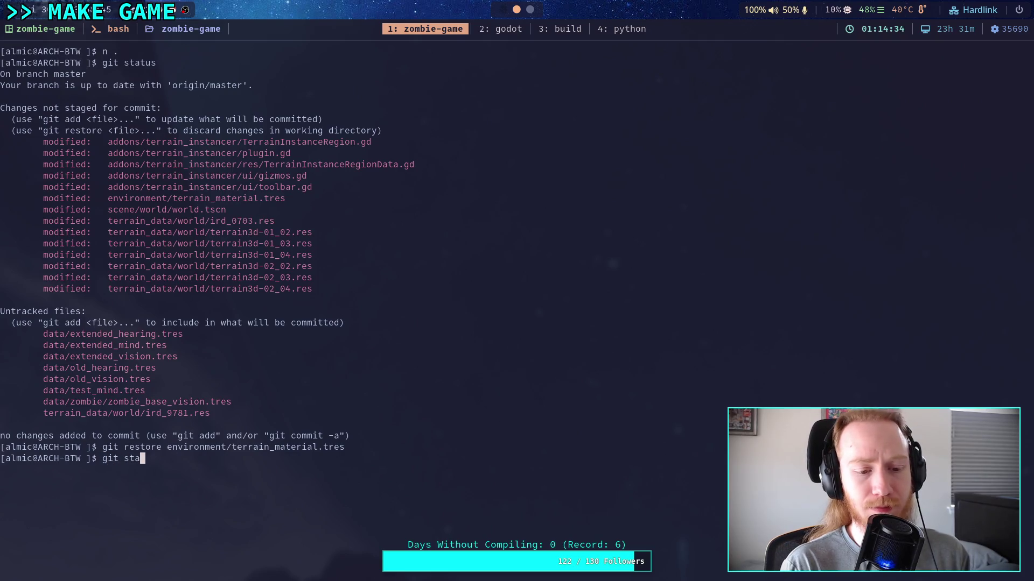
key("Return")
type("f")
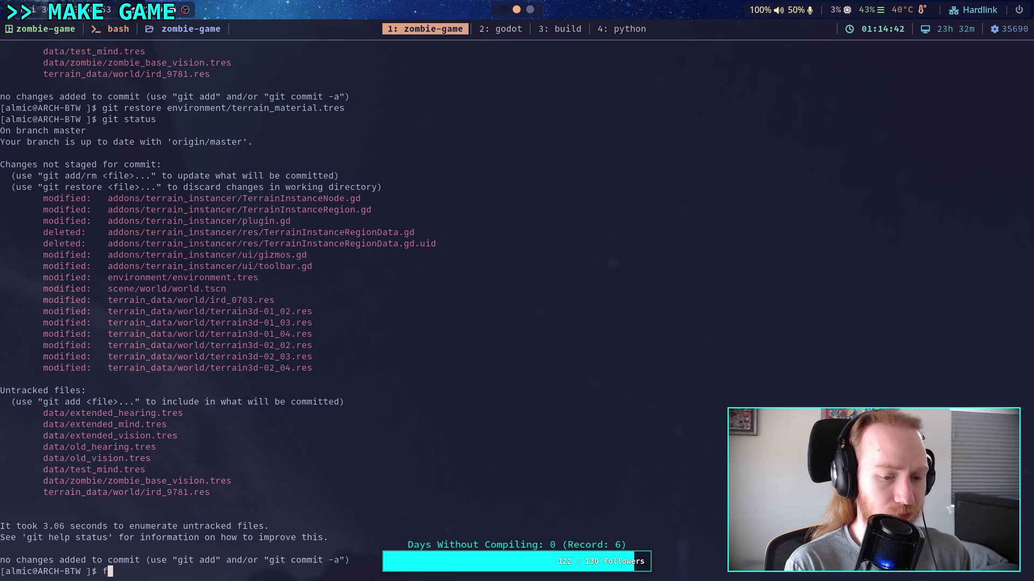
type("ith")
key("BackSpace")
key("BackSpace")
key("BackSpace")
type("git diff")
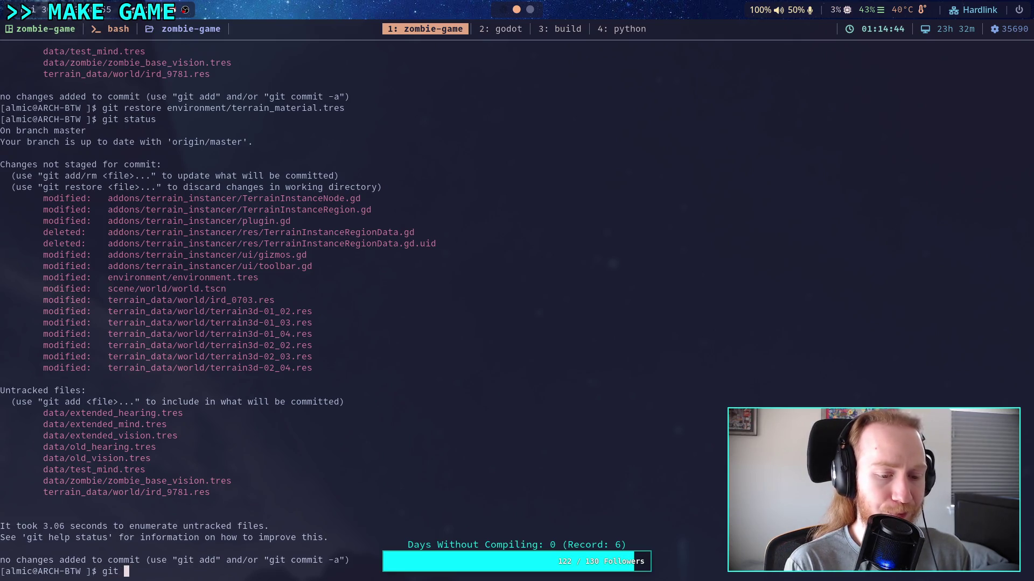